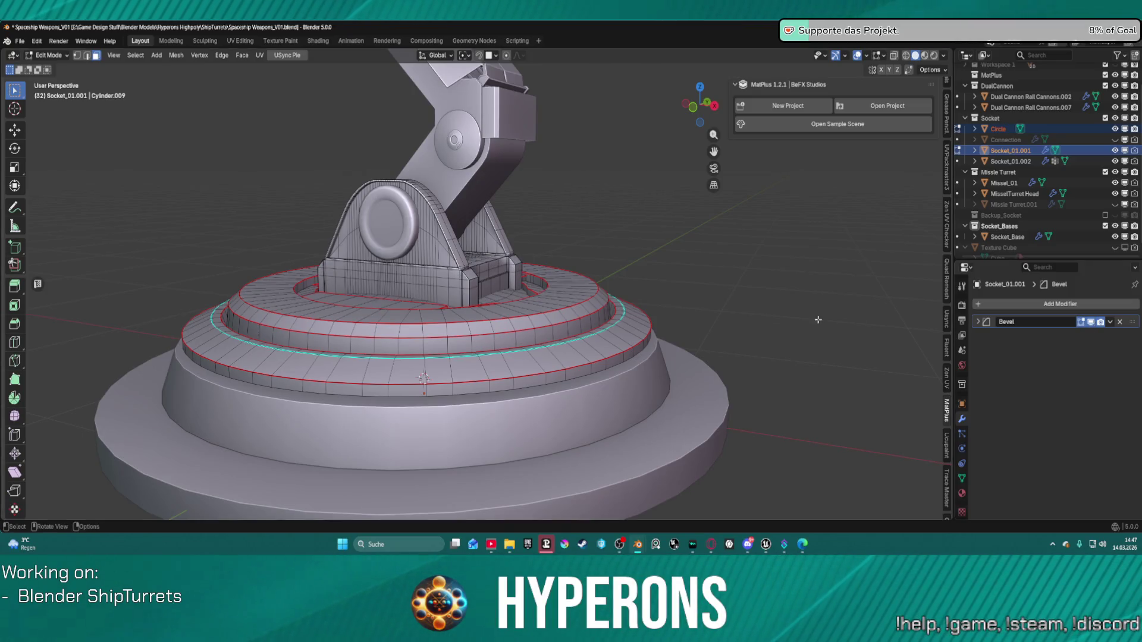
# Return to Object Mode and apply the Bevel modifier on Socket_01.001.
pyautogui.scroll(10, 420, 318)
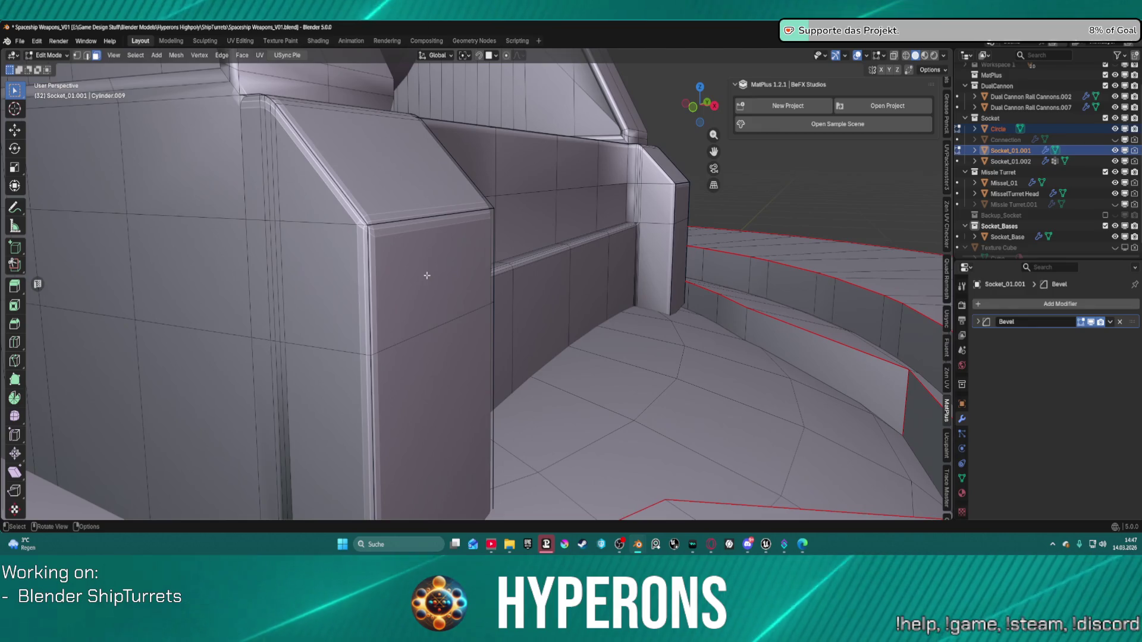
pyautogui.moveTo(427, 275); pyautogui.dragTo(535, 280, button='middle')
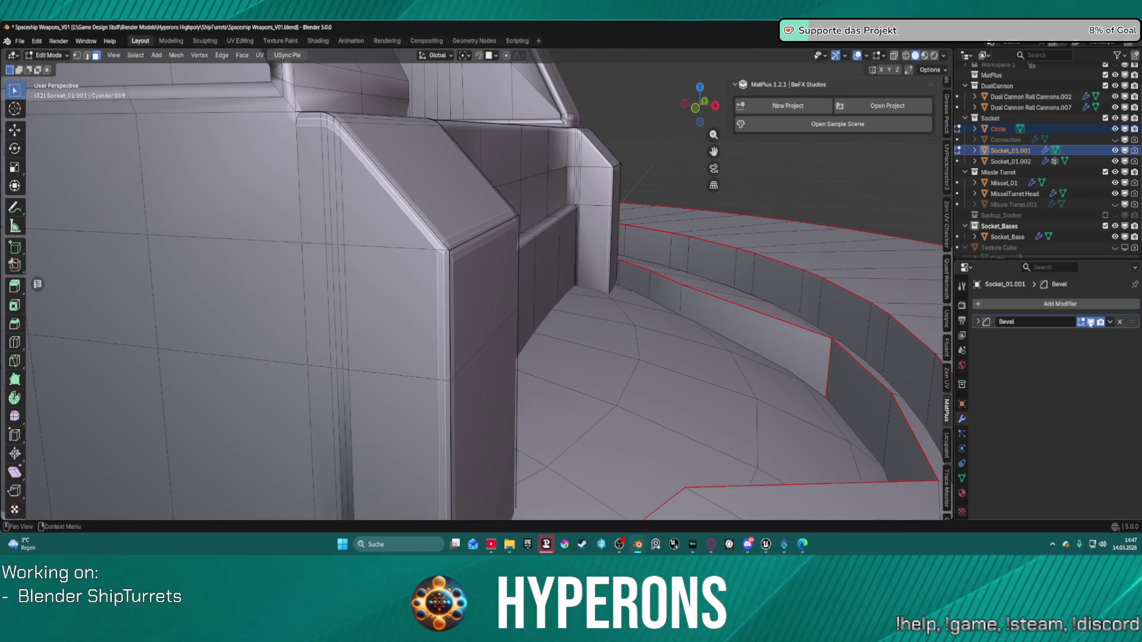
pyautogui.click(1109, 321)
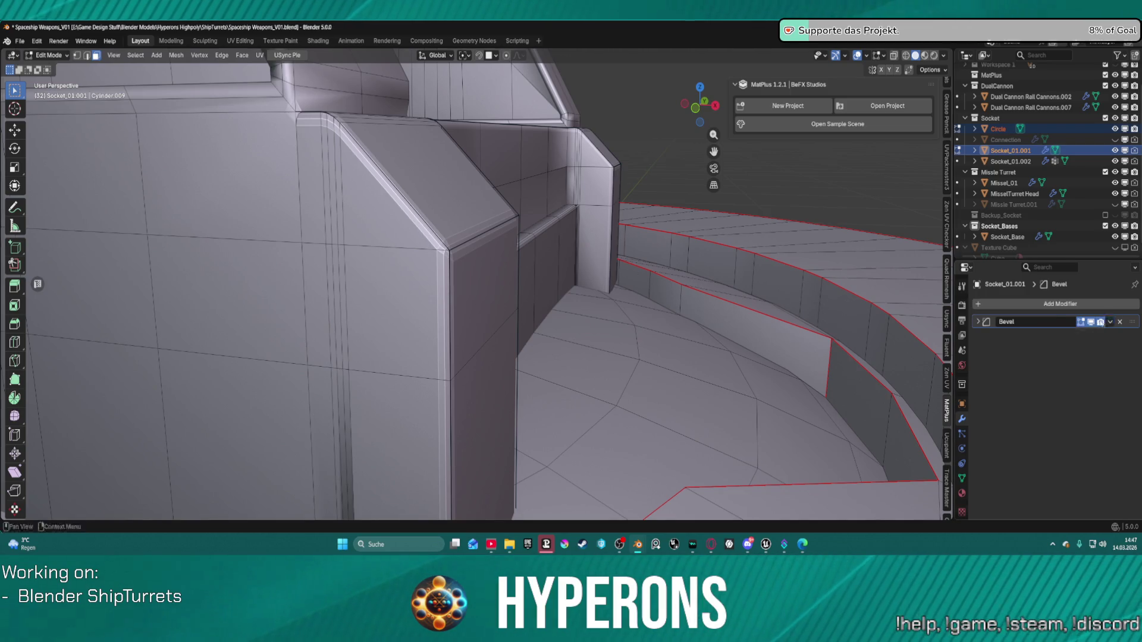
pyautogui.hotkey('ctrl', 'Tab')
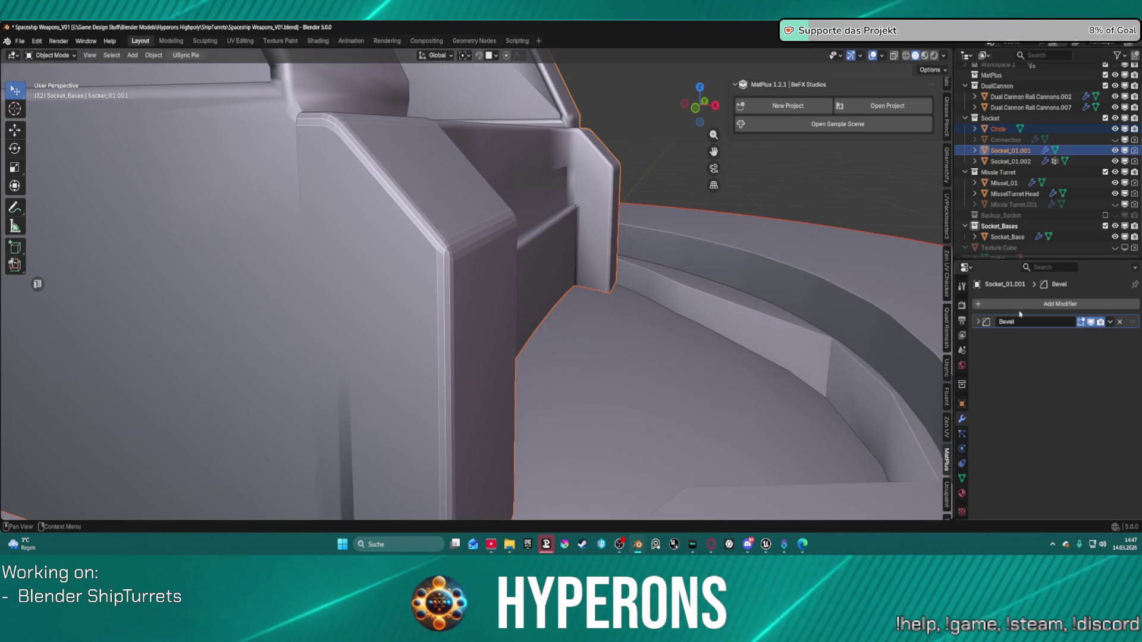
pyautogui.click(1109, 322)
pyautogui.click(1070, 332)
# Select Circle, add Socket_01.001 as the active object, and open the Object context menu.
pyautogui.moveTo(803, 309)
pyautogui.mouseDown(button='middle')
pyautogui.moveTo(685, 294)
pyautogui.moveTo(670, 306)
pyautogui.mouseUp(button='middle')
pyautogui.scroll(-5, 685, 294)
pyautogui.scroll(3, 548, 295)
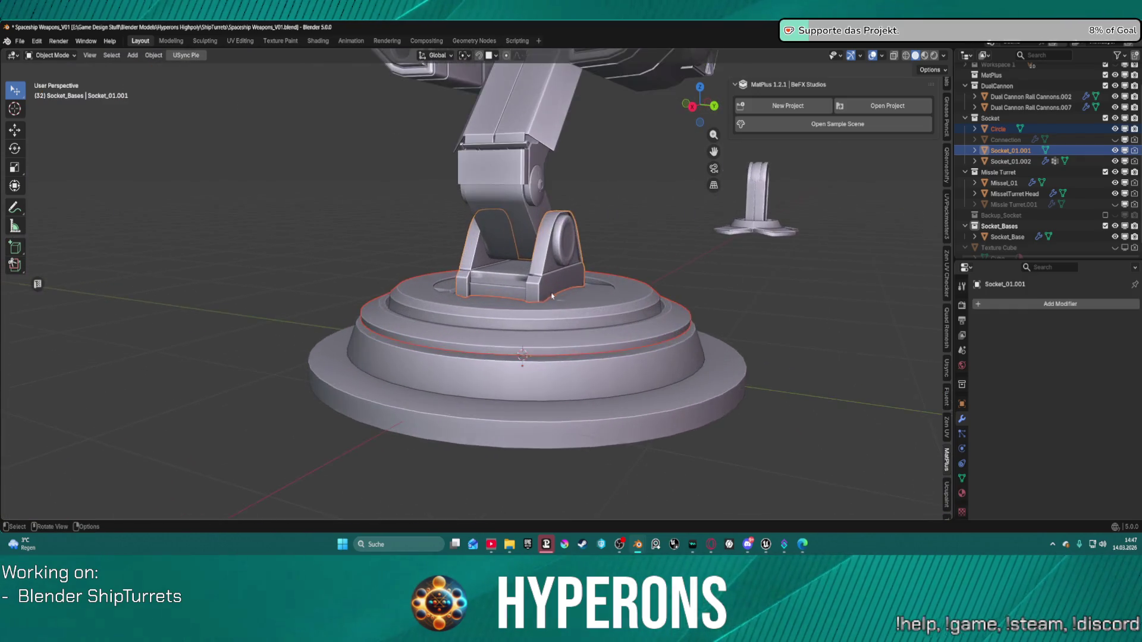
pyautogui.moveTo(549, 295); pyautogui.dragTo(548, 316, button='middle')
pyautogui.scroll(3, 548, 315)
pyautogui.scroll(-2, 548, 327)
pyautogui.click(548, 334)
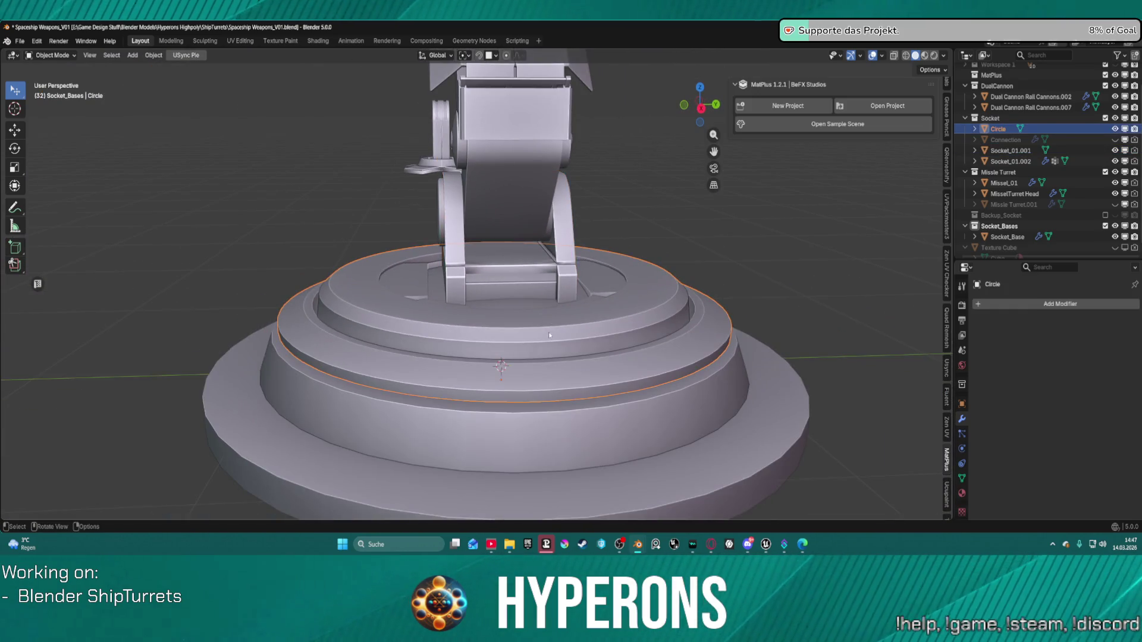
pyautogui.keyDown('shift'); pyautogui.click(445, 236); pyautogui.keyUp('shift')
pyautogui.rightClick(781, 290)
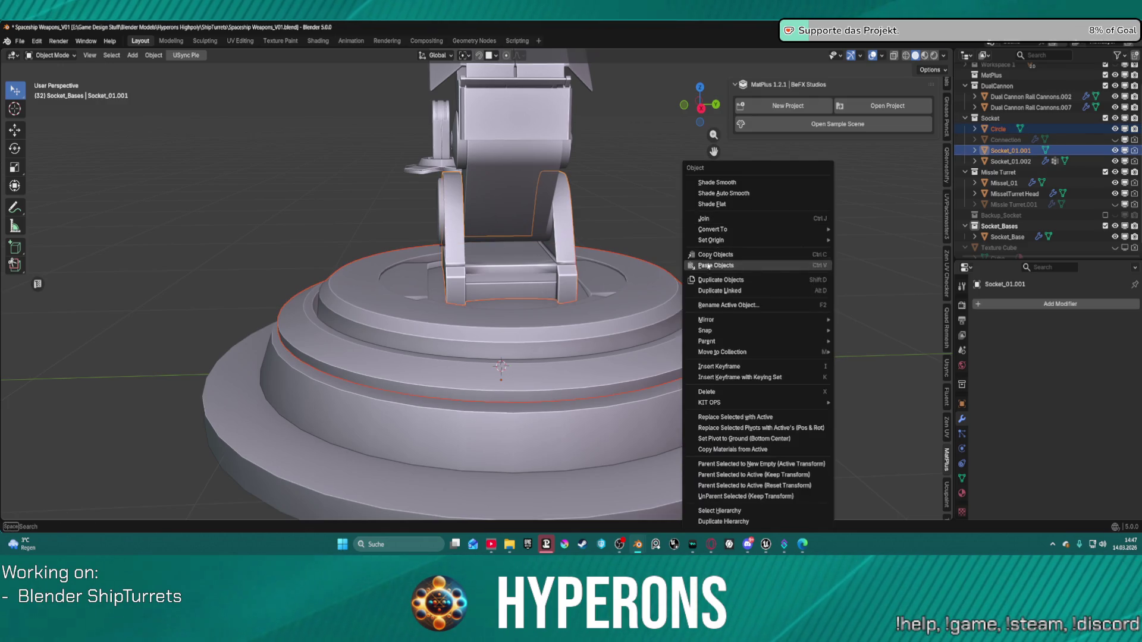
# Join Circle into Socket_01.001 and deselect the combined object.
pyautogui.click(743, 280)
pyautogui.click(743, 275)
pyautogui.moveTo(742, 274); pyautogui.dragTo(772, 289, button='middle')
pyautogui.moveTo(576, 272)
pyautogui.mouseDown(button='middle')
pyautogui.moveTo(588, 244)
pyautogui.moveTo(623, 239)
pyautogui.moveTo(461, 255)
pyautogui.mouseUp(button='middle')
pyautogui.scroll(5, 457, 226)
# Switch Socket_01.001 into Edit Mode and orbit to a low angle beside the socket.
pyautogui.hotkey('ctrl', 'Tab')
pyautogui.click(529, 229)
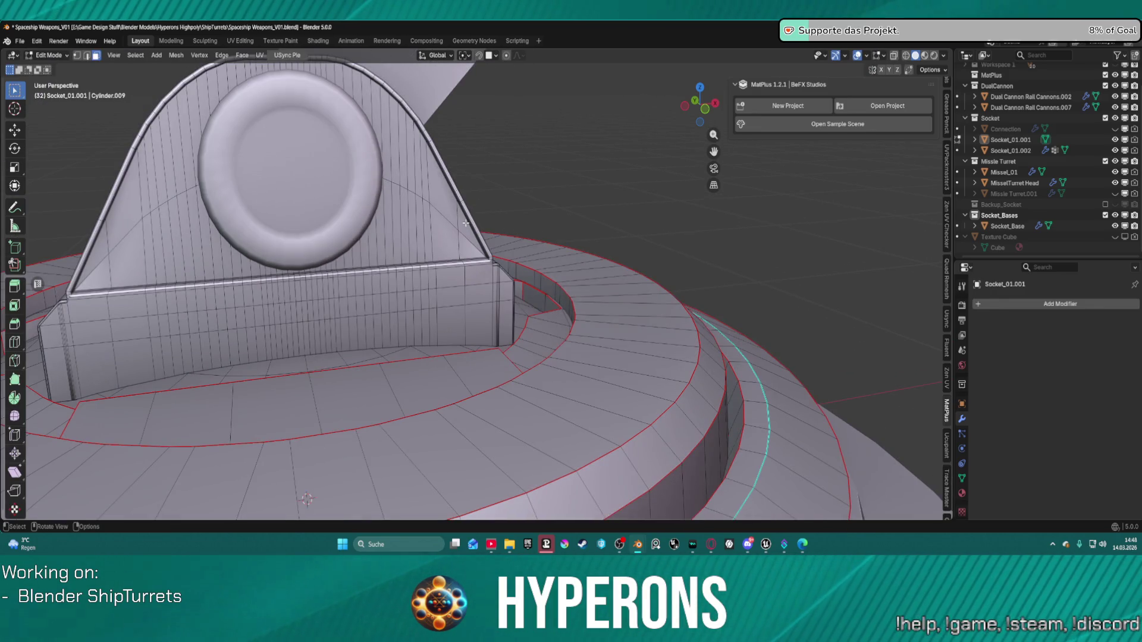
pyautogui.scroll(5, 465, 223)
pyautogui.moveTo(466, 226)
pyautogui.mouseDown(button='middle')
pyautogui.moveTo(490, 249)
pyautogui.moveTo(478, 232)
pyautogui.mouseUp(button='middle')
pyautogui.scroll(4, 473, 213)
pyautogui.scroll(-5, 474, 213)
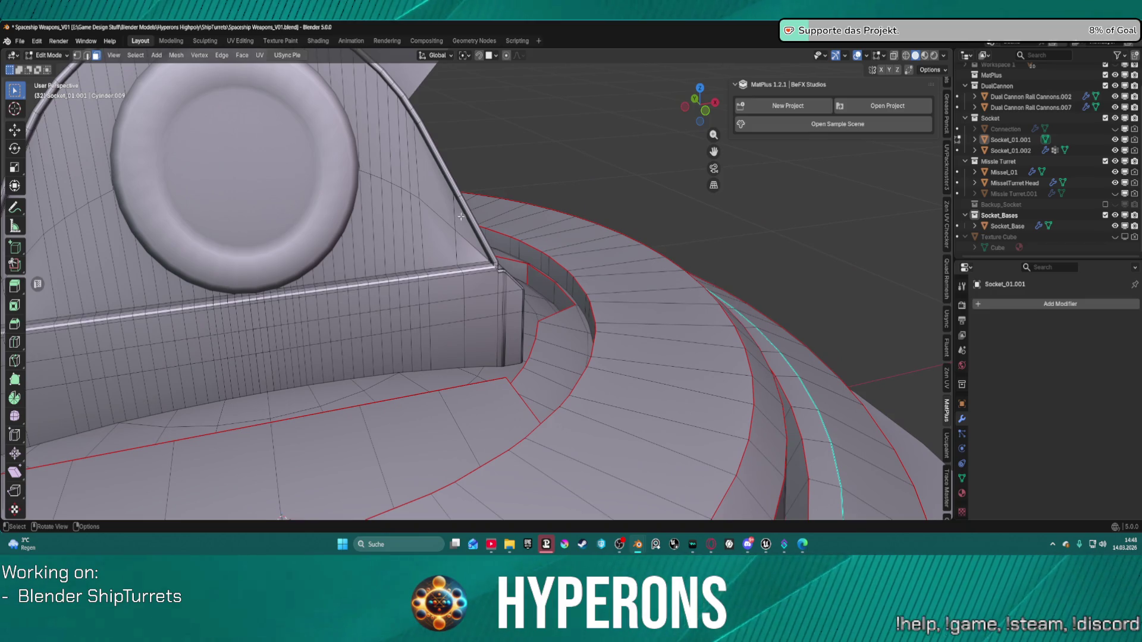
pyautogui.scroll(-3, 458, 232)
pyautogui.moveTo(458, 233)
pyautogui.mouseDown(button='middle')
pyautogui.moveTo(528, 286)
pyautogui.moveTo(454, 218)
pyautogui.moveTo(465, 229)
pyautogui.mouseUp(button='middle')
# Select the inner ring edge loop and smooth it with LoopTools Relax.
pyautogui.press('2')
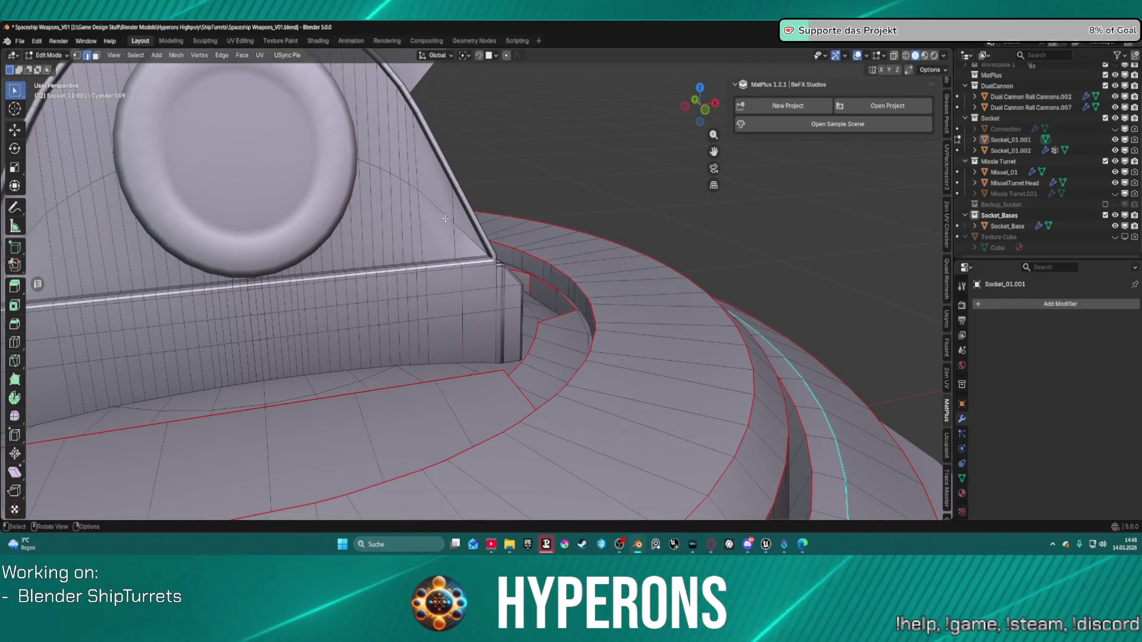
pyautogui.press('alt')
pyautogui.rightClick(464, 232)
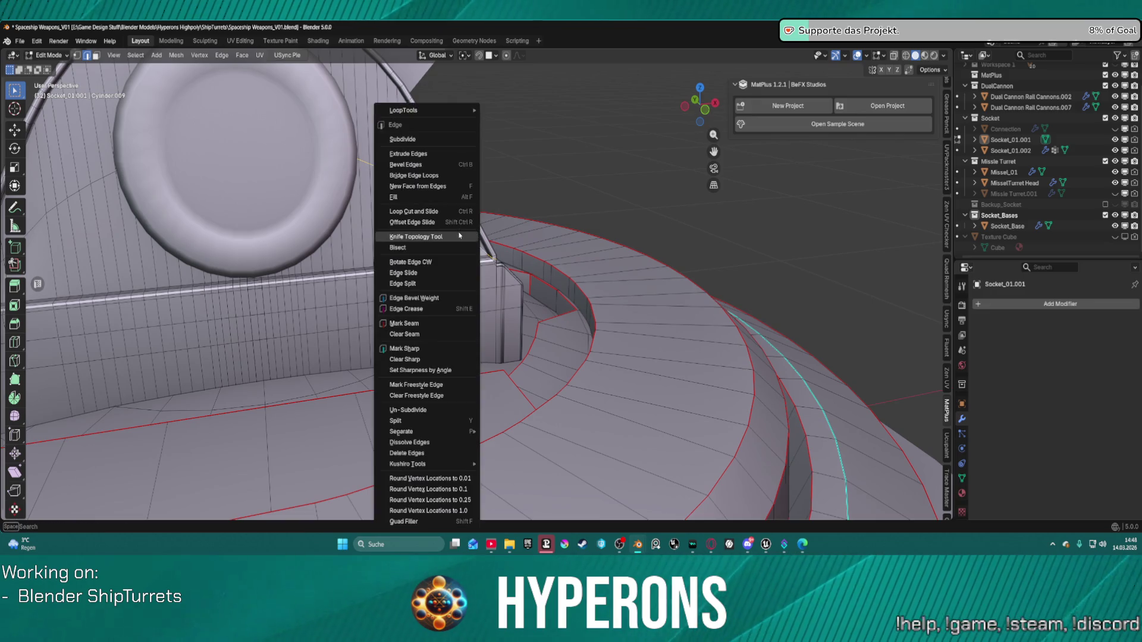
pyautogui.moveTo(452, 110)
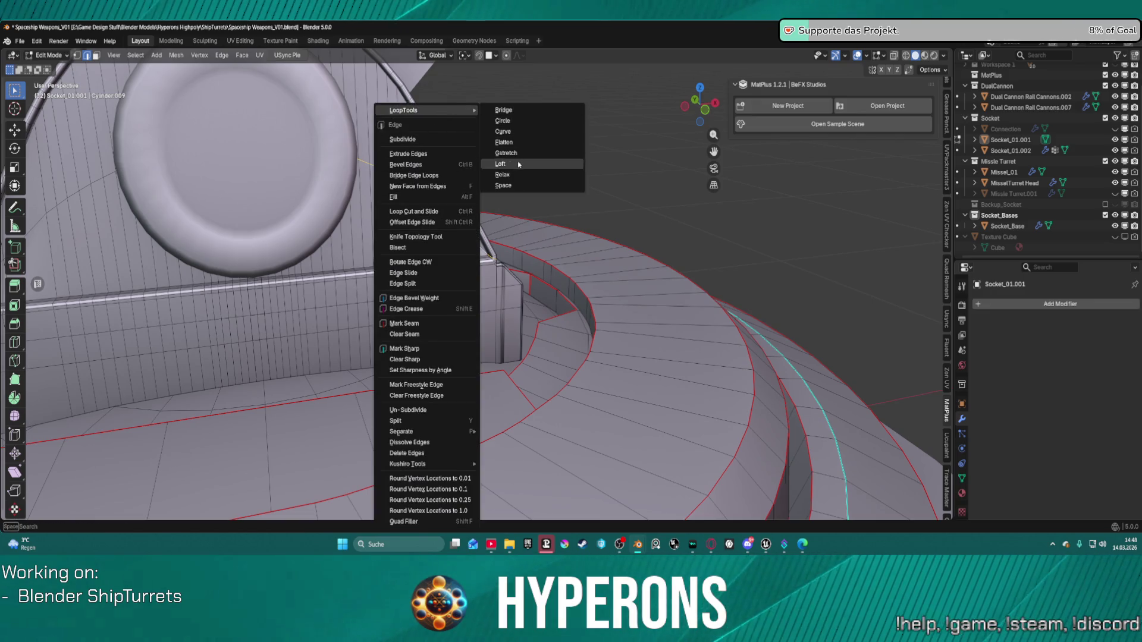
pyautogui.click(516, 176)
pyautogui.scroll(-5, 491, 188)
pyautogui.moveTo(490, 188); pyautogui.dragTo(421, 201, button='middle')
pyautogui.scroll(3, 420, 202)
# Undo the last action and bring up the interaction mode choices.
pyautogui.hotkey('ctrl', 'z')
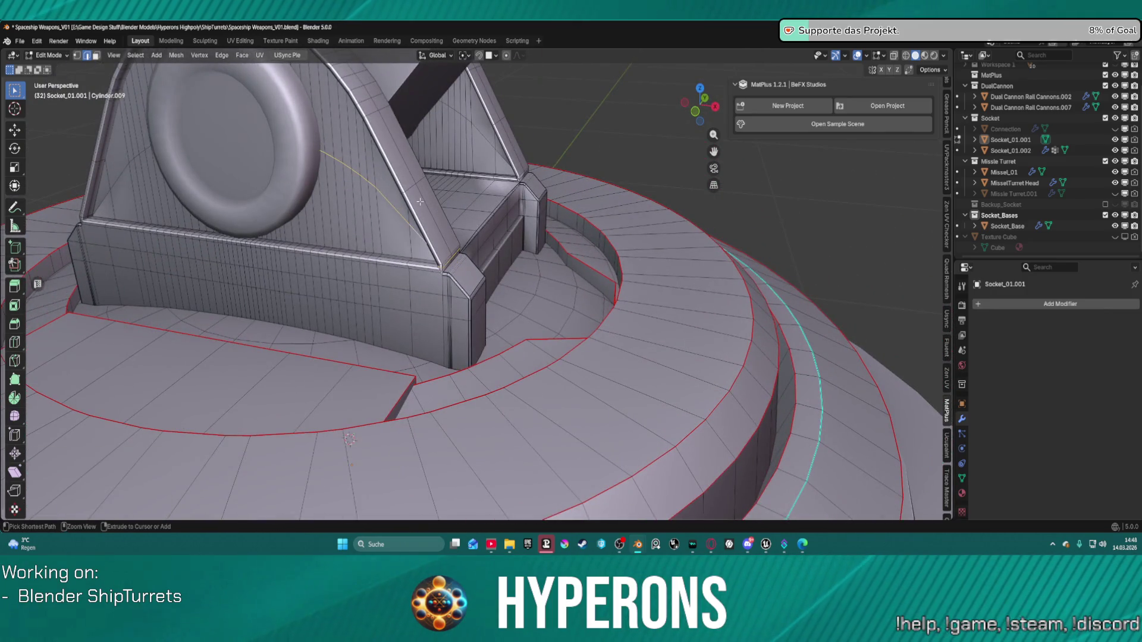
pyautogui.scroll(-6, 590, 222)
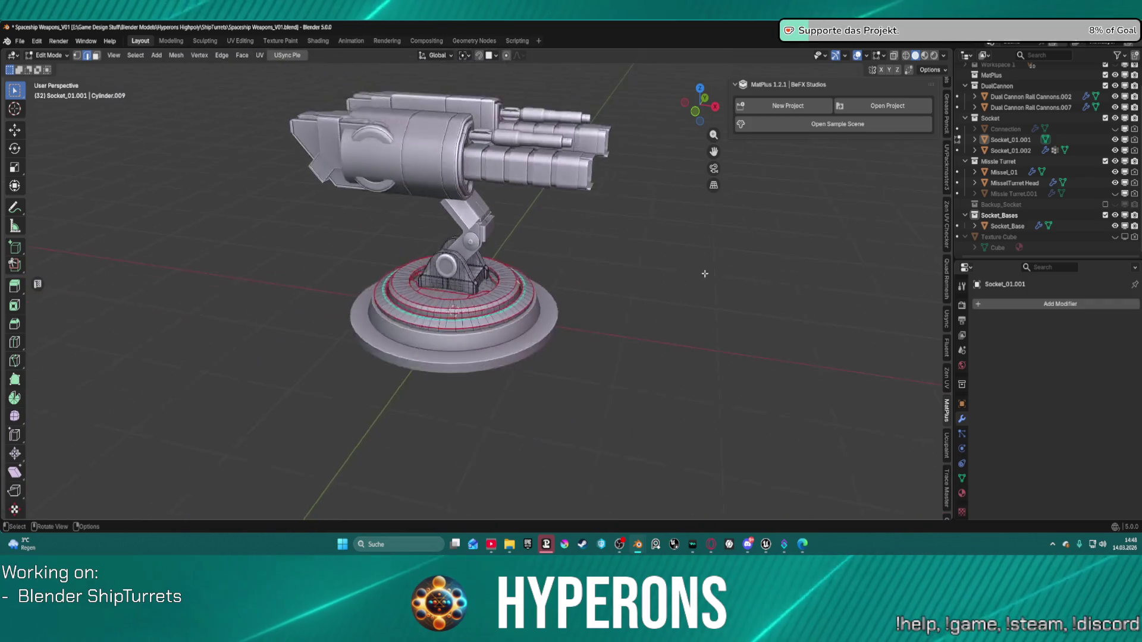
pyautogui.scroll(3, 658, 197)
pyautogui.hotkey('ctrl', 'Tab')
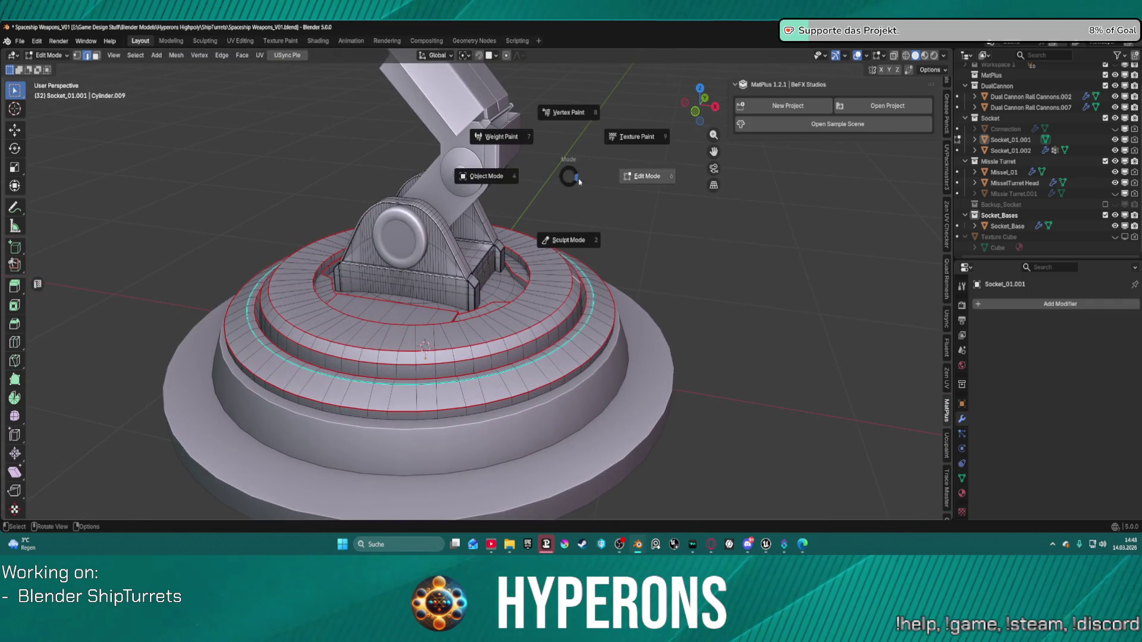
# In Object Mode, apply the Mirror, WeightedNormal and Bevel modifiers on Socket_01.002.
pyautogui.click(515, 178)
pyautogui.click(478, 189)
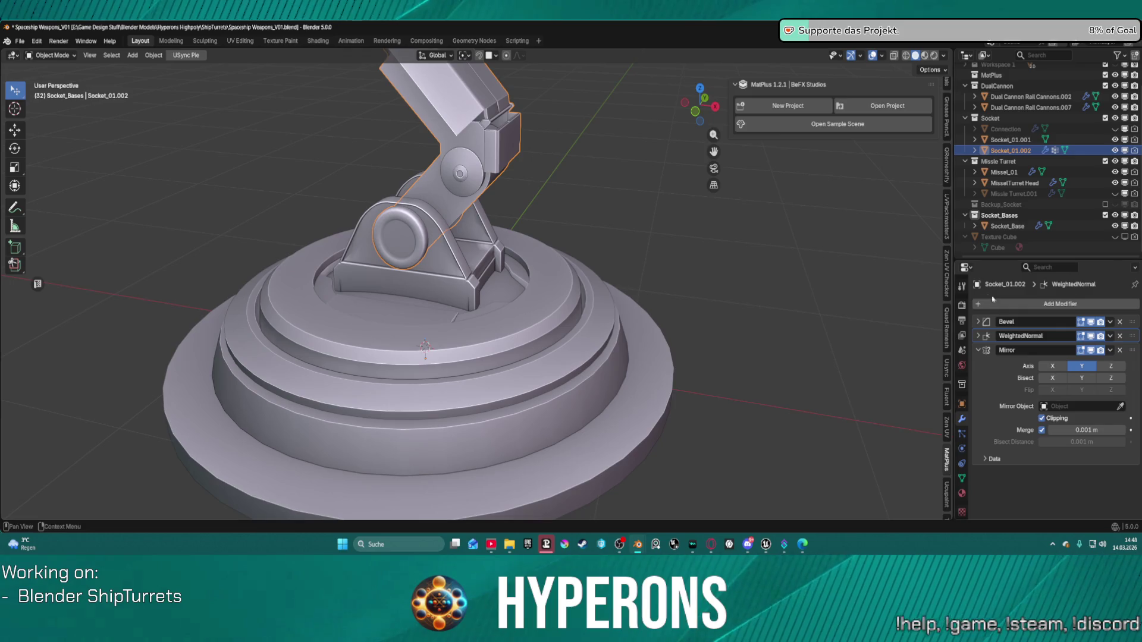
pyautogui.click(1109, 351)
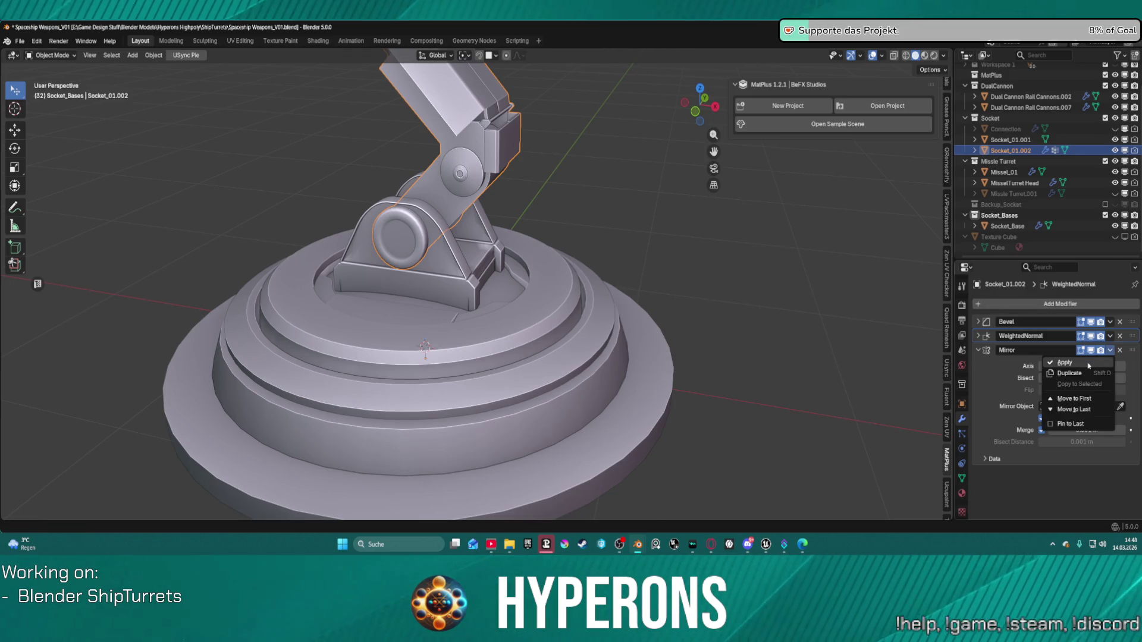
pyautogui.click(1089, 365)
pyautogui.click(1109, 336)
pyautogui.click(1088, 349)
pyautogui.click(1109, 321)
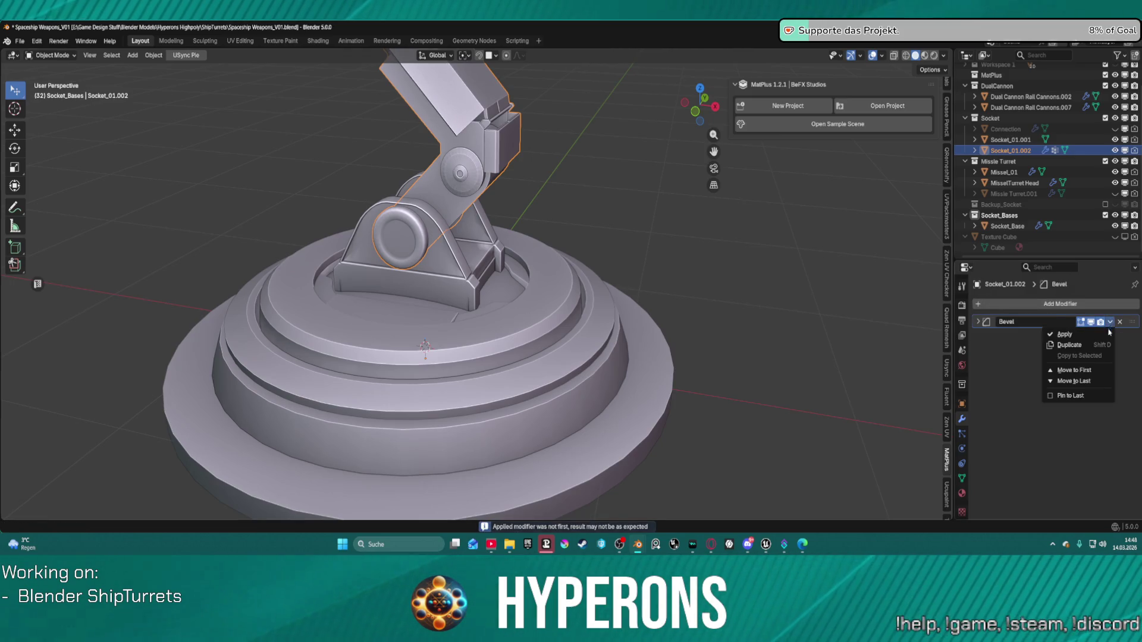
pyautogui.click(1065, 334)
# Select Socket_01.002 with Socket_01.001 active and open the Object context menu.
pyautogui.press('a')
pyautogui.scroll(-3, 879, 295)
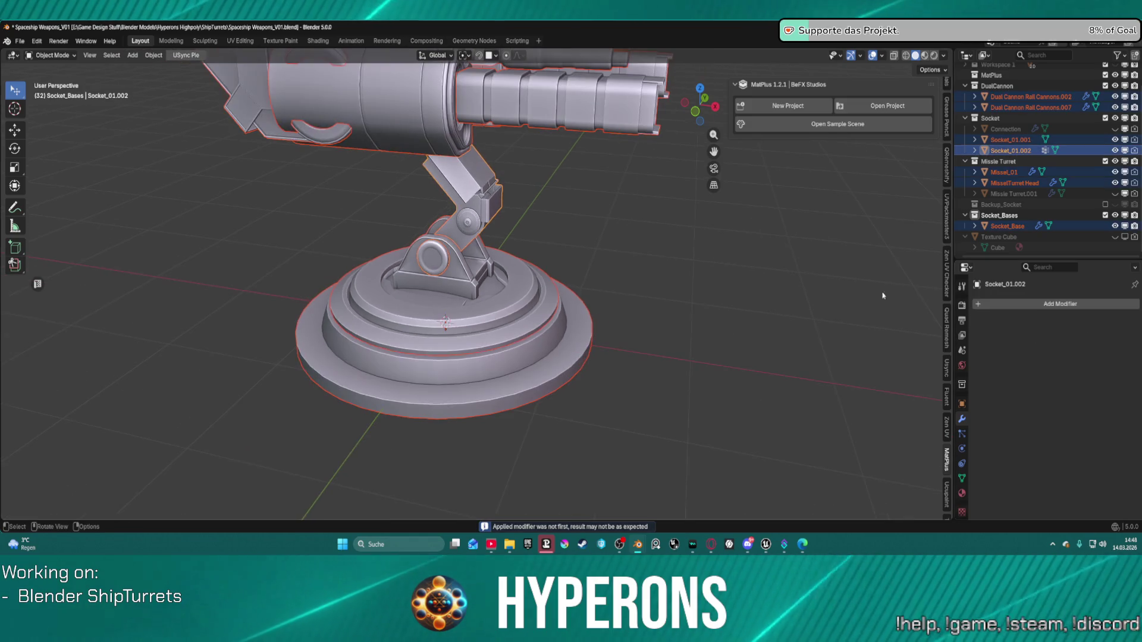
pyautogui.click(523, 340)
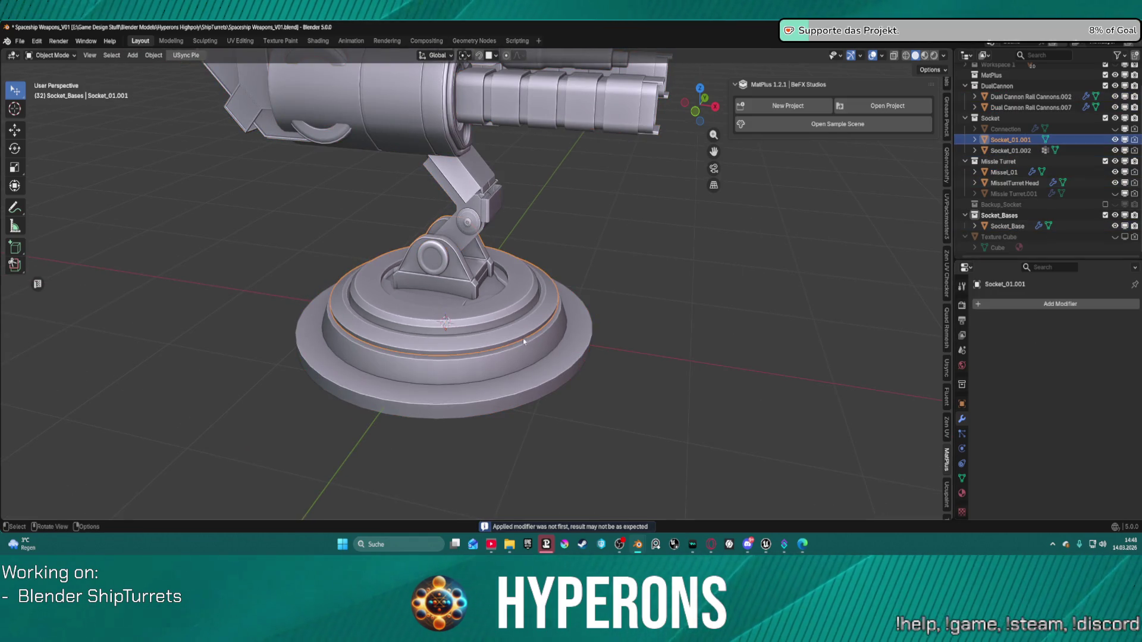
pyautogui.keyDown('shift'); pyautogui.click(449, 270); pyautogui.keyUp('shift')
pyautogui.keyDown('shift'); pyautogui.click(466, 280); pyautogui.keyUp('shift')
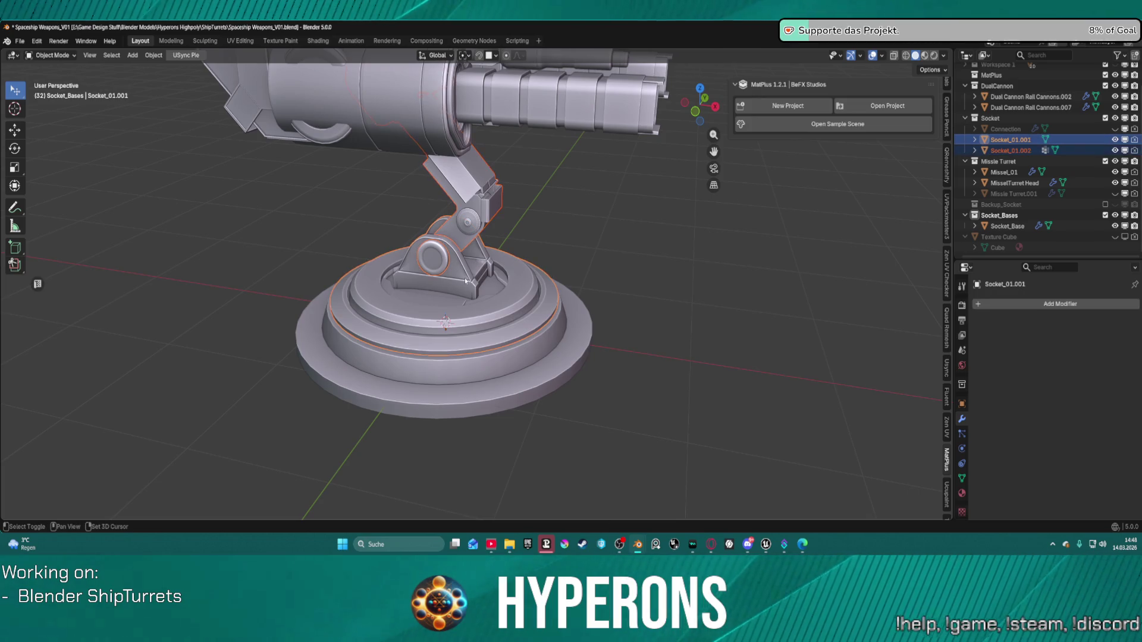
pyautogui.moveTo(485, 268); pyautogui.dragTo(468, 177, button='middle')
pyautogui.rightClick(469, 177)
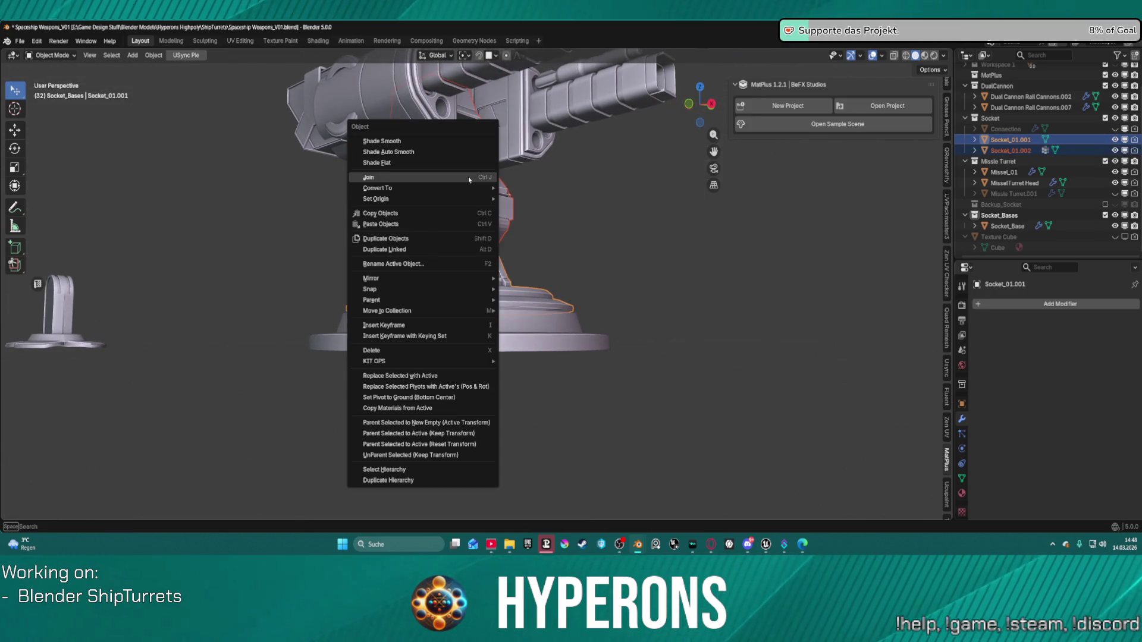
# Join Socket_01.002 into Socket_01.001 and rename the result Socket_01 in the Outliner.
pyautogui.click(417, 178)
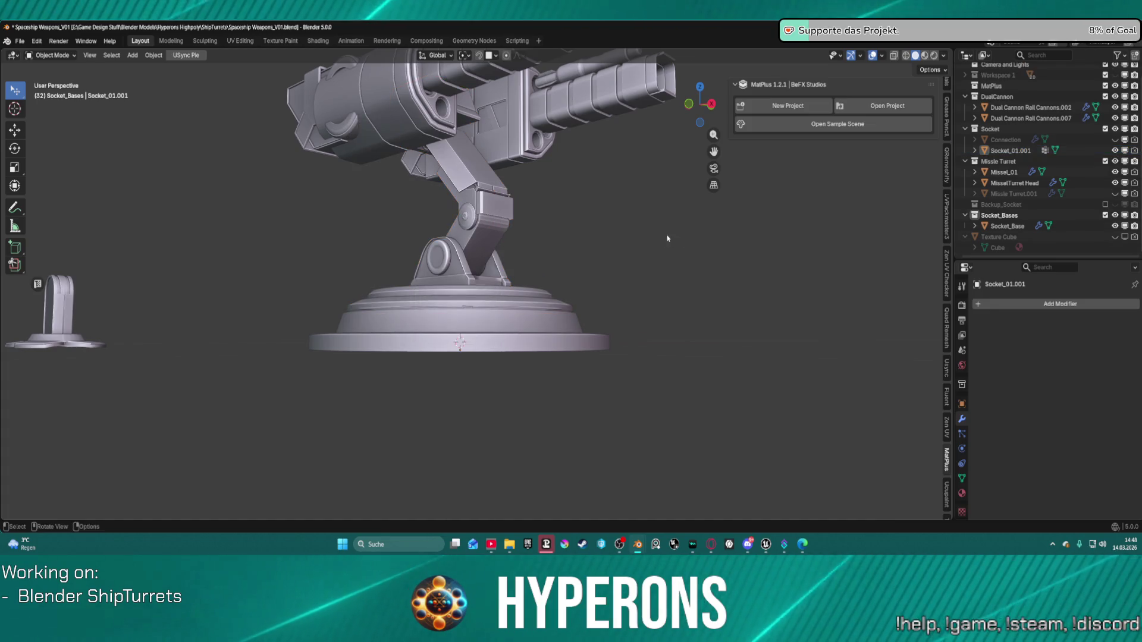
pyautogui.doubleClick(1029, 152)
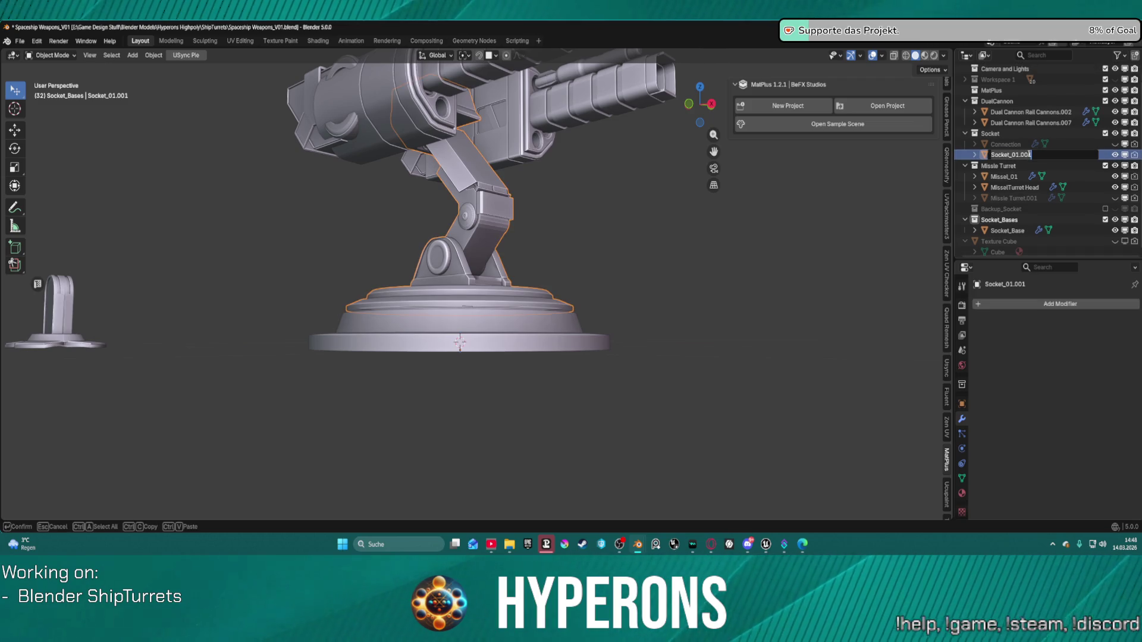
pyautogui.press('Return')
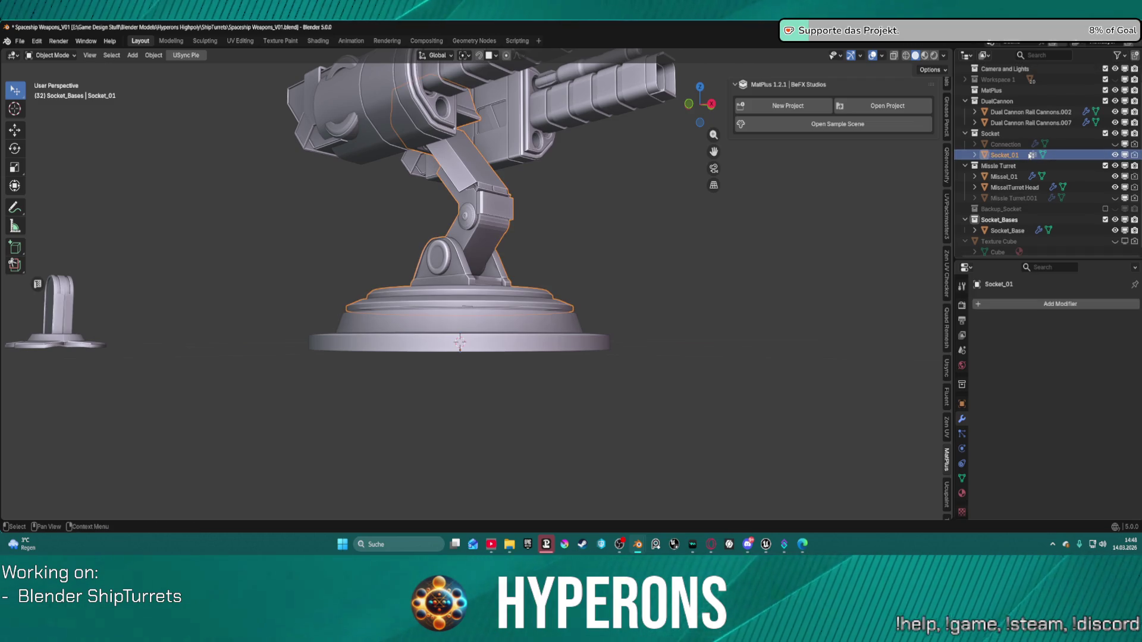
pyautogui.click(708, 279)
pyautogui.moveTo(732, 280)
pyautogui.mouseDown(button='middle')
pyautogui.moveTo(654, 346)
pyautogui.moveTo(591, 248)
pyautogui.moveTo(703, 245)
pyautogui.moveTo(426, 279)
pyautogui.moveTo(559, 237)
pyautogui.moveTo(555, 330)
pyautogui.moveTo(583, 280)
pyautogui.mouseUp(button='middle')
pyautogui.scroll(5, 582, 262)
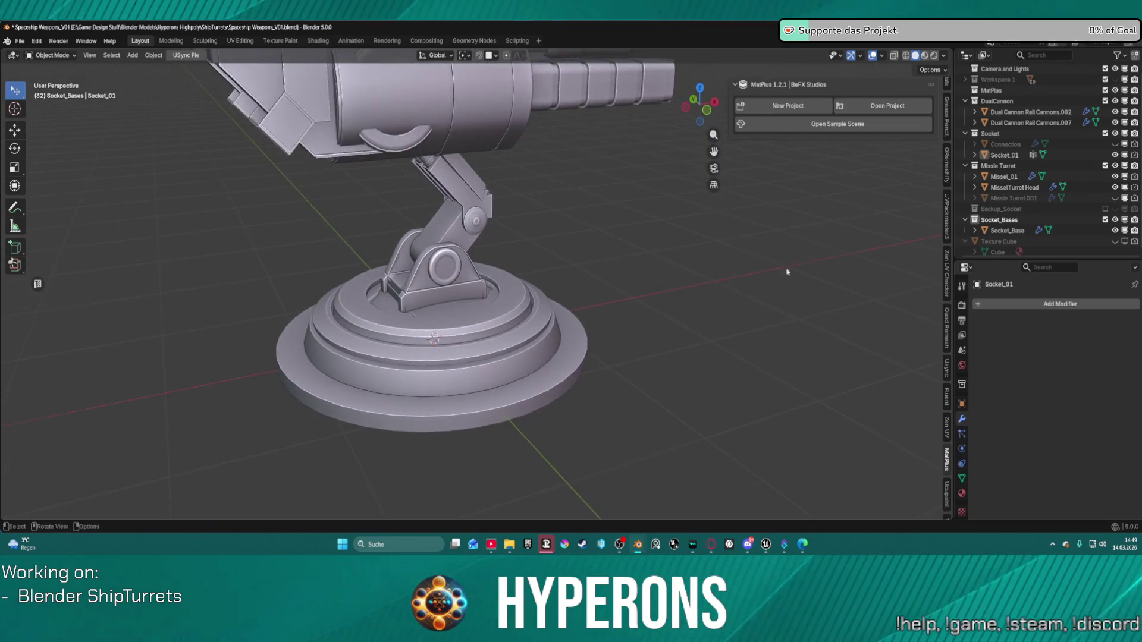
# Hide MisselTurretHead and Missel_01 in the viewport and orbit around the turret to inspect it.
pyautogui.scroll(2, 582, 279)
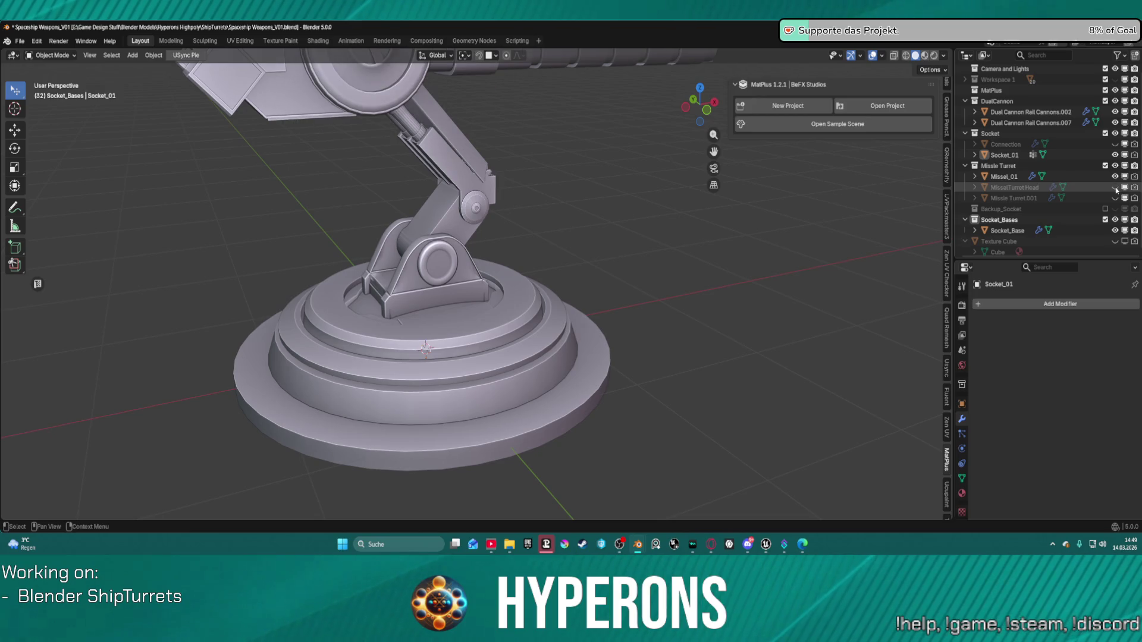
pyautogui.click(1115, 189)
pyautogui.scroll(-3, 627, 211)
pyautogui.moveTo(627, 212); pyautogui.dragTo(802, 205, button='middle')
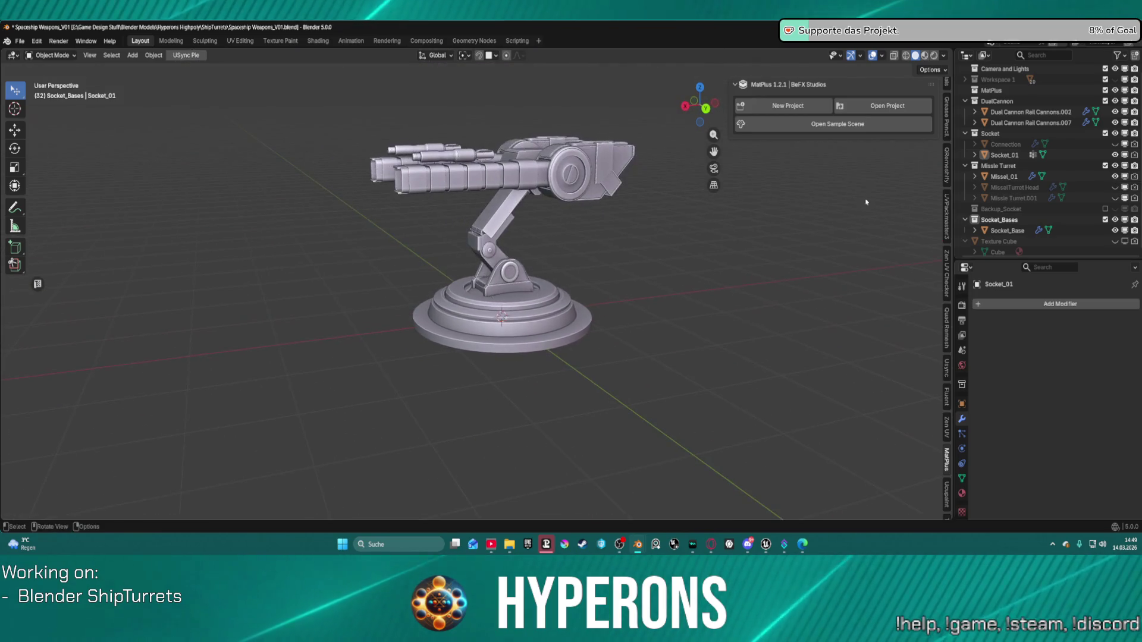
pyautogui.click(1116, 177)
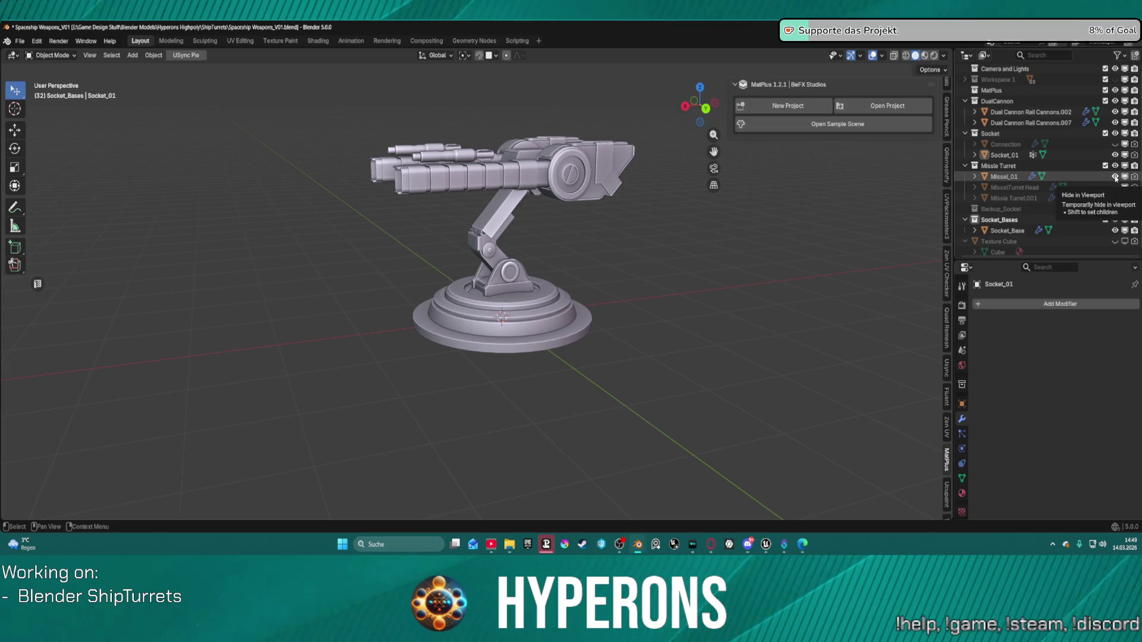
pyautogui.moveTo(594, 280)
pyautogui.mouseDown(button='middle')
pyautogui.moveTo(461, 276)
pyautogui.moveTo(736, 254)
pyautogui.moveTo(627, 250)
pyautogui.moveTo(736, 252)
pyautogui.moveTo(498, 298)
pyautogui.moveTo(496, 284)
pyautogui.mouseUp(button='middle')
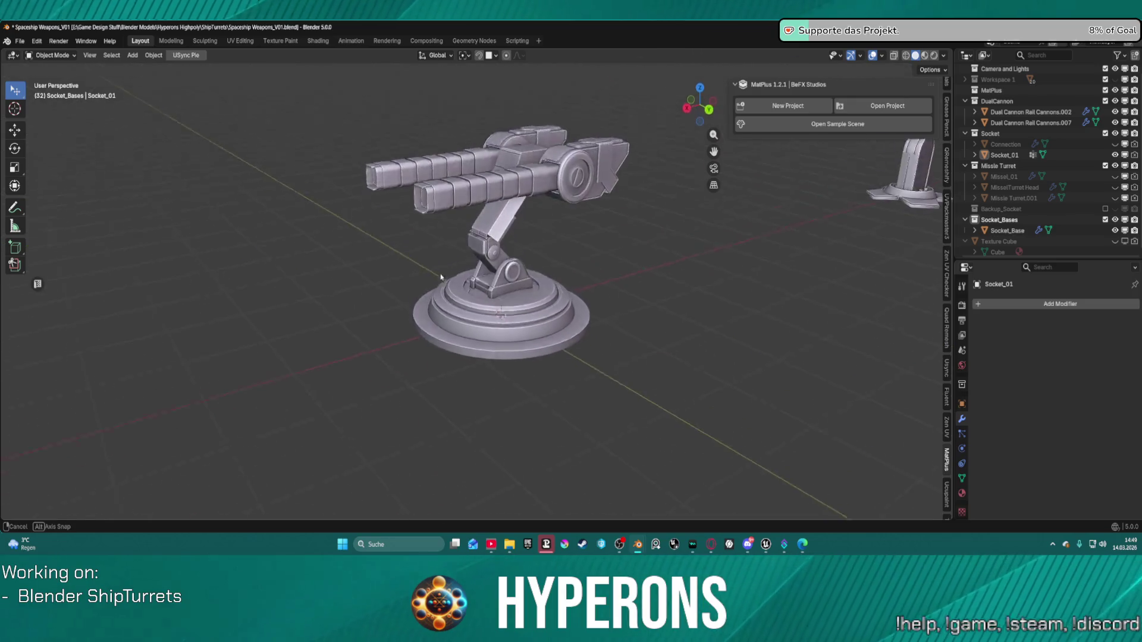
pyautogui.scroll(5, 497, 284)
pyautogui.scroll(-6, 497, 284)
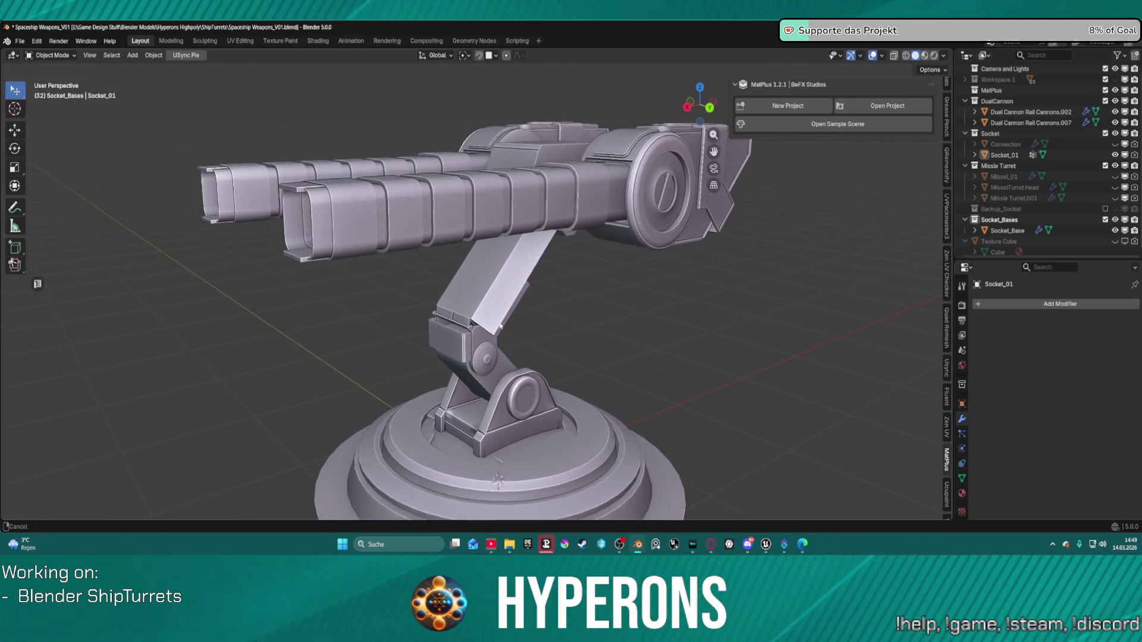
pyautogui.moveTo(536, 339)
pyautogui.mouseDown(button='middle')
pyautogui.moveTo(685, 336)
pyautogui.moveTo(488, 342)
pyautogui.moveTo(565, 347)
pyautogui.moveTo(509, 352)
pyautogui.moveTo(473, 298)
pyautogui.moveTo(571, 331)
pyautogui.moveTo(306, 229)
pyautogui.mouseUp(button='middle')
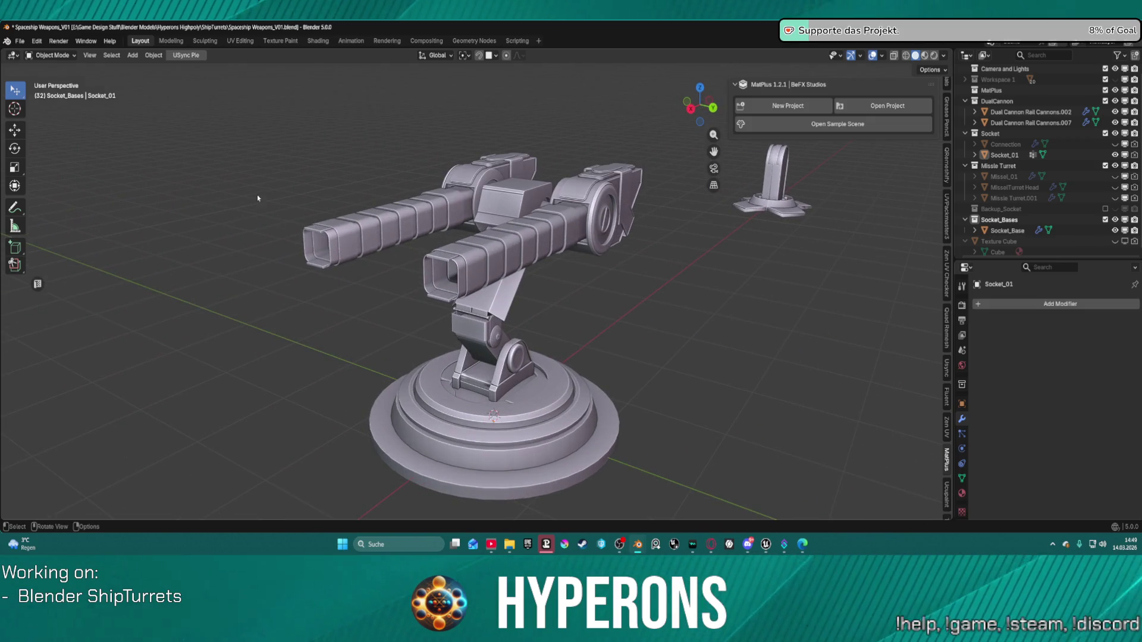
pyautogui.scroll(-3, 513, 263)
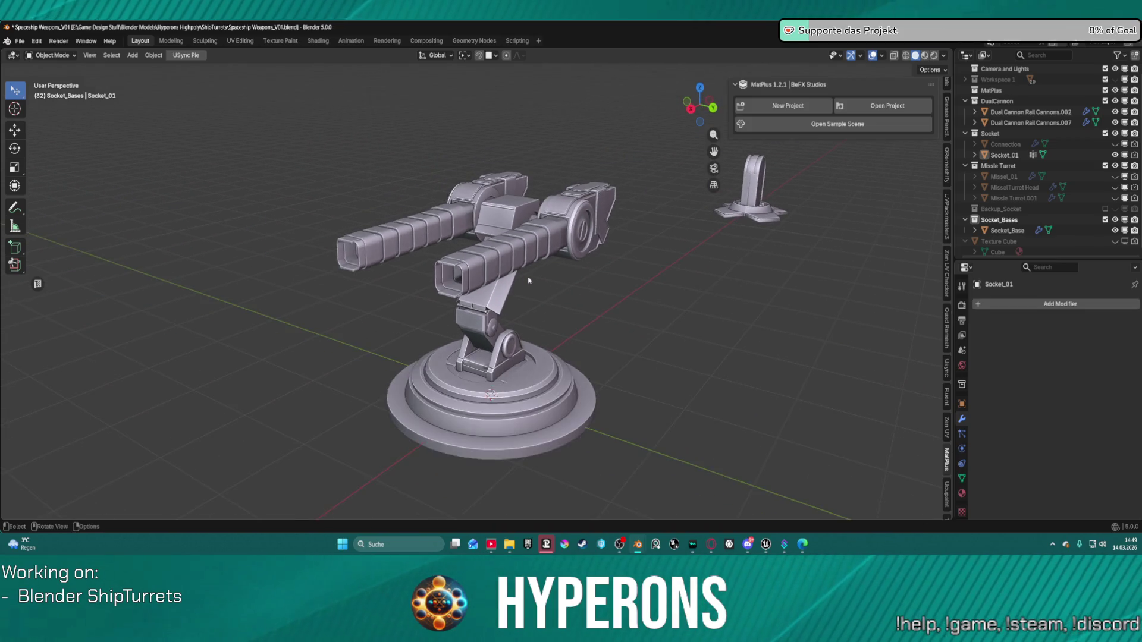
pyautogui.scroll(3, 527, 285)
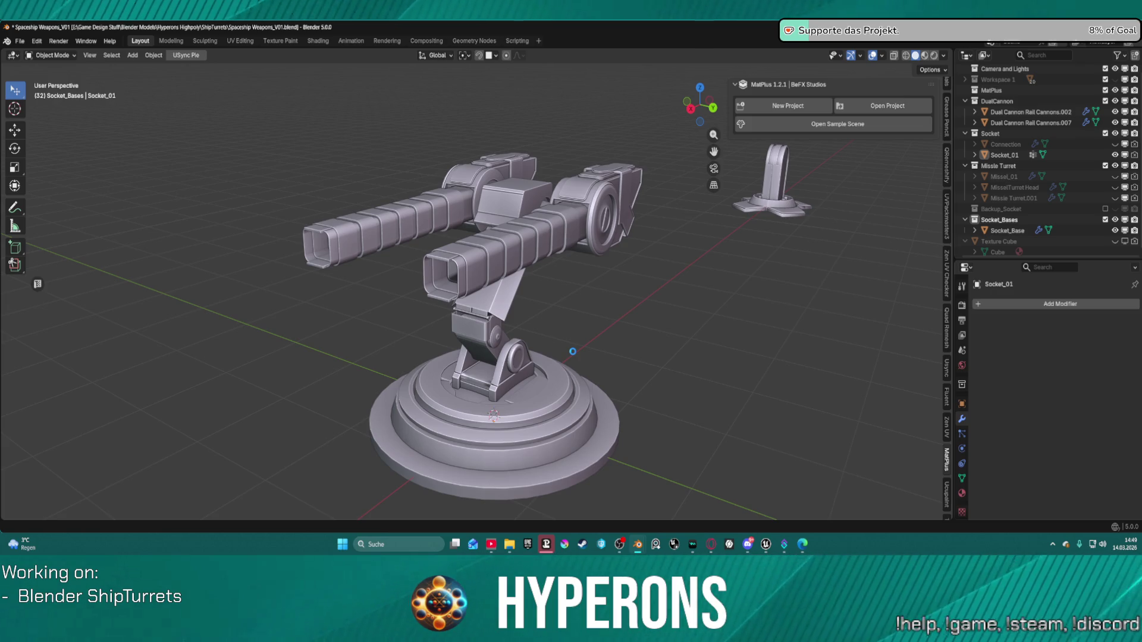
# Save the Spaceship Weapons_V01 blend file and orbit to a front view of the turret.
pyautogui.hotkey('ctrl', 's')
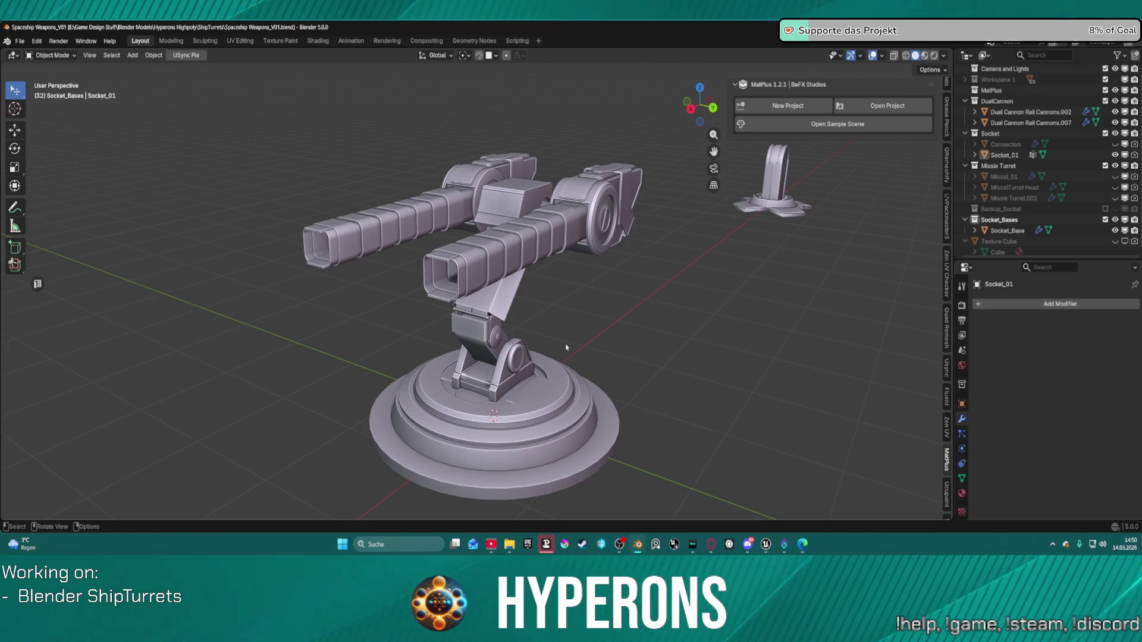
pyautogui.moveTo(420, 303)
pyautogui.mouseDown(button='middle')
pyautogui.moveTo(626, 249)
pyautogui.moveTo(674, 302)
pyautogui.mouseUp(button='middle')
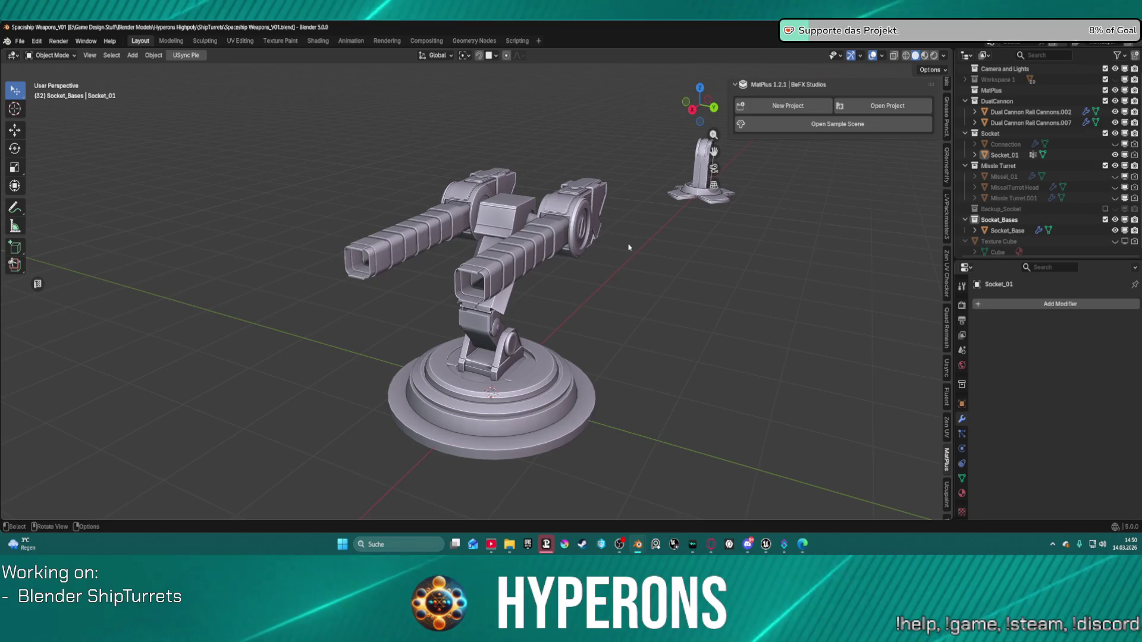
pyautogui.hotkey('ctrl', 'Tab')
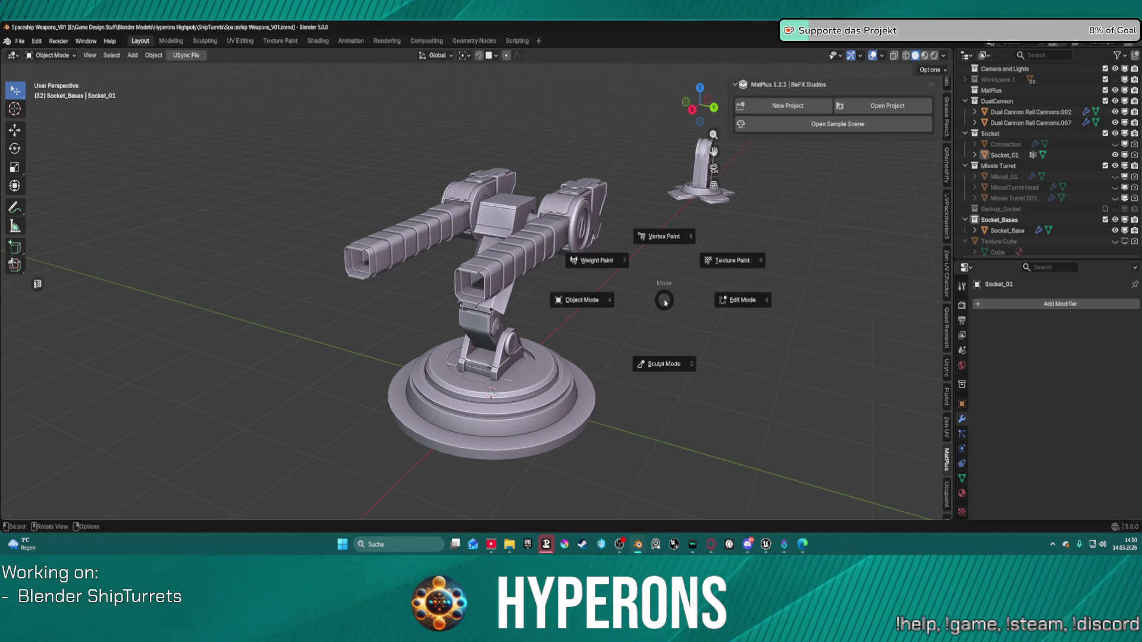
pyautogui.press('Escape')
# Select the Socket_Base object and switch to the UV Editing workspace.
pyautogui.click(501, 357)
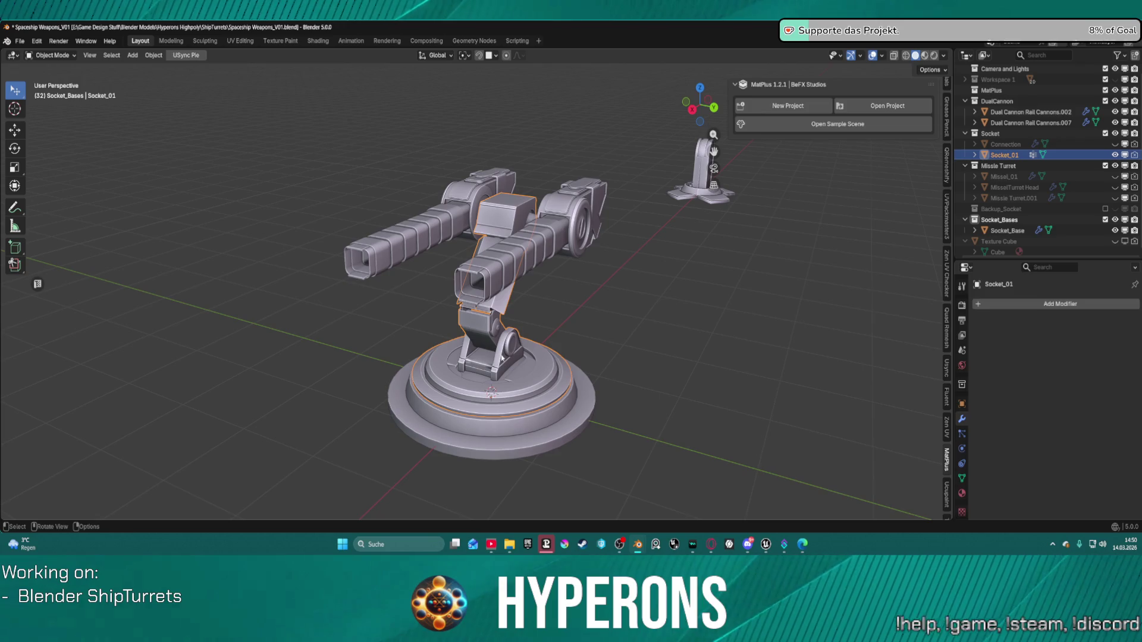
pyautogui.moveTo(501, 357)
pyautogui.mouseDown(button='middle')
pyautogui.moveTo(681, 325)
pyautogui.moveTo(566, 352)
pyautogui.moveTo(536, 420)
pyautogui.mouseUp(button='middle')
pyautogui.click(540, 448)
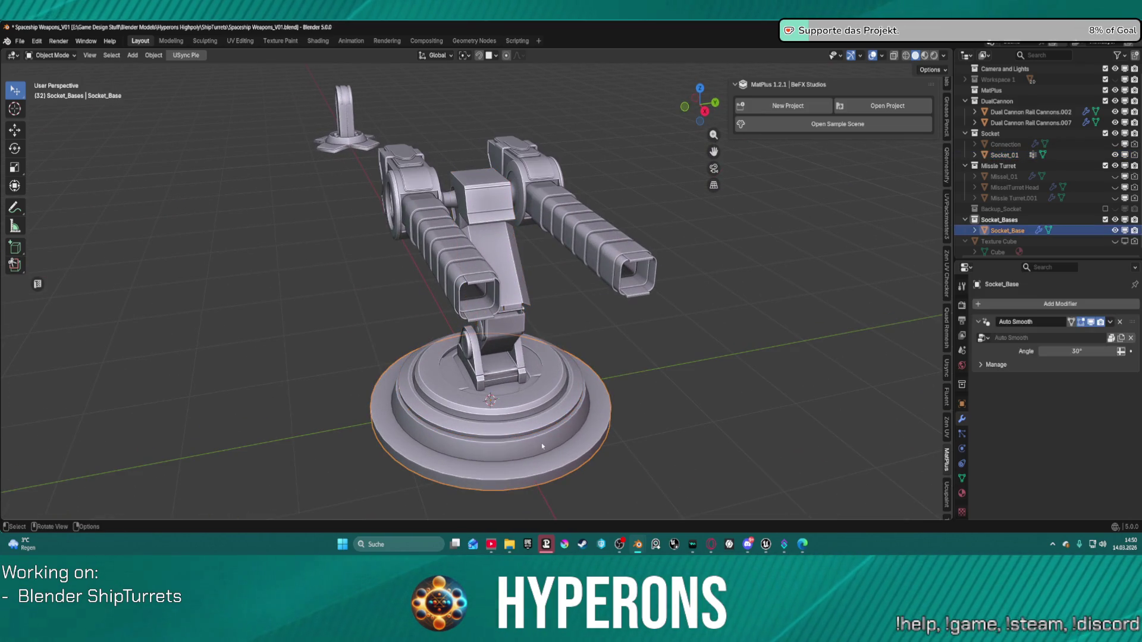
pyautogui.moveTo(679, 383); pyautogui.dragTo(452, 250, button='middle')
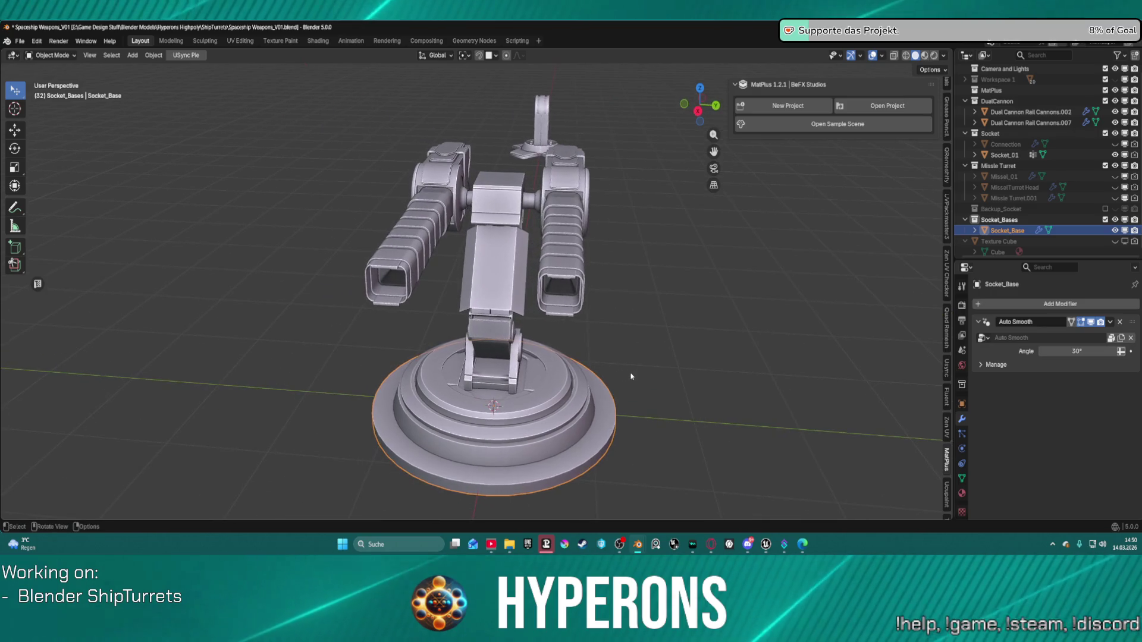
pyautogui.click(254, 40)
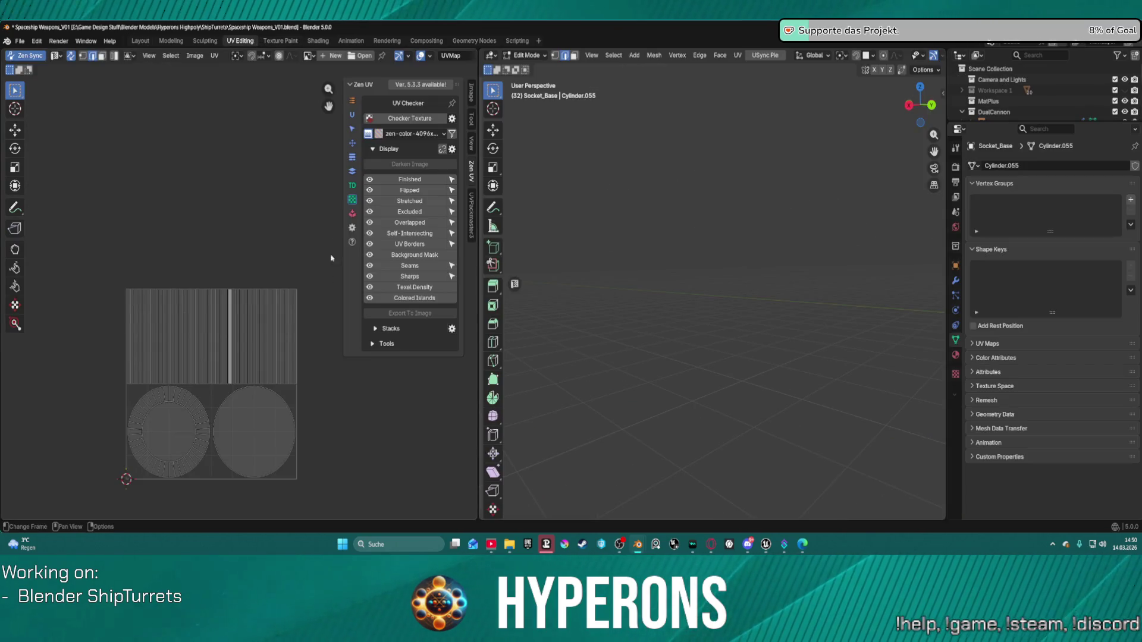
# Exit Edit Mode, go back to the Layout workspace, and select Socket_01.
pyautogui.scroll(2, 256, 360)
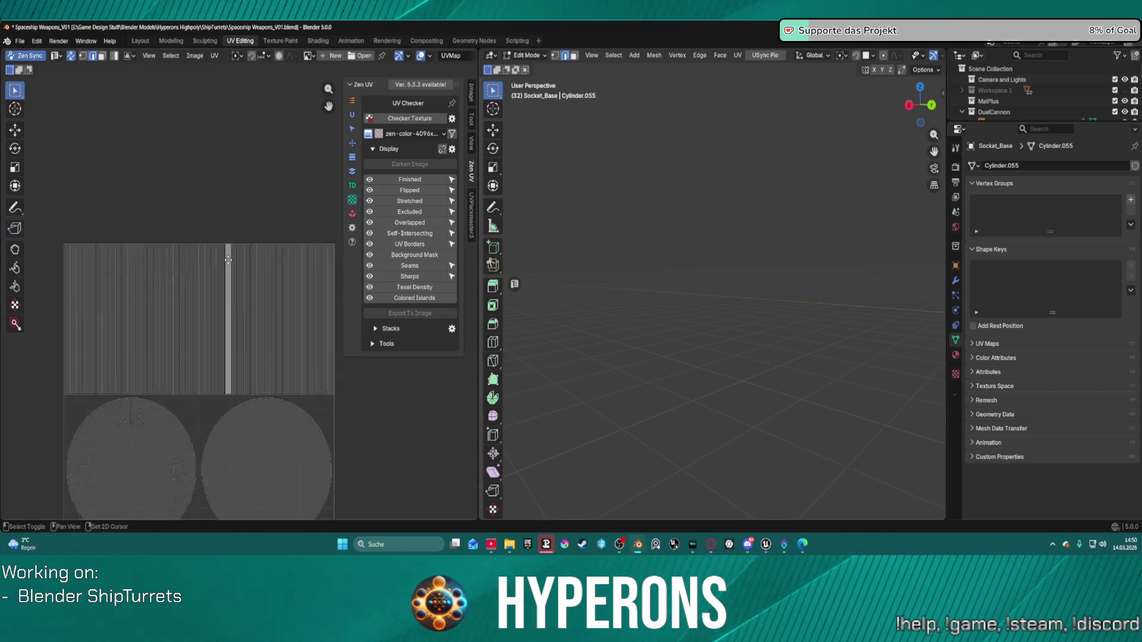
pyautogui.scroll(-3, 226, 273)
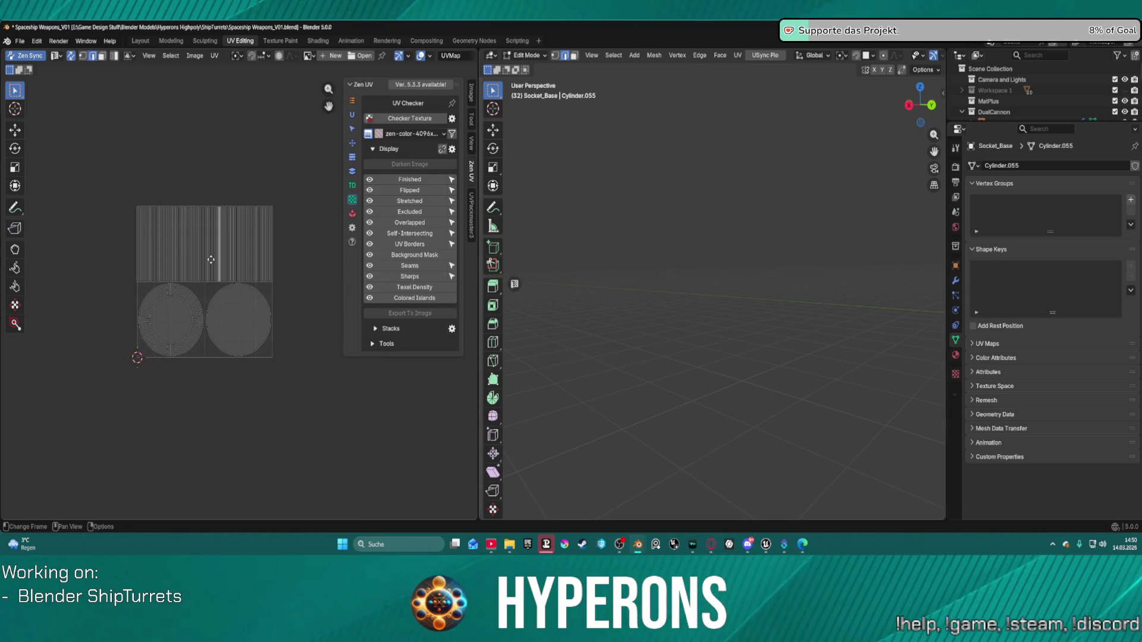
pyautogui.scroll(2, 238, 264)
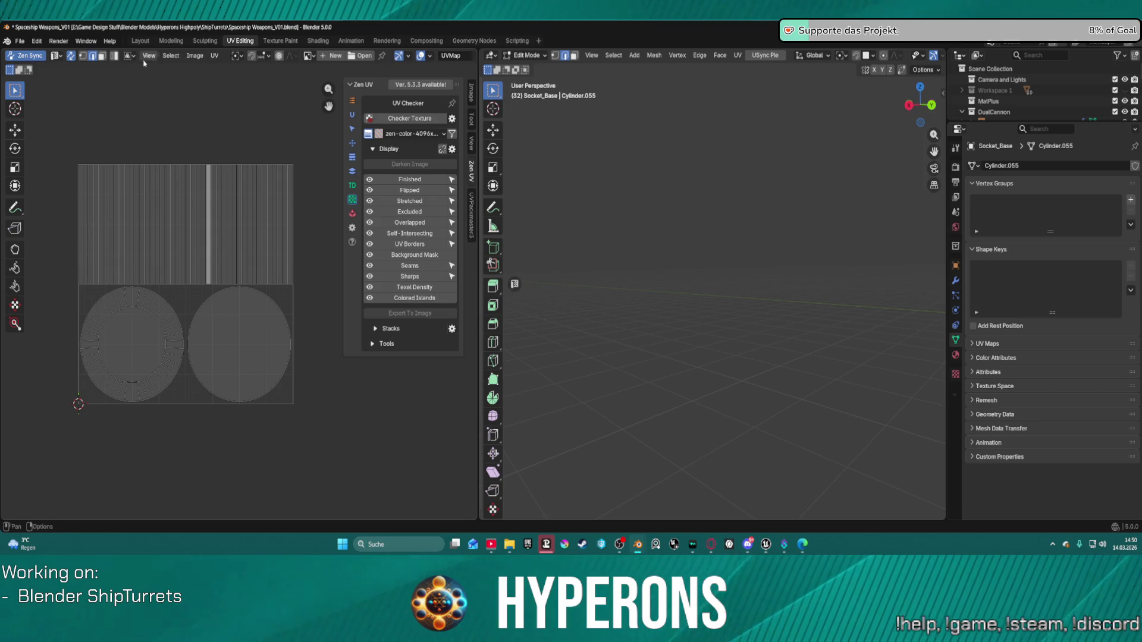
pyautogui.press('Tab')
pyautogui.press('Tab')
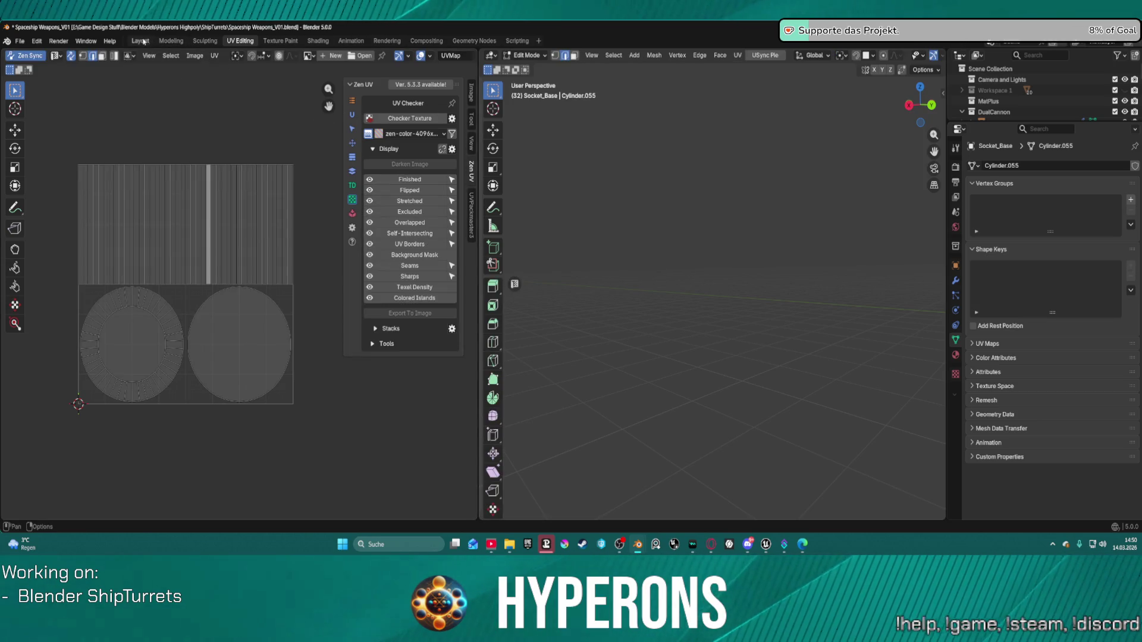
pyautogui.click(143, 41)
pyautogui.moveTo(749, 313); pyautogui.dragTo(505, 381, button='middle')
pyautogui.click(503, 384)
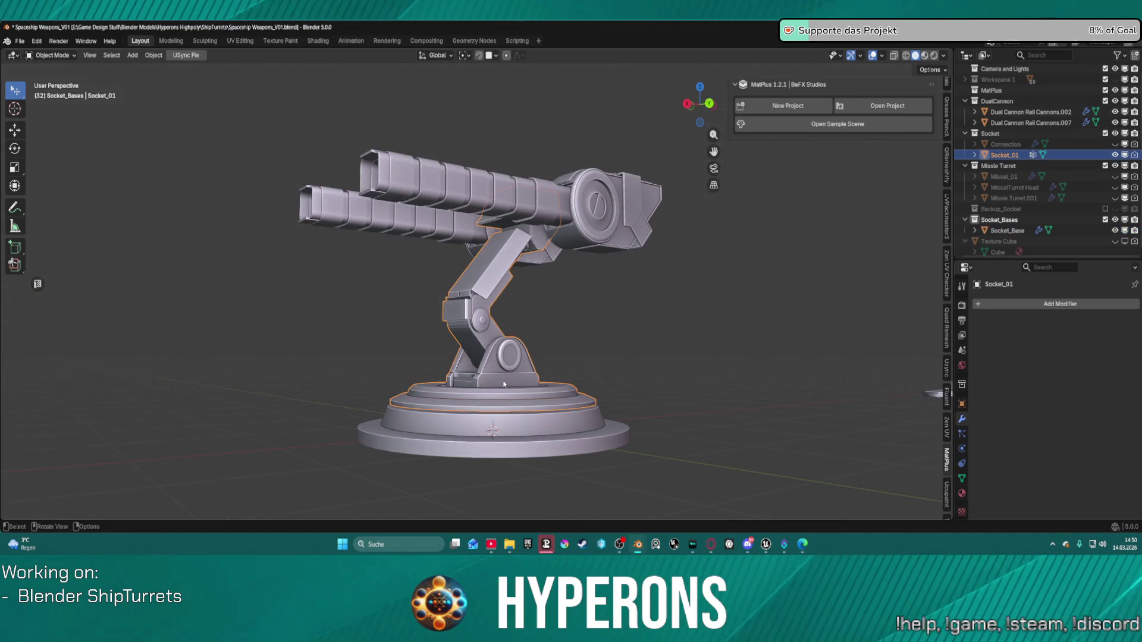
# Orbit and zoom in on the turret's base and arm, then switch to Unreal Engine's Blueprint editor.
pyautogui.moveTo(606, 386)
pyautogui.mouseDown(button='middle')
pyautogui.moveTo(604, 421)
pyautogui.moveTo(559, 287)
pyautogui.mouseUp(button='middle')
pyautogui.scroll(2, 604, 421)
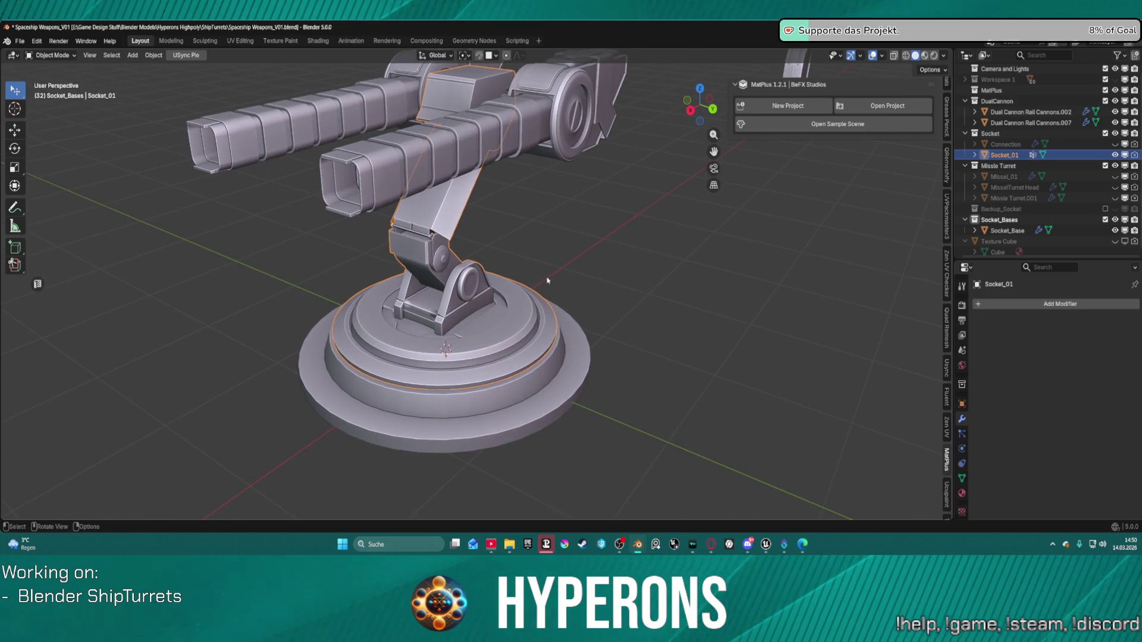
pyautogui.moveTo(598, 293)
pyautogui.mouseDown(button='middle')
pyautogui.moveTo(553, 255)
pyautogui.moveTo(705, 271)
pyautogui.moveTo(588, 256)
pyautogui.moveTo(556, 304)
pyautogui.moveTo(311, 319)
pyautogui.mouseUp(button='middle')
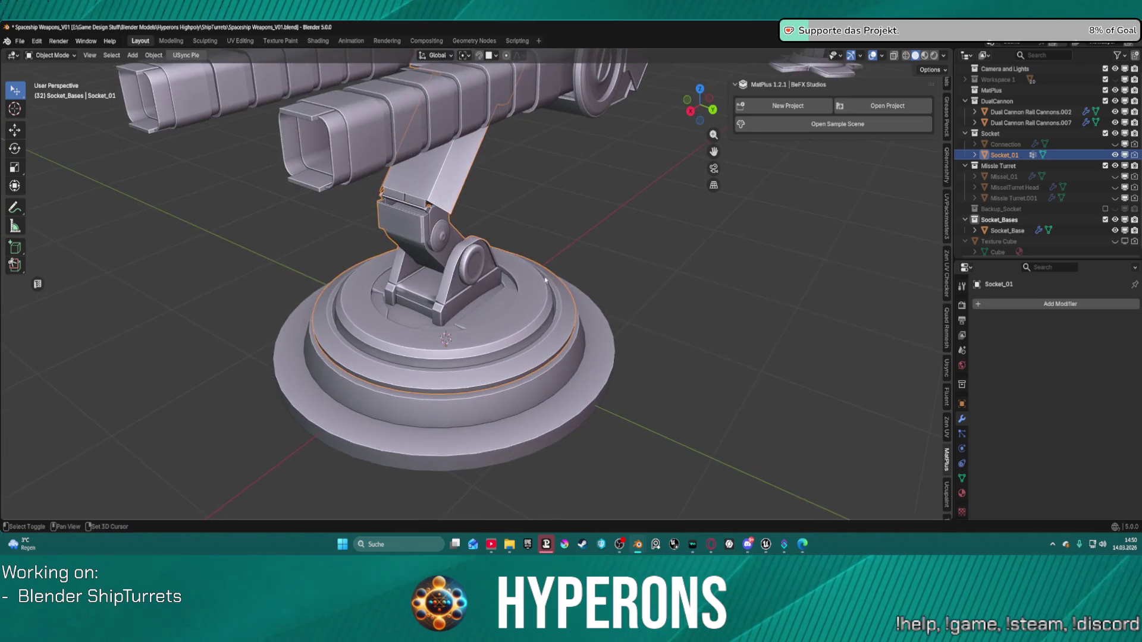
pyautogui.scroll(2, 310, 319)
pyautogui.click(765, 543)
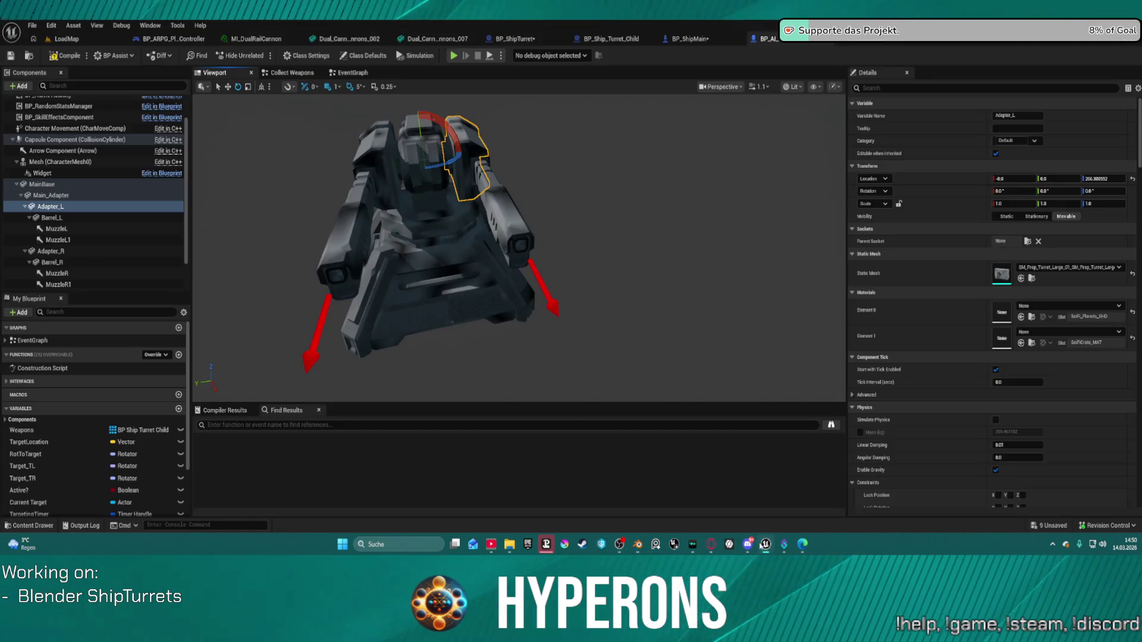
# Fly the camera around the placed turrets in the LoadMap level, then return to Blender.
pyautogui.click(90, 40)
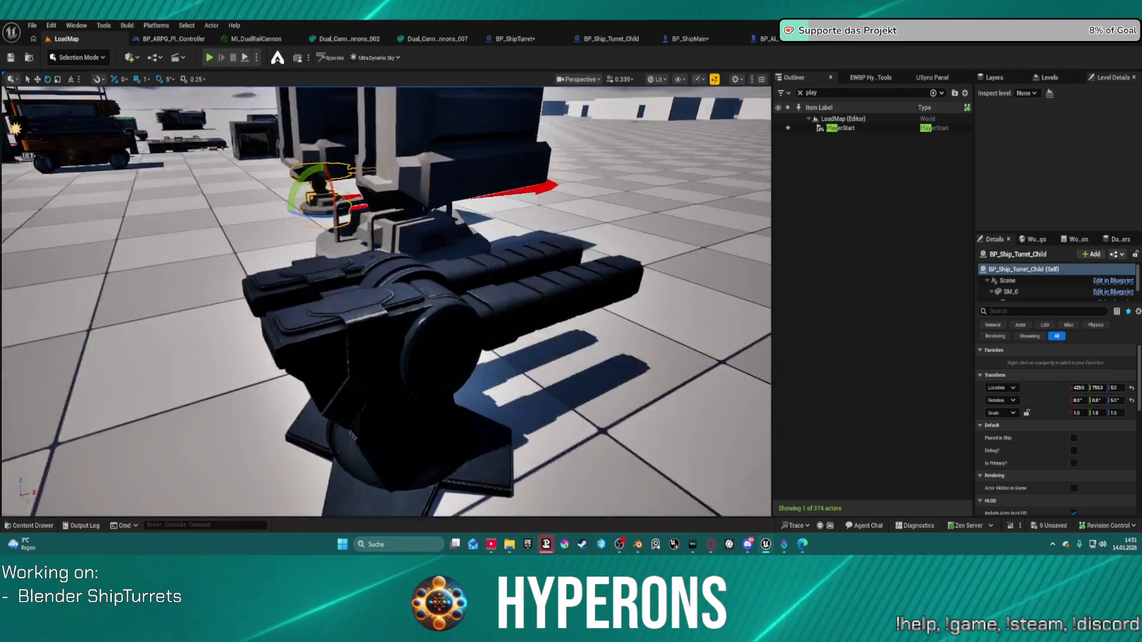
pyautogui.moveTo(387, 297); pyautogui.dragTo(386, 298, button='right')
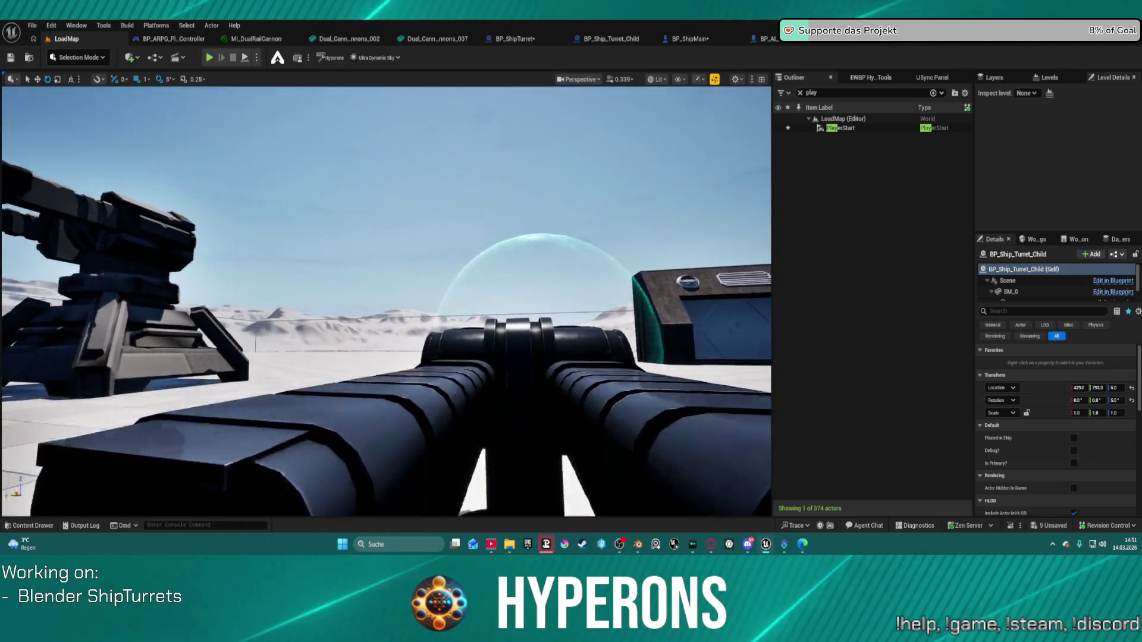
pyautogui.moveTo(387, 297); pyautogui.dragTo(381, 357, button='right')
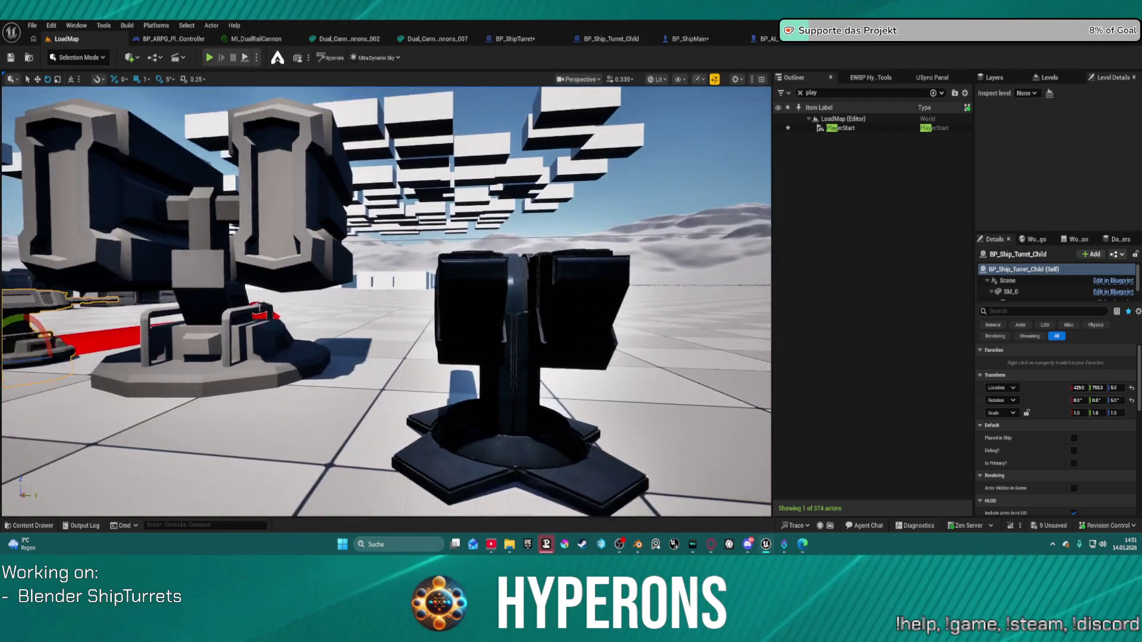
pyautogui.moveTo(386, 297); pyautogui.dragTo(375, 298, button='right')
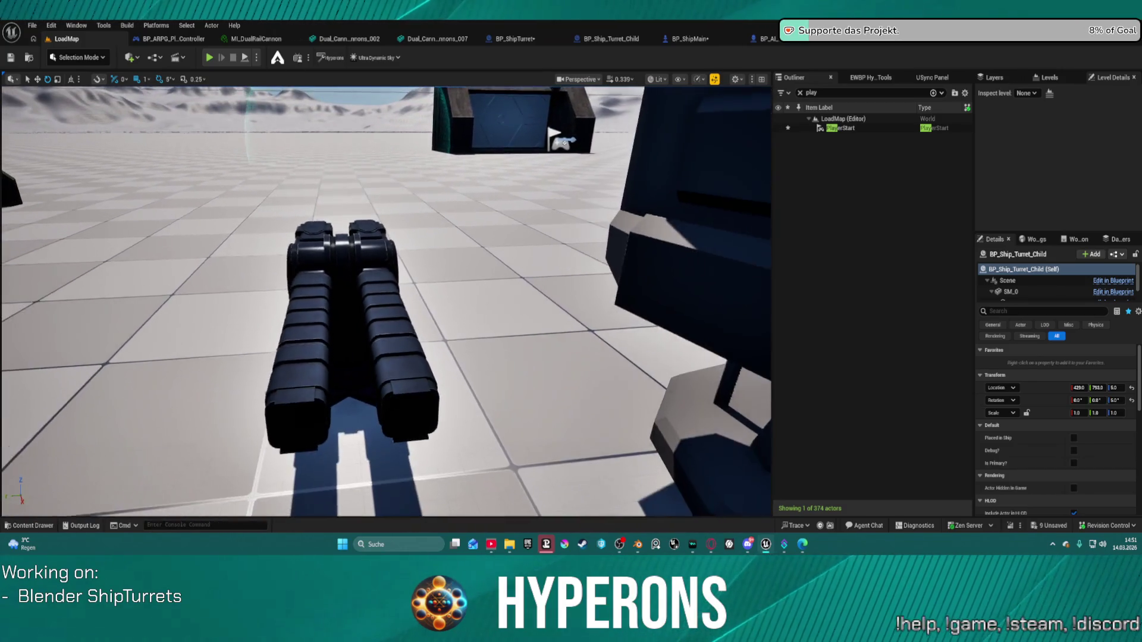
pyautogui.moveTo(374, 298)
pyautogui.mouseDown(button='right')
pyautogui.moveTo(372, 271)
pyautogui.moveTo(339, 271)
pyautogui.moveTo(386, 270)
pyautogui.moveTo(383, 261)
pyautogui.mouseUp(button='right')
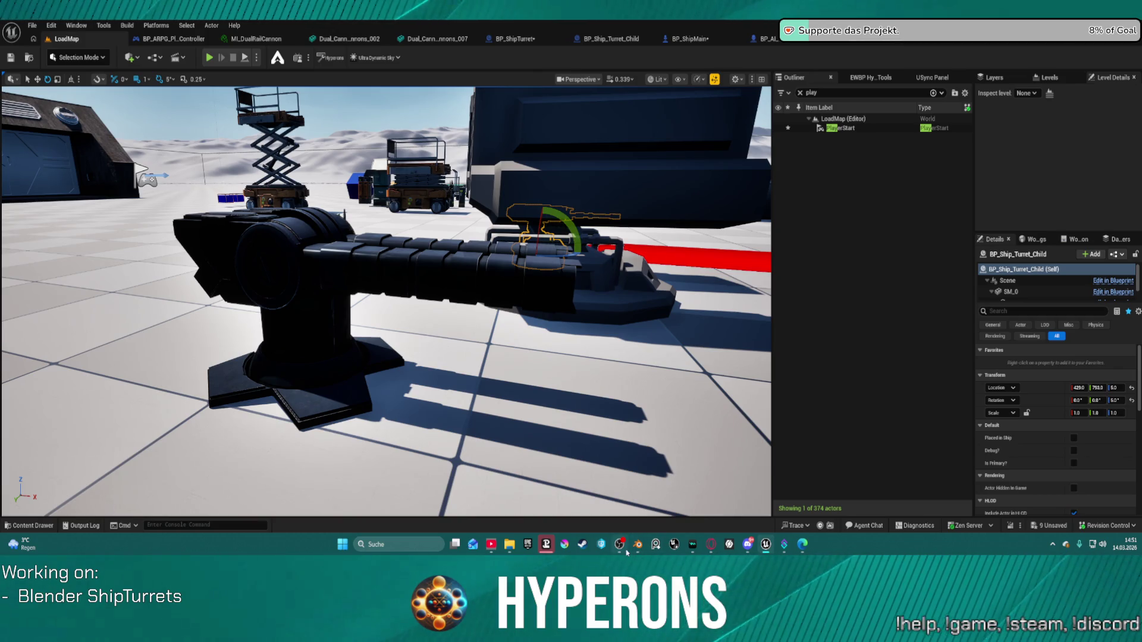
pyautogui.moveTo(638, 544)
pyautogui.click(630, 499)
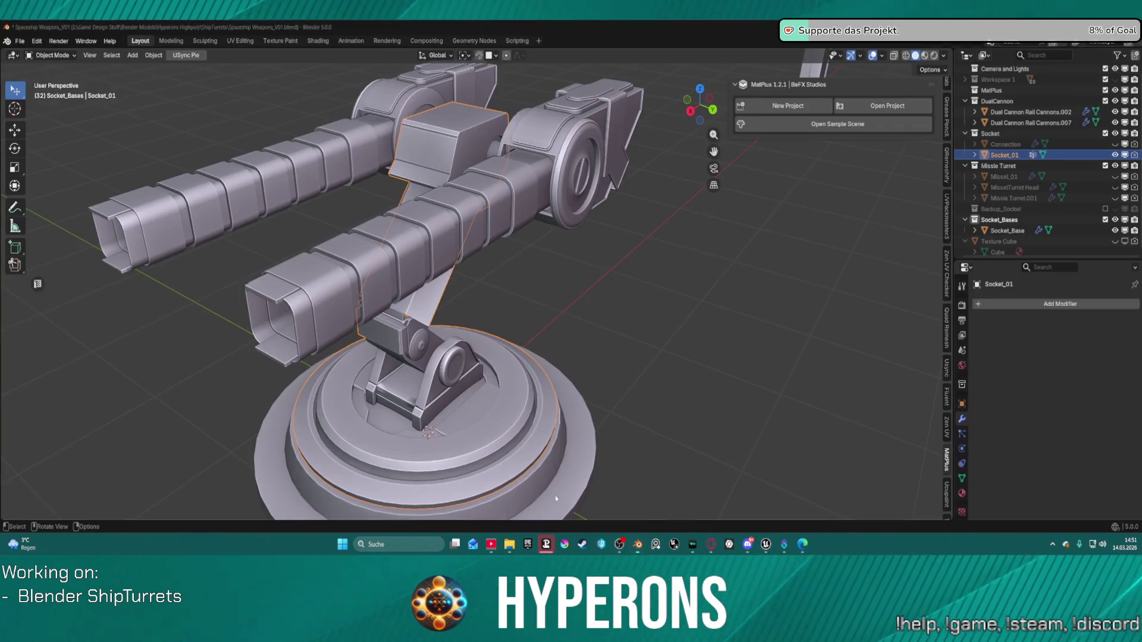
# Select Socket_01, open it in UV Editing, and select all its Cylinder.009 UV islands.
pyautogui.moveTo(636, 172)
pyautogui.mouseDown(button='middle')
pyautogui.moveTo(591, 170)
pyautogui.moveTo(666, 184)
pyautogui.moveTo(573, 274)
pyautogui.moveTo(533, 255)
pyautogui.moveTo(551, 245)
pyautogui.mouseUp(button='middle')
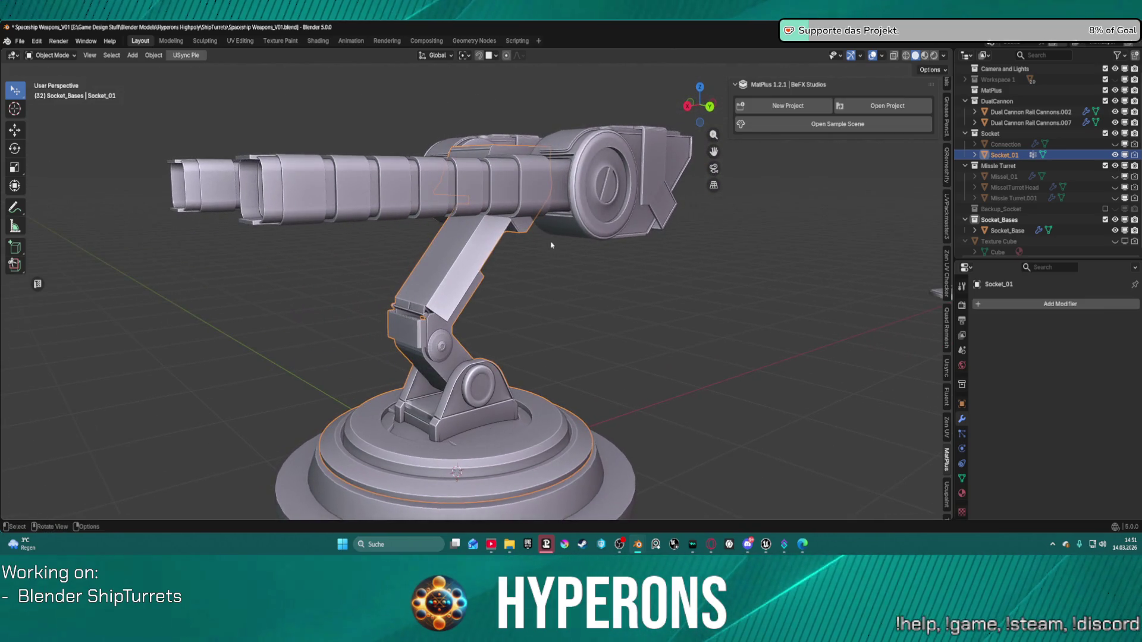
pyautogui.click(688, 270)
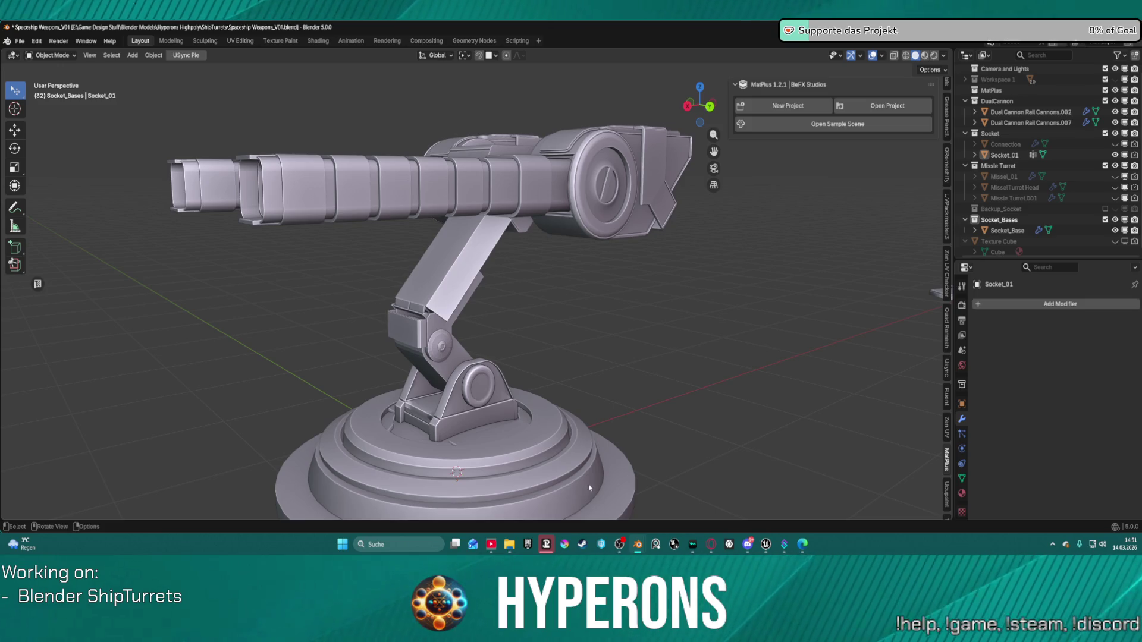
pyautogui.click(559, 466)
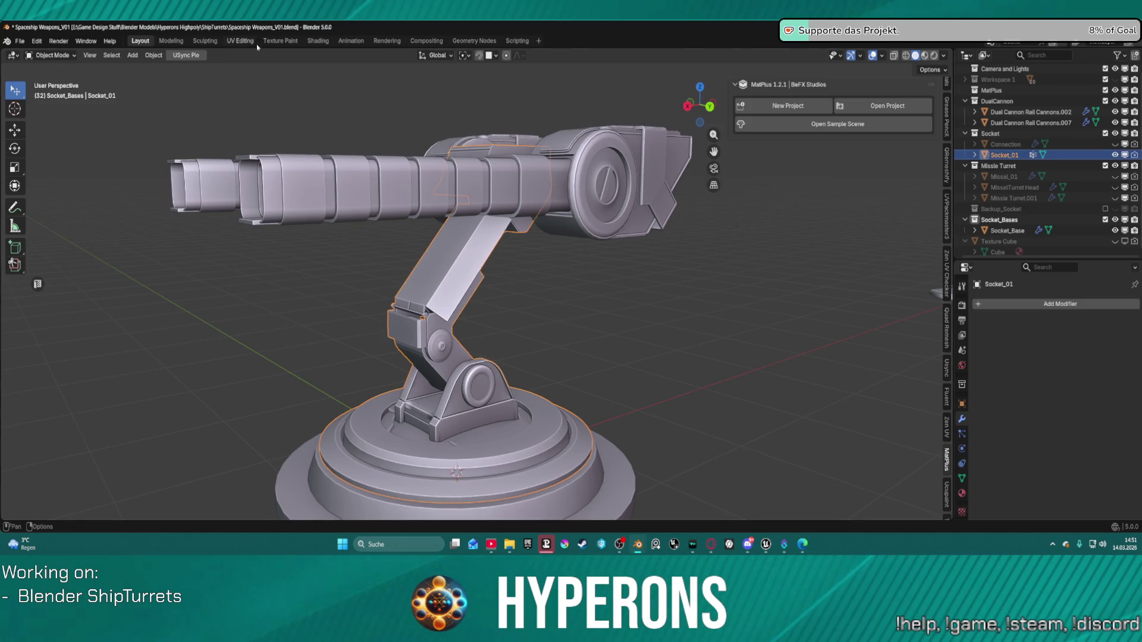
pyautogui.click(255, 43)
pyautogui.press('a')
pyautogui.scroll(-1, 303, 214)
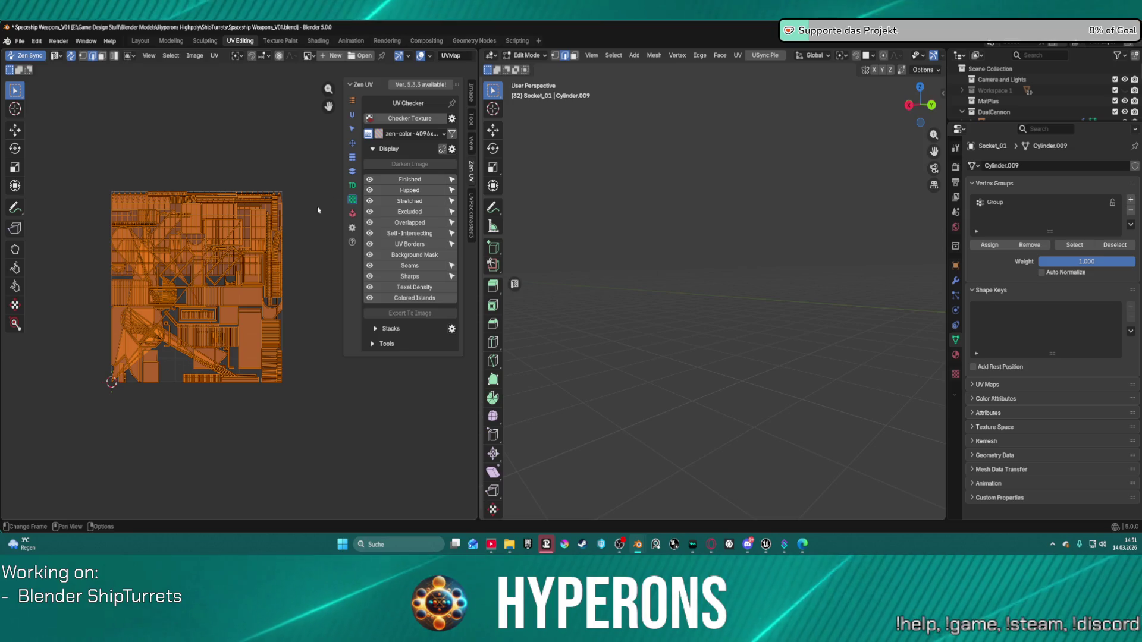
# Frame the turret socket and isolate it in Local view.
pyautogui.click(214, 56)
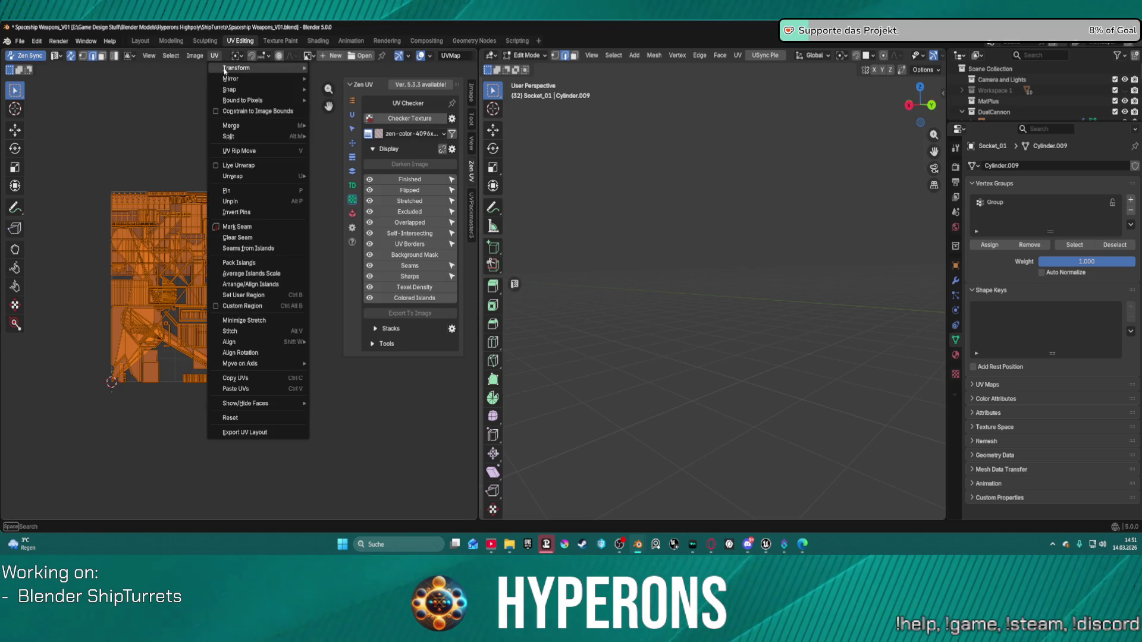
pyautogui.moveTo(260, 180)
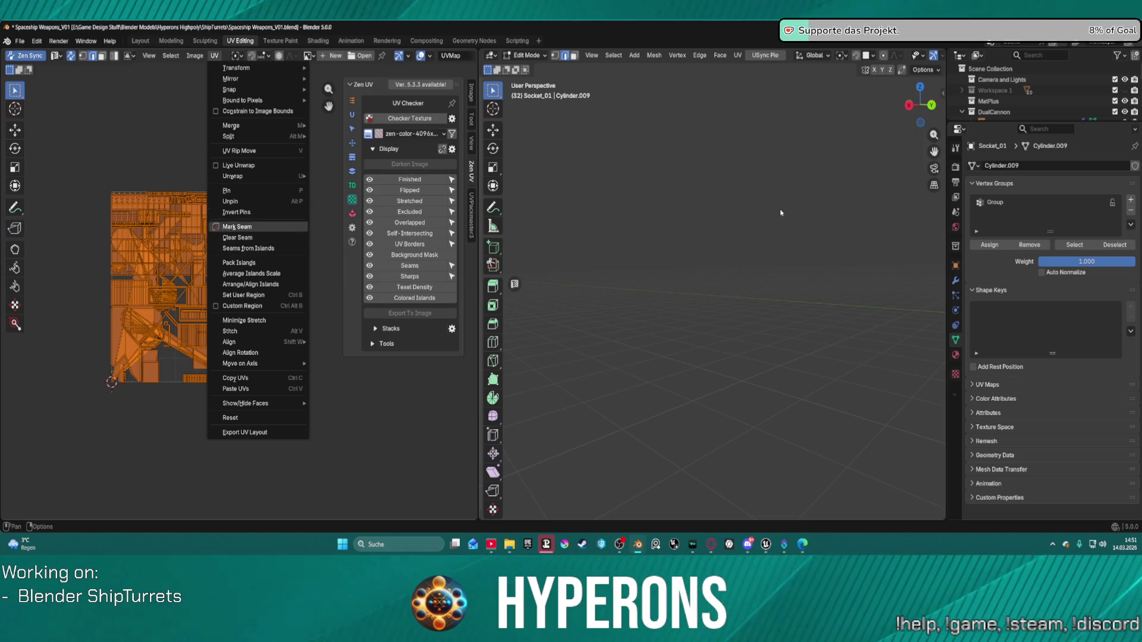
pyautogui.click(237, 226)
pyautogui.moveTo(702, 241)
pyautogui.mouseDown(button='middle')
pyautogui.moveTo(588, 242)
pyautogui.moveTo(904, 252)
pyautogui.moveTo(876, 253)
pyautogui.mouseUp(button='middle')
pyautogui.press('KP_Decimal')
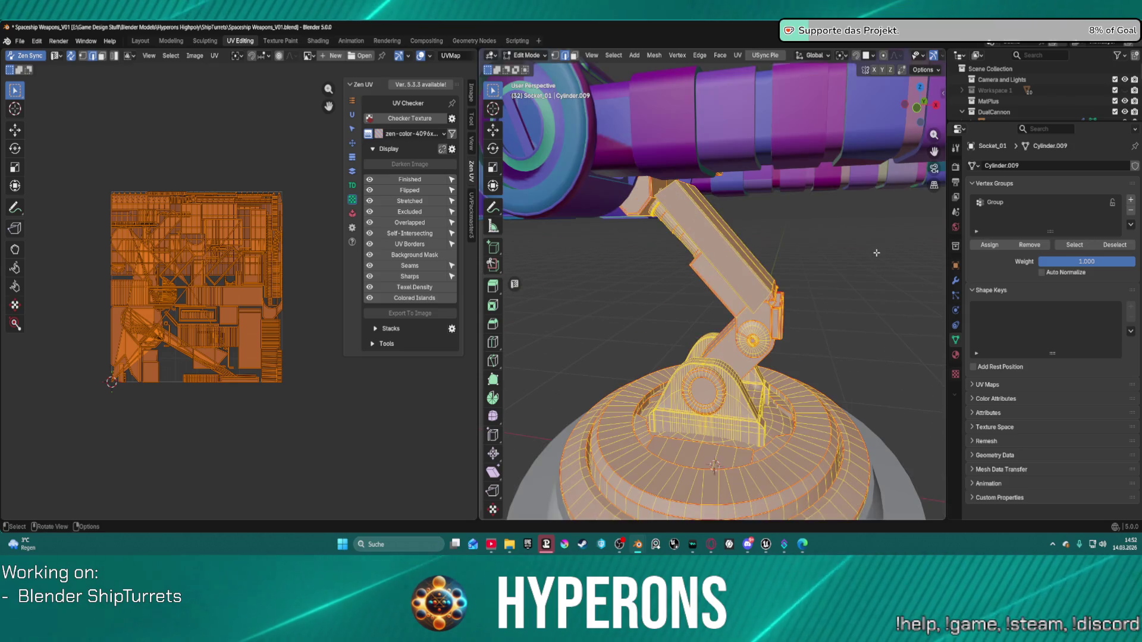
pyautogui.moveTo(768, 156)
pyautogui.mouseDown(button='middle')
pyautogui.moveTo(725, 259)
pyautogui.moveTo(733, 233)
pyautogui.mouseUp(button='middle')
pyautogui.press('KP_Divide')
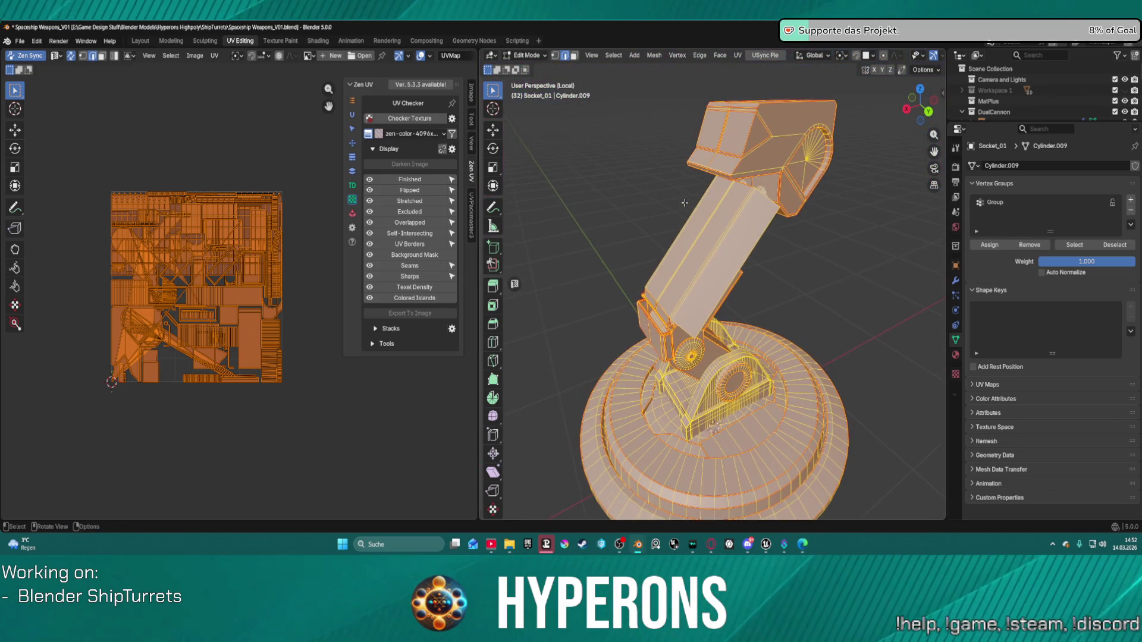
pyautogui.scroll(-2, 690, 206)
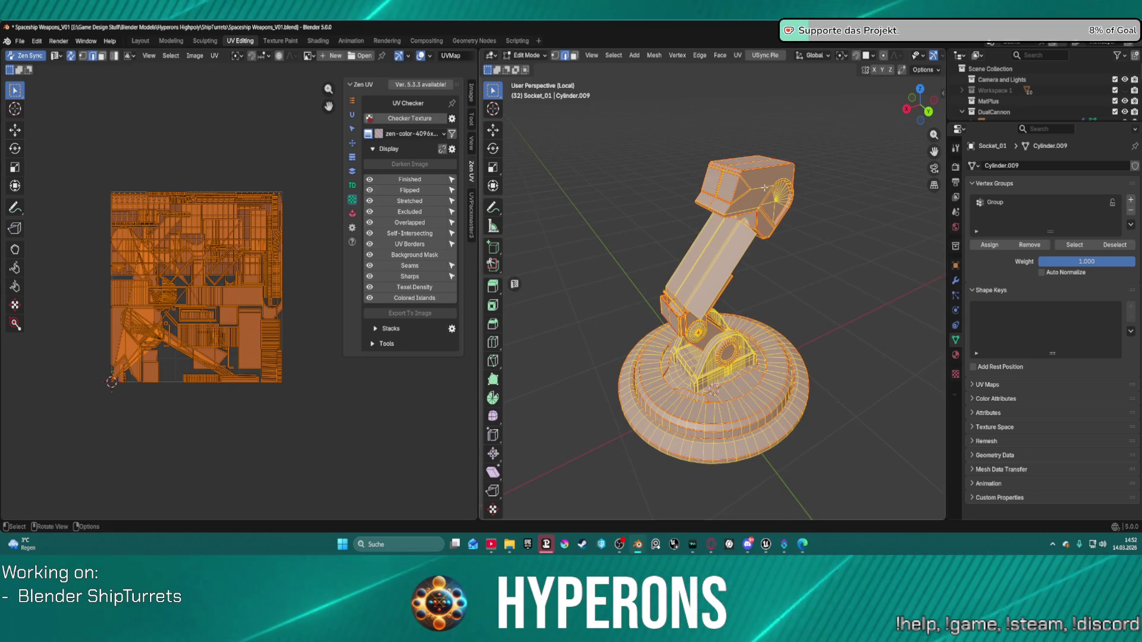
# Unwrap the socket's whole mesh with UV > Unwrap.
pyautogui.rightClick(728, 168)
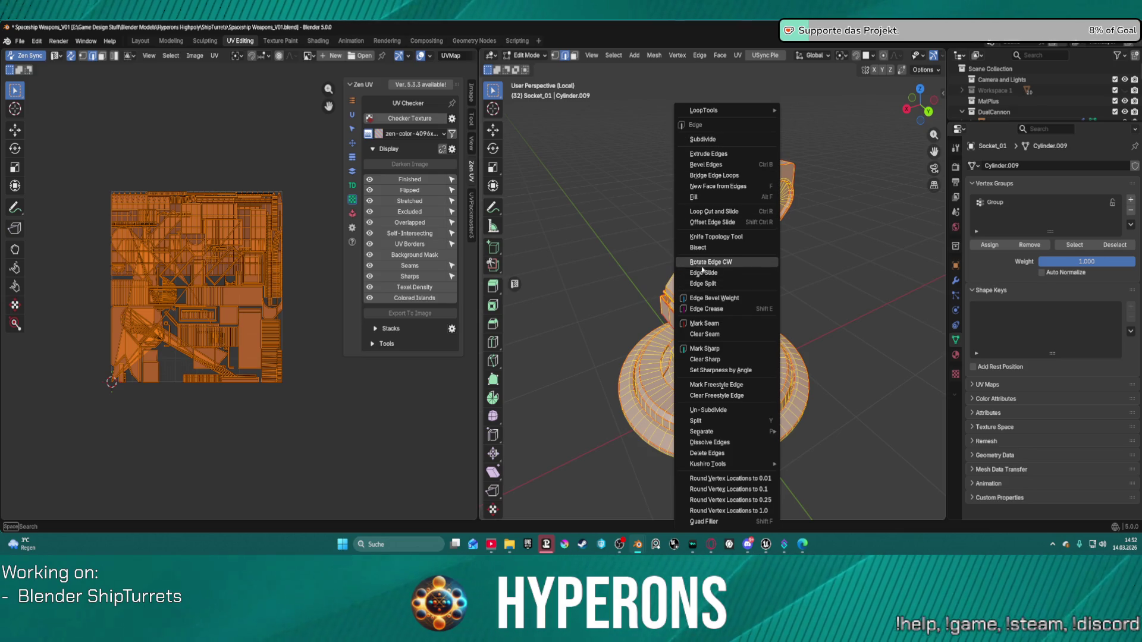
pyautogui.click(736, 56)
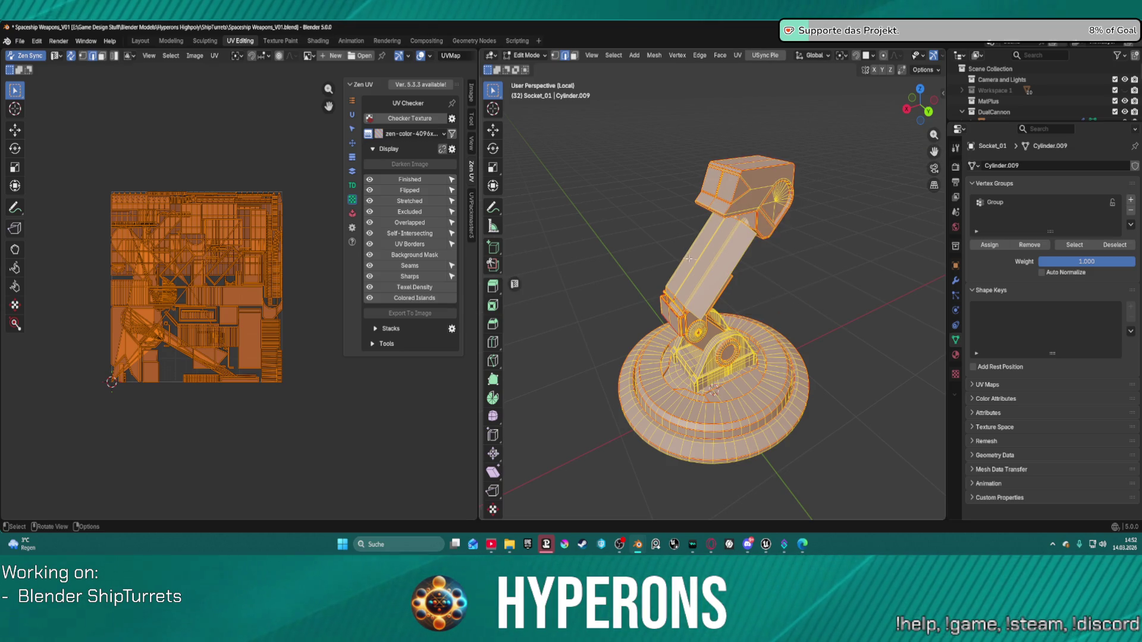
pyautogui.rightClick(740, 242)
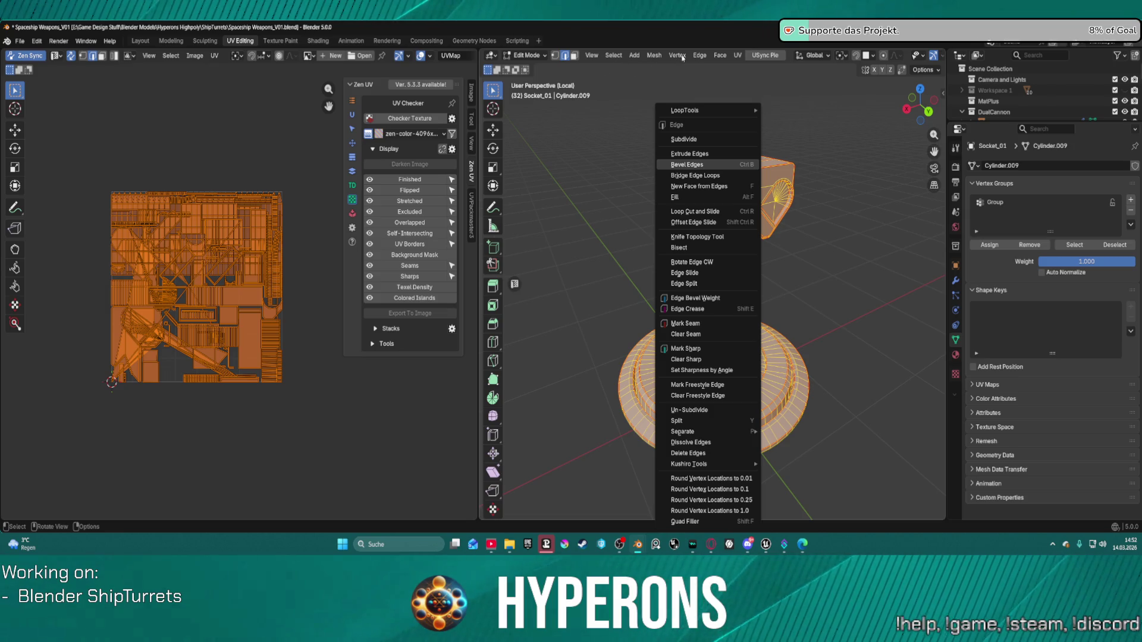
pyautogui.click(738, 54)
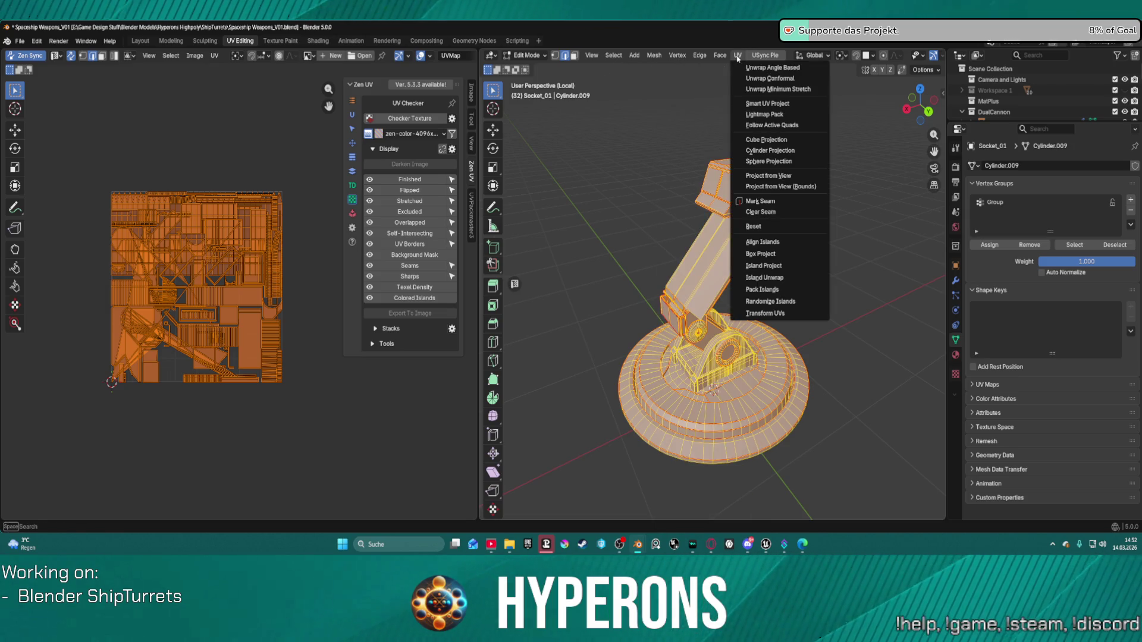
pyautogui.click(788, 78)
pyautogui.scroll(2, 183, 268)
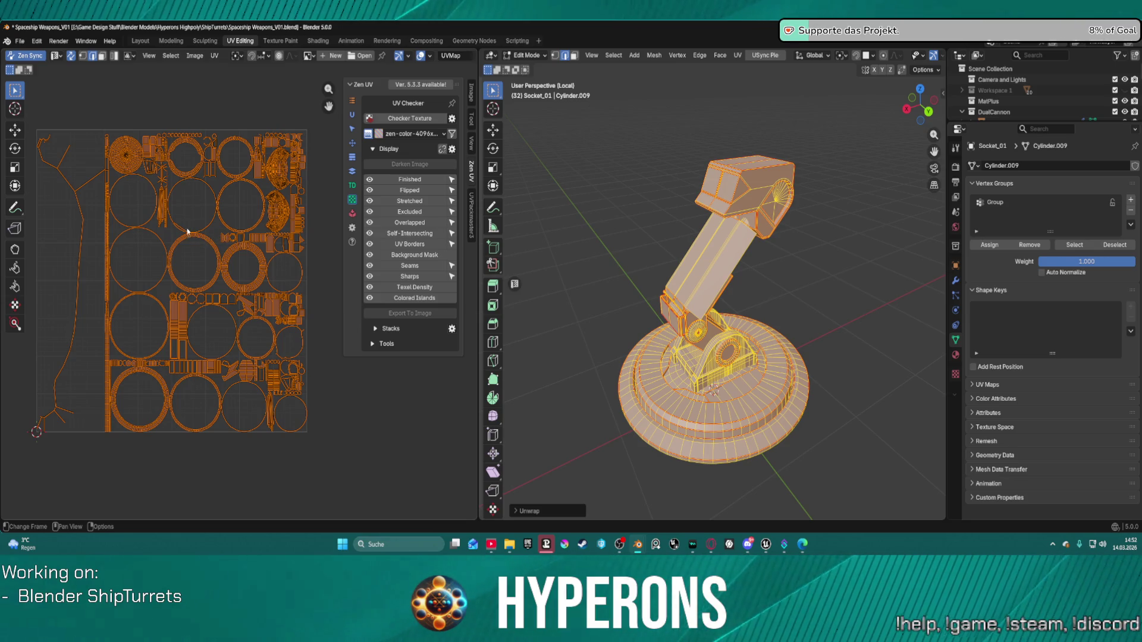
# Select only the long, stretched left UV island and bring up Zen UV's unwrap tools for it.
pyautogui.click(60, 177)
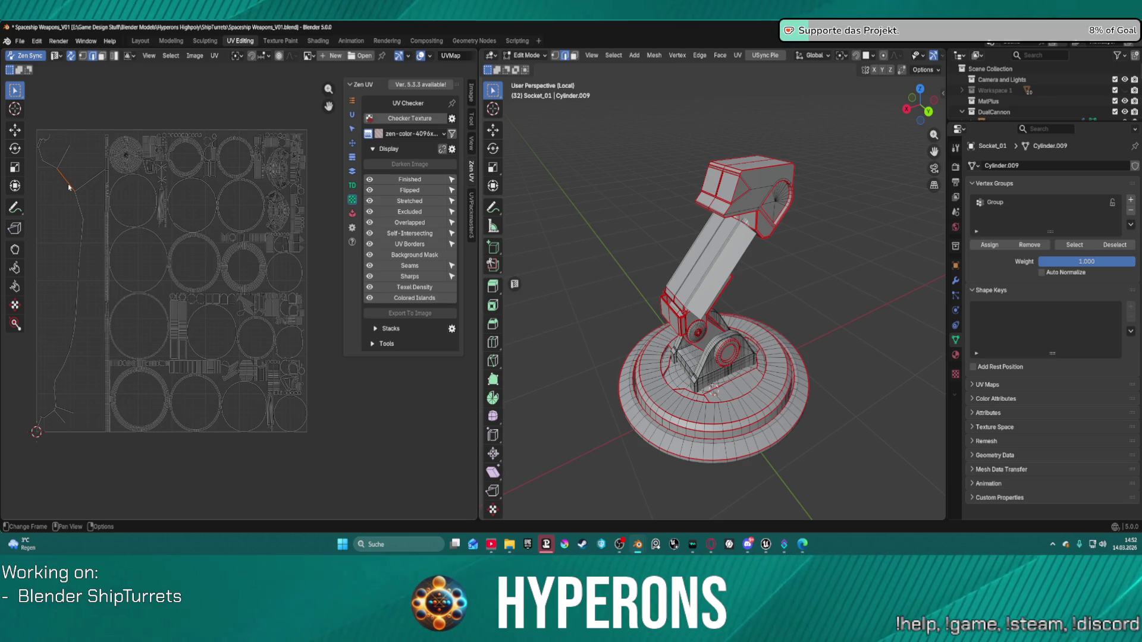
pyautogui.press('a')
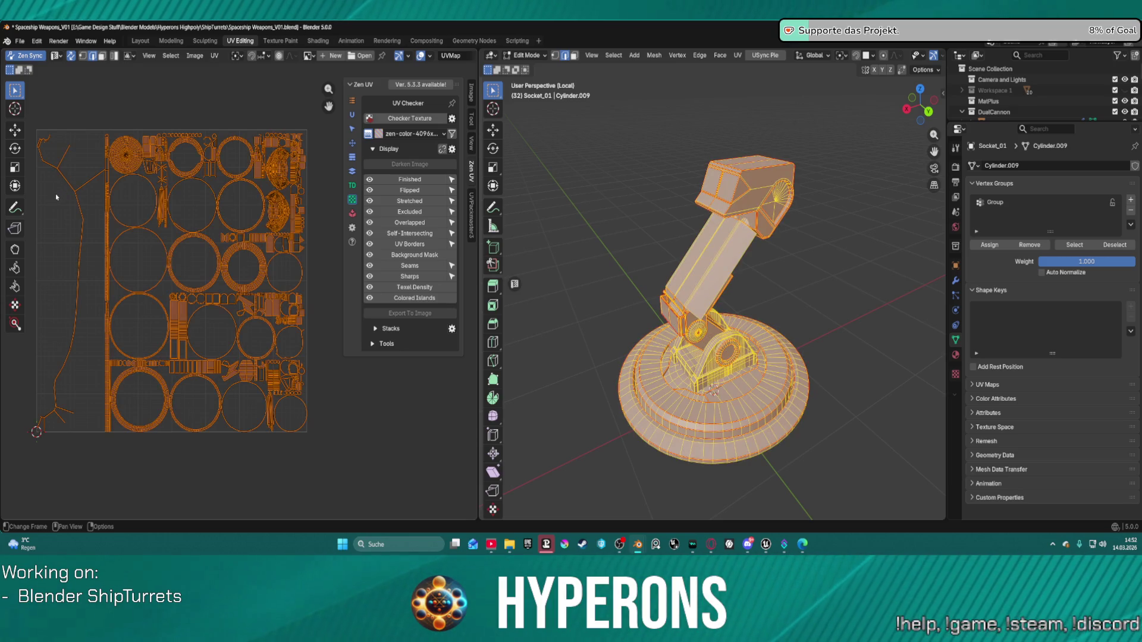
pyautogui.hotkey('alt', 'a')
pyautogui.press('l')
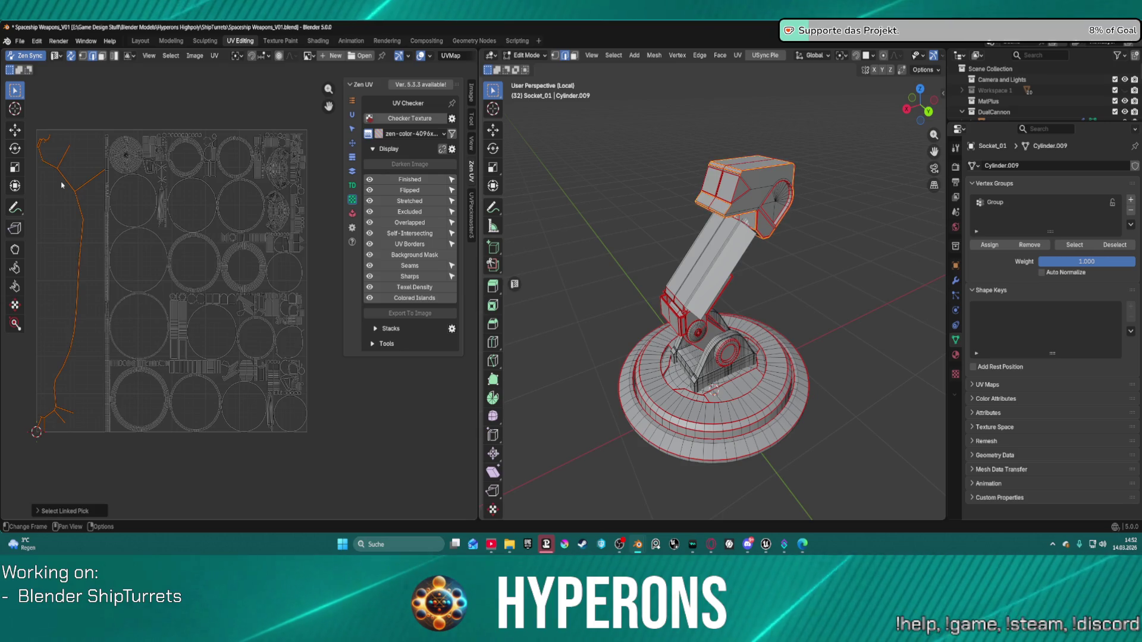
pyautogui.scroll(2, 708, 293)
pyautogui.moveTo(708, 293)
pyautogui.mouseDown(button='middle')
pyautogui.moveTo(690, 291)
pyautogui.moveTo(708, 292)
pyautogui.moveTo(678, 244)
pyautogui.moveTo(713, 240)
pyautogui.moveTo(707, 230)
pyautogui.moveTo(580, 247)
pyautogui.moveTo(487, 234)
pyautogui.moveTo(586, 218)
pyautogui.moveTo(725, 247)
pyautogui.mouseUp(button='middle')
pyautogui.scroll(4, 708, 293)
pyautogui.scroll(3, 708, 293)
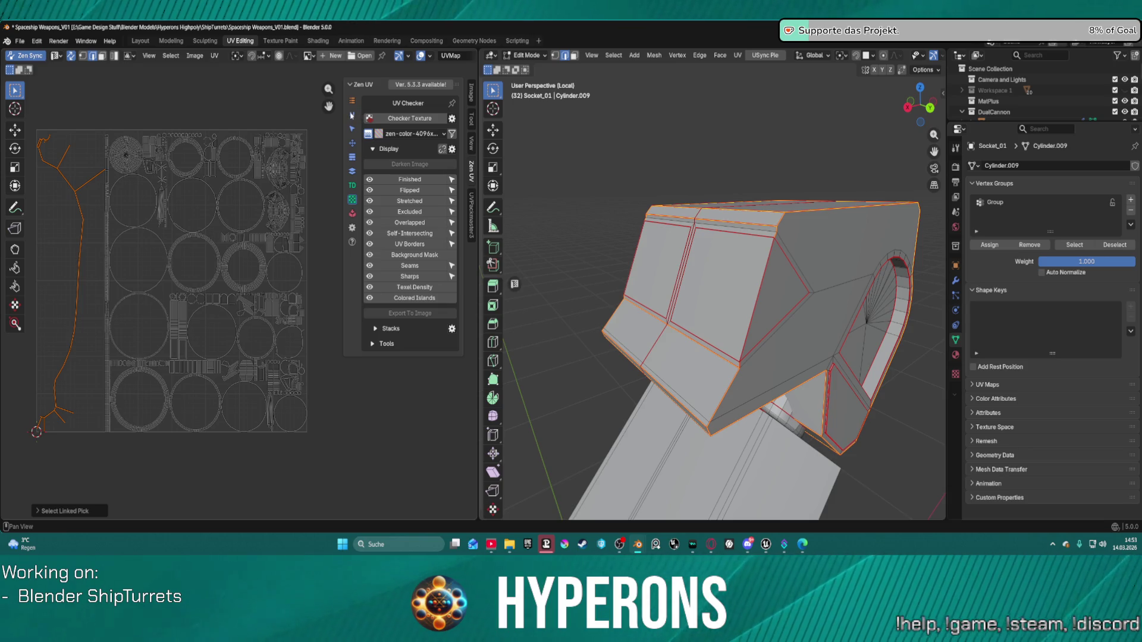
pyautogui.click(351, 114)
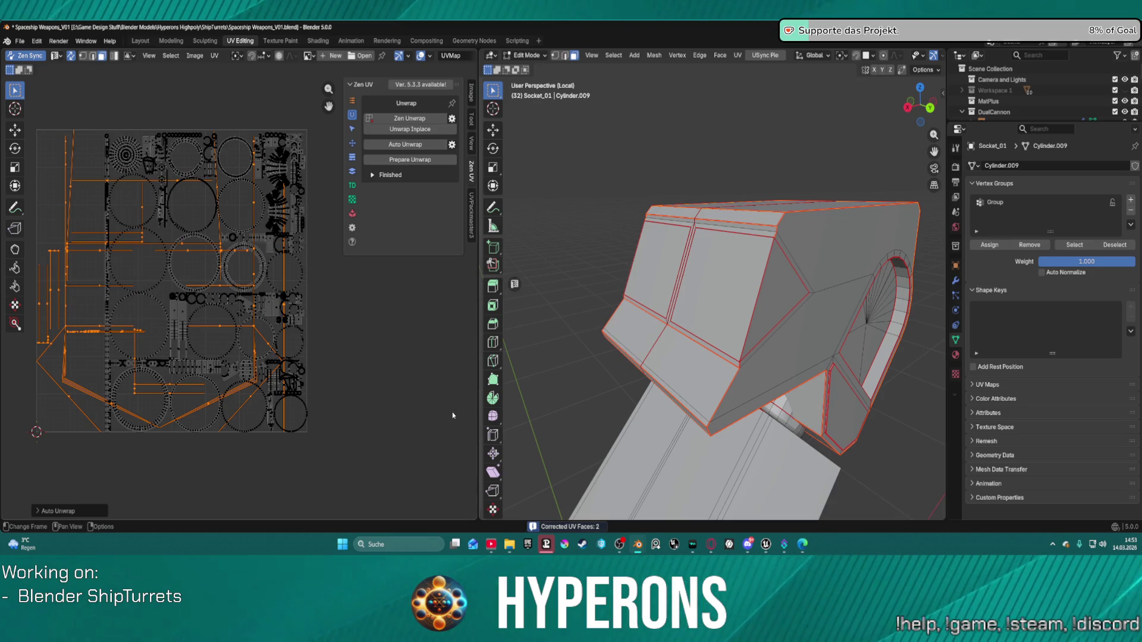
# Auto-unwrap the whole socket with Zen UV, correcting 321 faces, then box-select one UV row.
pyautogui.press('a')
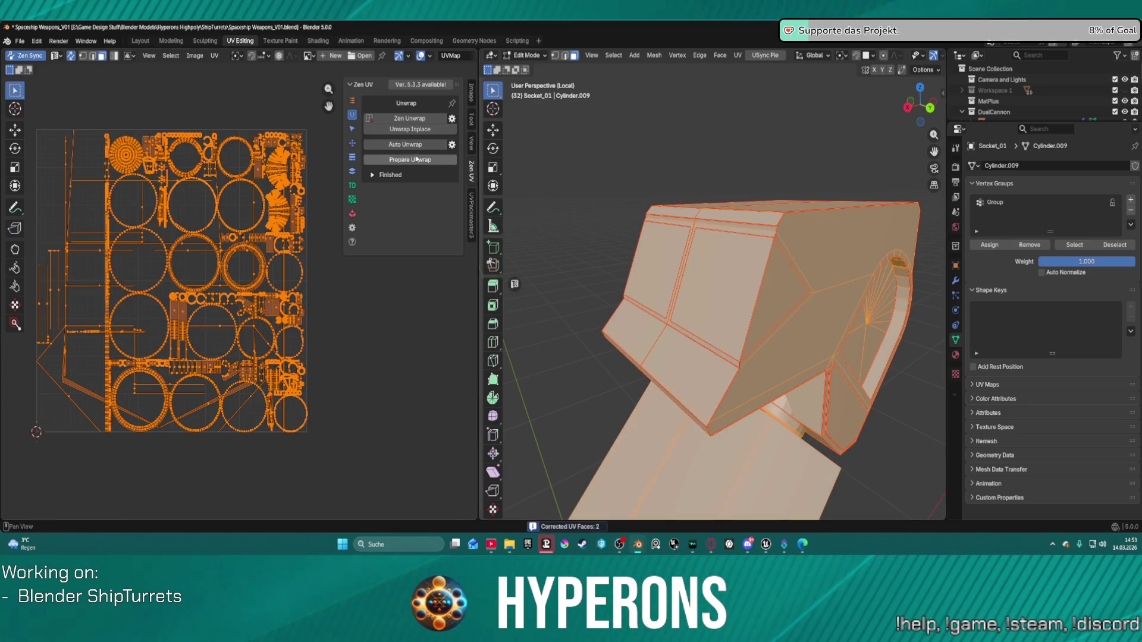
pyautogui.click(396, 146)
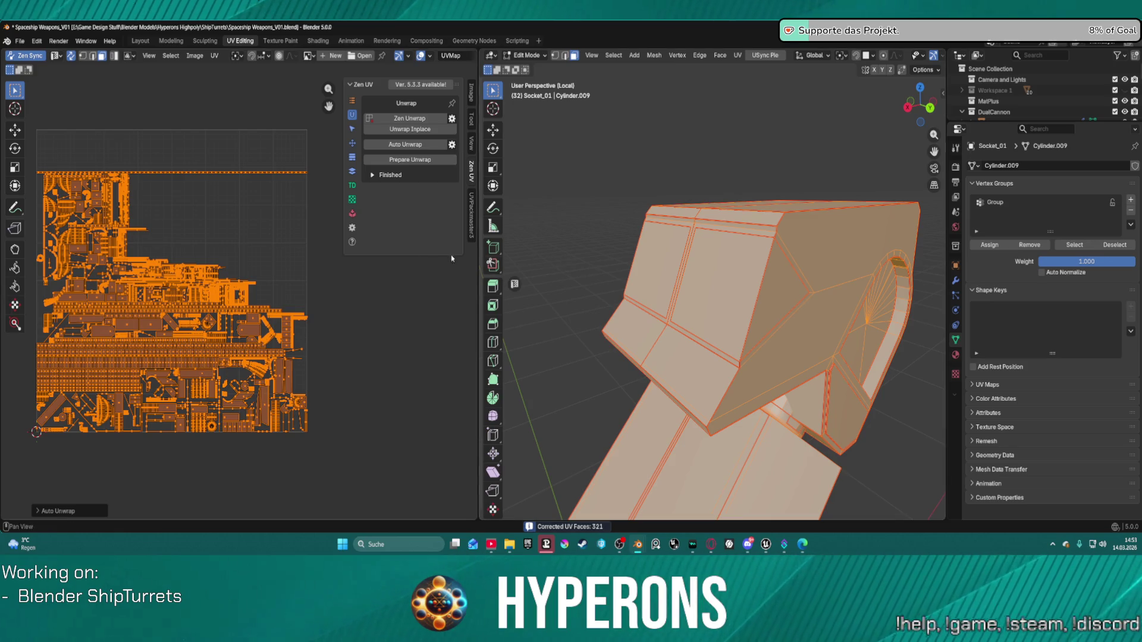
pyautogui.scroll(6, 223, 188)
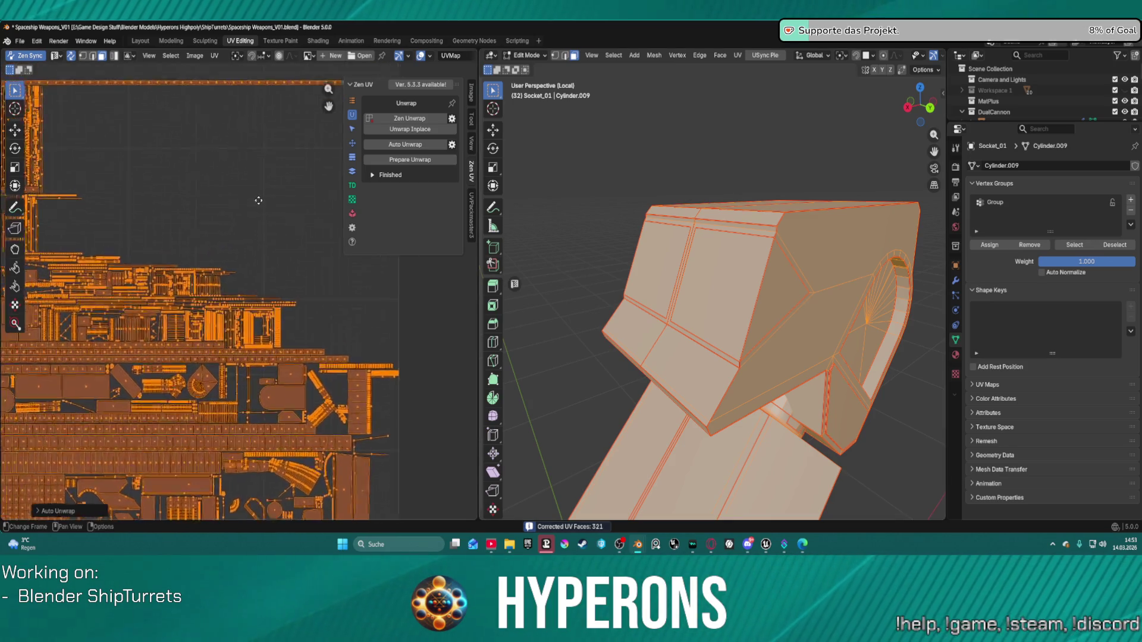
pyautogui.click(274, 174)
pyautogui.moveTo(284, 169); pyautogui.dragTo(173, 72)
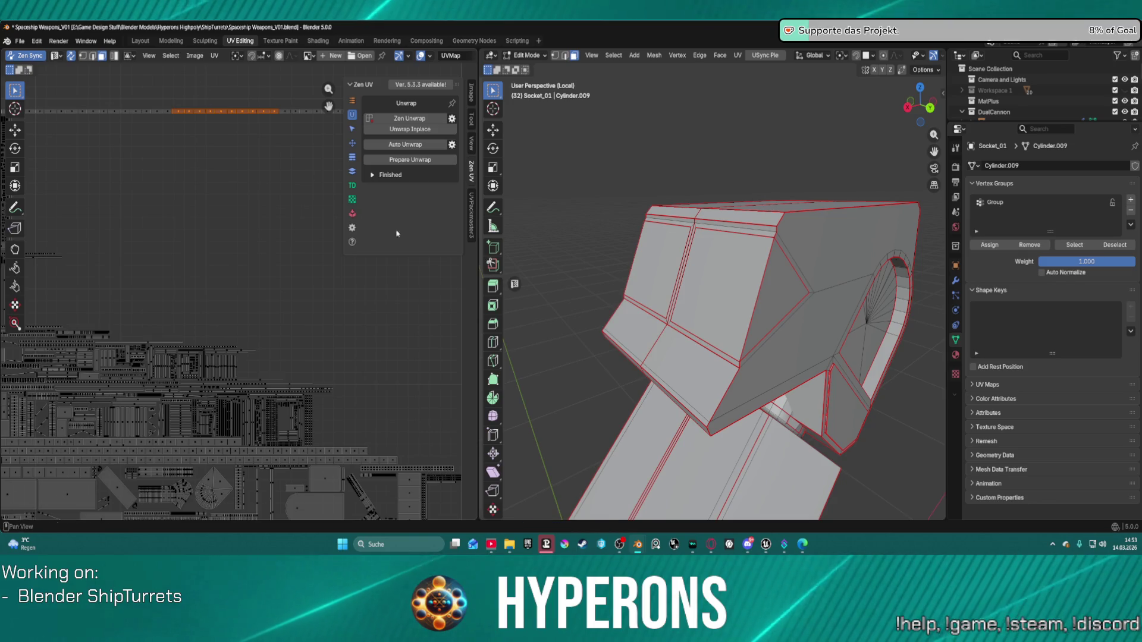
# Inspect the whole turret, select a connected strip with L, then clear the selection.
pyautogui.scroll(-6, 673, 369)
pyautogui.moveTo(660, 363)
pyautogui.mouseDown(button='middle')
pyautogui.moveTo(673, 370)
pyautogui.moveTo(625, 324)
pyautogui.moveTo(648, 333)
pyautogui.moveTo(535, 322)
pyautogui.mouseUp(button='middle')
pyautogui.scroll(-4, 219, 206)
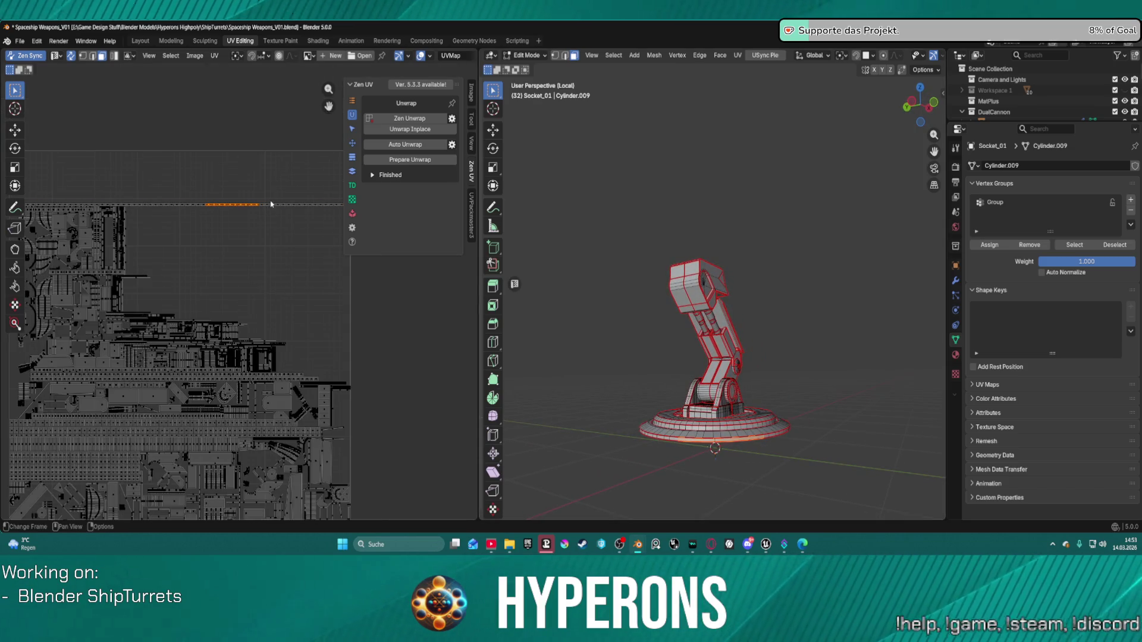
pyautogui.press('l')
pyautogui.moveTo(773, 387)
pyautogui.mouseDown(button='middle')
pyautogui.moveTo(826, 421)
pyautogui.moveTo(805, 204)
pyautogui.moveTo(797, 208)
pyautogui.mouseUp(button='middle')
pyautogui.scroll(3, 827, 421)
pyautogui.scroll(-5, 773, 274)
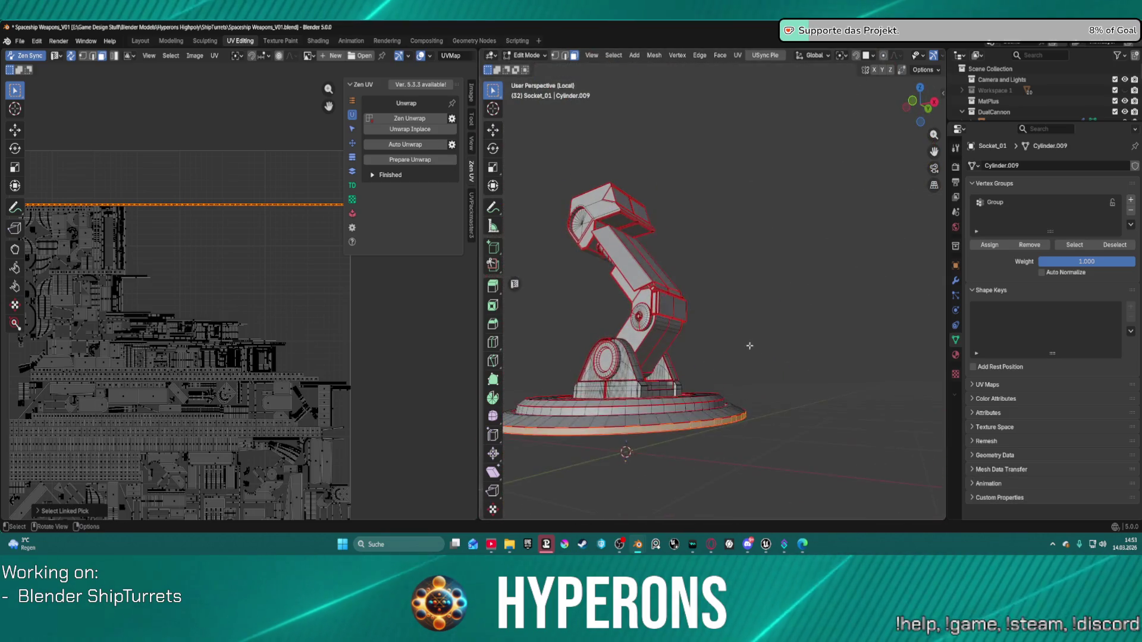
pyautogui.click(744, 342)
# View the base disc from front and top angles and switch to Edge select mode.
pyautogui.scroll(4, 744, 343)
pyautogui.scroll(-4, 737, 368)
pyautogui.moveTo(738, 369)
pyautogui.mouseDown(button='middle')
pyautogui.moveTo(706, 494)
pyautogui.moveTo(695, 472)
pyautogui.moveTo(711, 404)
pyautogui.moveTo(725, 411)
pyautogui.moveTo(735, 429)
pyautogui.moveTo(638, 449)
pyautogui.mouseUp(button='middle')
pyautogui.scroll(3, 695, 471)
pyautogui.scroll(2, 711, 387)
pyautogui.scroll(4, 712, 386)
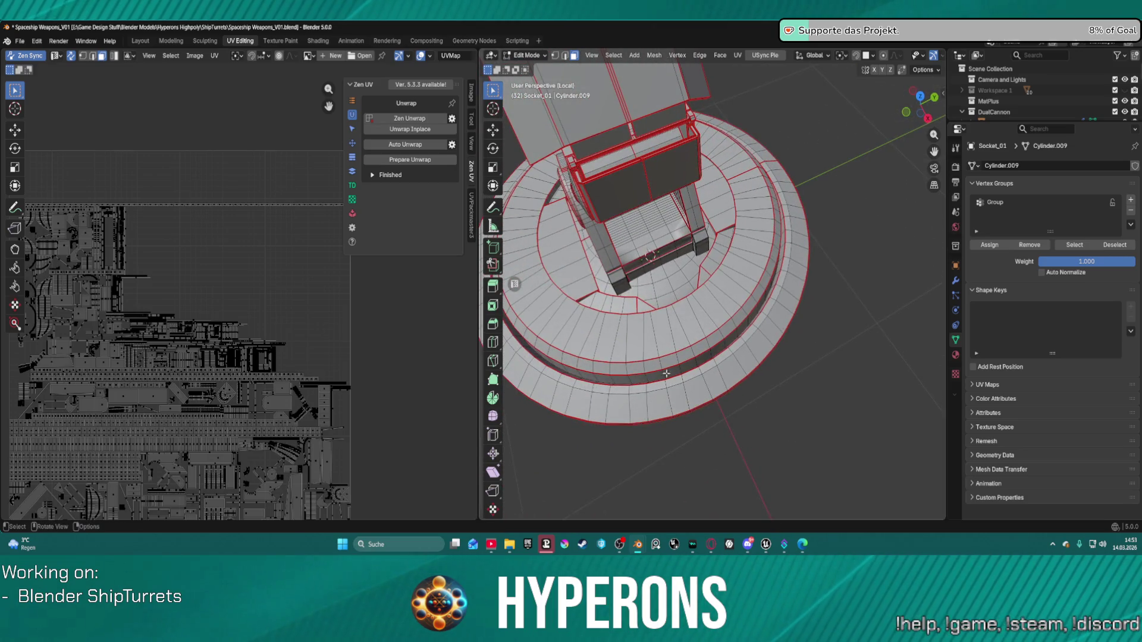
pyautogui.moveTo(666, 377); pyautogui.dragTo(665, 78, button='middle')
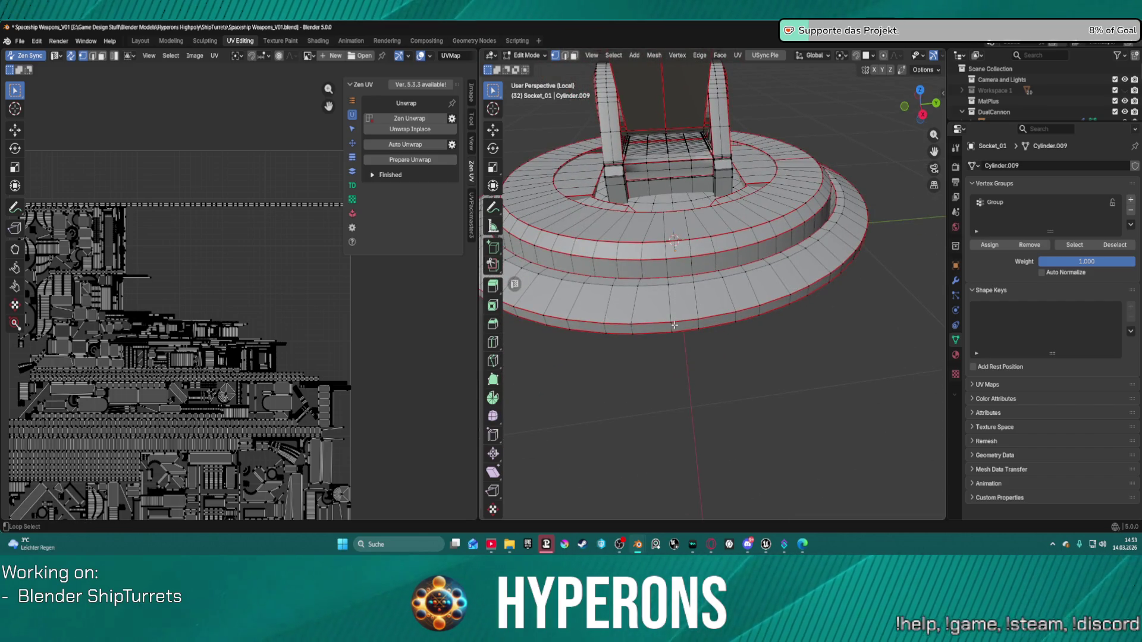
pyautogui.moveTo(670, 329)
pyautogui.mouseDown(button='middle')
pyautogui.moveTo(693, 326)
pyautogui.moveTo(655, 304)
pyautogui.moveTo(626, 251)
pyautogui.moveTo(705, 221)
pyautogui.moveTo(739, 232)
pyautogui.moveTo(752, 254)
pyautogui.moveTo(676, 351)
pyautogui.moveTo(709, 347)
pyautogui.moveTo(705, 385)
pyautogui.moveTo(753, 343)
pyautogui.moveTo(732, 191)
pyautogui.moveTo(682, 314)
pyautogui.moveTo(745, 291)
pyautogui.mouseUp(button='middle')
pyautogui.scroll(1, 736, 298)
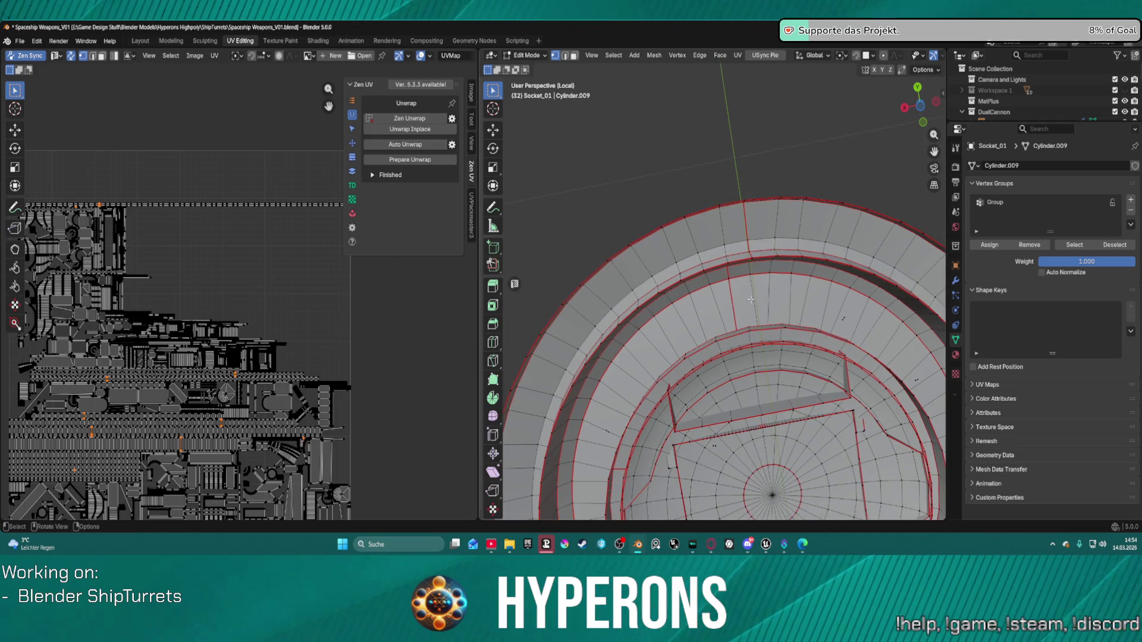
pyautogui.press('shift')
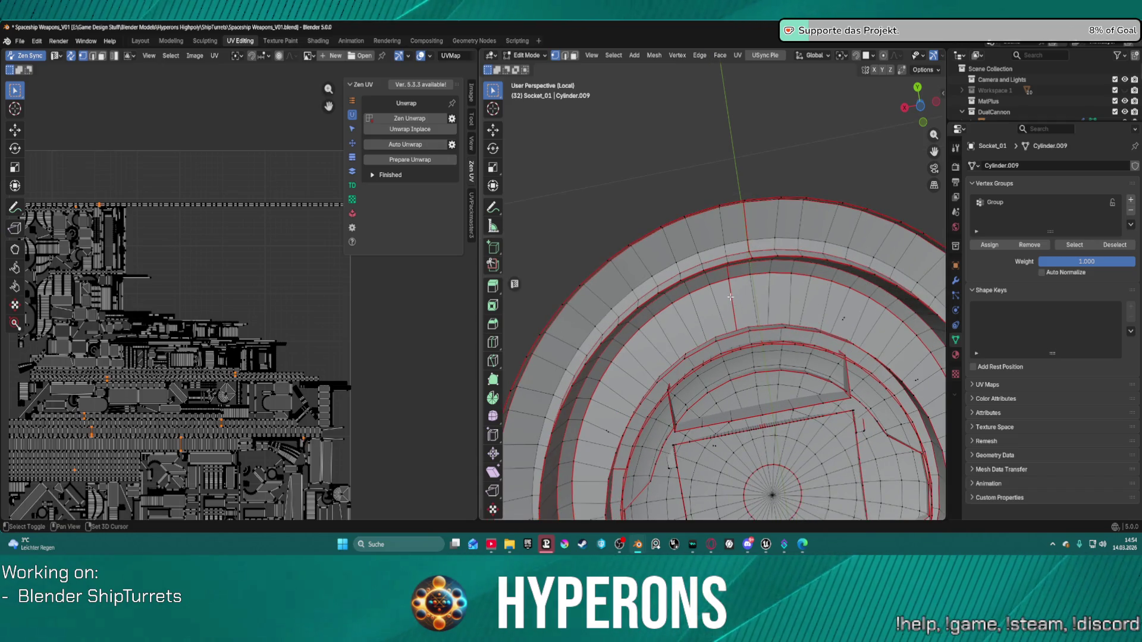
pyautogui.press('2')
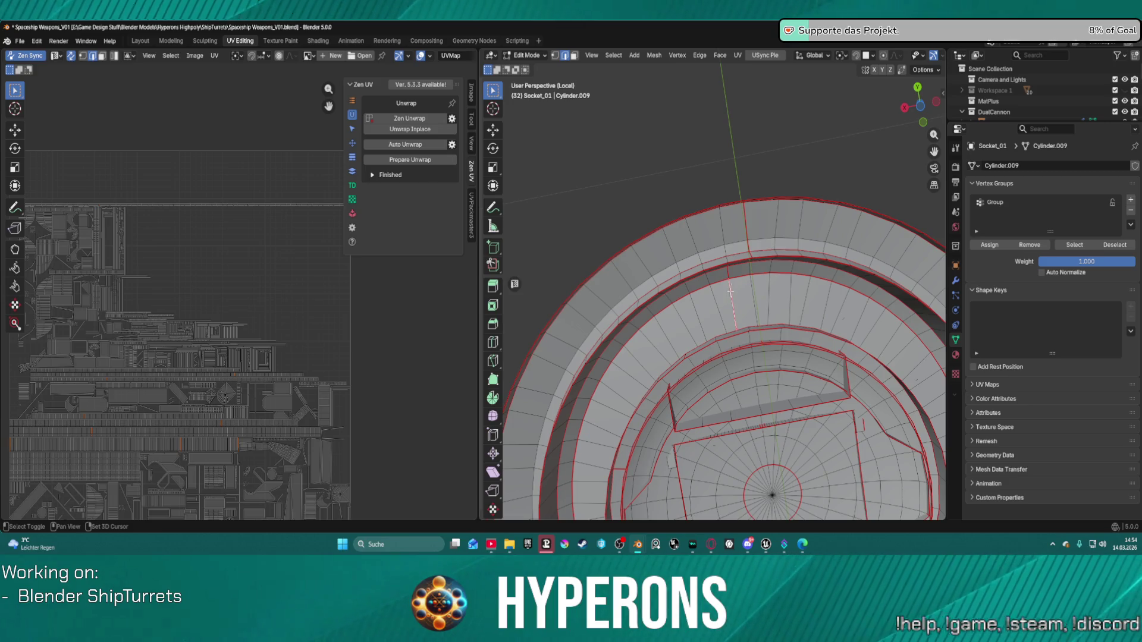
pyautogui.moveTo(728, 273)
pyautogui.mouseDown(button='middle')
pyautogui.moveTo(737, 243)
pyautogui.moveTo(479, 288)
pyautogui.moveTo(838, 291)
pyautogui.mouseUp(button='middle')
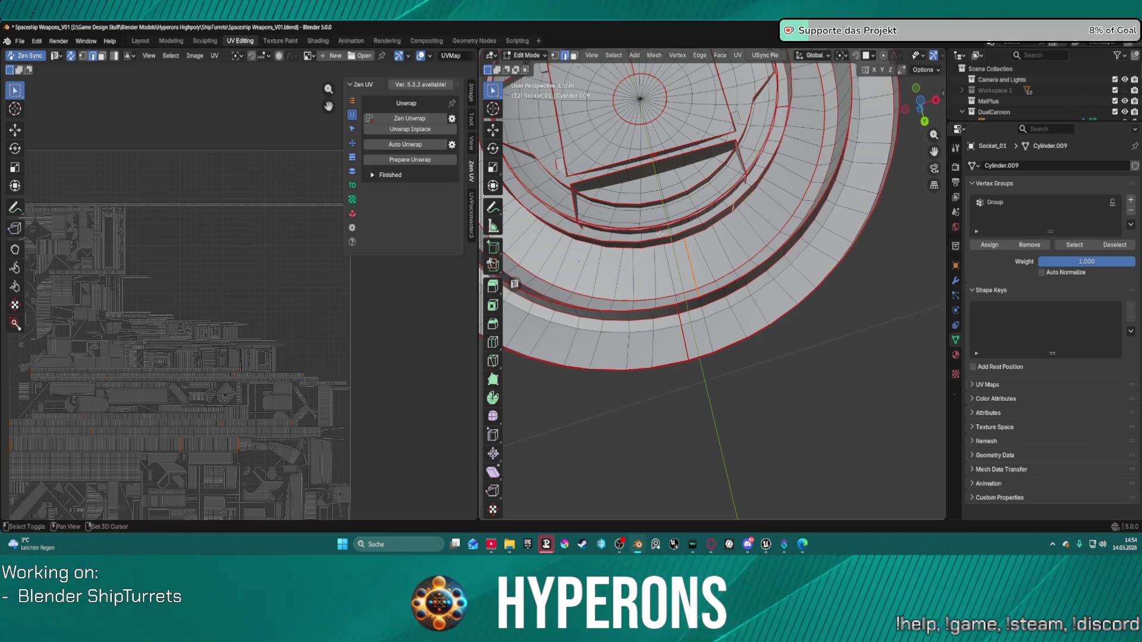
# Mark seams on the selected ring edges and vertical edges of the base.
pyautogui.hotkey('ctrl', 'e')
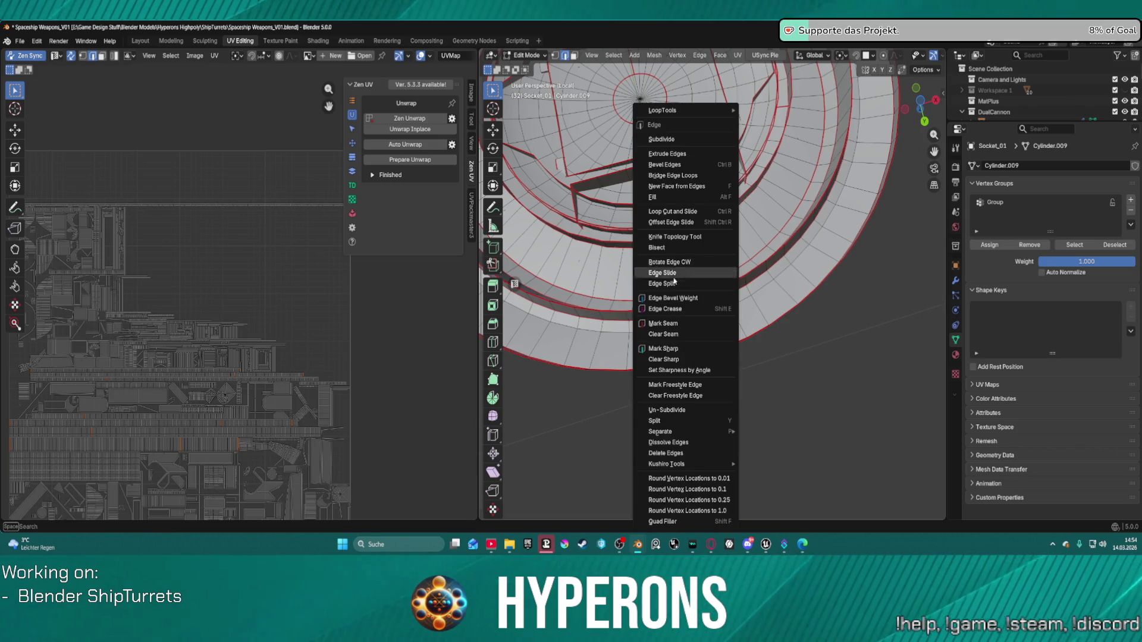
pyautogui.click(682, 322)
pyautogui.moveTo(674, 298)
pyautogui.mouseDown(button='middle')
pyautogui.moveTo(744, 295)
pyautogui.moveTo(653, 255)
pyautogui.moveTo(600, 310)
pyautogui.moveTo(674, 201)
pyautogui.mouseUp(button='middle')
pyautogui.hotkey('ctrl', 'e')
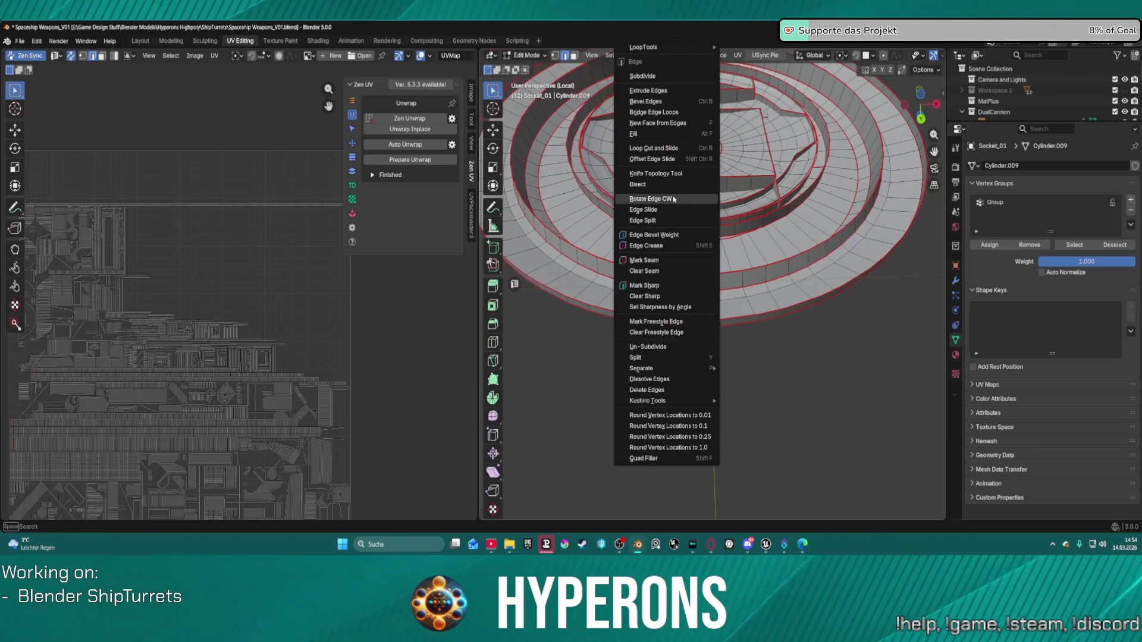
pyautogui.click(674, 266)
pyautogui.scroll(5, 676, 155)
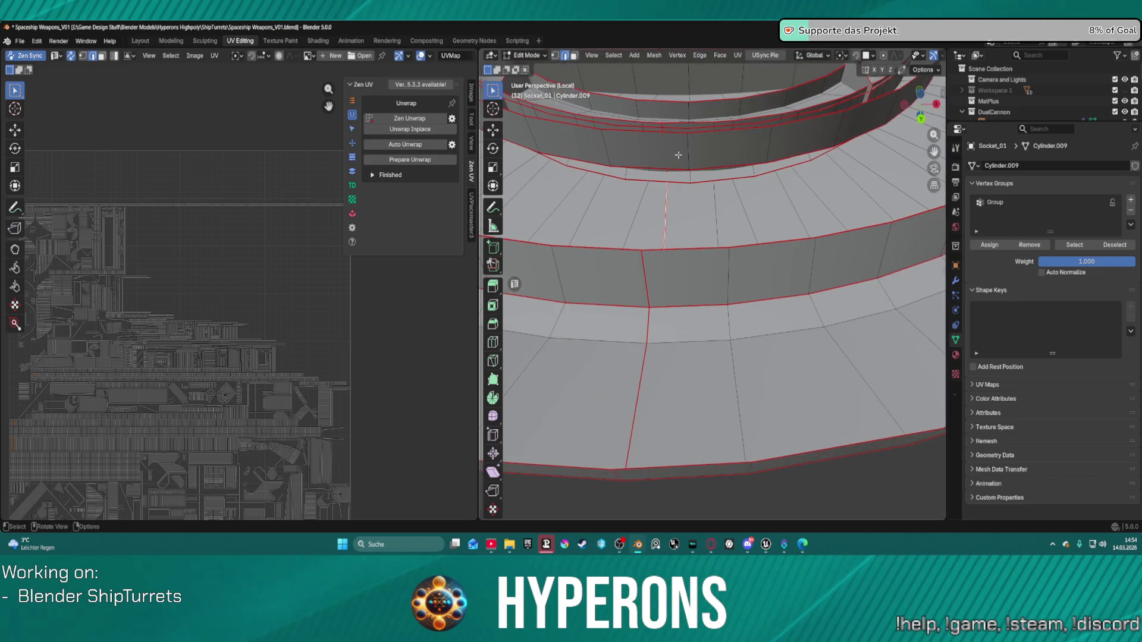
pyautogui.hotkey('ctrl', 'e')
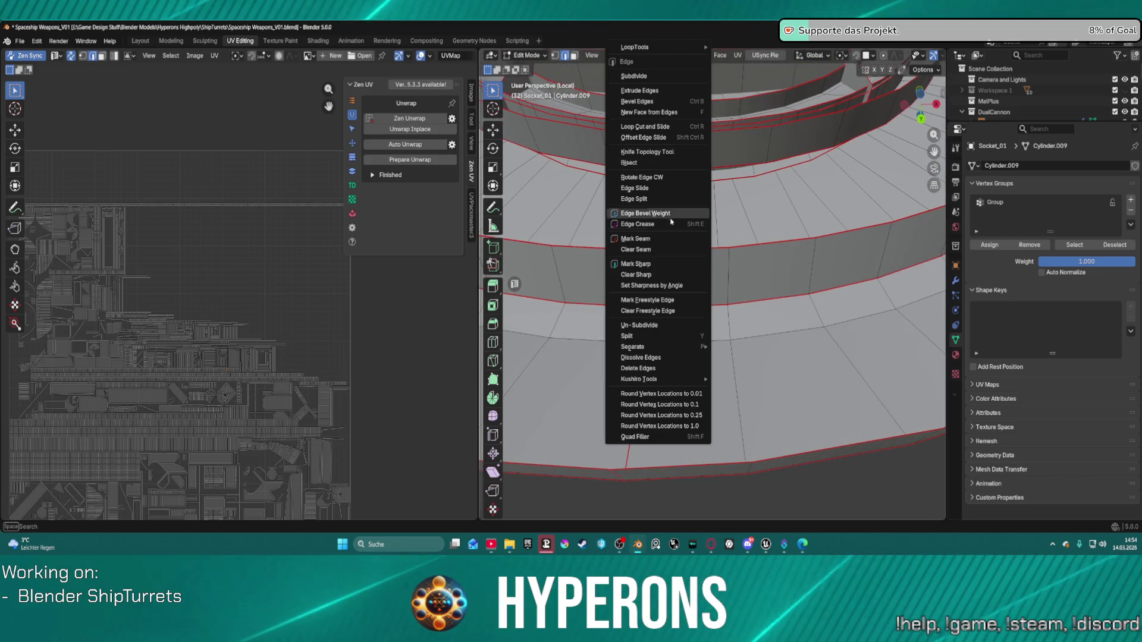
pyautogui.click(678, 212)
pyautogui.click(771, 177)
pyautogui.scroll(-8, 771, 177)
# Select the vertical edge loop on the base ring and mark it as a seam.
pyautogui.moveTo(767, 178)
pyautogui.mouseDown(button='middle')
pyautogui.moveTo(756, 138)
pyautogui.moveTo(708, 221)
pyautogui.moveTo(664, 395)
pyautogui.moveTo(547, 400)
pyautogui.mouseUp(button='middle')
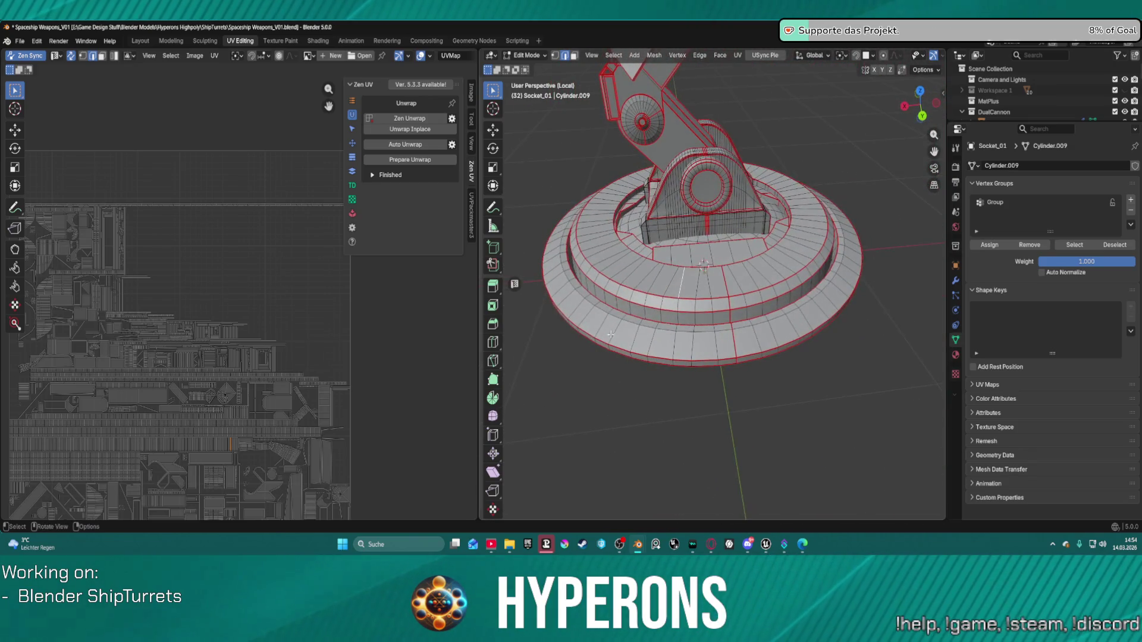
pyautogui.moveTo(745, 407)
pyautogui.mouseDown(button='middle')
pyautogui.moveTo(683, 436)
pyautogui.moveTo(665, 390)
pyautogui.moveTo(773, 380)
pyautogui.moveTo(796, 398)
pyautogui.moveTo(732, 382)
pyautogui.moveTo(767, 304)
pyautogui.moveTo(777, 357)
pyautogui.mouseUp(button='middle')
pyautogui.scroll(3, 744, 357)
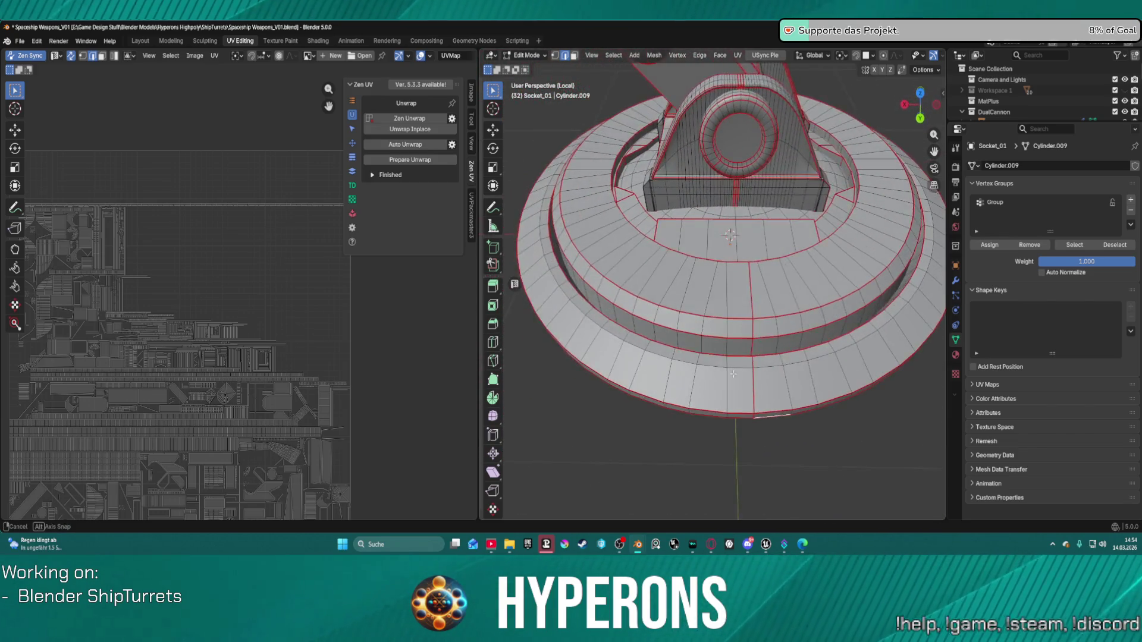
pyautogui.scroll(2, 783, 376)
pyautogui.keyDown('alt'); pyautogui.click(748, 426); pyautogui.keyUp('alt')
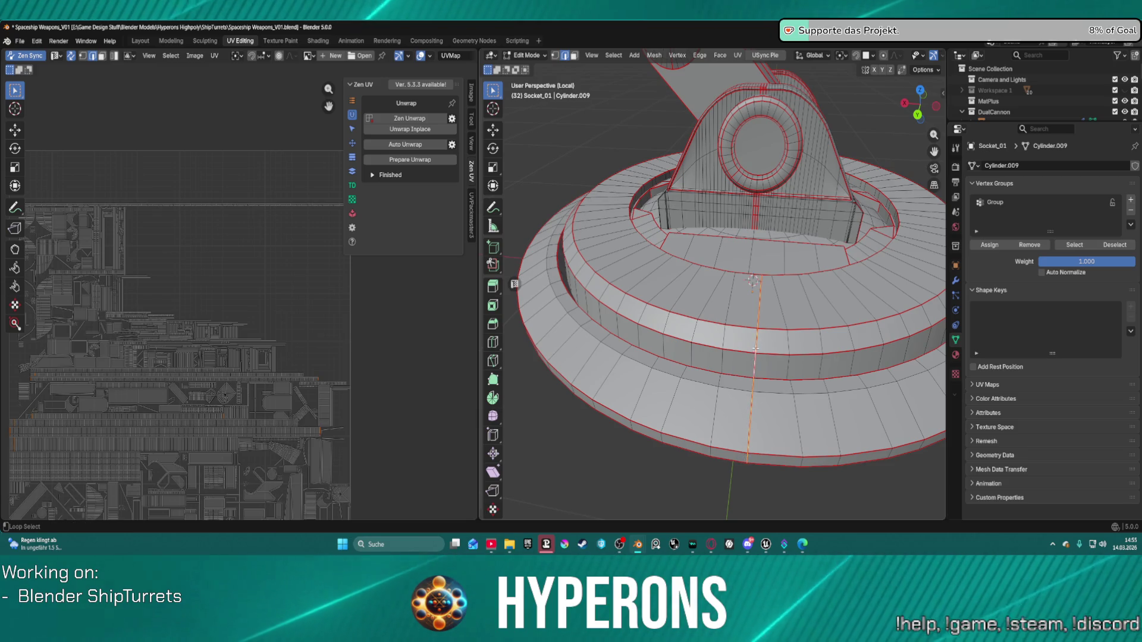
pyautogui.moveTo(745, 418)
pyautogui.mouseDown(button='middle')
pyautogui.moveTo(743, 301)
pyautogui.moveTo(747, 357)
pyautogui.moveTo(740, 324)
pyautogui.moveTo(755, 339)
pyautogui.moveTo(734, 309)
pyautogui.moveTo(792, 275)
pyautogui.moveTo(774, 329)
pyautogui.moveTo(848, 359)
pyautogui.moveTo(902, 297)
pyautogui.moveTo(653, 340)
pyautogui.moveTo(737, 299)
pyautogui.moveTo(821, 222)
pyautogui.moveTo(744, 256)
pyautogui.moveTo(909, 267)
pyautogui.moveTo(844, 286)
pyautogui.moveTo(723, 356)
pyautogui.mouseUp(button='middle')
pyautogui.hotkey('ctrl', 'e')
pyautogui.click(708, 327)
# Mark seams on the underside loop and remaining base edges, then select the whole mesh.
pyautogui.scroll(-3, 698, 324)
pyautogui.scroll(-3, 700, 411)
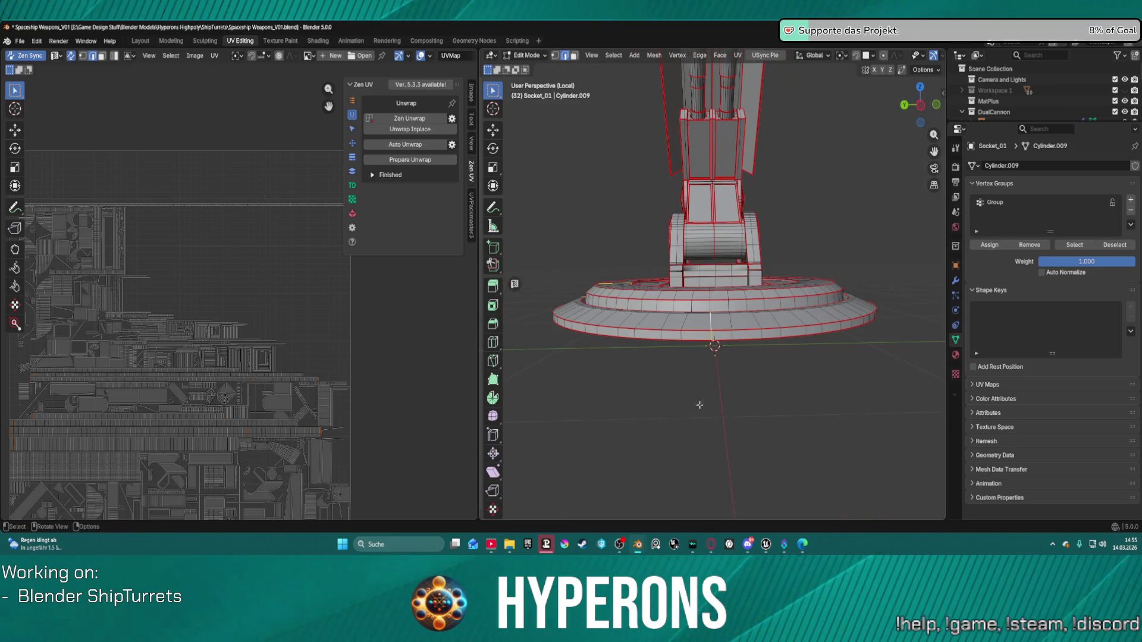
pyautogui.moveTo(714, 313)
pyautogui.mouseDown(button='middle')
pyautogui.moveTo(711, 330)
pyautogui.moveTo(696, 263)
pyautogui.moveTo(673, 388)
pyautogui.mouseUp(button='middle')
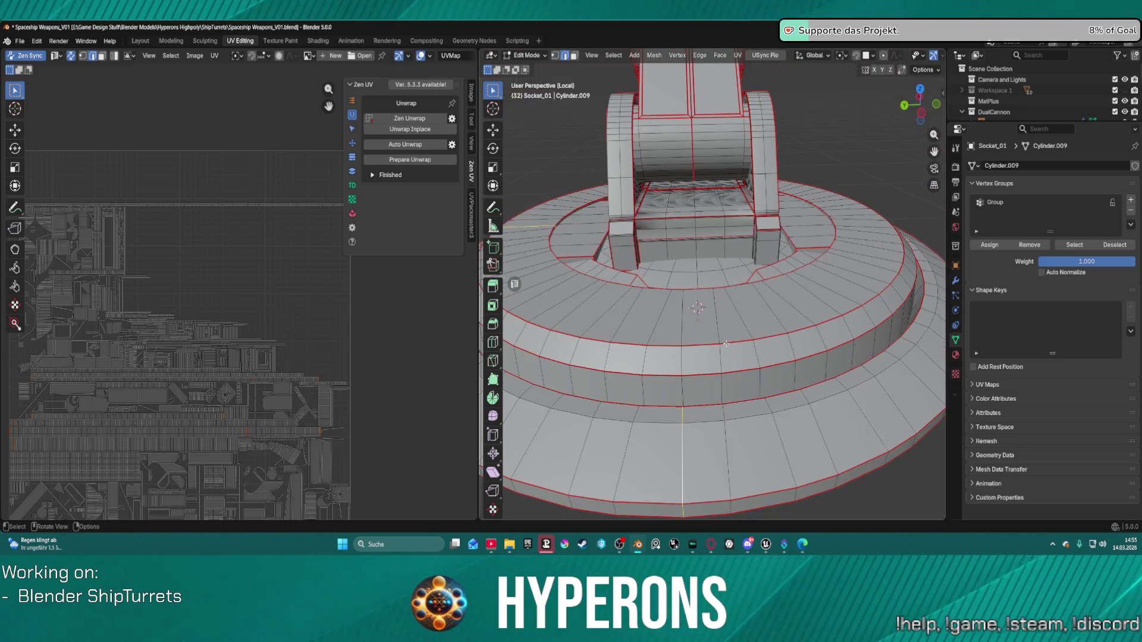
pyautogui.rightClick(683, 399)
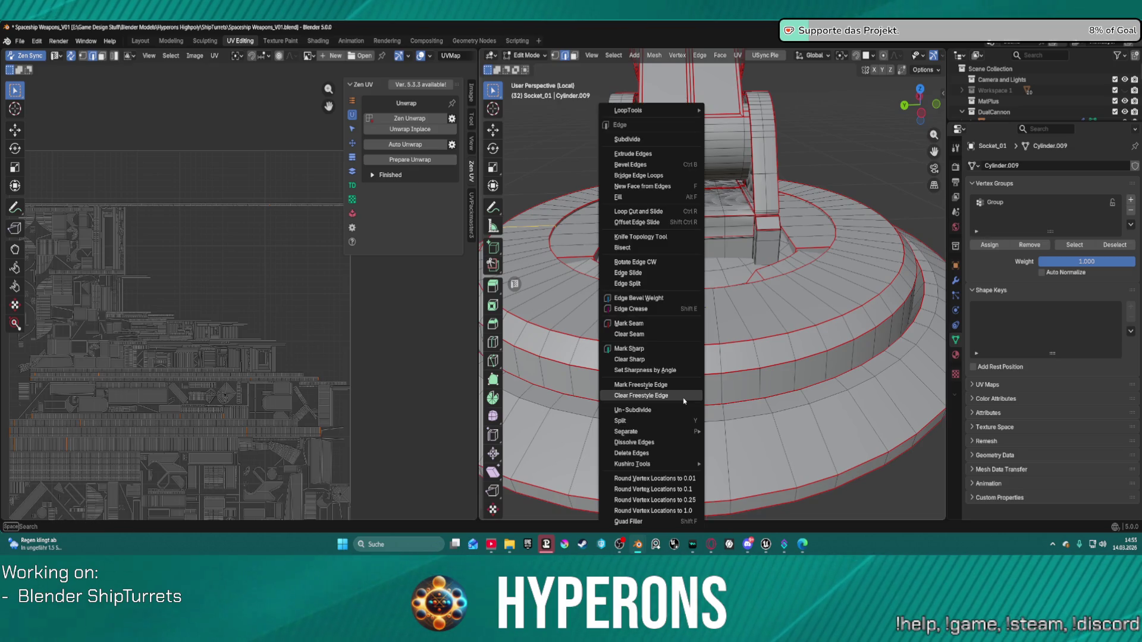
pyautogui.click(668, 331)
pyautogui.scroll(-5, 786, 398)
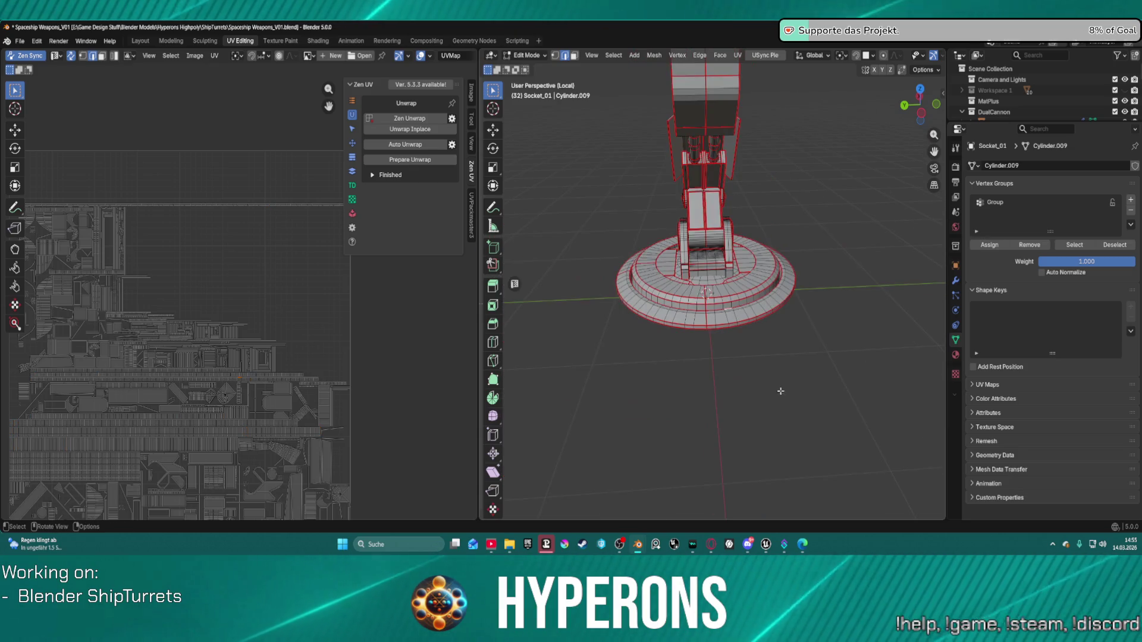
pyautogui.moveTo(785, 398)
pyautogui.mouseDown(button='middle')
pyautogui.moveTo(714, 370)
pyautogui.moveTo(632, 410)
pyautogui.moveTo(584, 390)
pyautogui.moveTo(555, 408)
pyautogui.moveTo(600, 430)
pyautogui.mouseUp(button='middle')
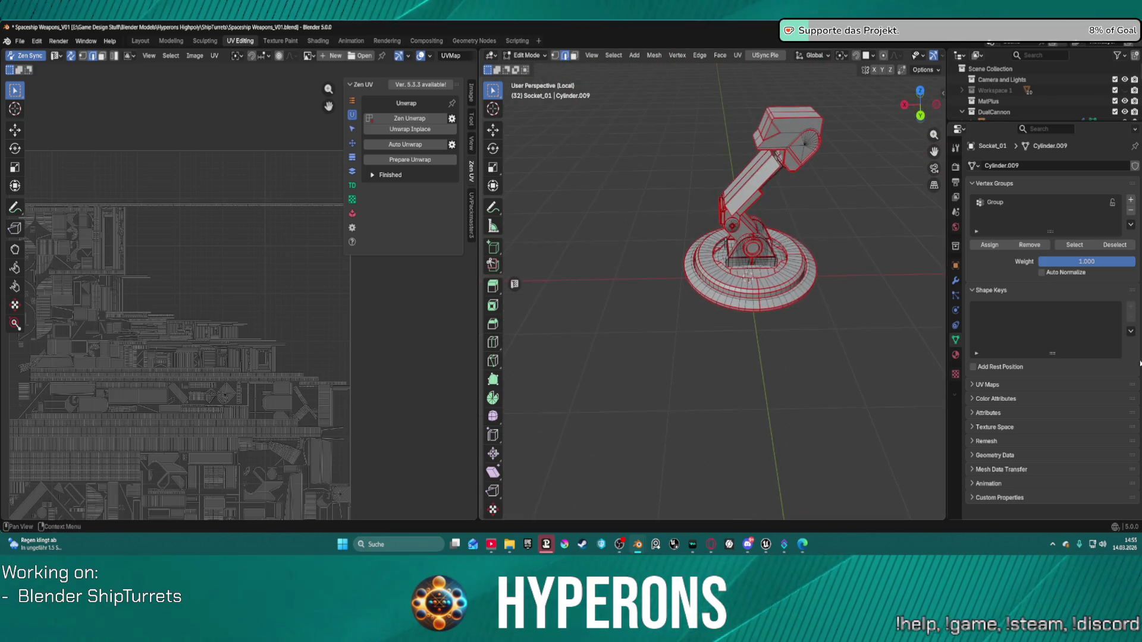
pyautogui.scroll(5, 855, 336)
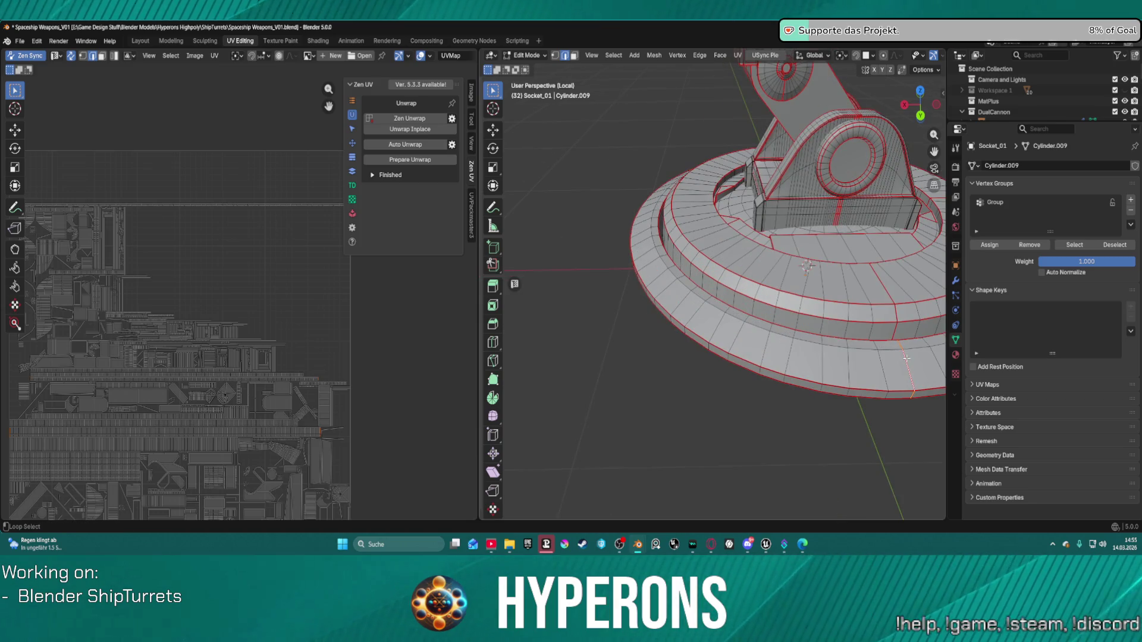
pyautogui.rightClick(897, 333)
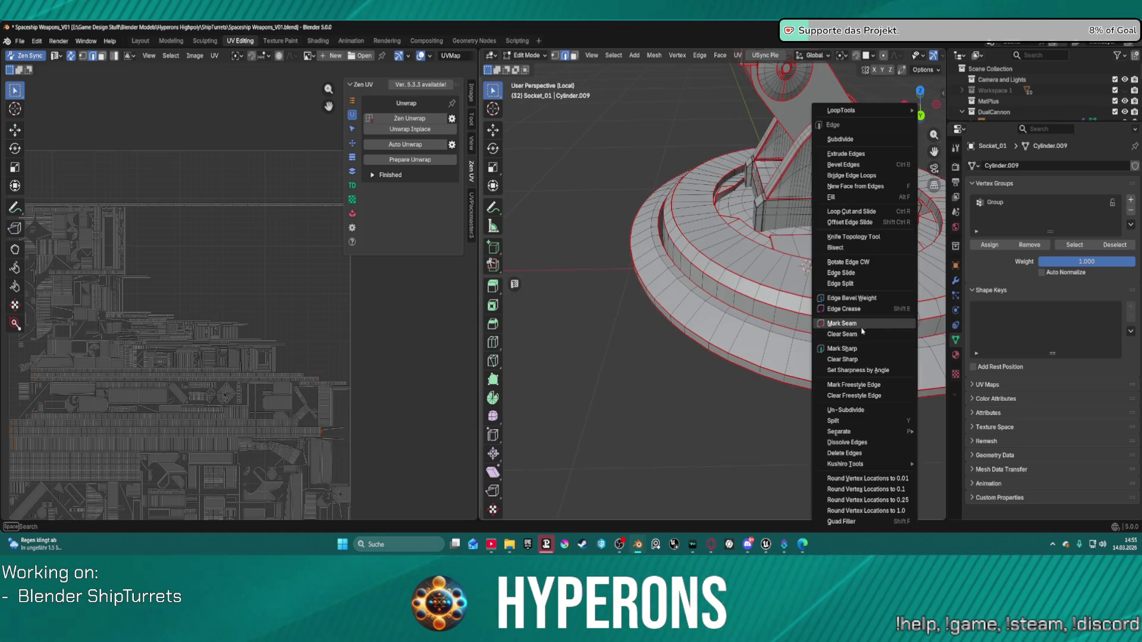
pyautogui.click(893, 326)
pyautogui.scroll(-5, 893, 323)
pyautogui.moveTo(857, 319); pyautogui.dragTo(626, 234, button='middle')
pyautogui.press('a')
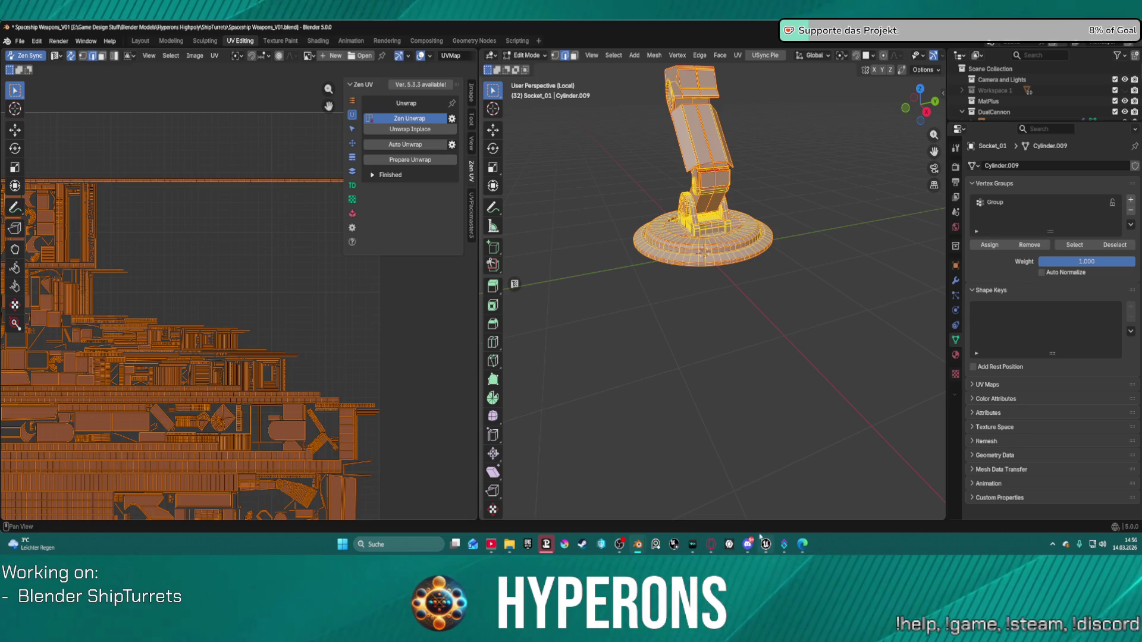
# Close the Asset Browser window from its taskbar preview.
pyautogui.moveTo(635, 549)
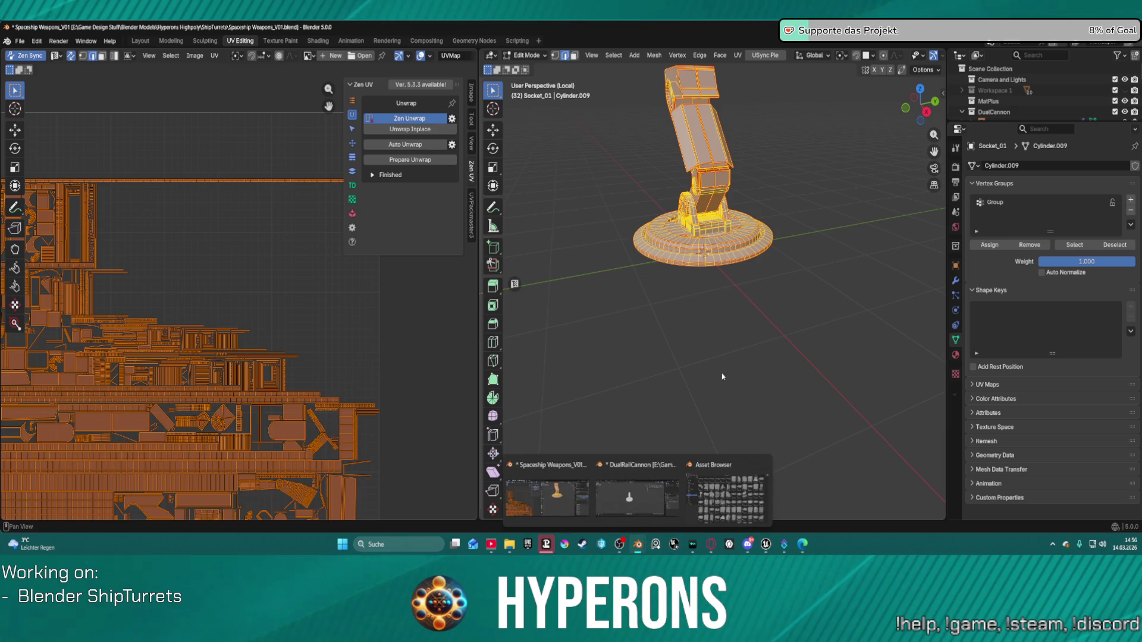
pyautogui.click(763, 466)
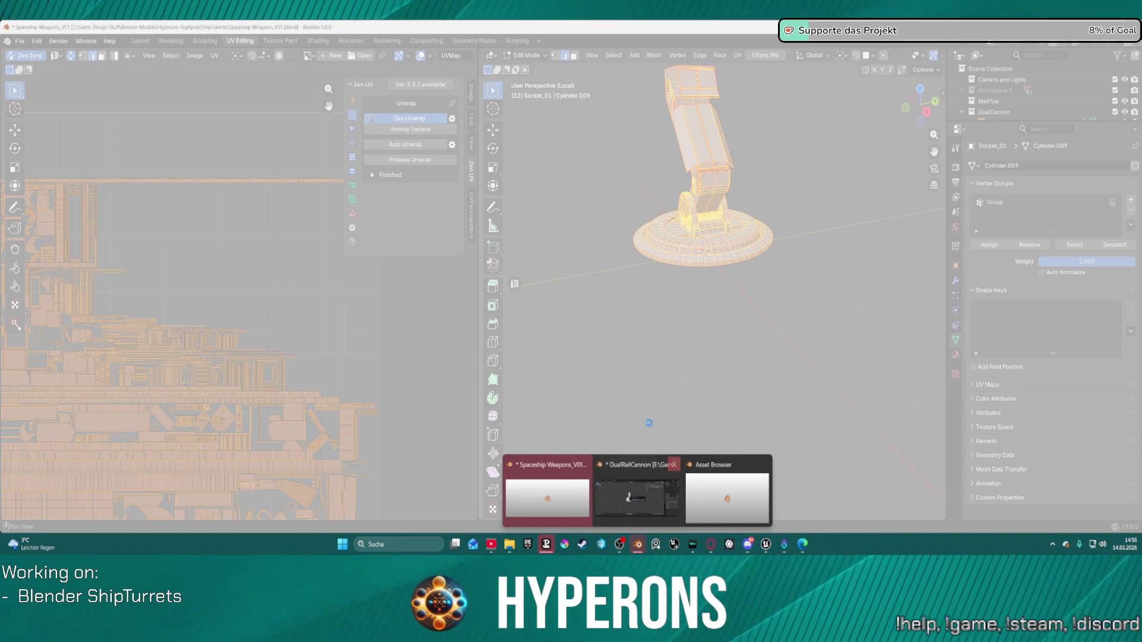
# Force-close the frozen Spaceship Weapons Blender window via 'Programm schließen'.
pyautogui.click(582, 464)
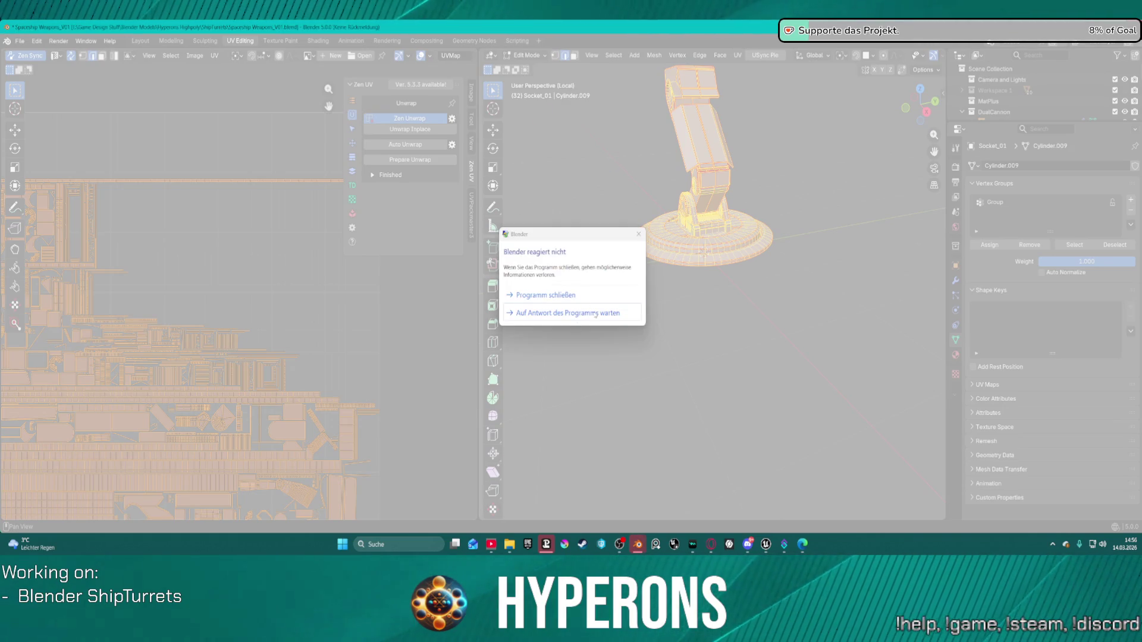
pyautogui.click(594, 314)
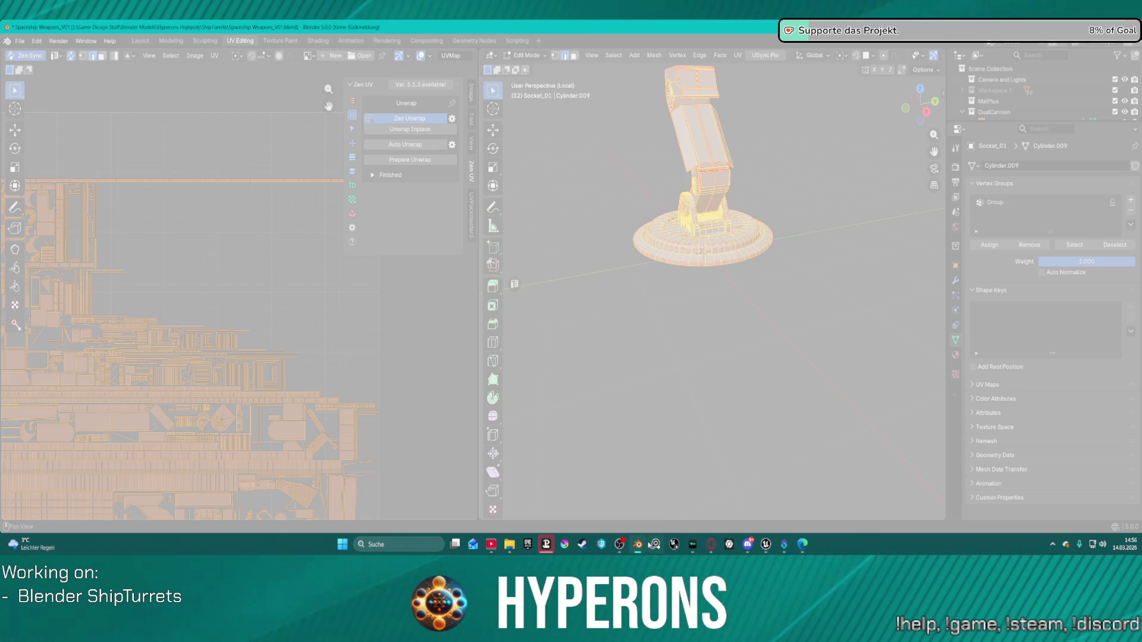
pyautogui.moveTo(638, 544)
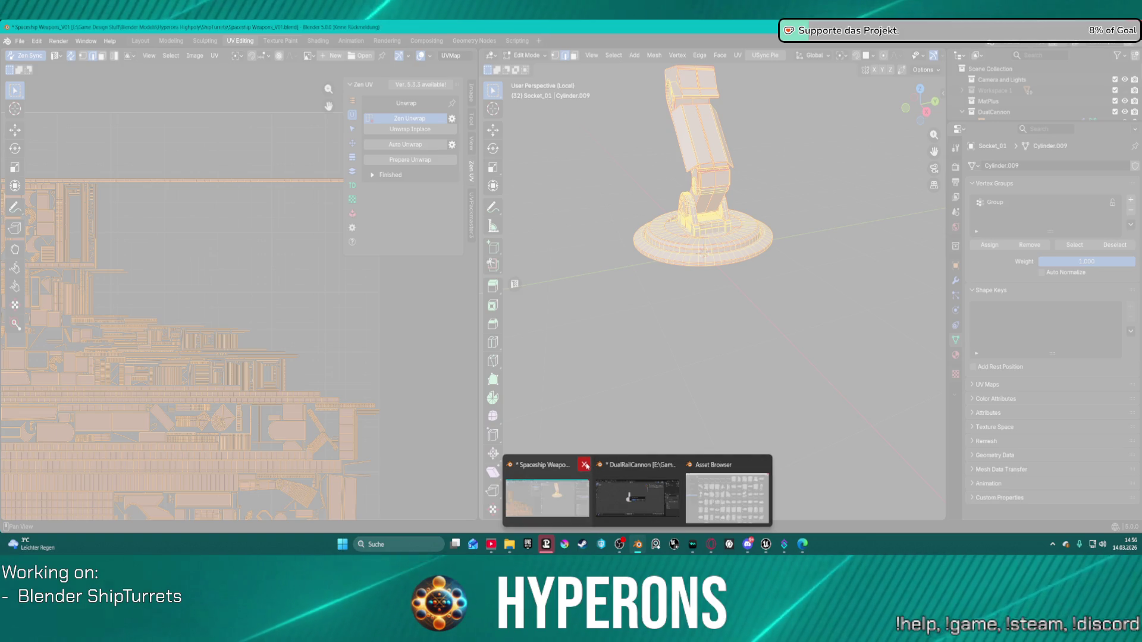
pyautogui.click(585, 464)
pyautogui.click(532, 295)
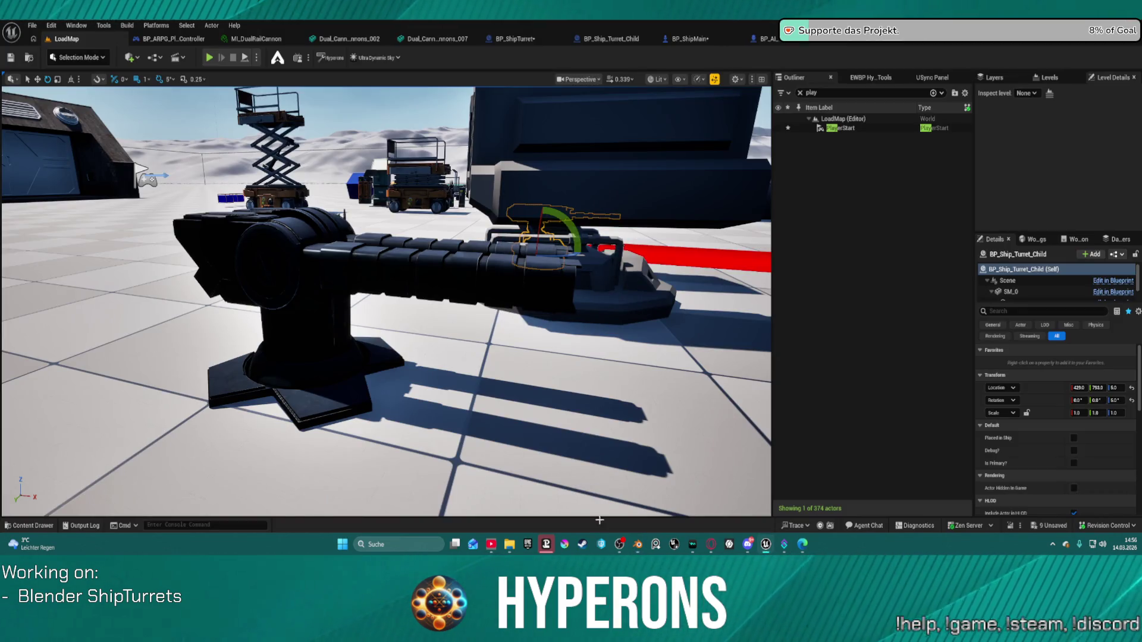
# Close DualRailCannon.blend without saving and launch a fresh Blender session.
pyautogui.moveTo(638, 545)
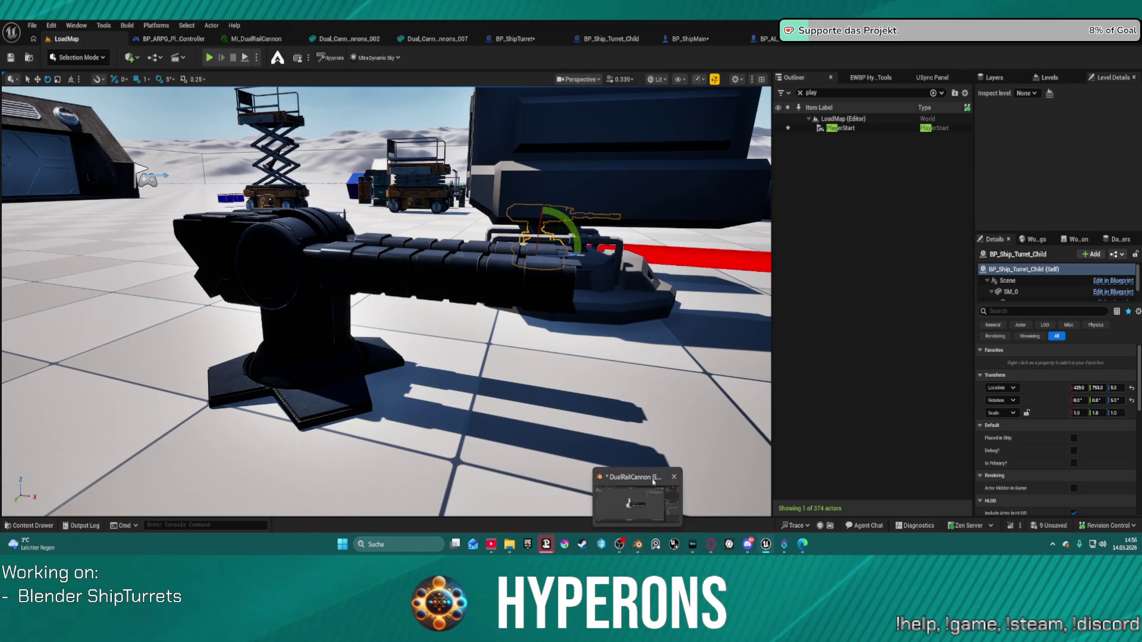
pyautogui.click(675, 477)
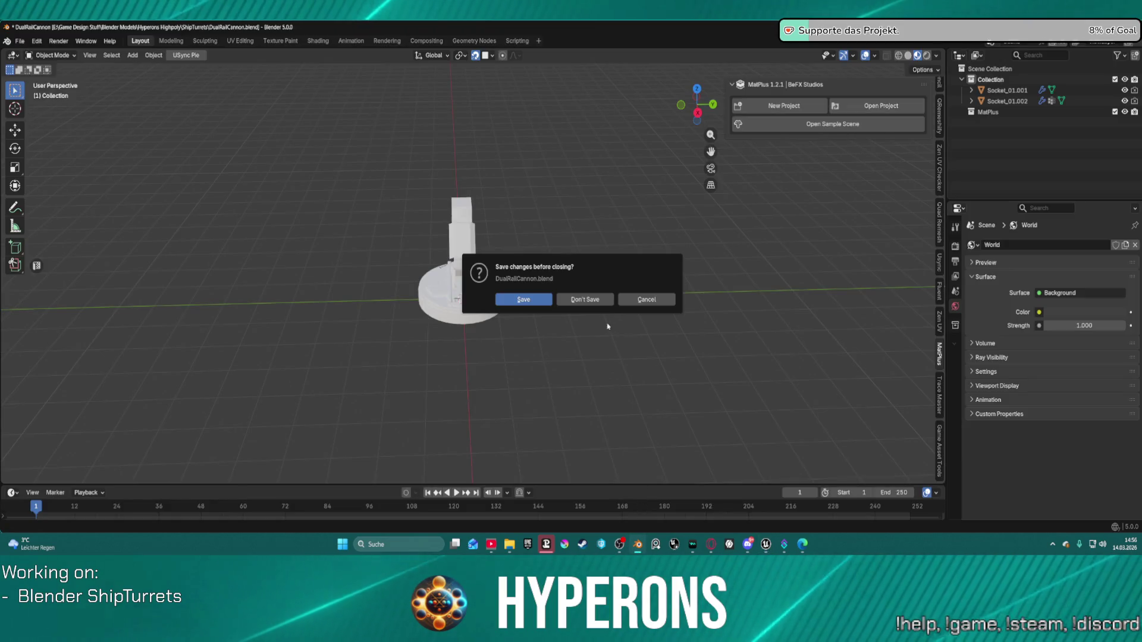
pyautogui.click(585, 300)
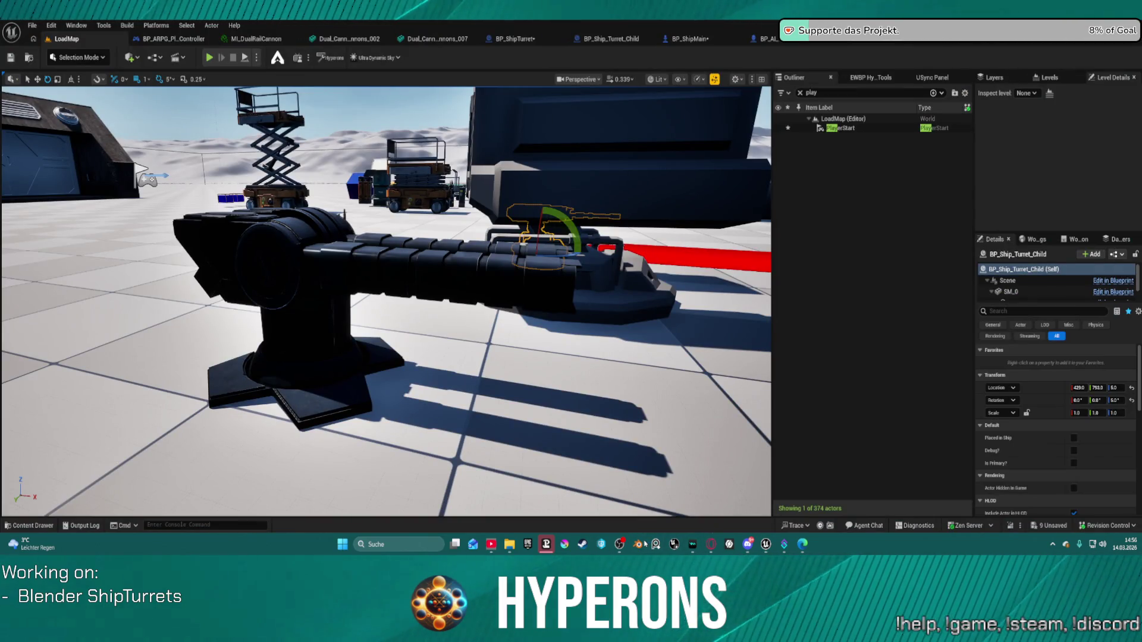
pyautogui.click(644, 544)
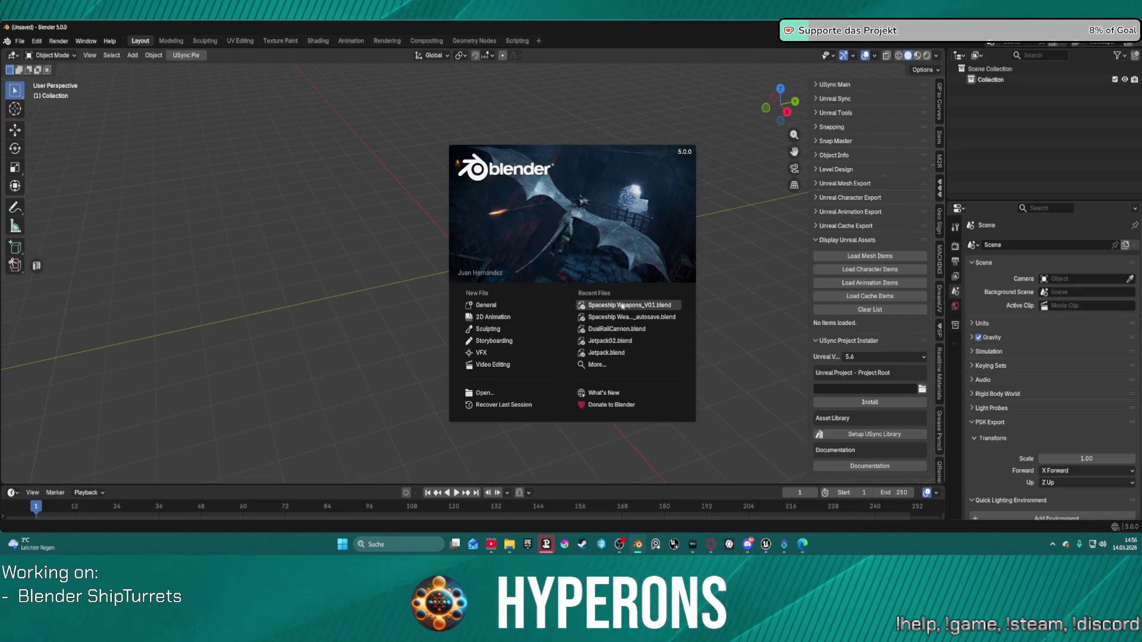
# Reopen Spaceship Weapons_V01 from recent files, select Socket_01 and switch to UV Editing.
pyautogui.click(635, 307)
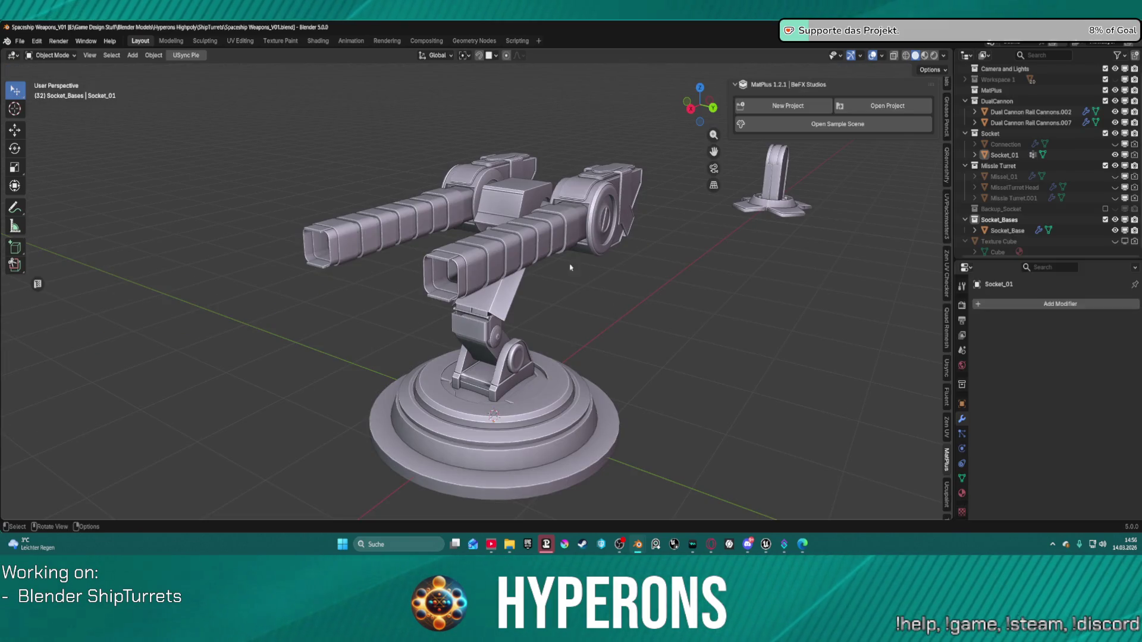
pyautogui.moveTo(569, 303); pyautogui.dragTo(512, 308, button='middle')
pyautogui.press('`')
pyautogui.click(491, 273)
pyautogui.hotkey('ctrl', 'Tab')
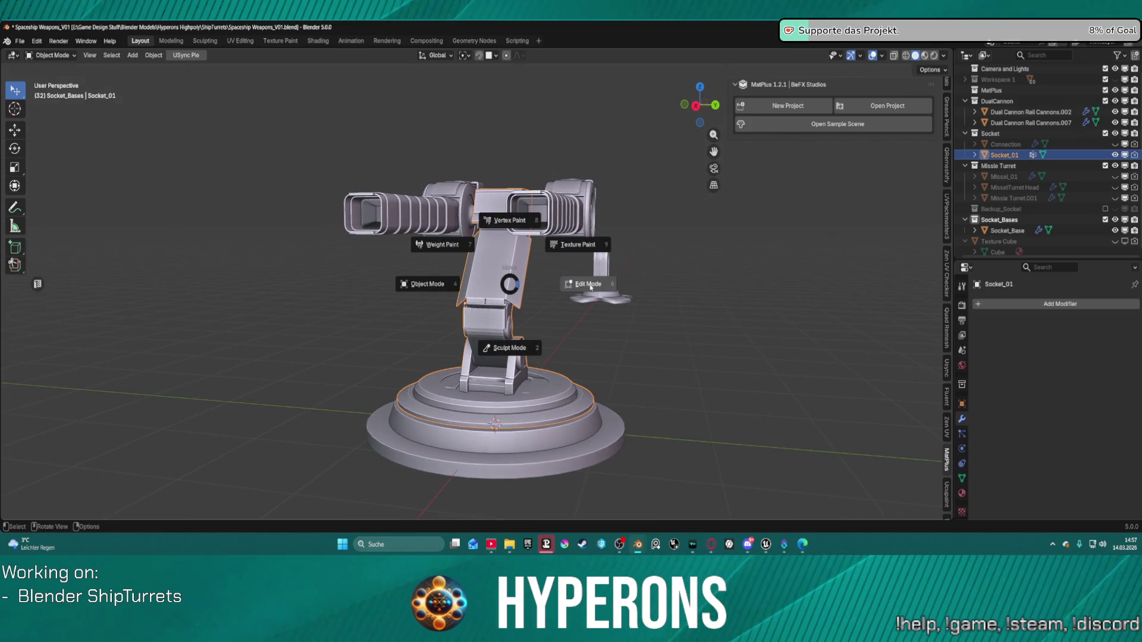
pyautogui.click(484, 275)
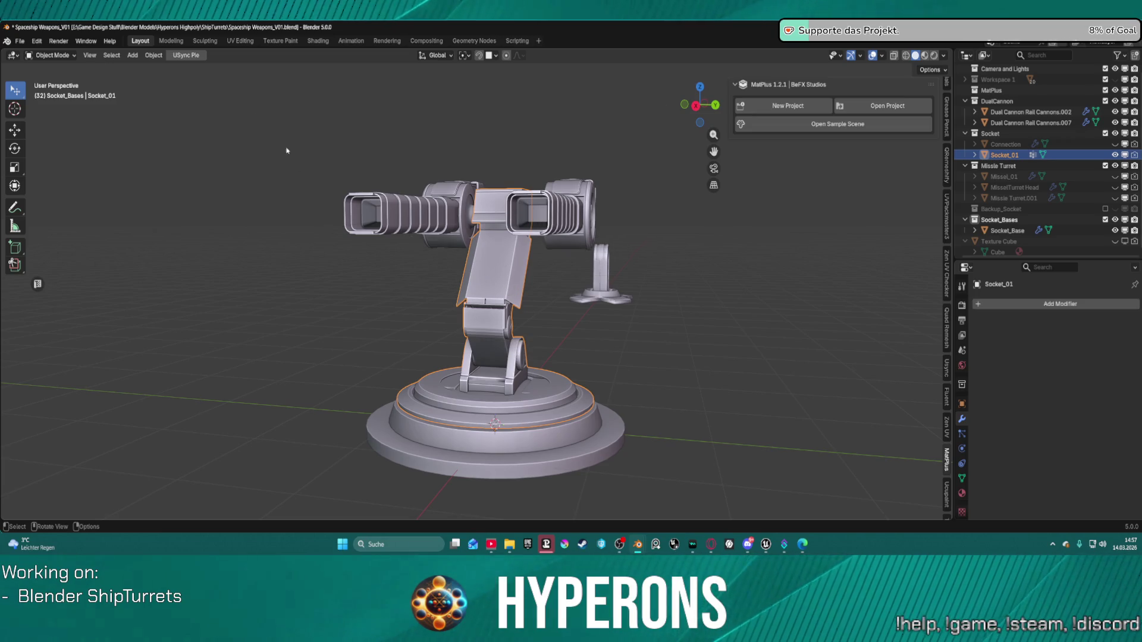
pyautogui.click(238, 41)
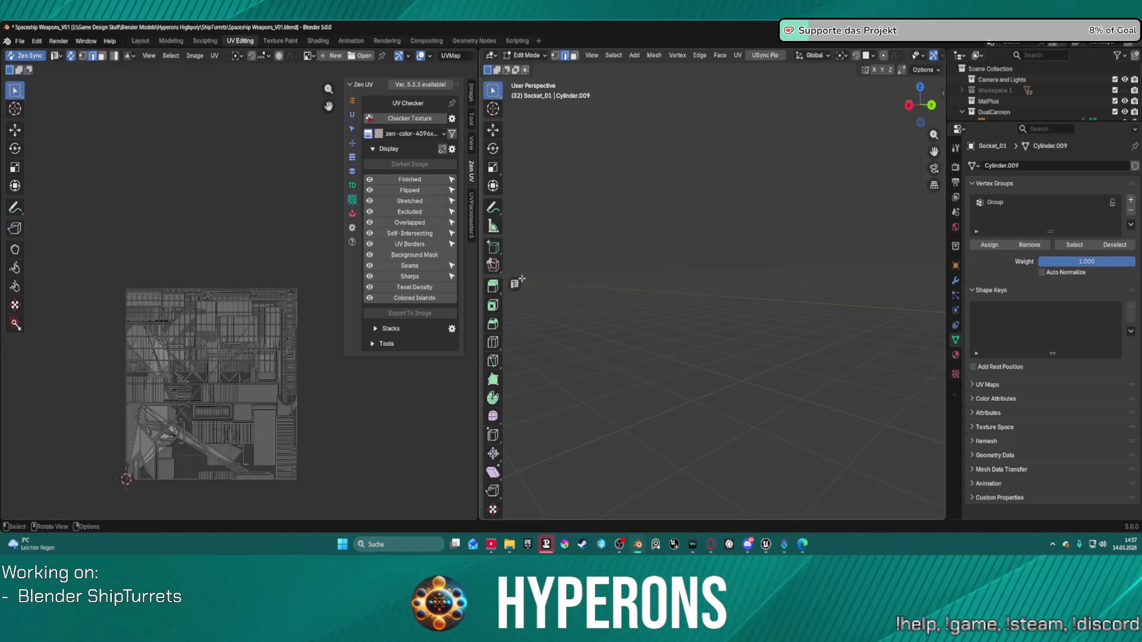
# Mark the remaining base loop as a seam and select the entire mesh.
pyautogui.scroll(-10, 760, 301)
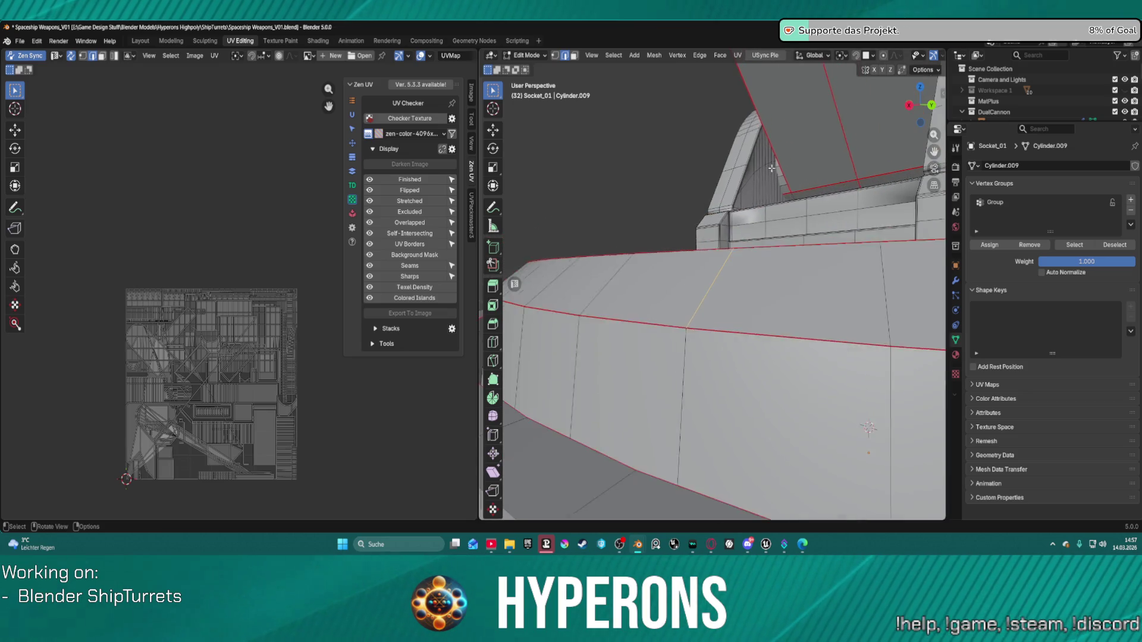
pyautogui.moveTo(760, 301)
pyautogui.mouseDown(button='middle')
pyautogui.moveTo(666, 240)
pyautogui.moveTo(739, 296)
pyautogui.mouseUp(button='middle')
pyautogui.scroll(5, 739, 296)
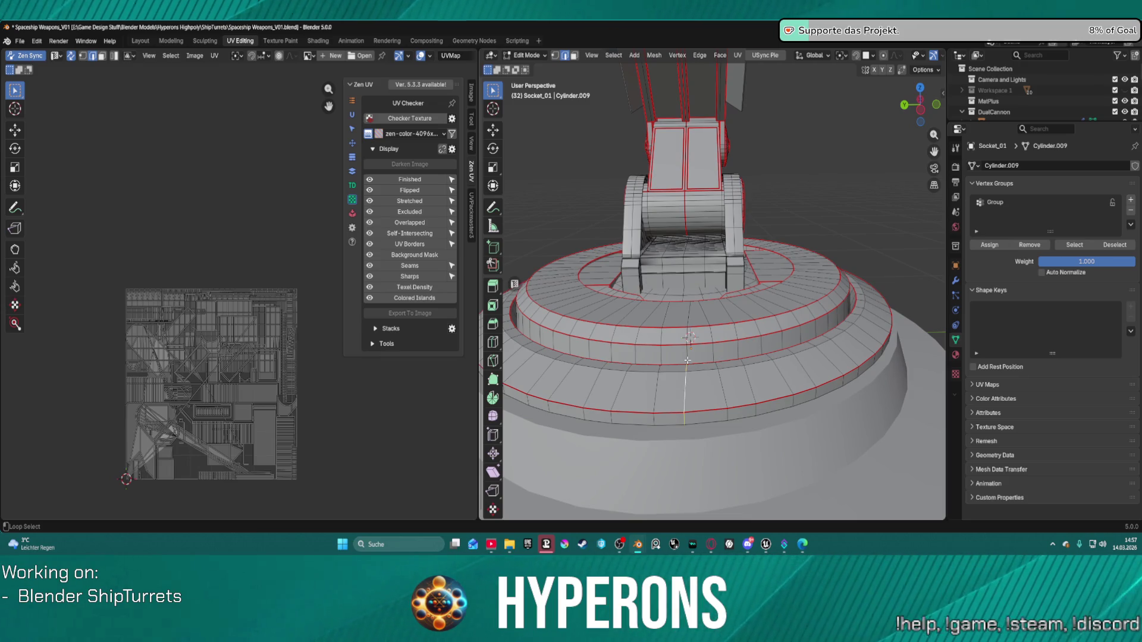
pyautogui.rightClick(687, 361)
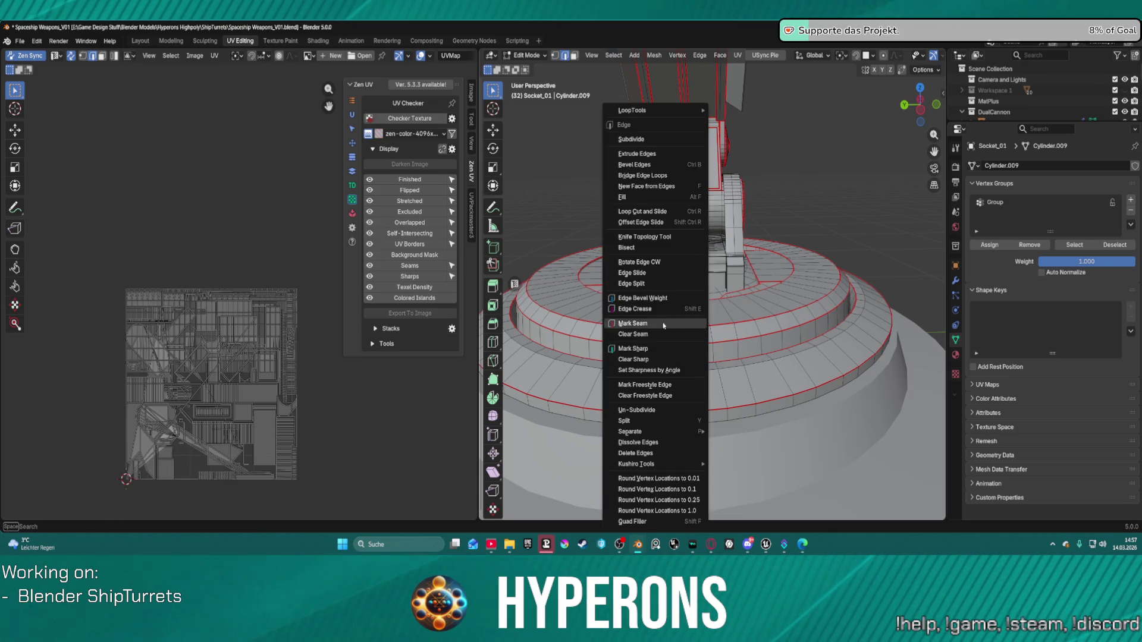
pyautogui.click(642, 324)
pyautogui.scroll(-5, 690, 337)
pyautogui.moveTo(690, 338); pyautogui.dragTo(654, 333, button='middle')
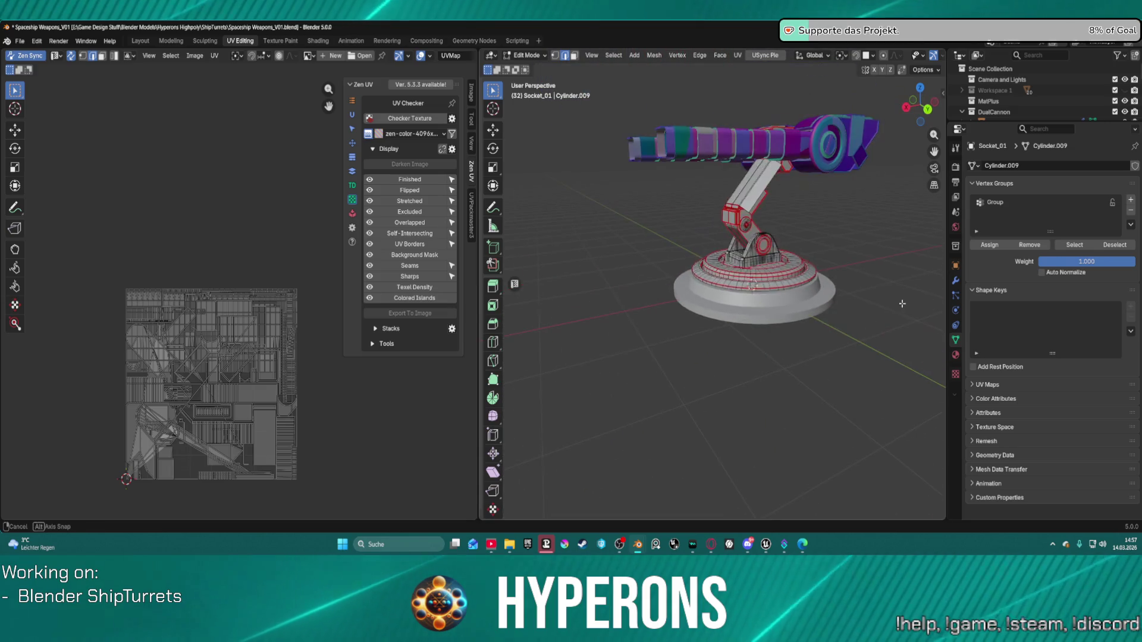
pyautogui.press('a')
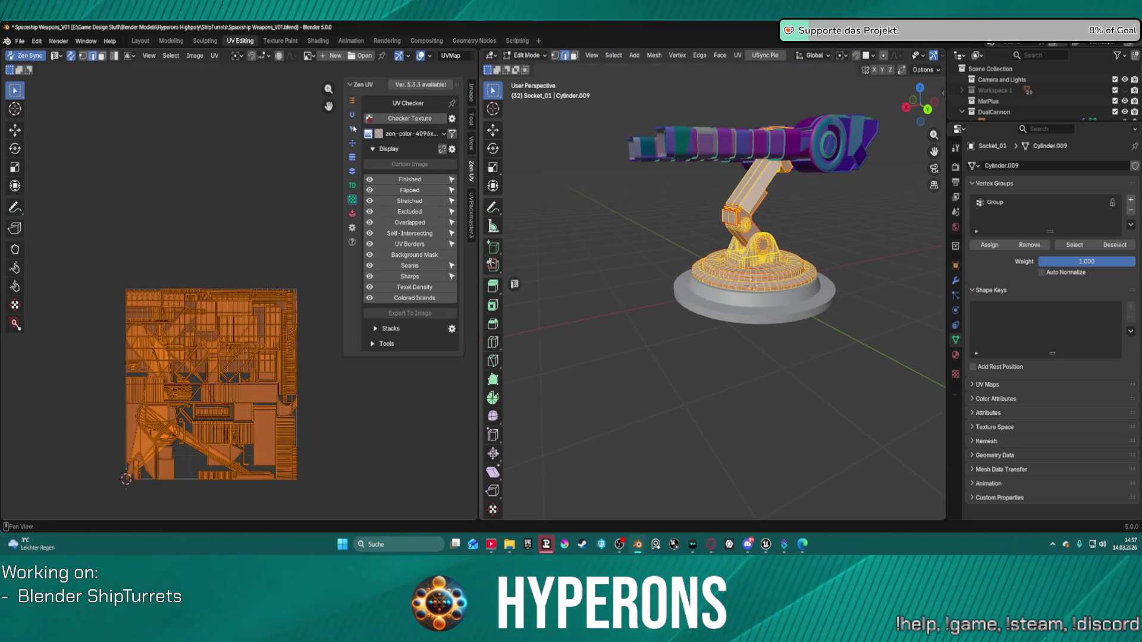
pyautogui.click(350, 115)
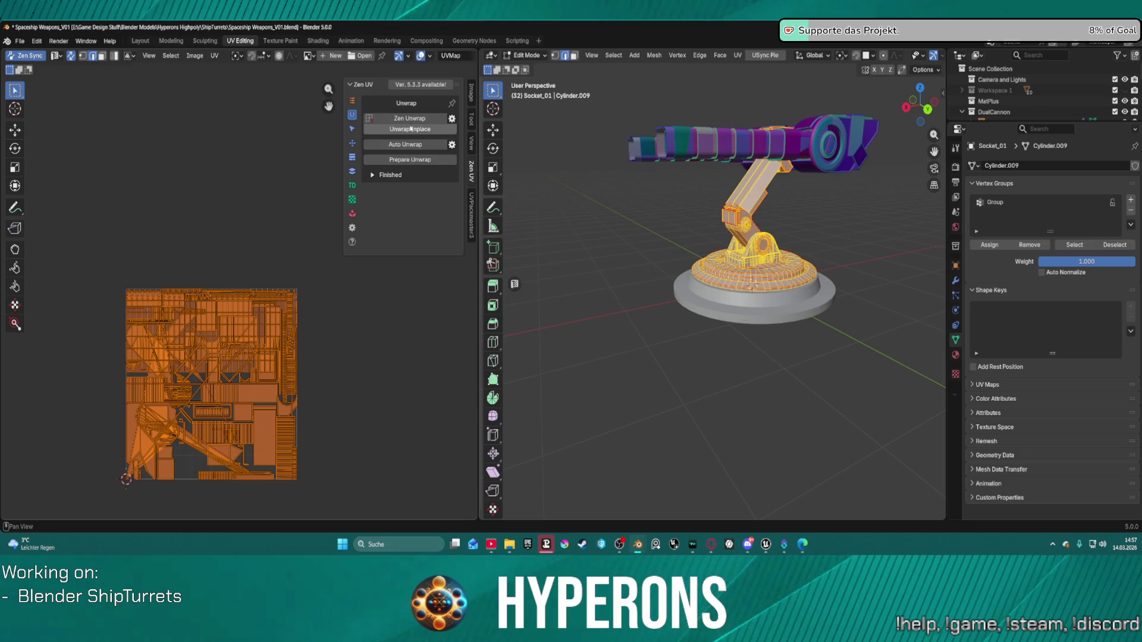
# Enable Overlap Identical Parts in Zen UV's Auto Unwrap settings and auto-unwrap the socket.
pyautogui.click(451, 145)
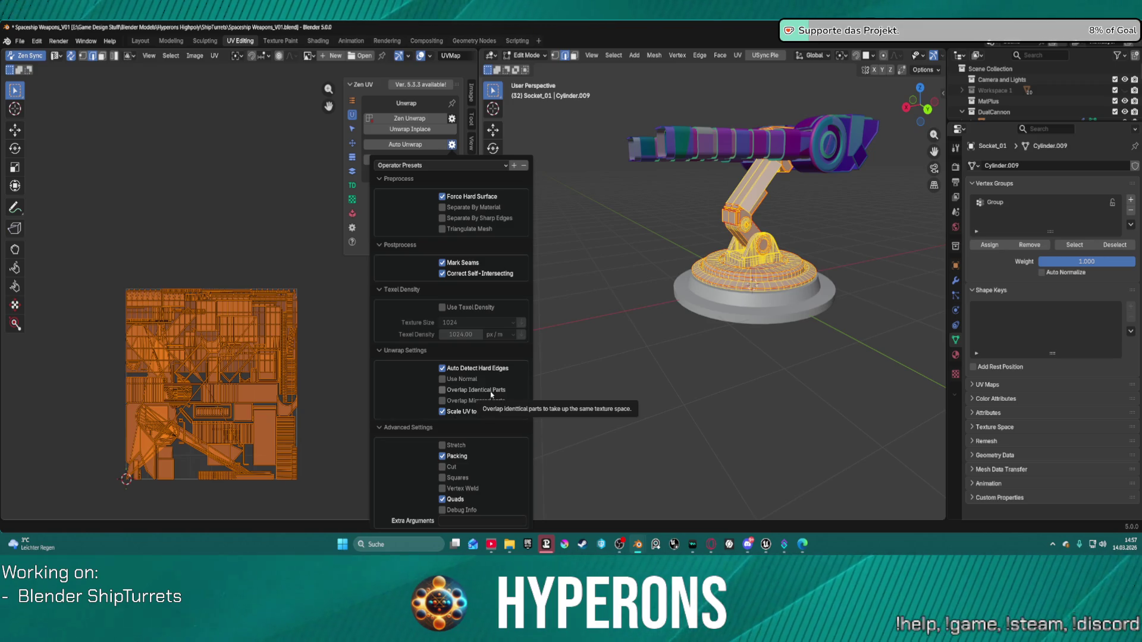
pyautogui.click(491, 390)
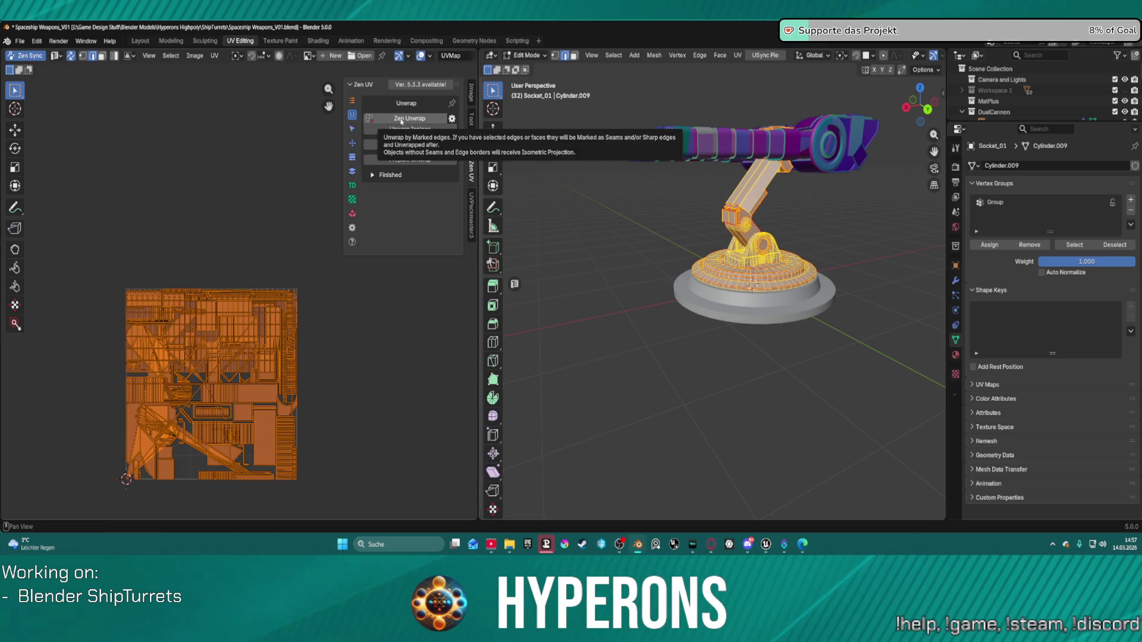
pyautogui.click(406, 144)
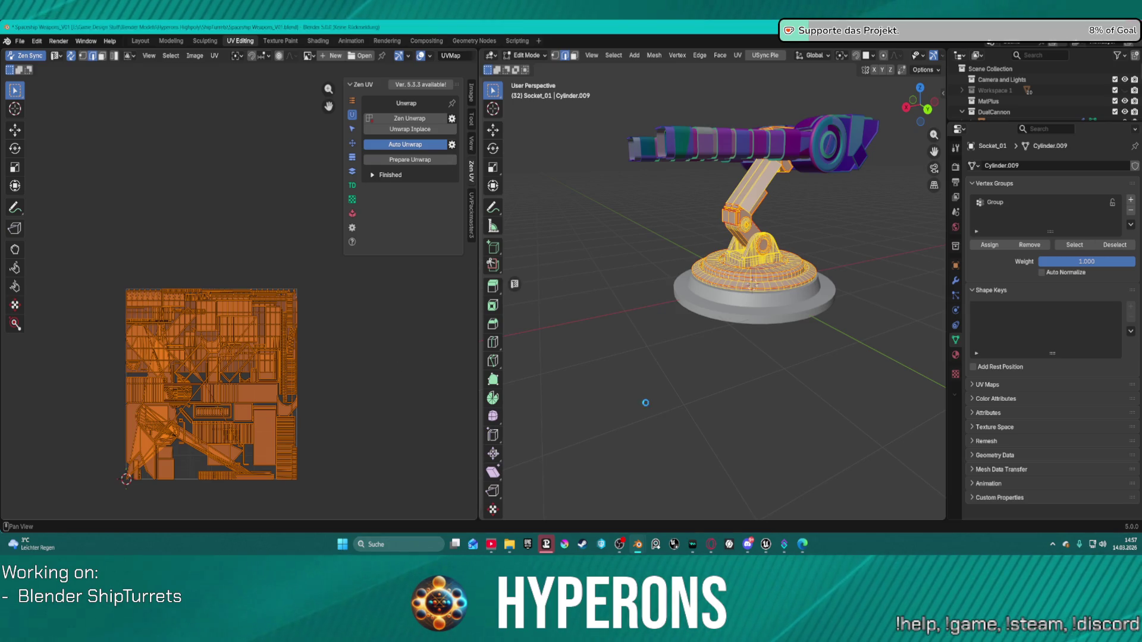
# Undo the last selection and bring the new unwrap into view in the UV editor.
pyautogui.hotkey('ctrl', 'z')
pyautogui.scroll(4, 184, 333)
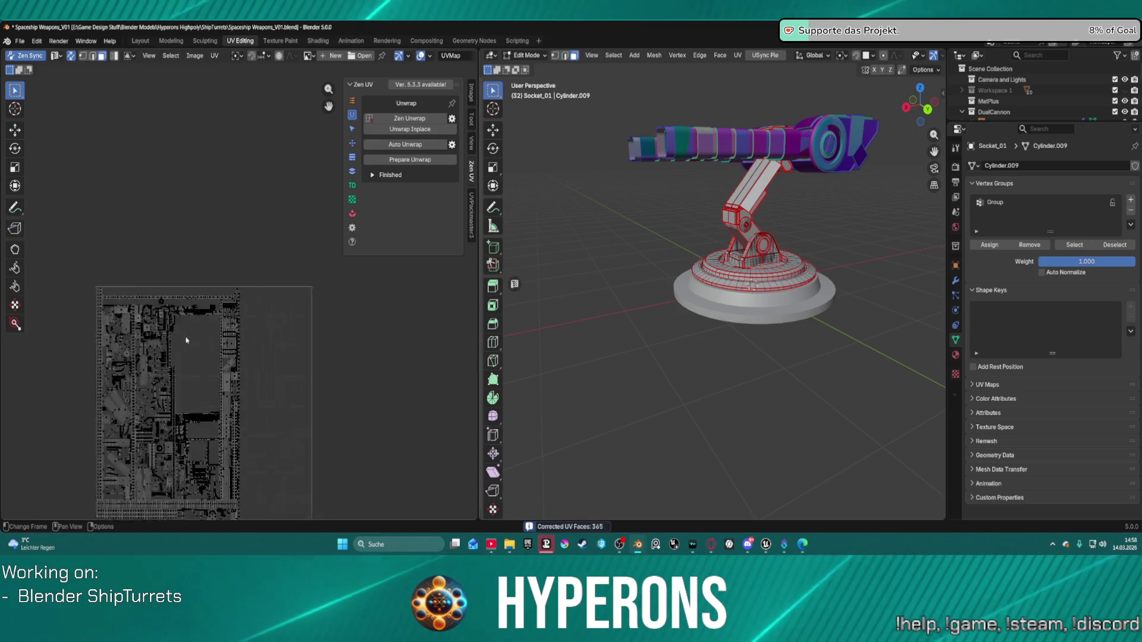
pyautogui.moveTo(348, 249)
pyautogui.mouseDown(button='middle')
pyautogui.moveTo(589, 269)
pyautogui.moveTo(510, 191)
pyautogui.mouseUp(button='middle')
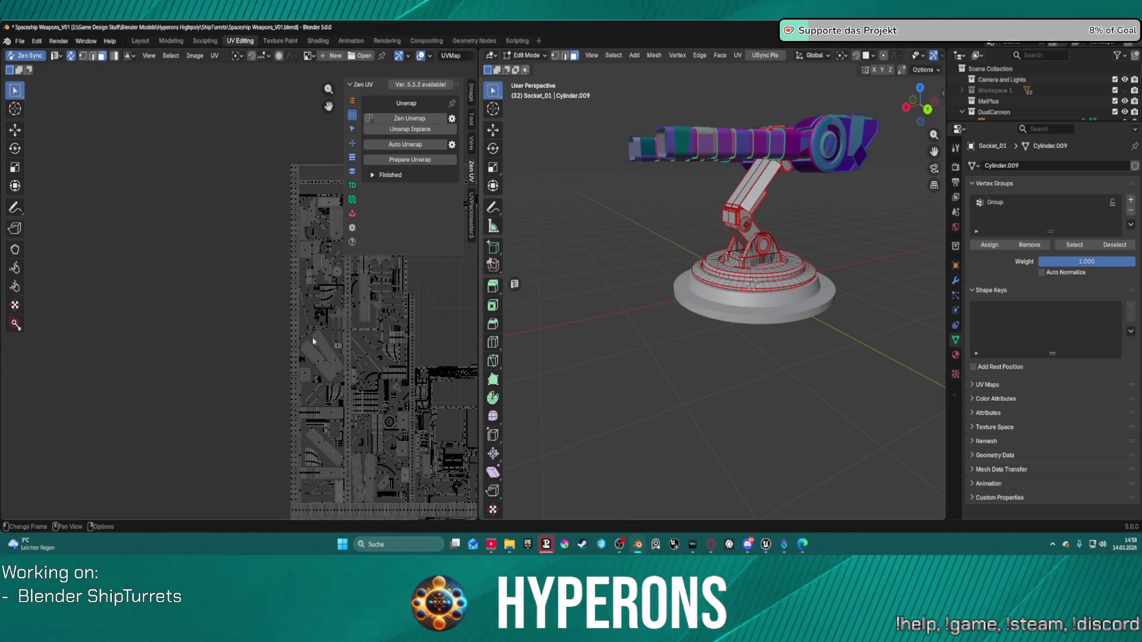
pyautogui.scroll(-1, 733, 262)
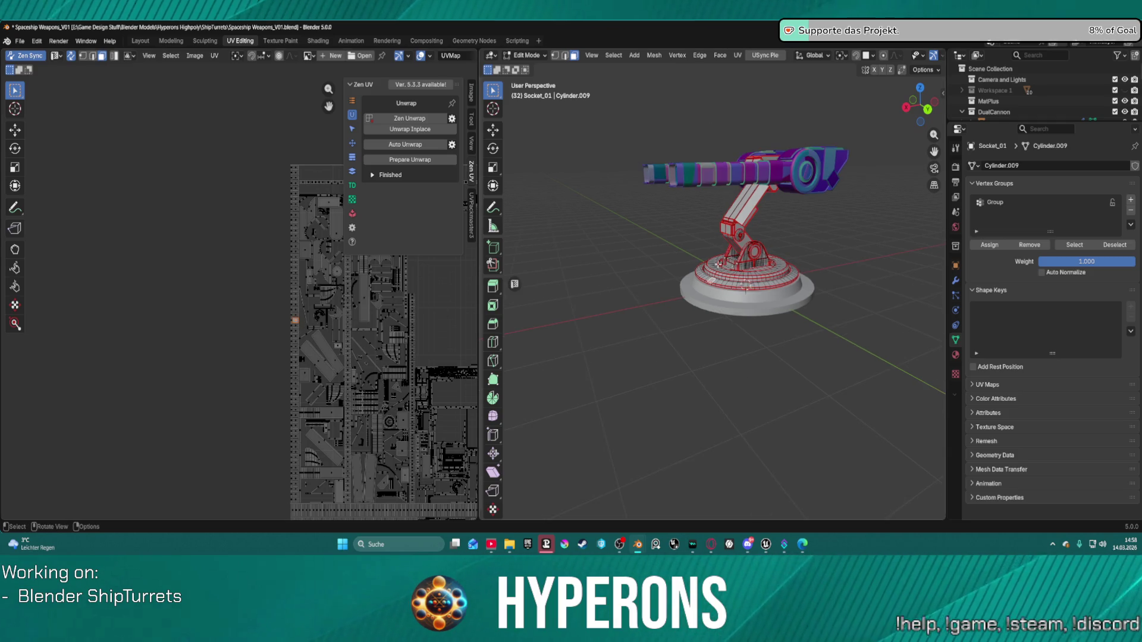
pyautogui.rightClick(785, 346)
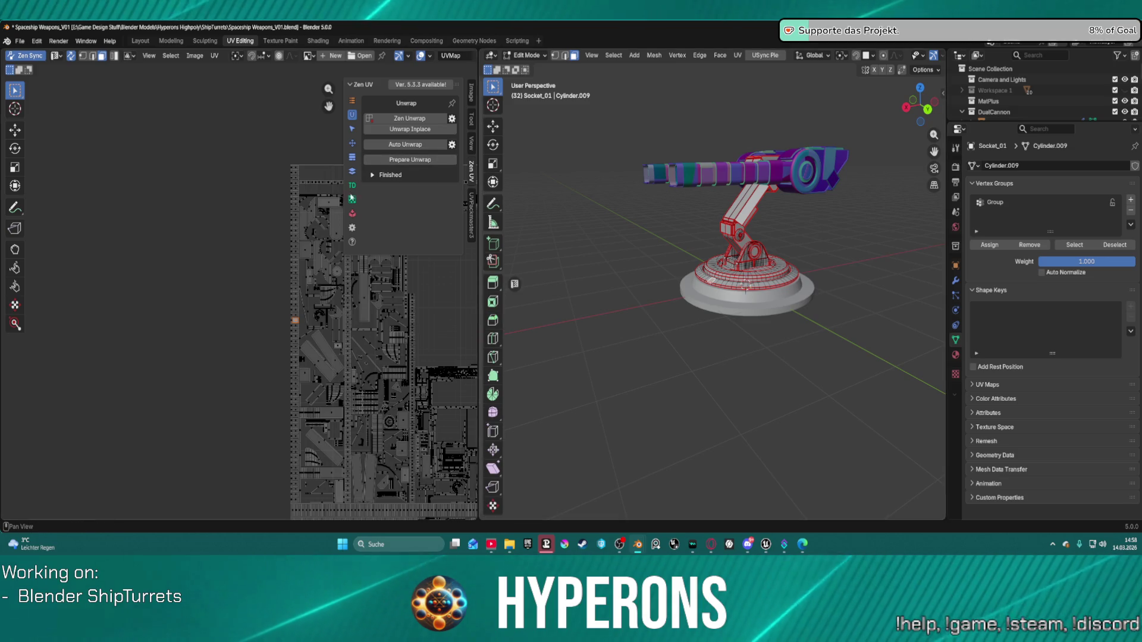
# Select the entire mesh and all UV islands, zoomed out to show the whole layout.
pyautogui.click(352, 214)
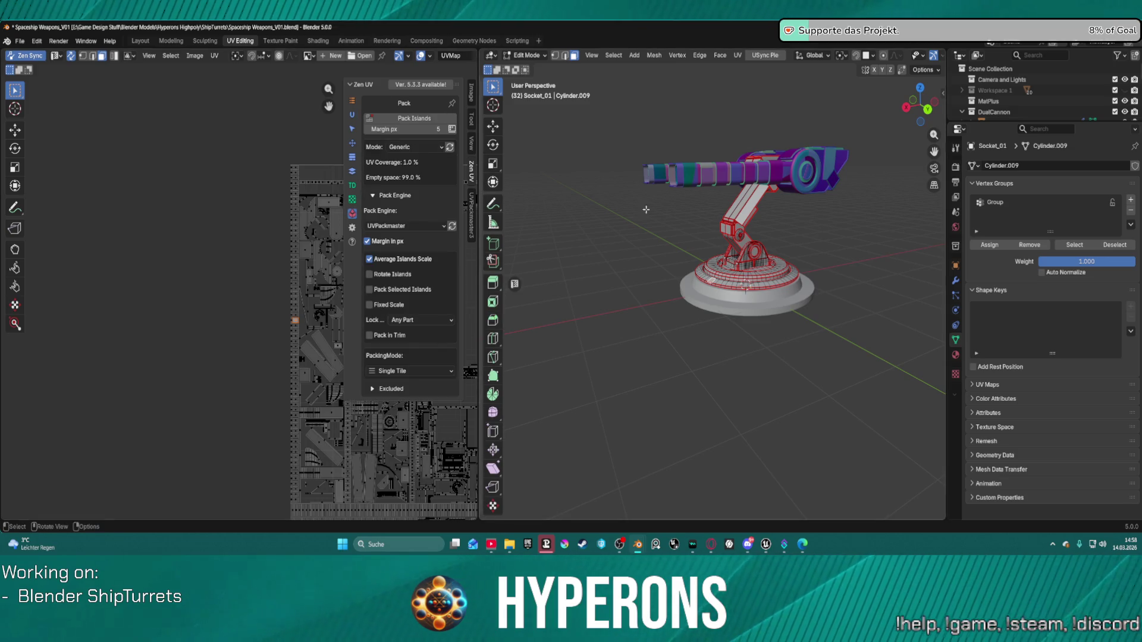
pyautogui.press('a')
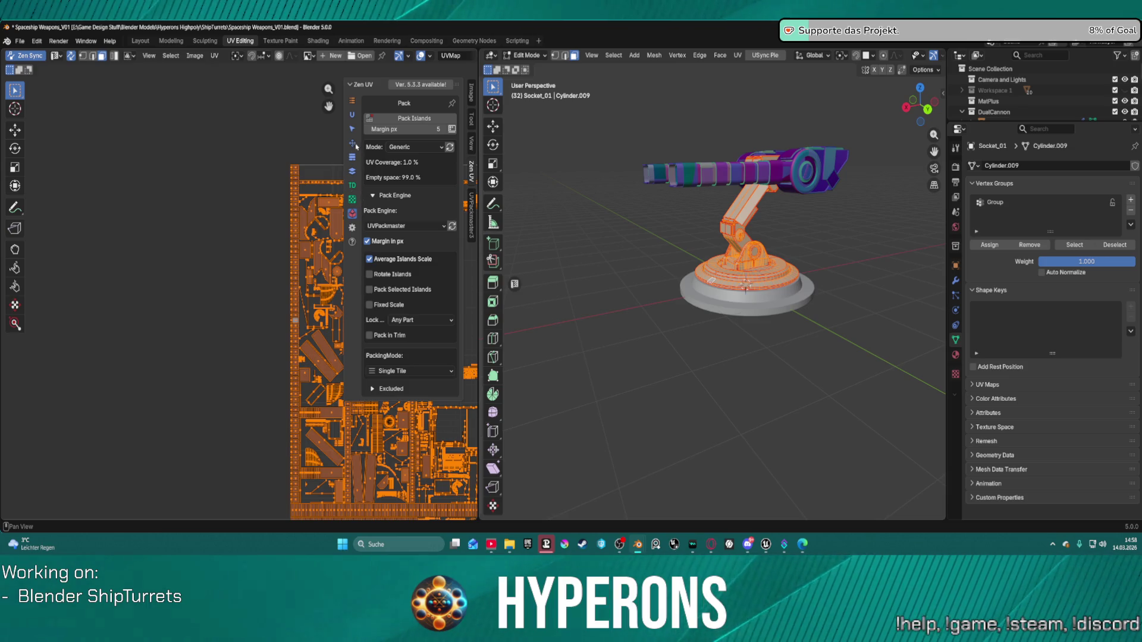
pyautogui.click(352, 143)
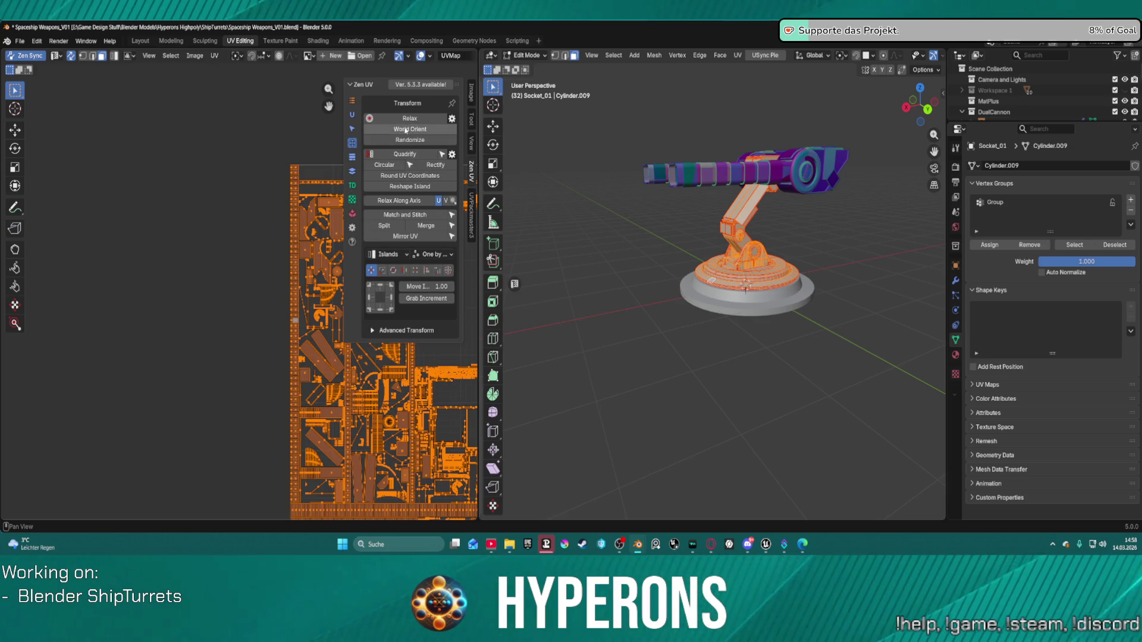
pyautogui.scroll(-8, 249, 271)
pyautogui.moveTo(262, 175); pyautogui.dragTo(136, 174, button='middle')
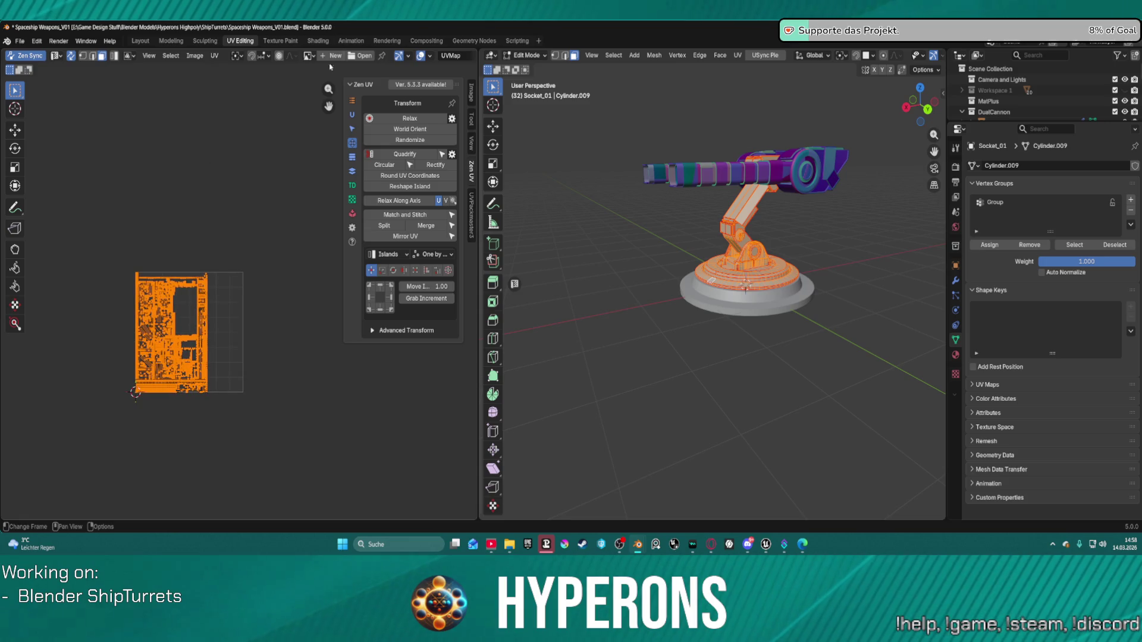
# Display Zen UV's zen-color-4096x4096 checker texture on the UVs and the model.
pyautogui.click(352, 200)
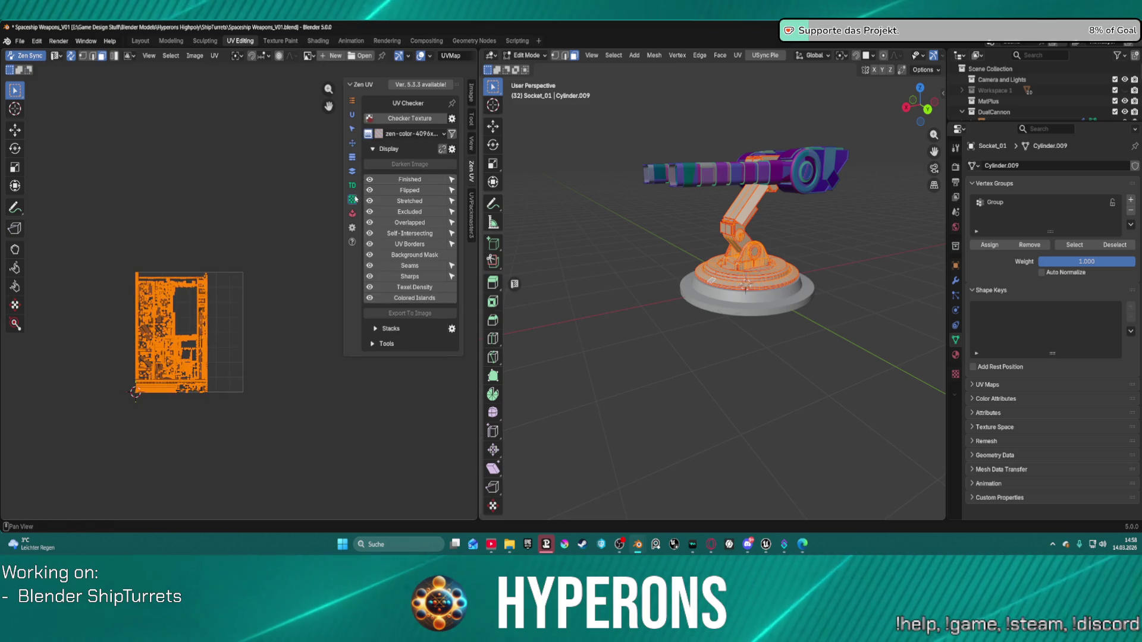
pyautogui.click(413, 118)
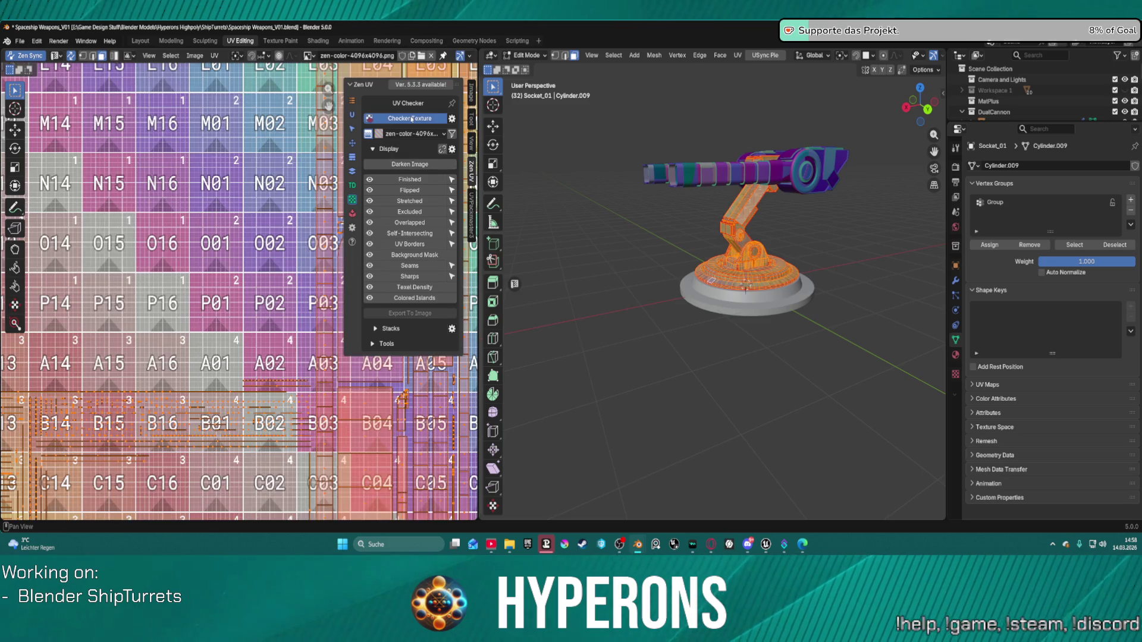
pyautogui.scroll(-8, 202, 195)
pyautogui.scroll(4, 202, 195)
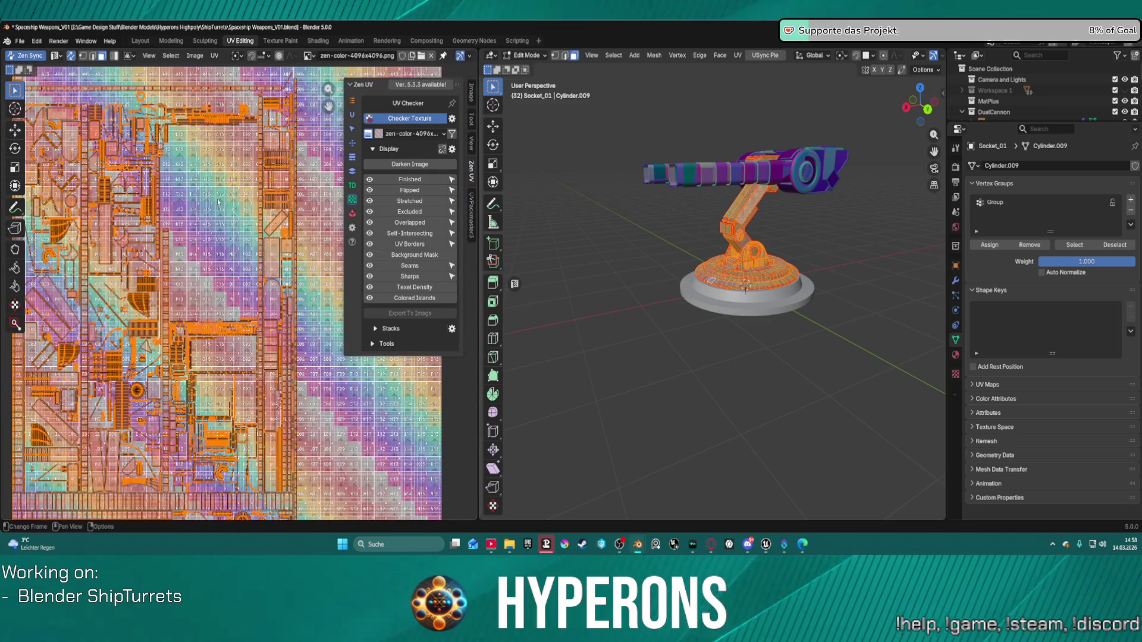
pyautogui.scroll(-3, 228, 203)
pyautogui.scroll(2, 228, 203)
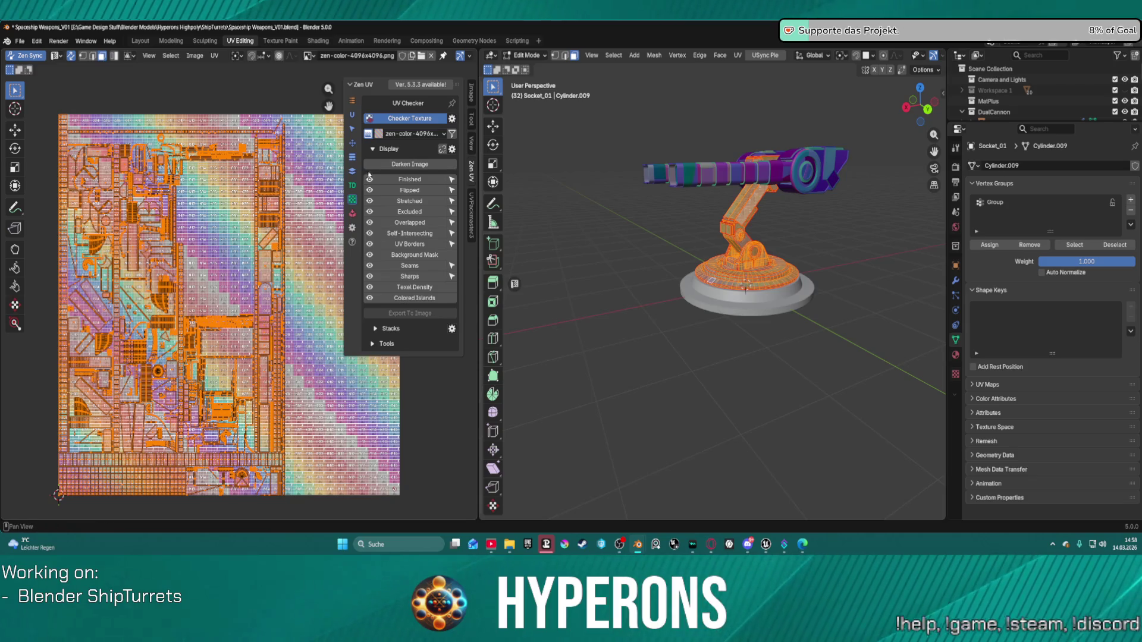
# Apply a texel density of 500 px/m to the socket's UV islands.
pyautogui.click(352, 185)
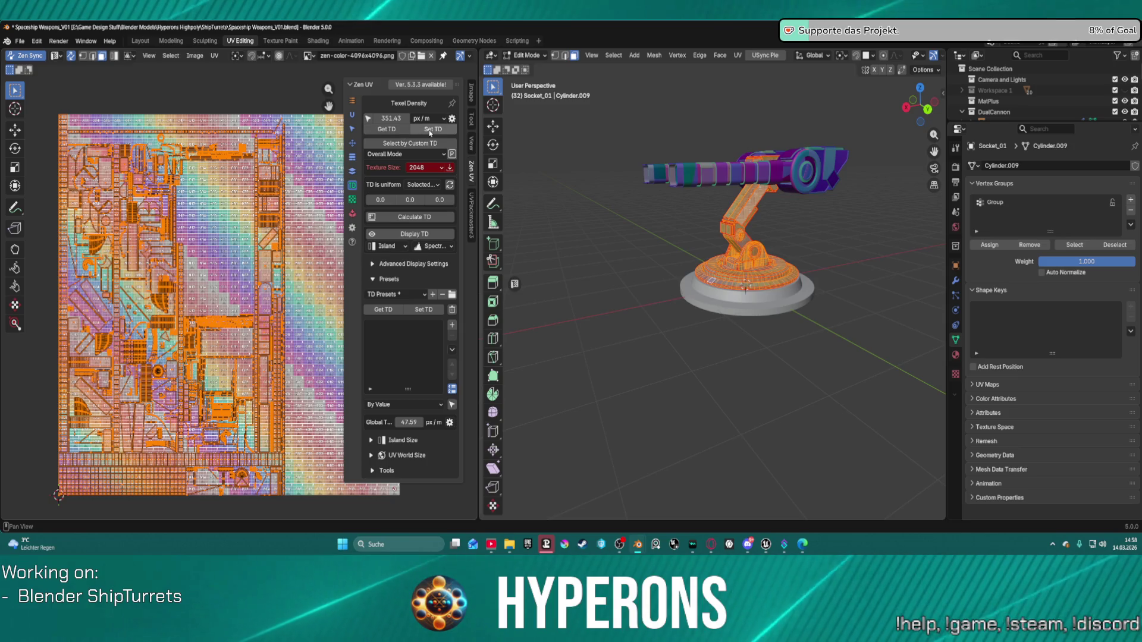
pyautogui.click(397, 117)
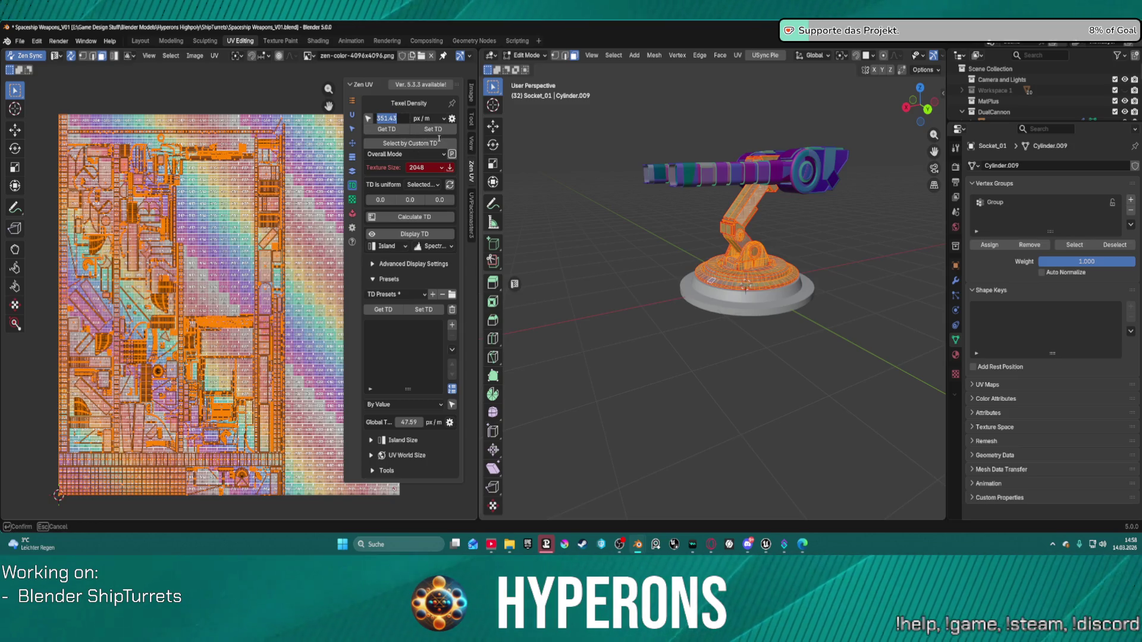
pyautogui.write('500')
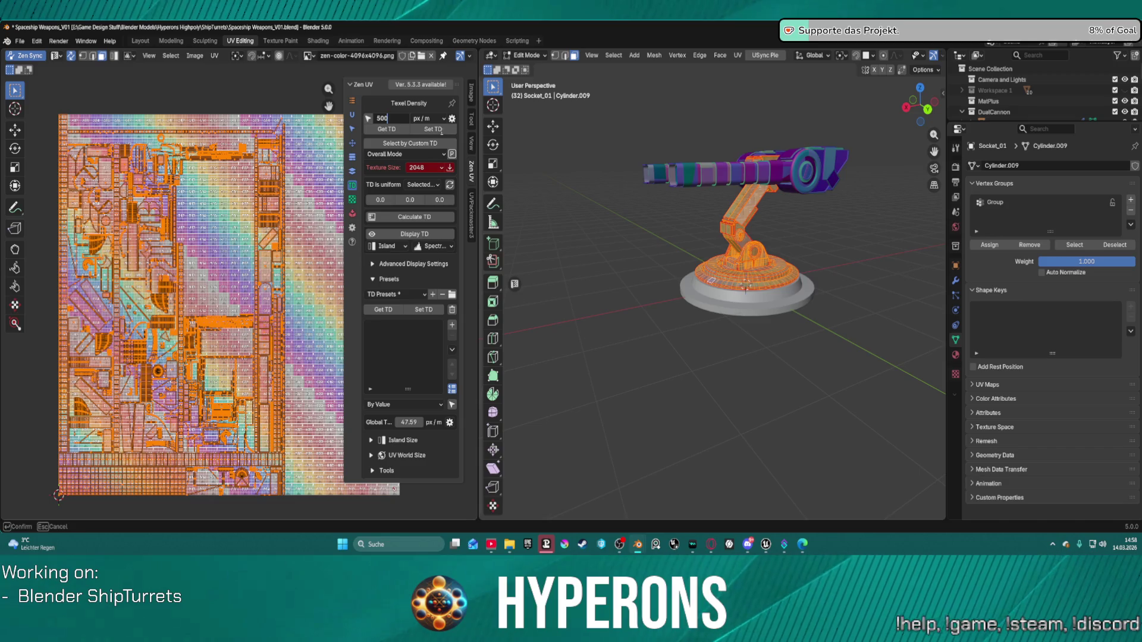
pyautogui.press('Return')
pyautogui.click(441, 132)
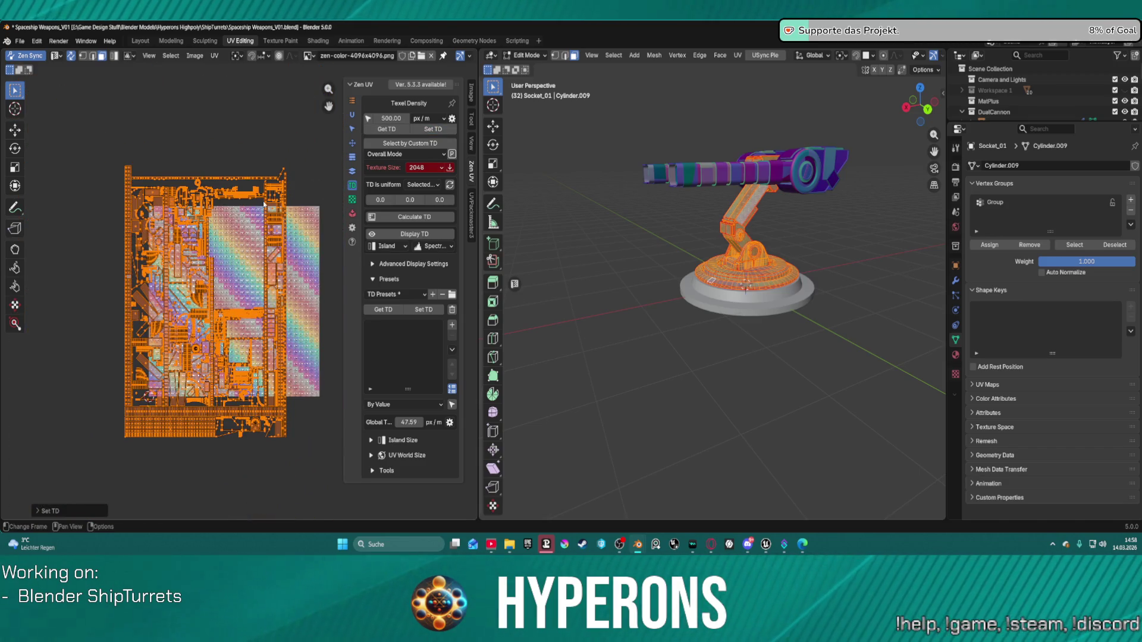
# Change the texture size to 4096 and reapply the texel density.
pyautogui.click(425, 167)
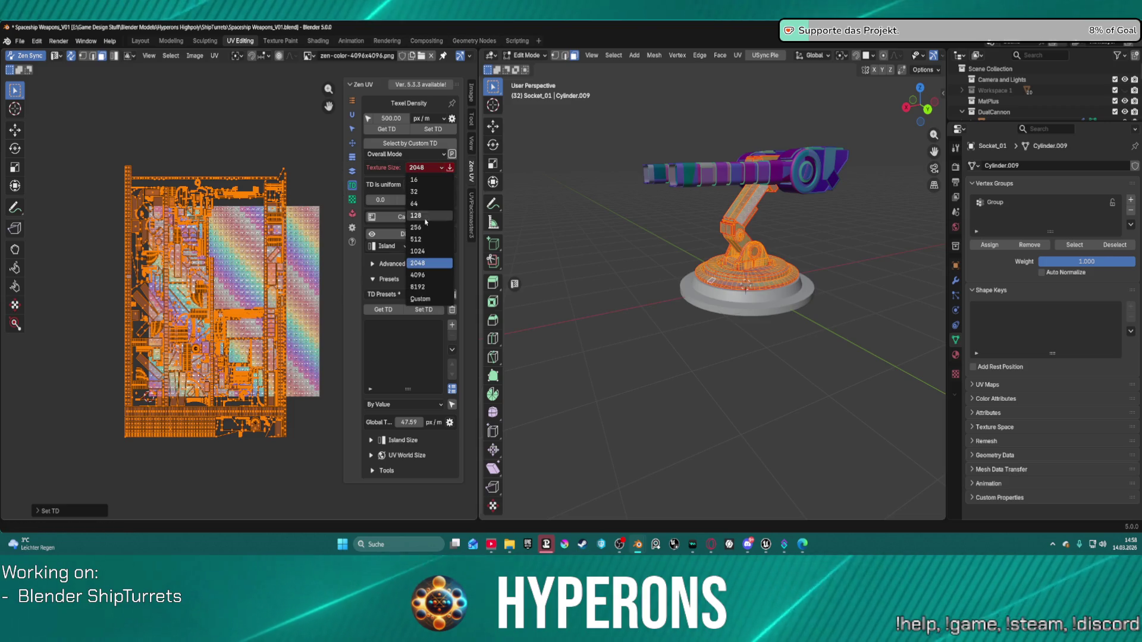
pyautogui.click(418, 275)
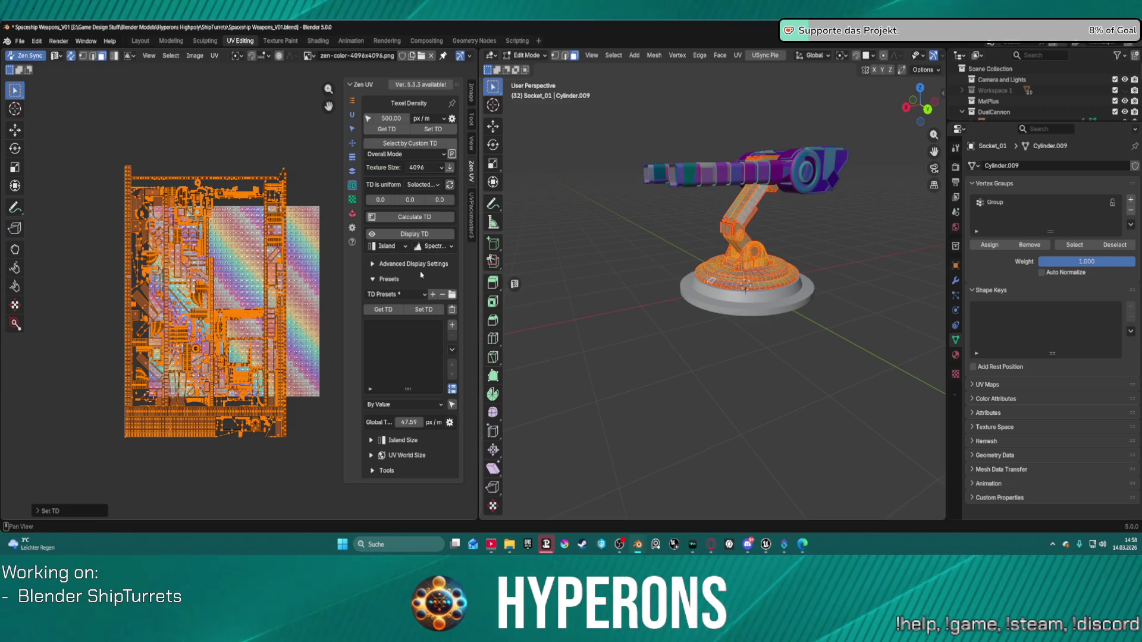
pyautogui.click(433, 129)
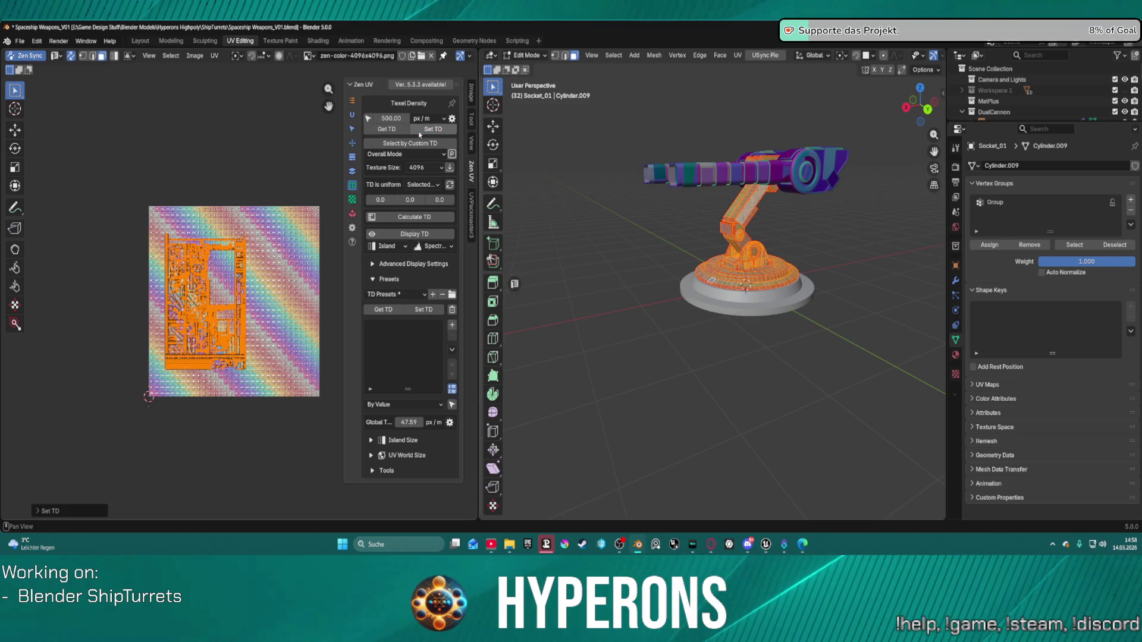
# Set the target texel density to 1024 px/m and apply it to the islands.
pyautogui.click(388, 119)
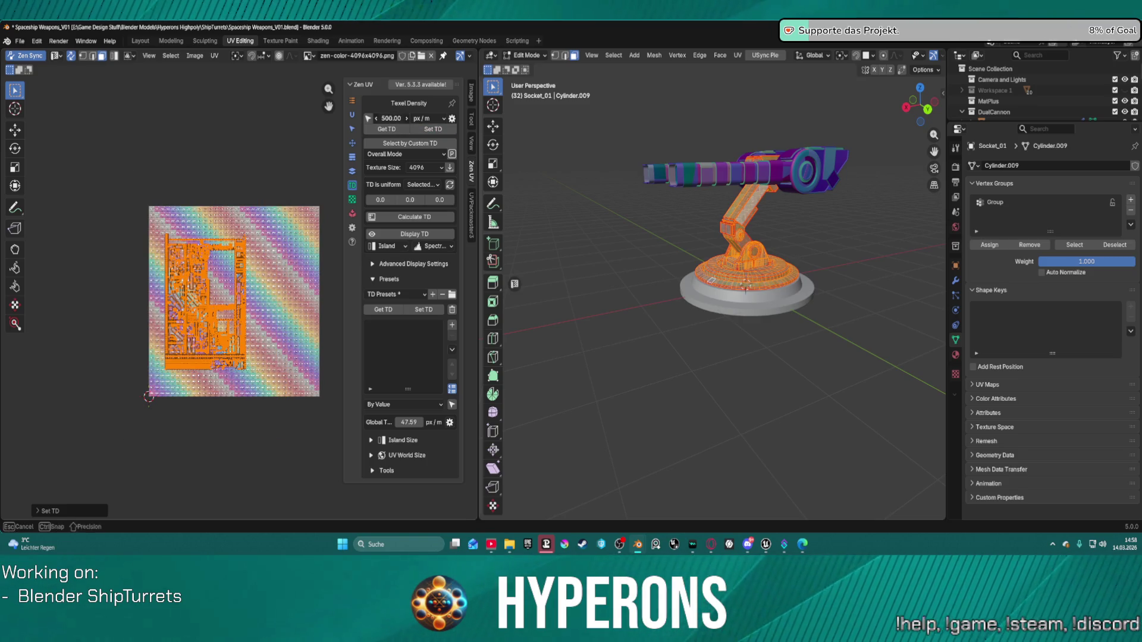
pyautogui.press('Return')
pyautogui.click(398, 119)
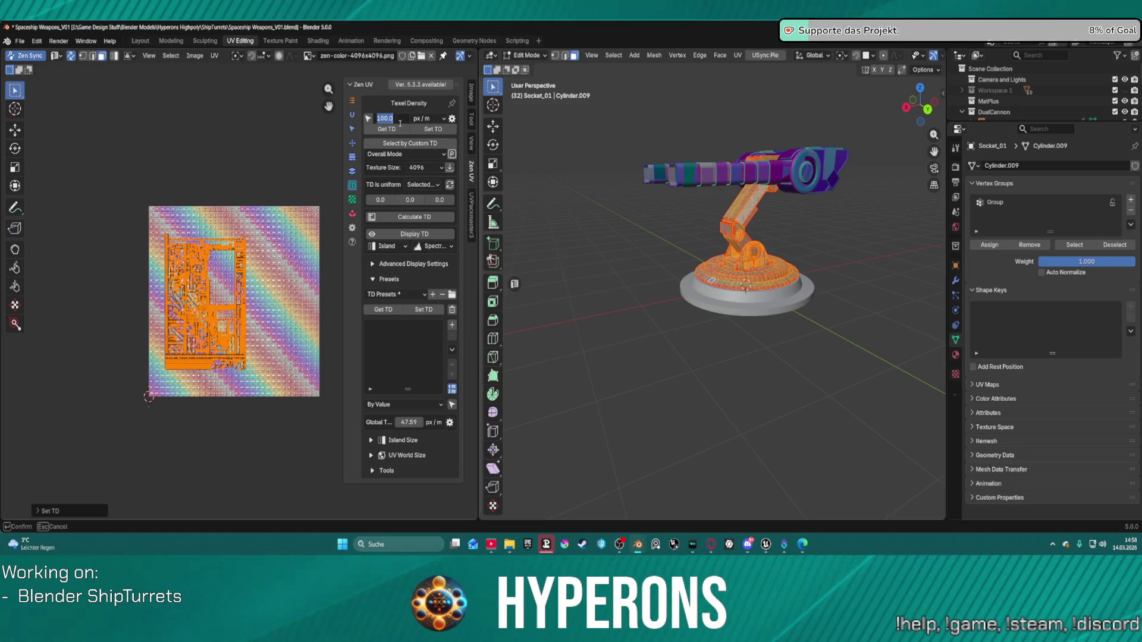
pyautogui.write('024')
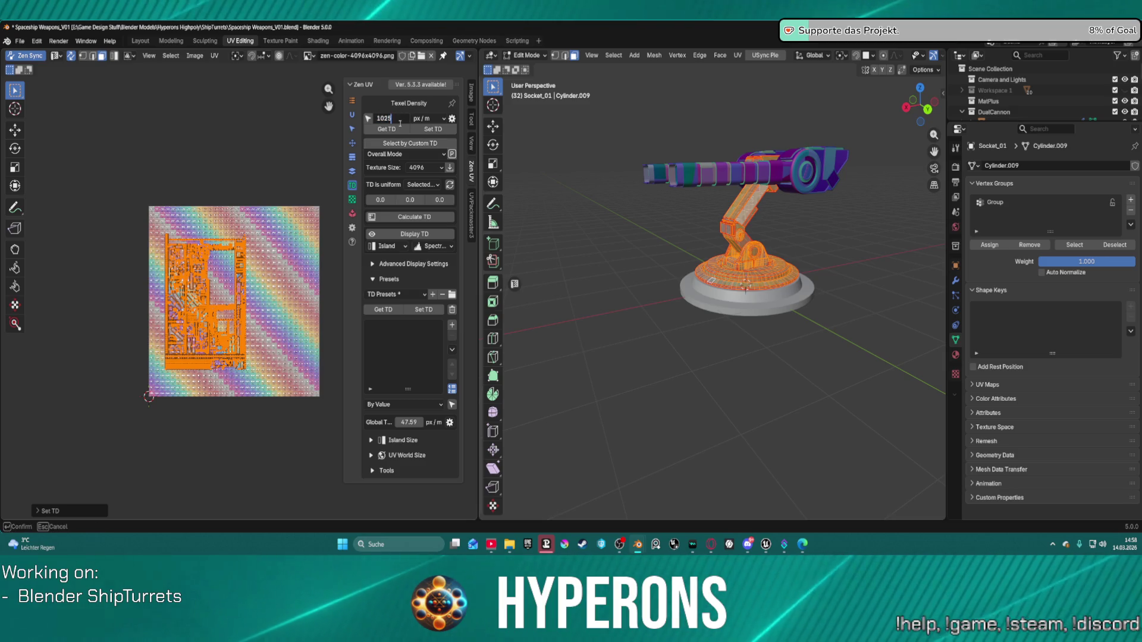
pyautogui.press('Return')
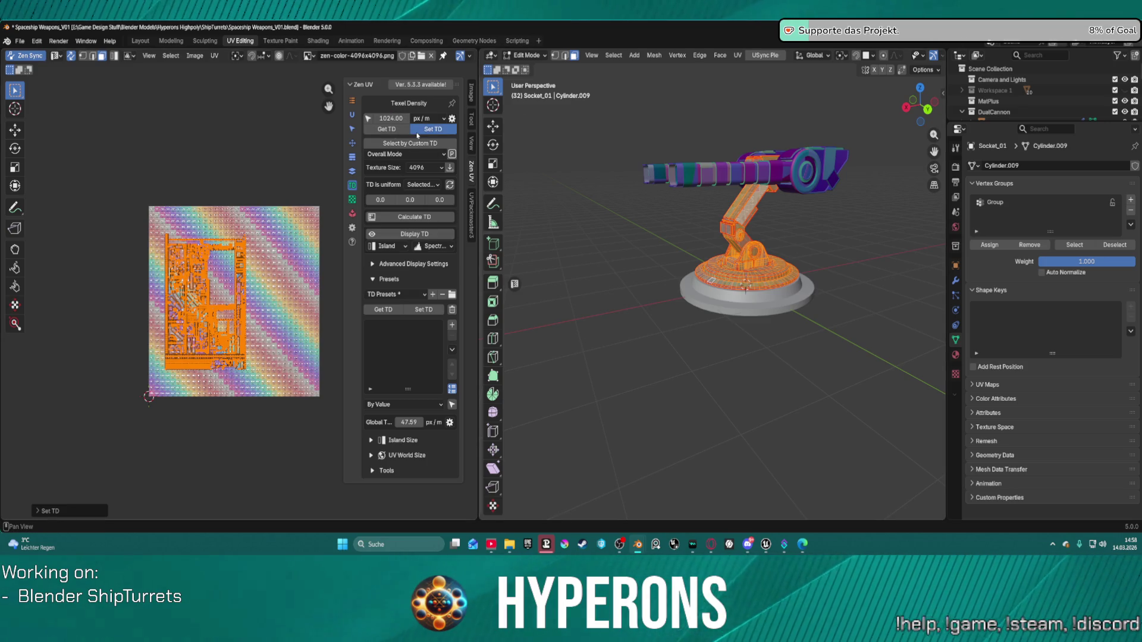
pyautogui.click(418, 133)
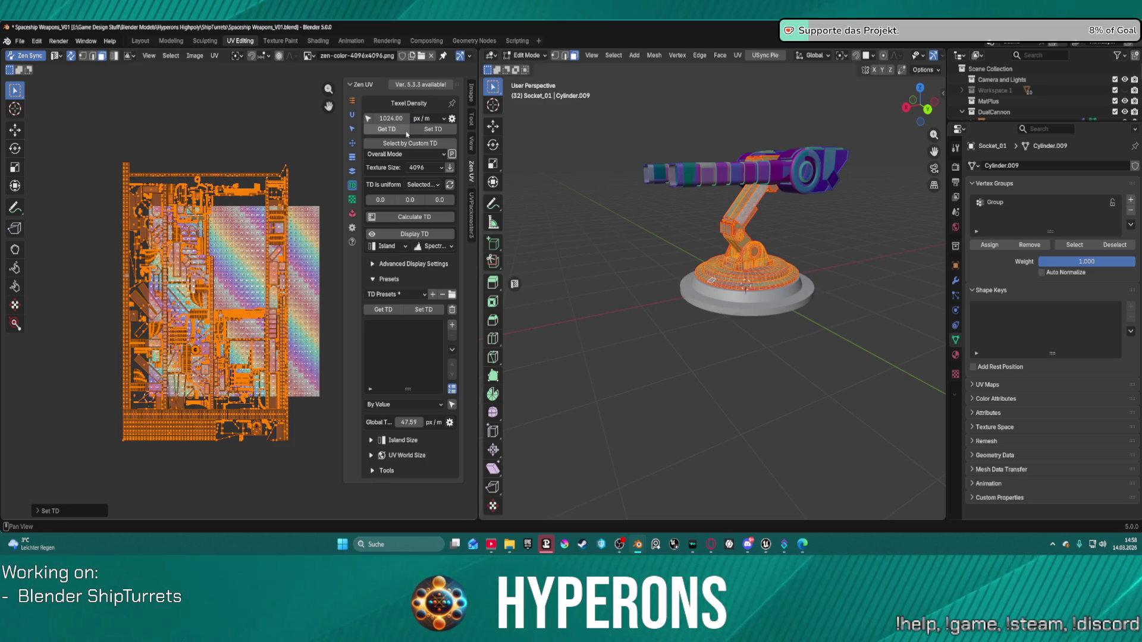
pyautogui.scroll(1, 145, 418)
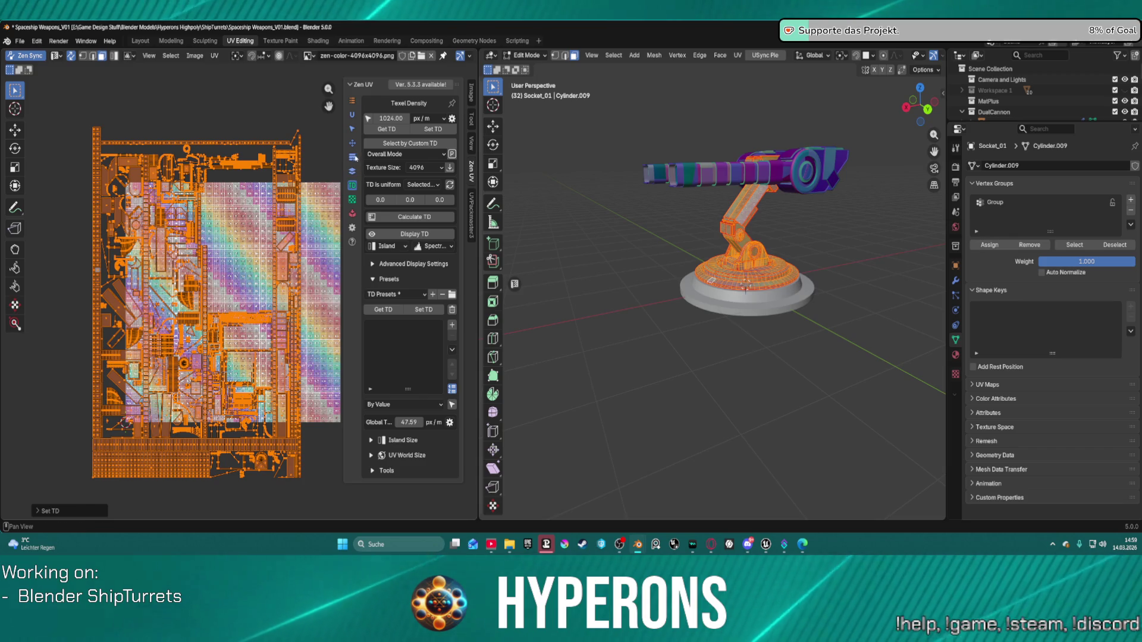
pyautogui.scroll(4, 849, 195)
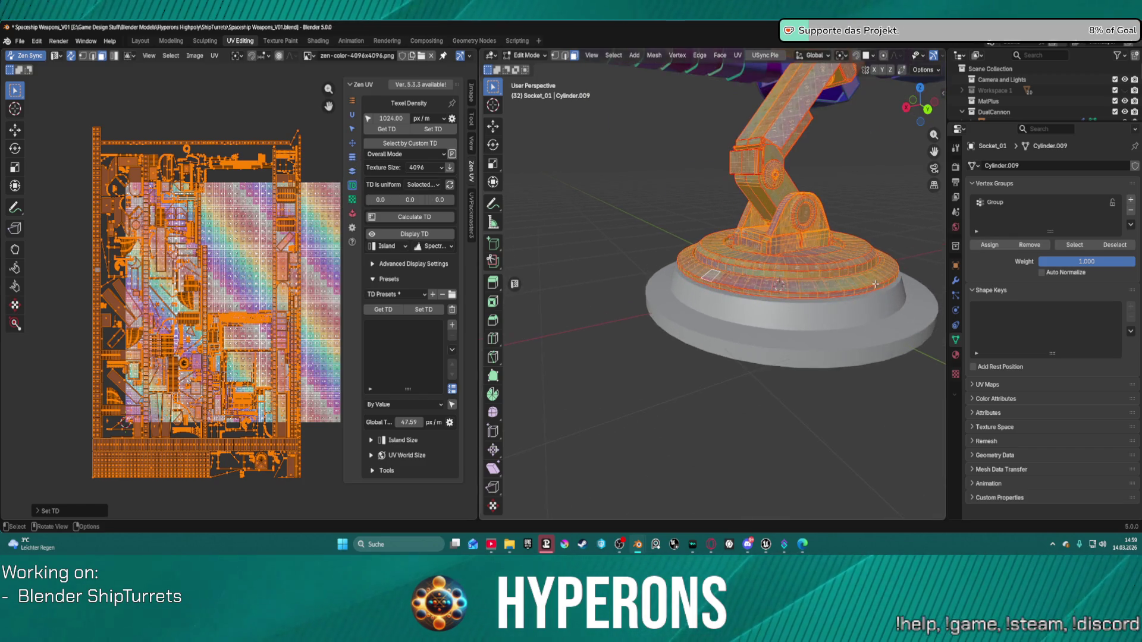
pyautogui.moveTo(844, 196); pyautogui.dragTo(714, 208, button='middle')
# World-orient and relax the UV islands, reviewing the Relax and Quadrify options.
pyautogui.click(352, 142)
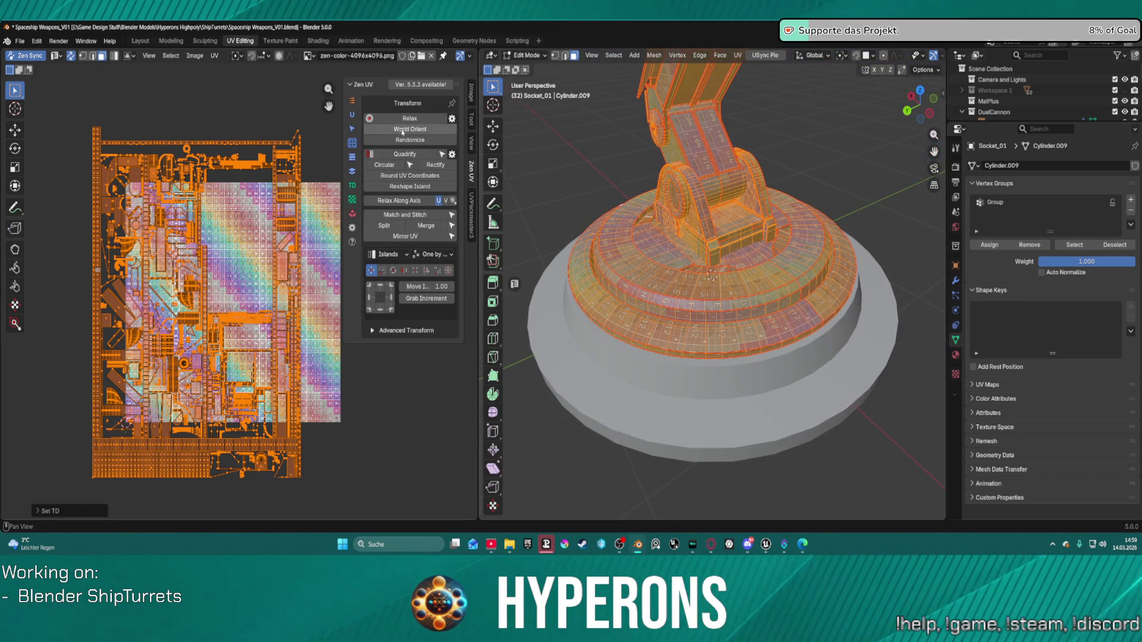
pyautogui.click(404, 130)
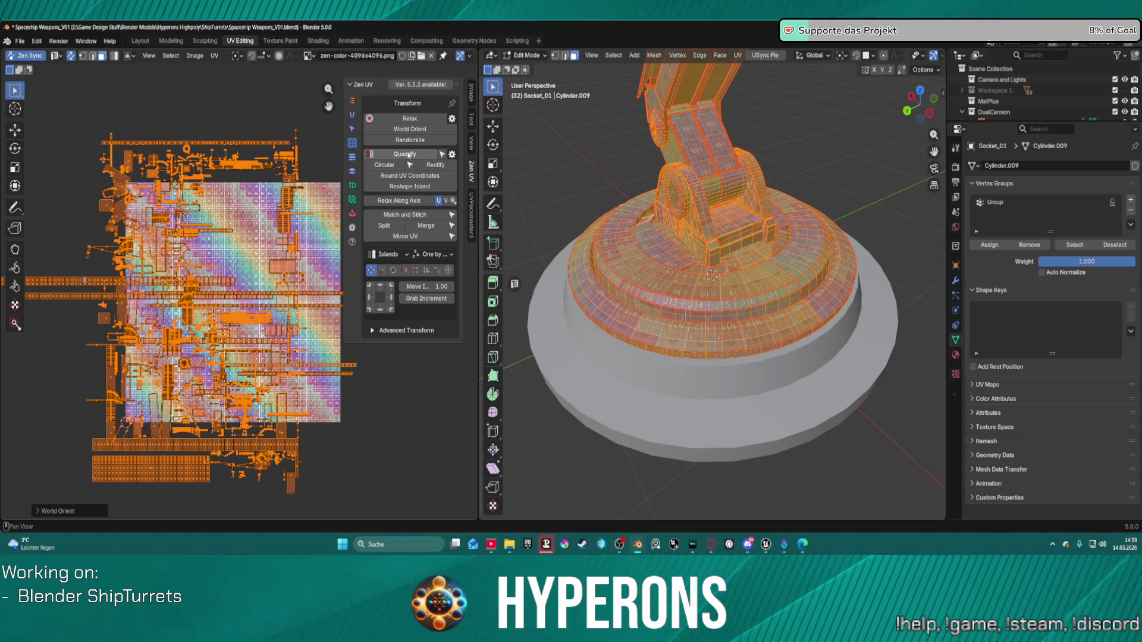
pyautogui.click(411, 119)
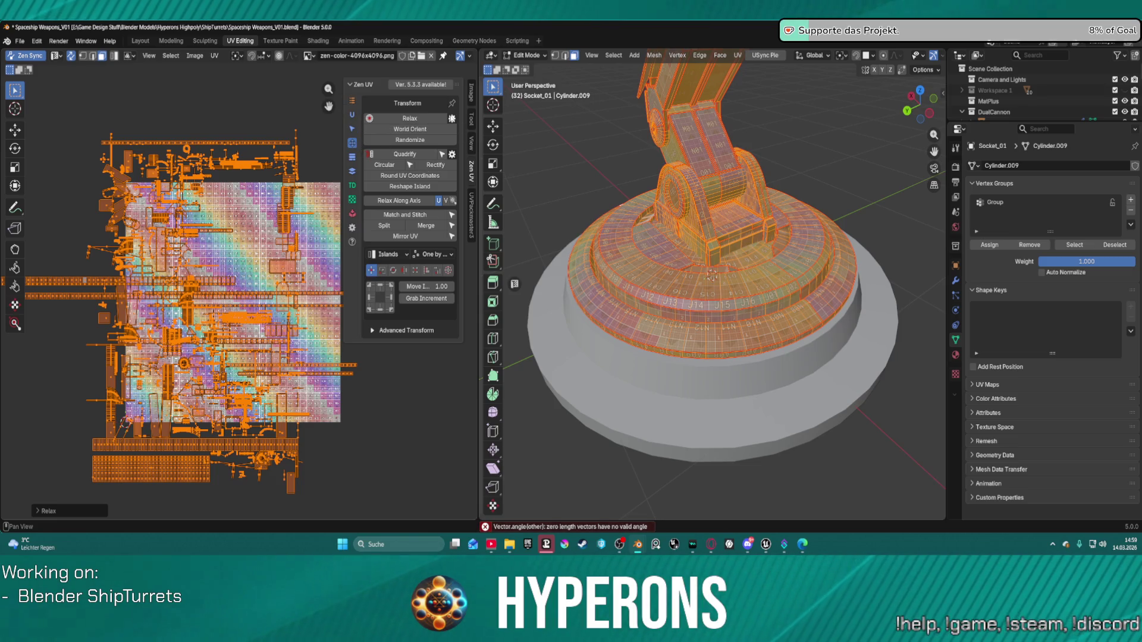
pyautogui.click(452, 118)
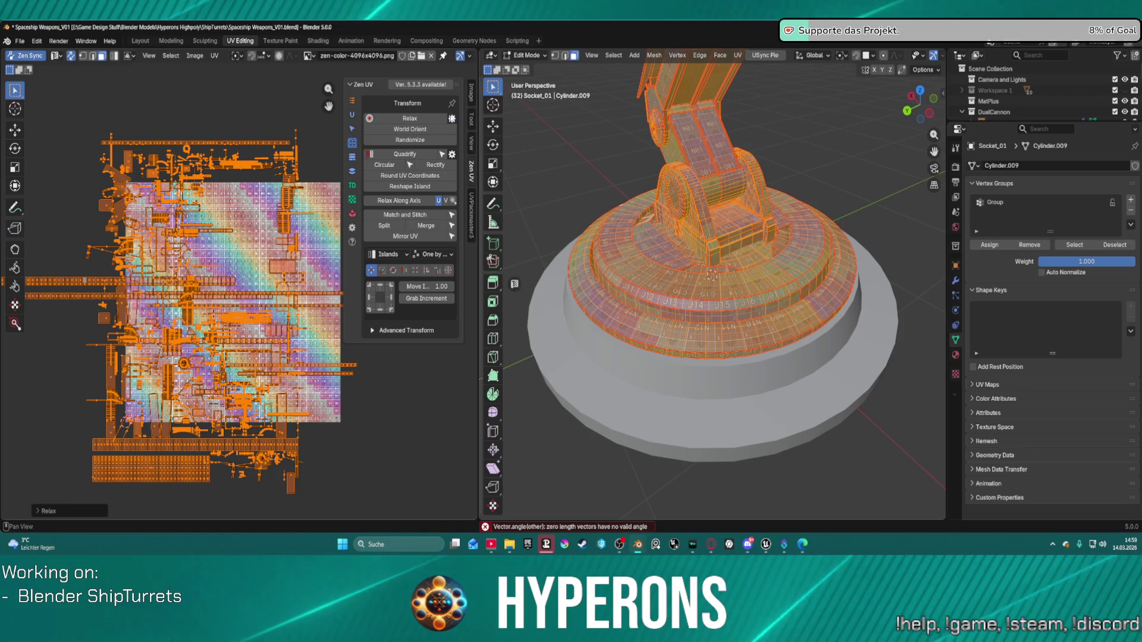
pyautogui.click(451, 154)
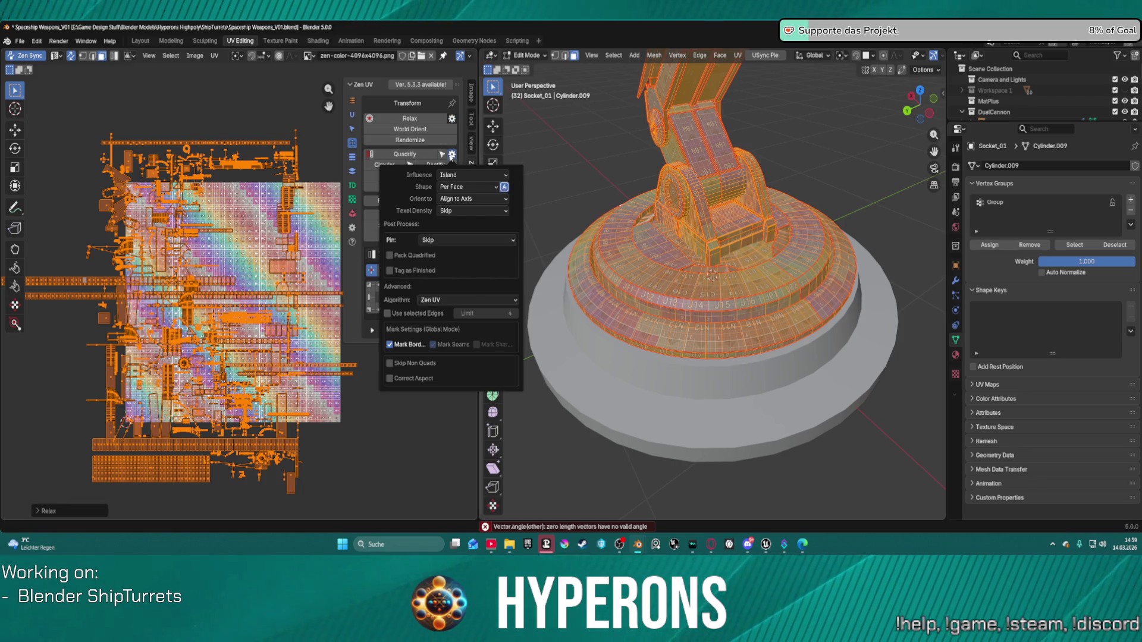
# Pack all UV islands into the texture tile with UVPackmaster.
pyautogui.click(352, 186)
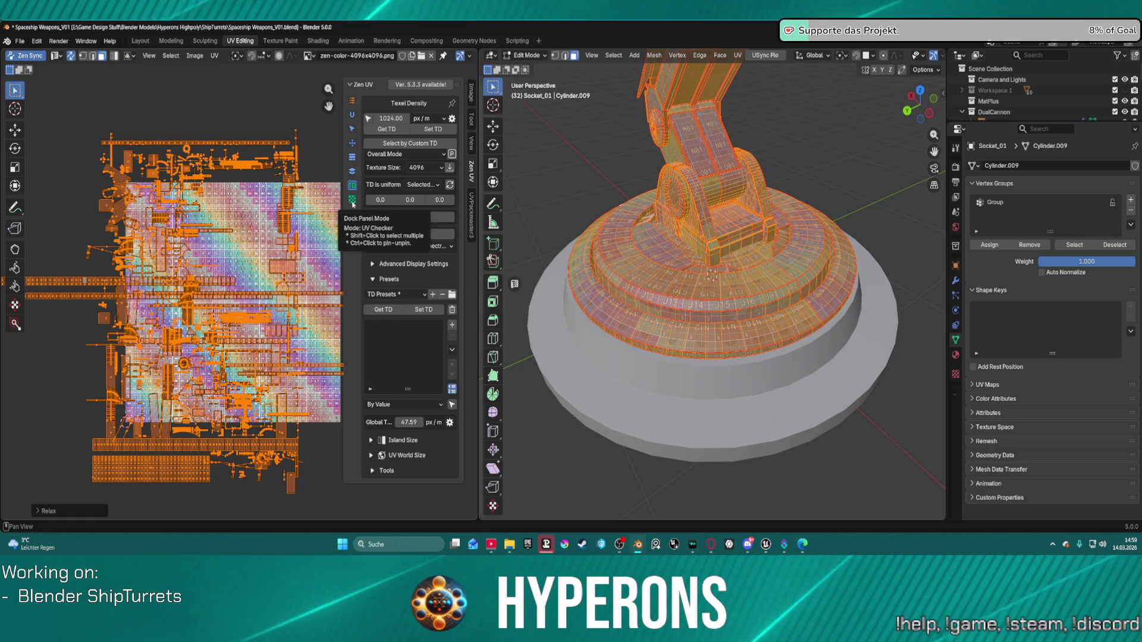
pyautogui.click(472, 209)
pyautogui.click(403, 119)
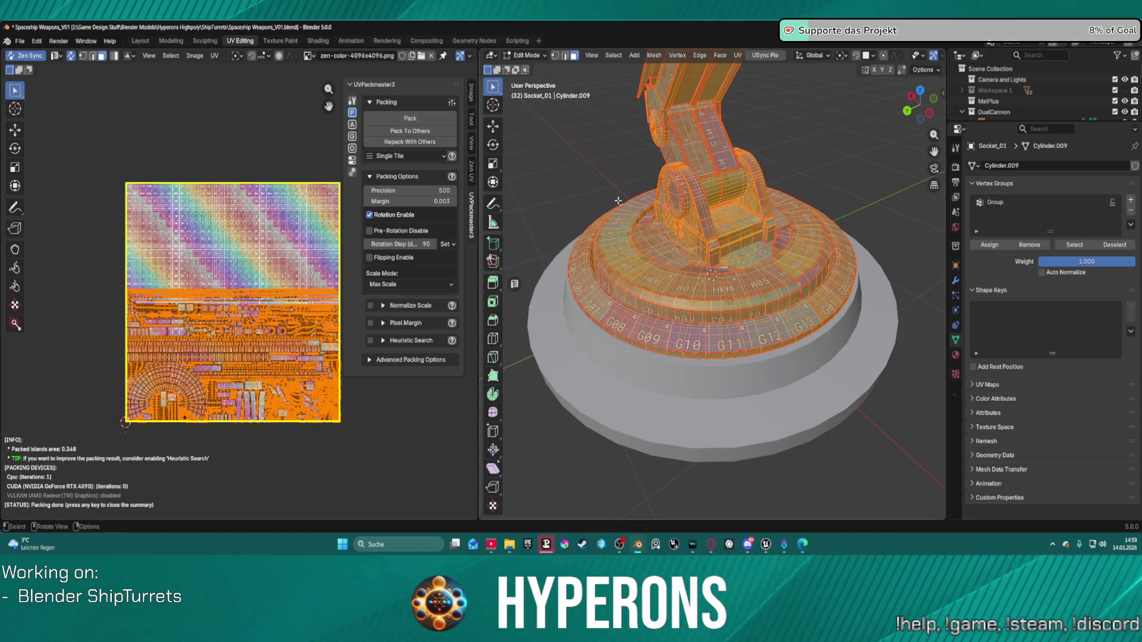
# Inspect the packed checker on the turret base, back in Texel Density, then deselect all faces.
pyautogui.moveTo(670, 255)
pyautogui.mouseDown(button='middle')
pyautogui.moveTo(758, 294)
pyautogui.moveTo(905, 300)
pyautogui.moveTo(714, 273)
pyautogui.moveTo(721, 256)
pyautogui.moveTo(703, 361)
pyautogui.mouseUp(button='middle')
pyautogui.scroll(5, 701, 267)
pyautogui.scroll(4, 722, 250)
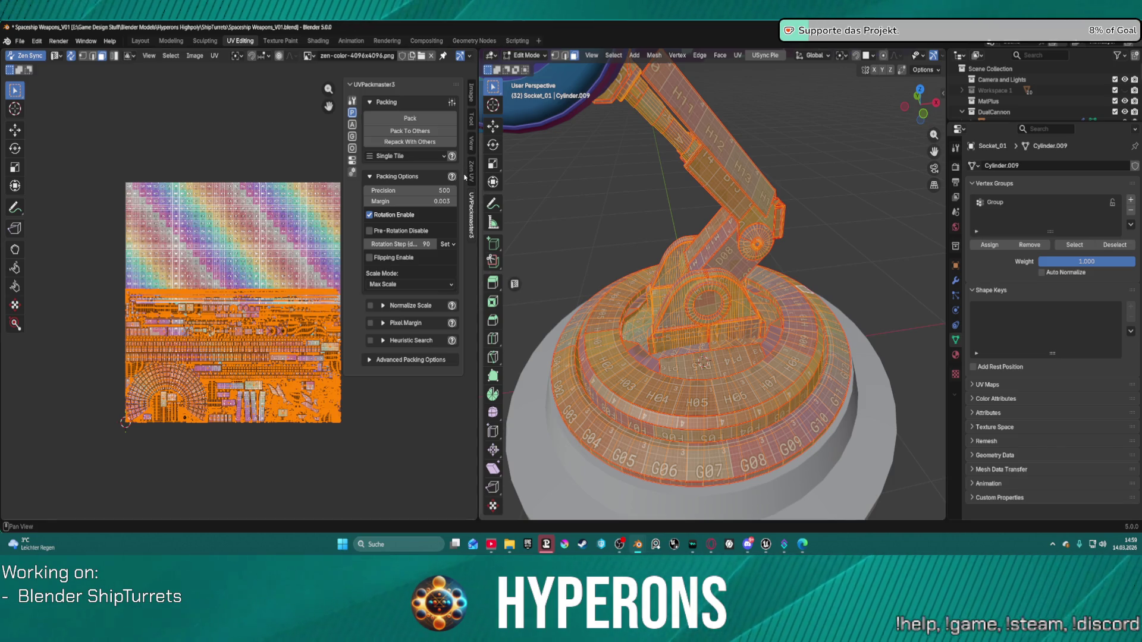
pyautogui.click(471, 172)
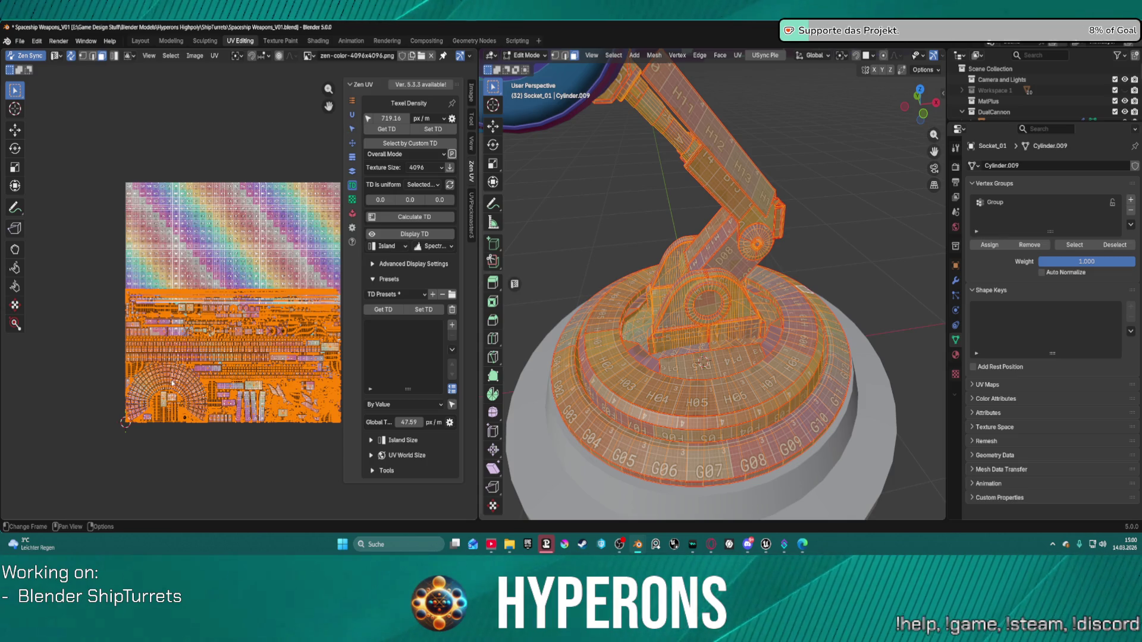
pyautogui.moveTo(761, 350)
pyautogui.mouseDown(button='middle')
pyautogui.moveTo(786, 374)
pyautogui.moveTo(671, 340)
pyautogui.moveTo(817, 293)
pyautogui.moveTo(732, 369)
pyautogui.moveTo(553, 303)
pyautogui.moveTo(844, 315)
pyautogui.mouseUp(button='middle')
pyautogui.hotkey('alt', 'a')
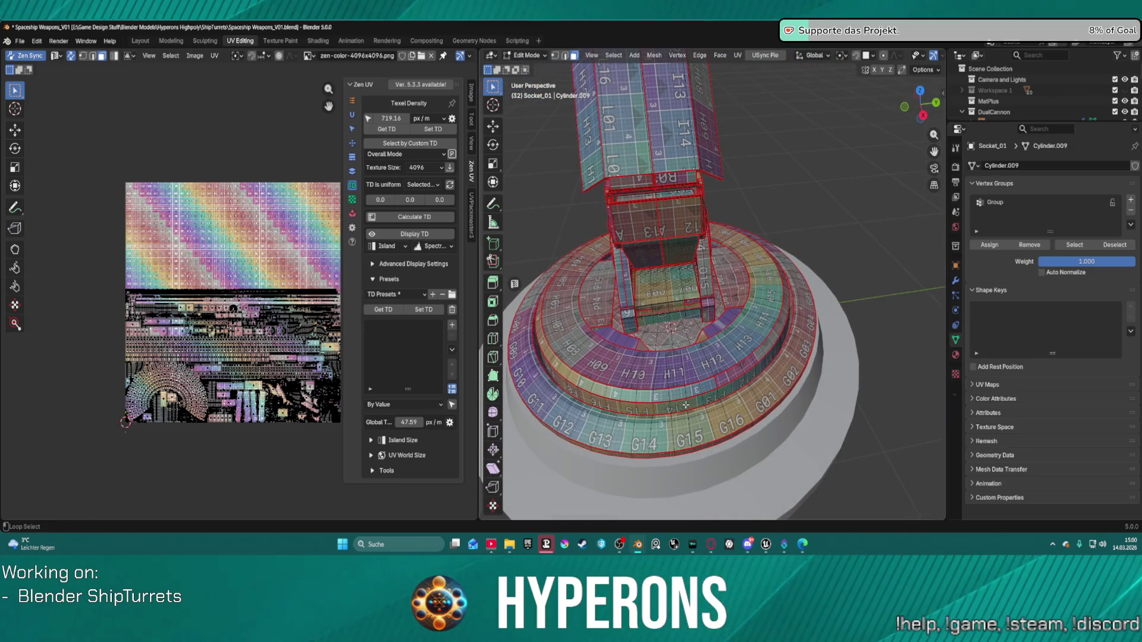
# Mark a seam on the vertical edge beside the G15 face on the base ring.
pyautogui.scroll(2, 661, 453)
pyautogui.moveTo(660, 453)
pyautogui.mouseDown(button='middle')
pyautogui.moveTo(687, 443)
pyautogui.moveTo(689, 460)
pyautogui.mouseUp(button='middle')
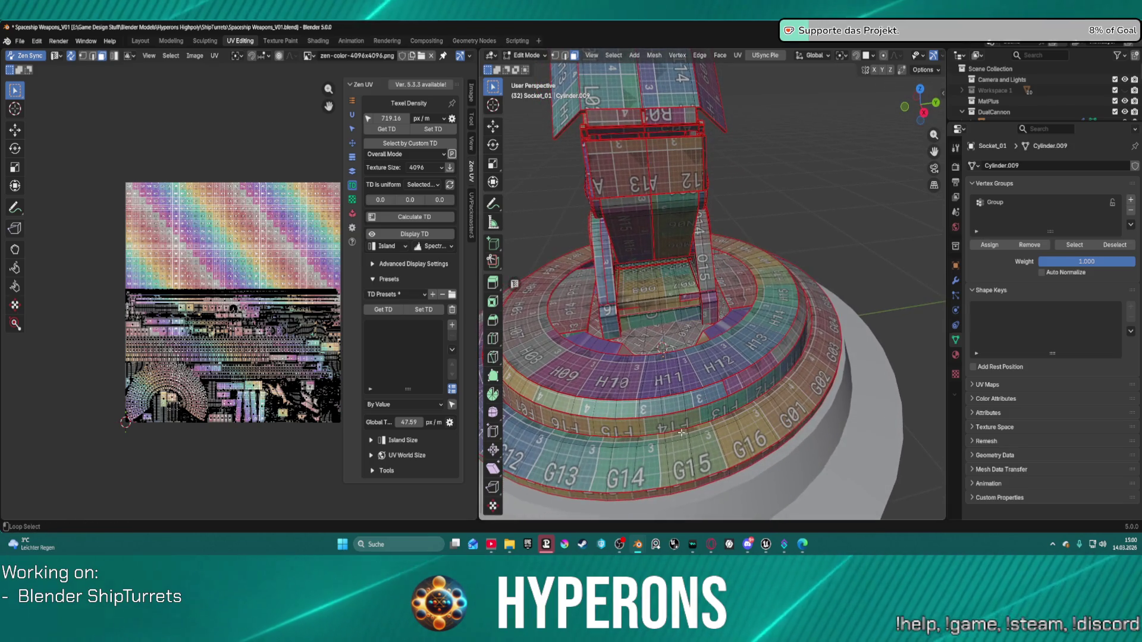
pyautogui.click(689, 460)
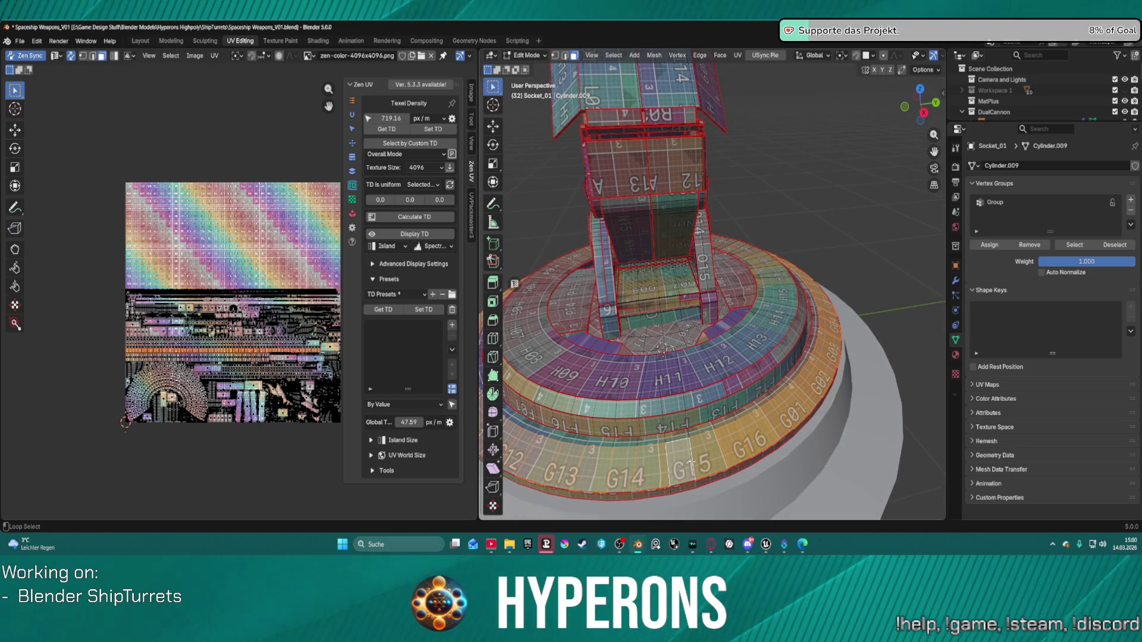
pyautogui.keyDown('alt'); pyautogui.click(691, 461); pyautogui.keyUp('alt')
pyautogui.press('2')
pyautogui.click(691, 461)
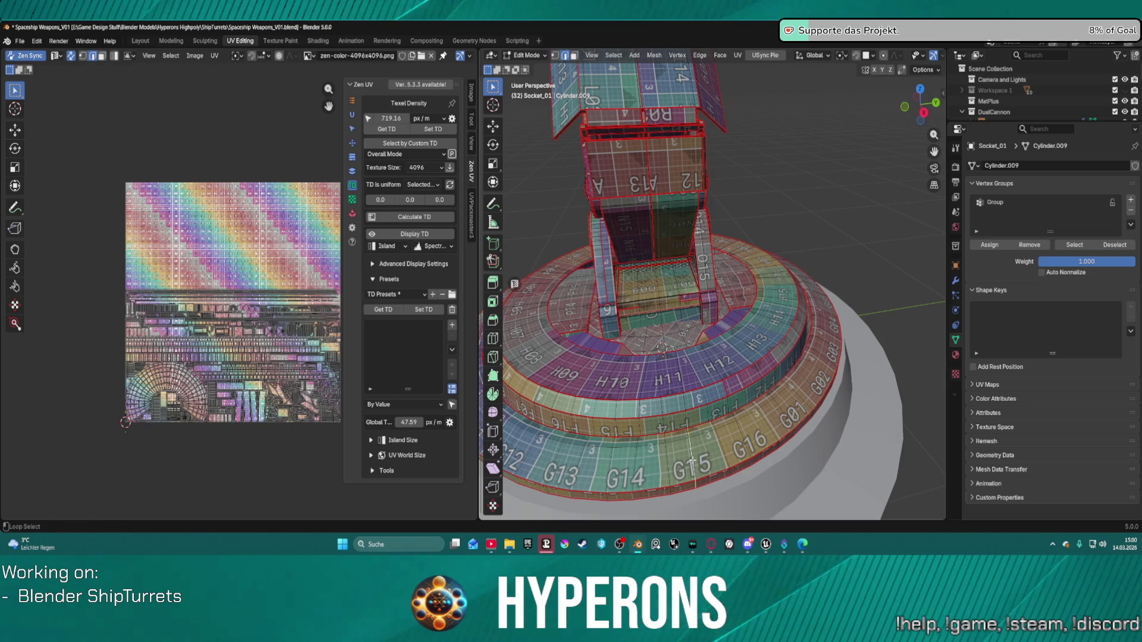
pyautogui.rightClick(686, 420)
pyautogui.click(666, 324)
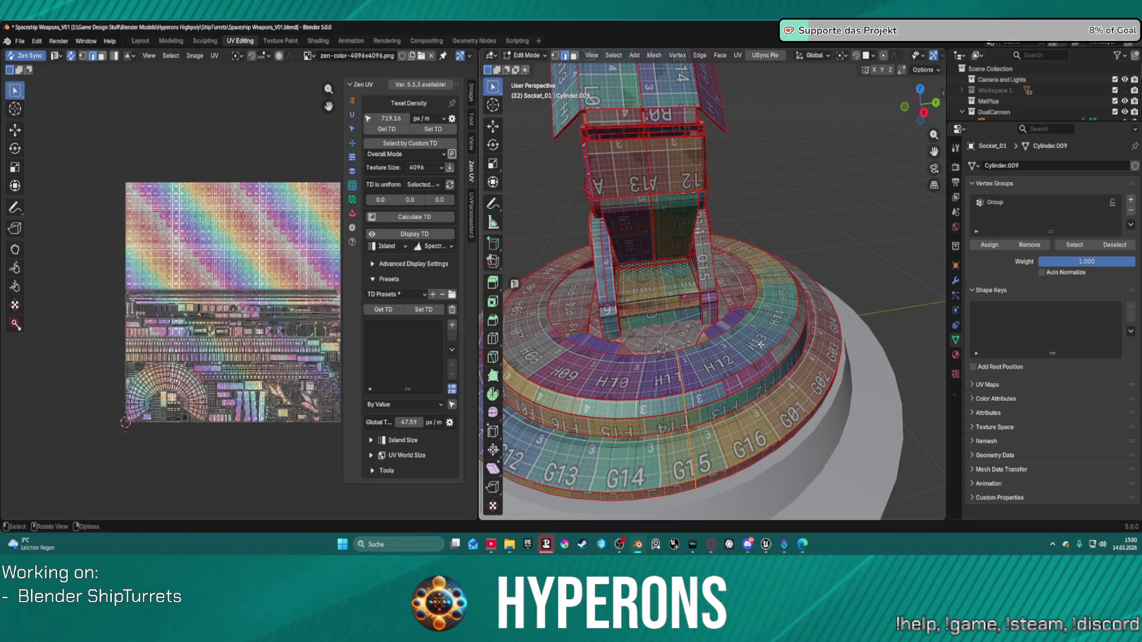
# Select the entire turret mesh again.
pyautogui.scroll(-8, 759, 342)
pyautogui.press('a')
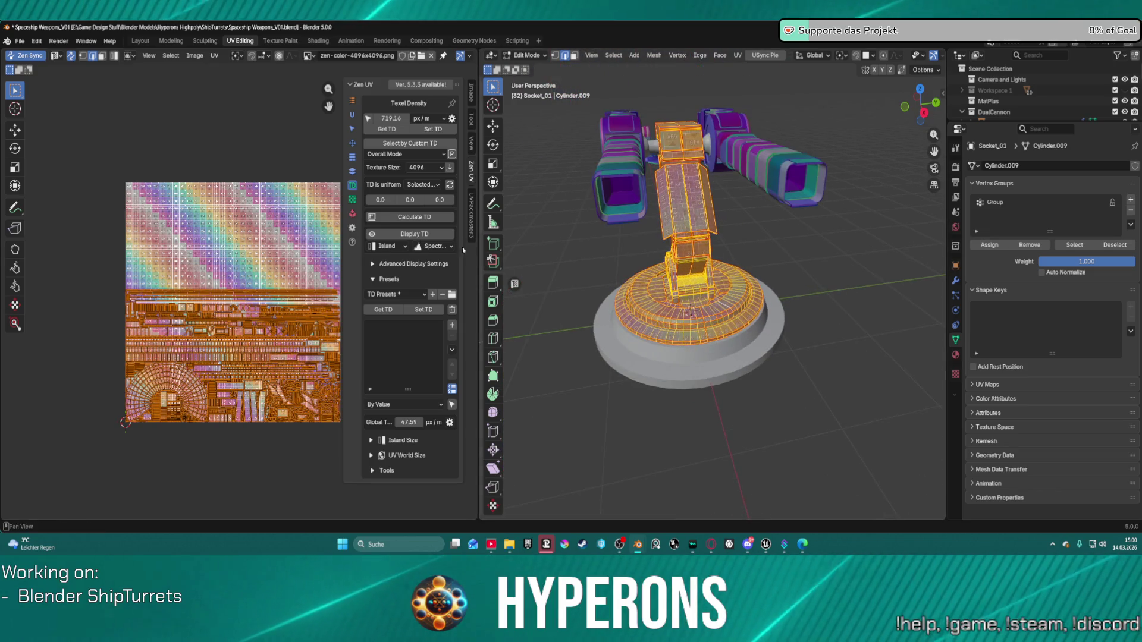
pyautogui.click(351, 114)
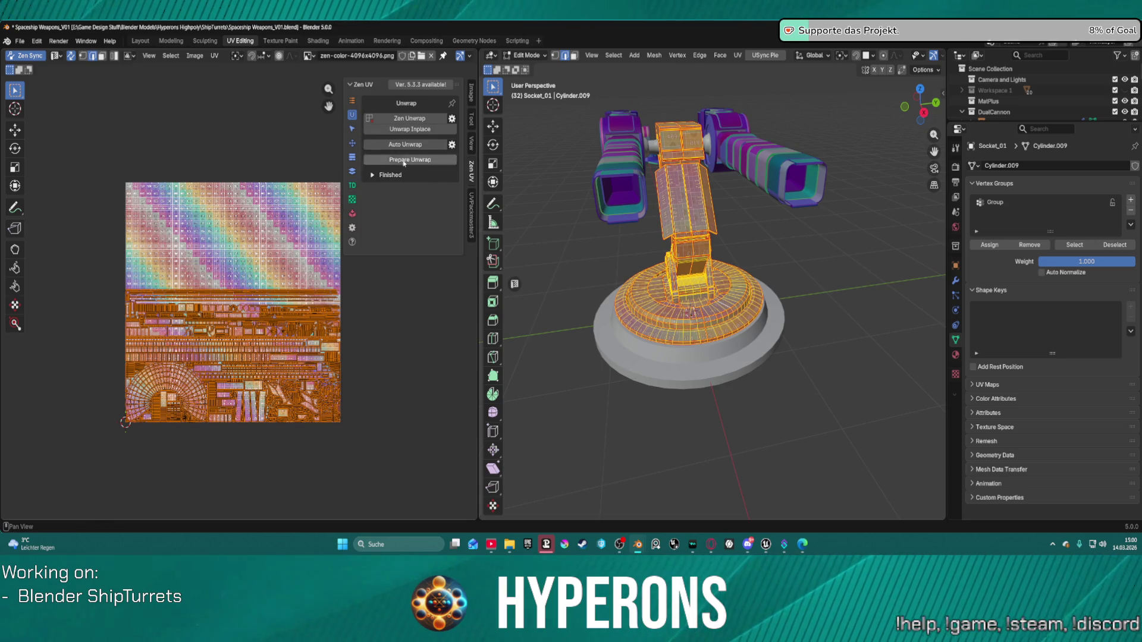
# Run Zen UV Auto Unwrap on the whole turret, correcting 254 UV faces.
pyautogui.click(384, 144)
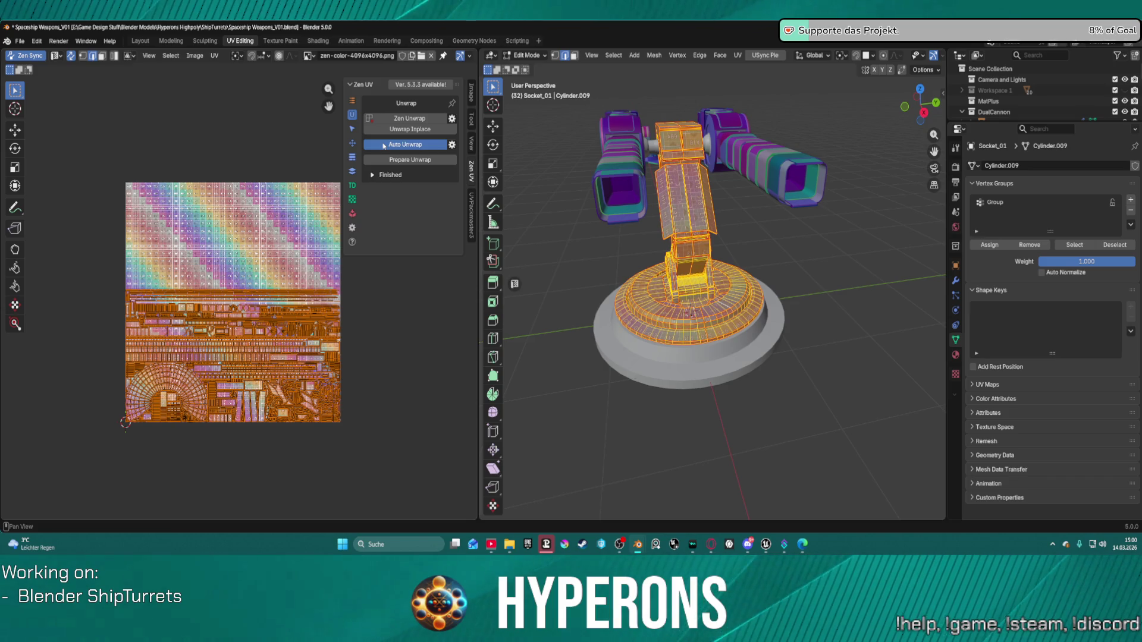
pyautogui.click(384, 145)
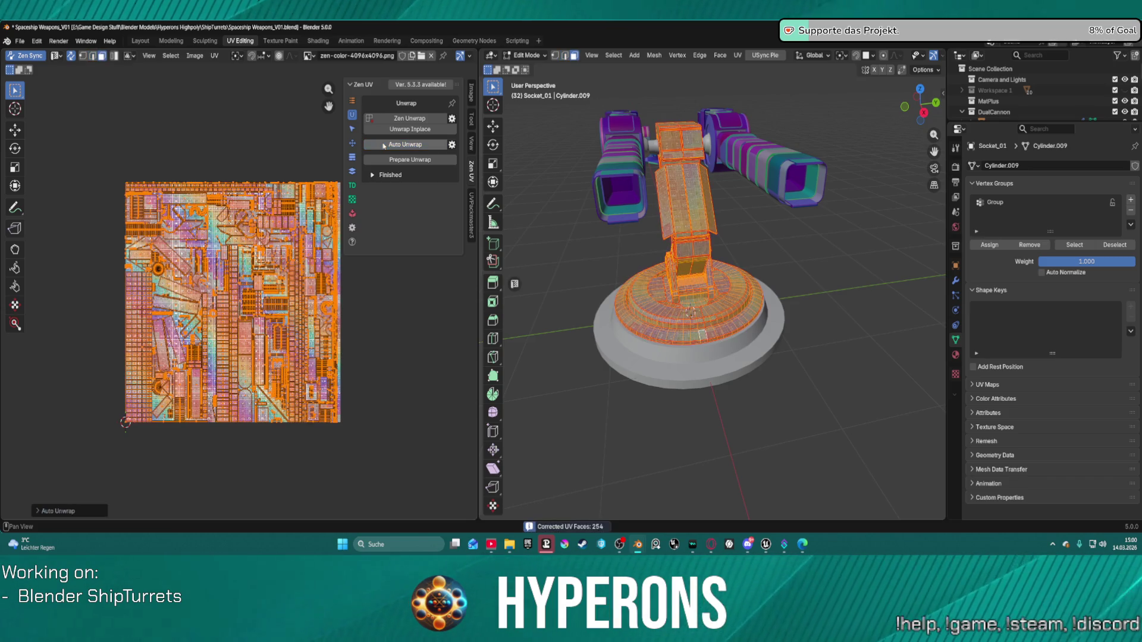
pyautogui.scroll(-3, 748, 336)
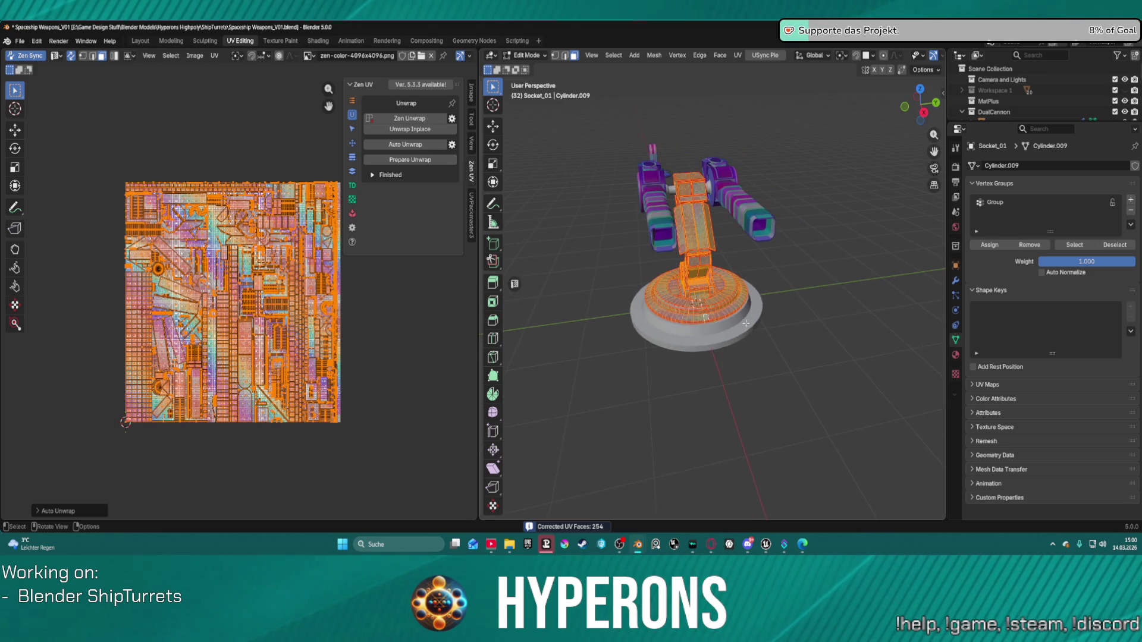
pyautogui.click(352, 185)
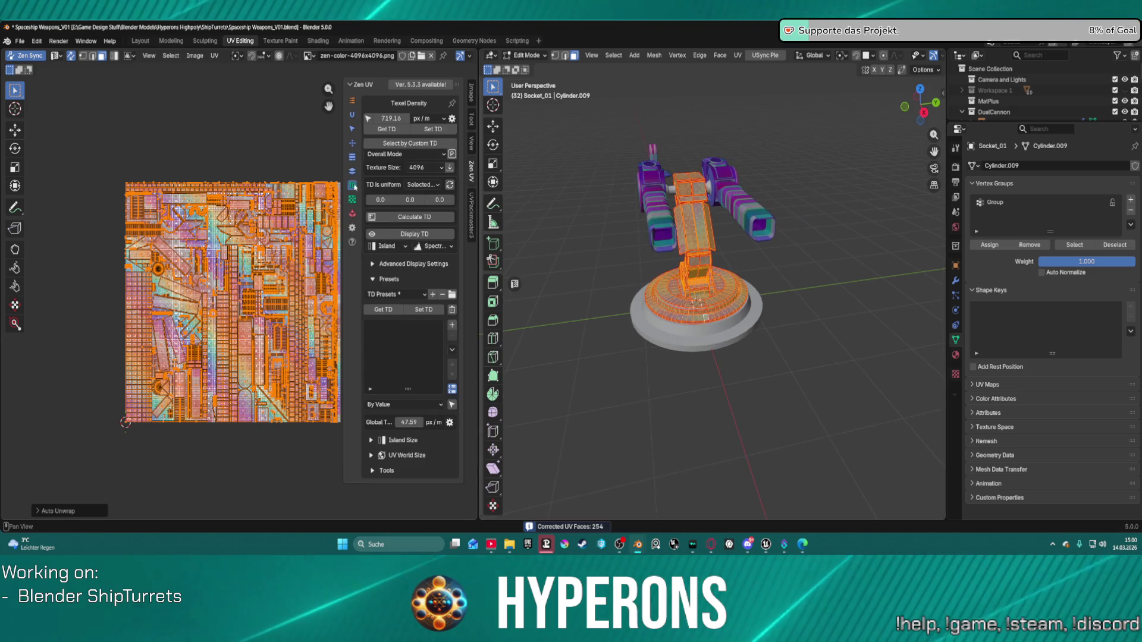
# Read the current texel density, then set and apply 1024 px/m to the islands.
pyautogui.click(403, 130)
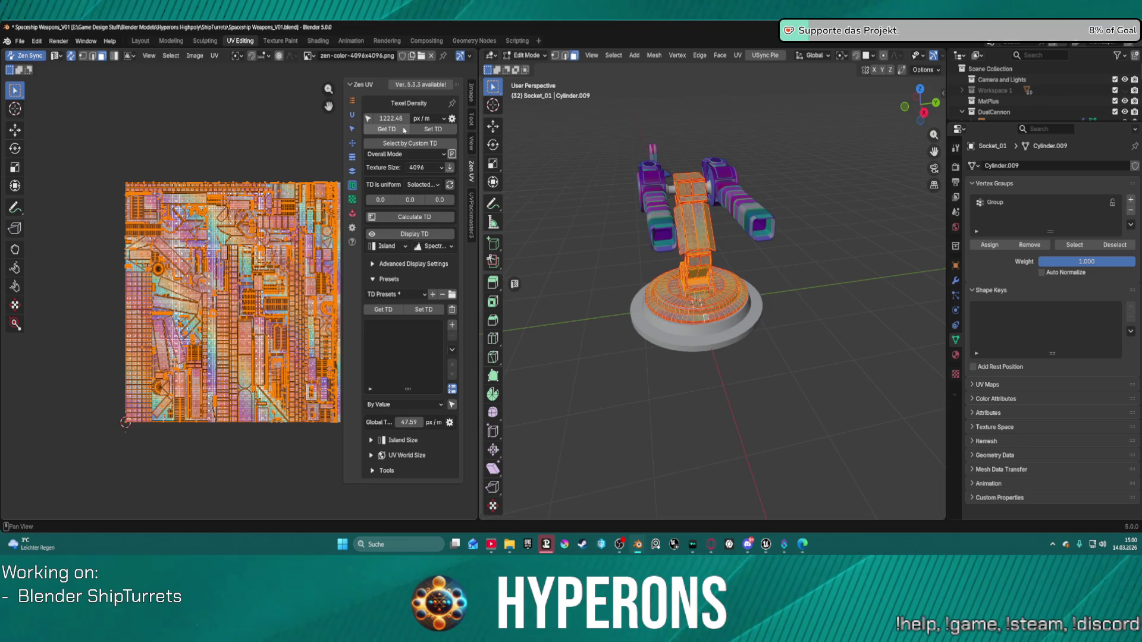
pyautogui.click(390, 118)
pyautogui.write('1024')
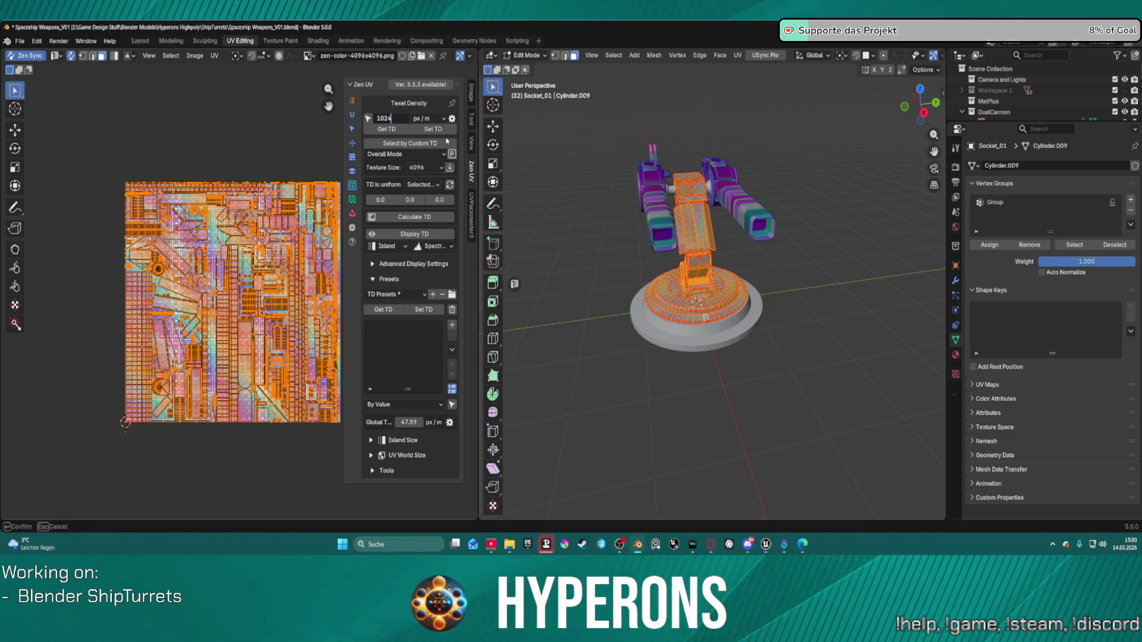
pyautogui.press('Return')
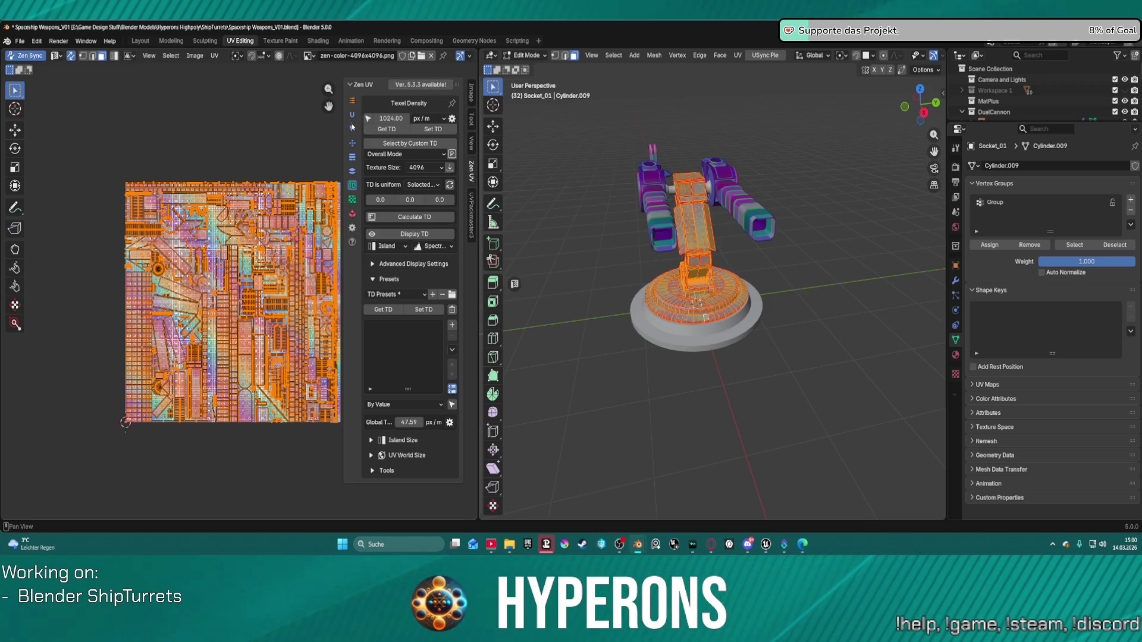
pyautogui.click(428, 129)
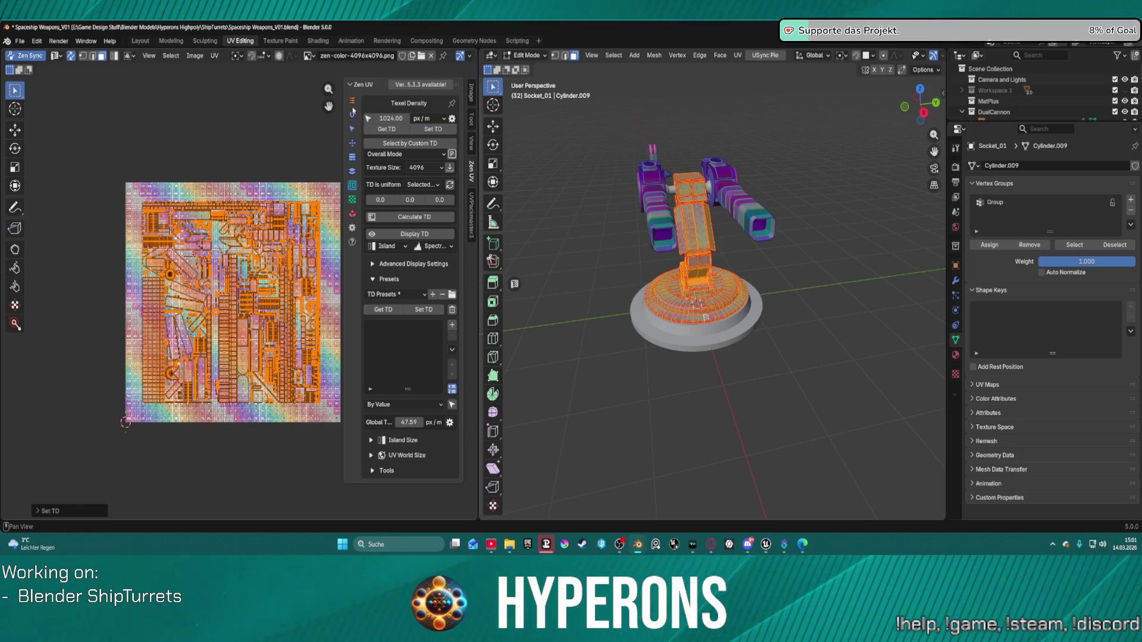
pyautogui.scroll(10, 678, 209)
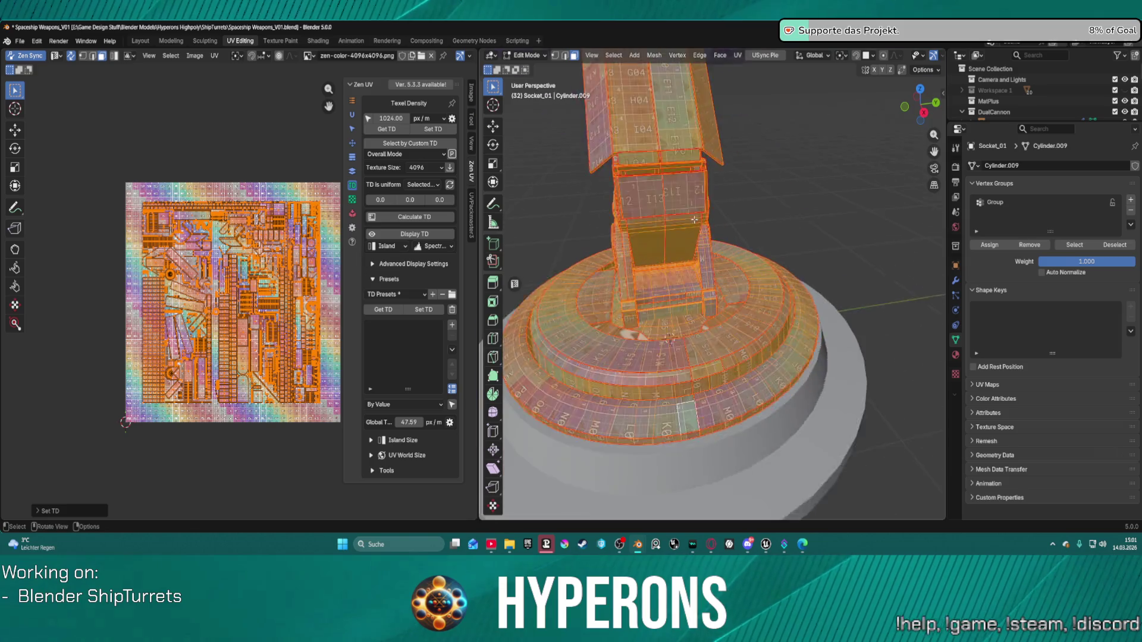
pyautogui.moveTo(675, 208); pyautogui.dragTo(553, 232, button='middle')
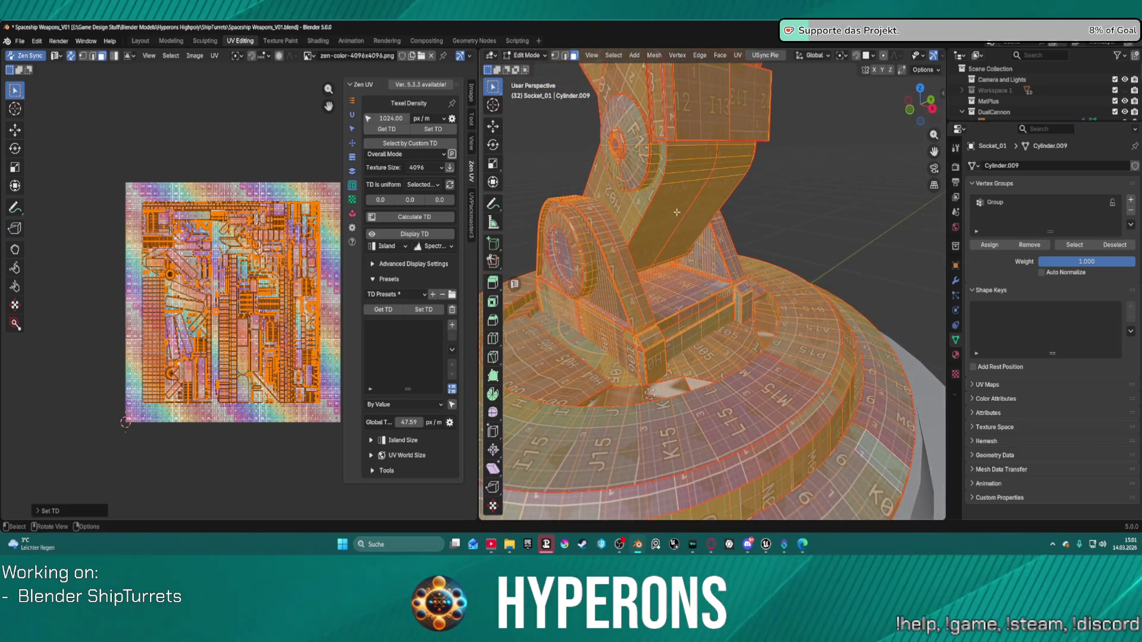
# World-orient the rescaled UV islands and inspect the checker on the base.
pyautogui.click(352, 143)
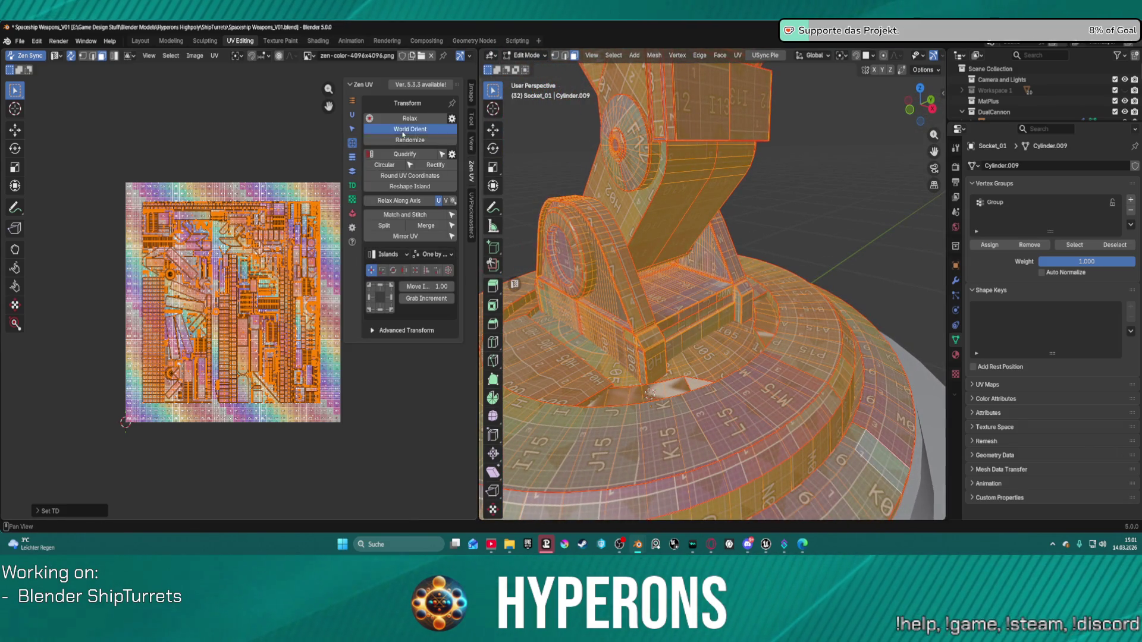
pyautogui.click(403, 134)
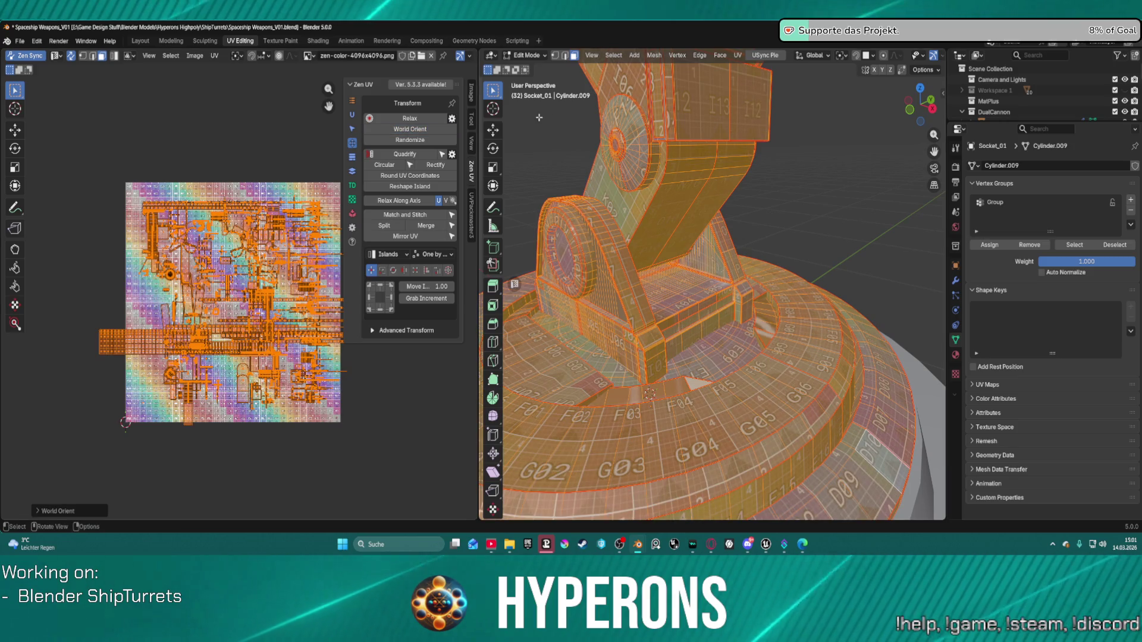
pyautogui.scroll(-5, 683, 203)
pyautogui.moveTo(660, 205)
pyautogui.mouseDown(button='middle')
pyautogui.moveTo(683, 203)
pyautogui.moveTo(649, 157)
pyautogui.moveTo(559, 142)
pyautogui.moveTo(711, 214)
pyautogui.mouseUp(button='middle')
pyautogui.scroll(5, 666, 188)
pyautogui.scroll(-5, 692, 163)
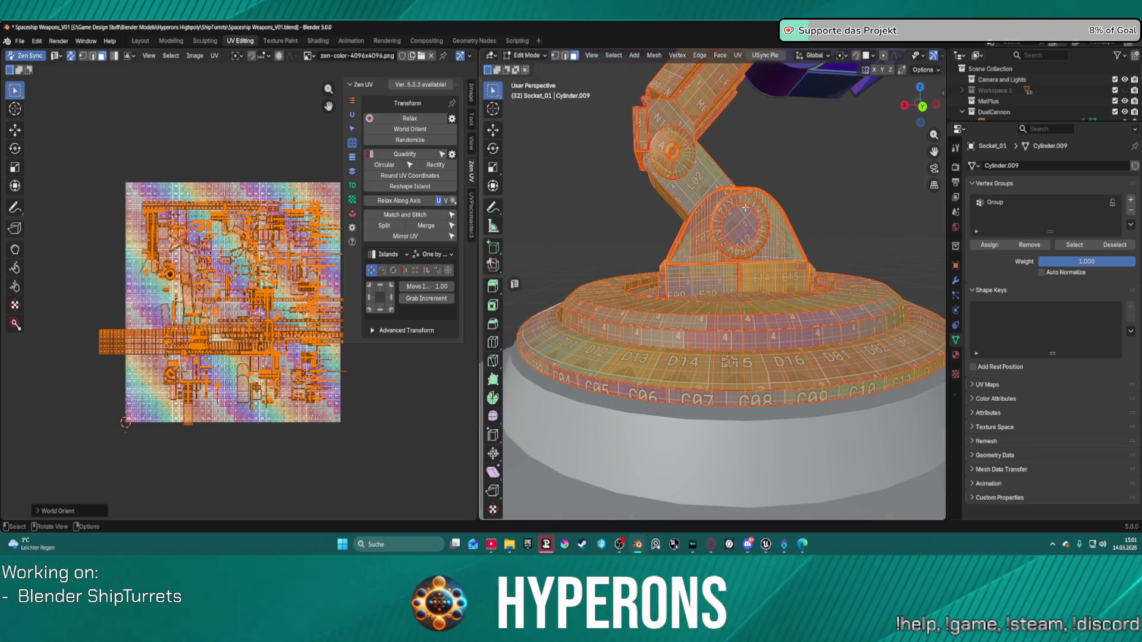
pyautogui.scroll(5, 751, 246)
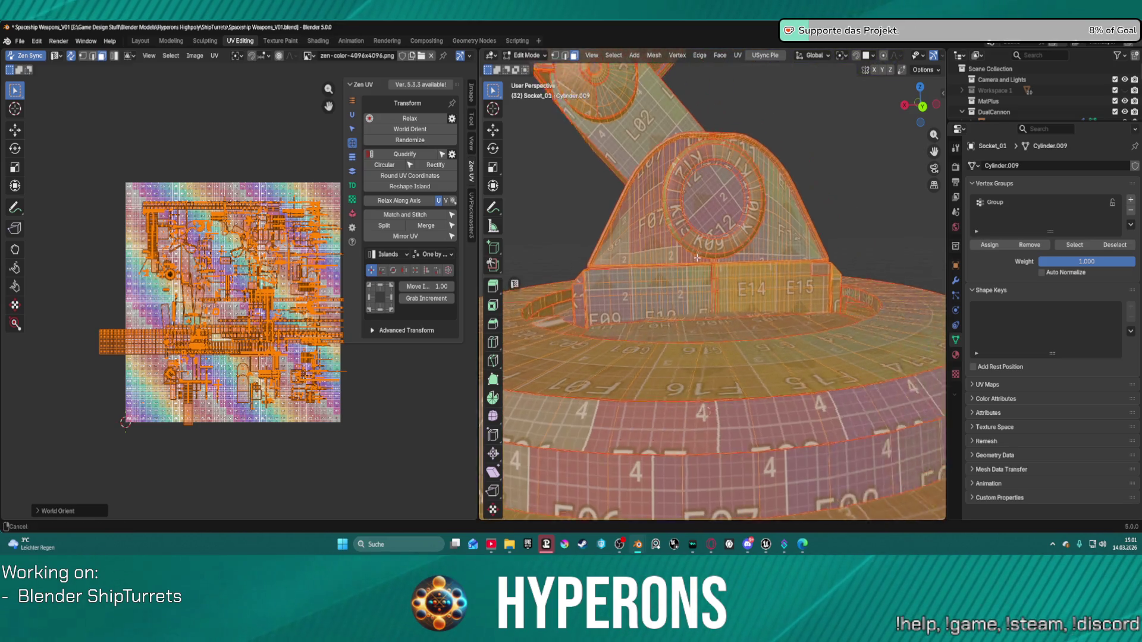
pyautogui.scroll(2, 707, 231)
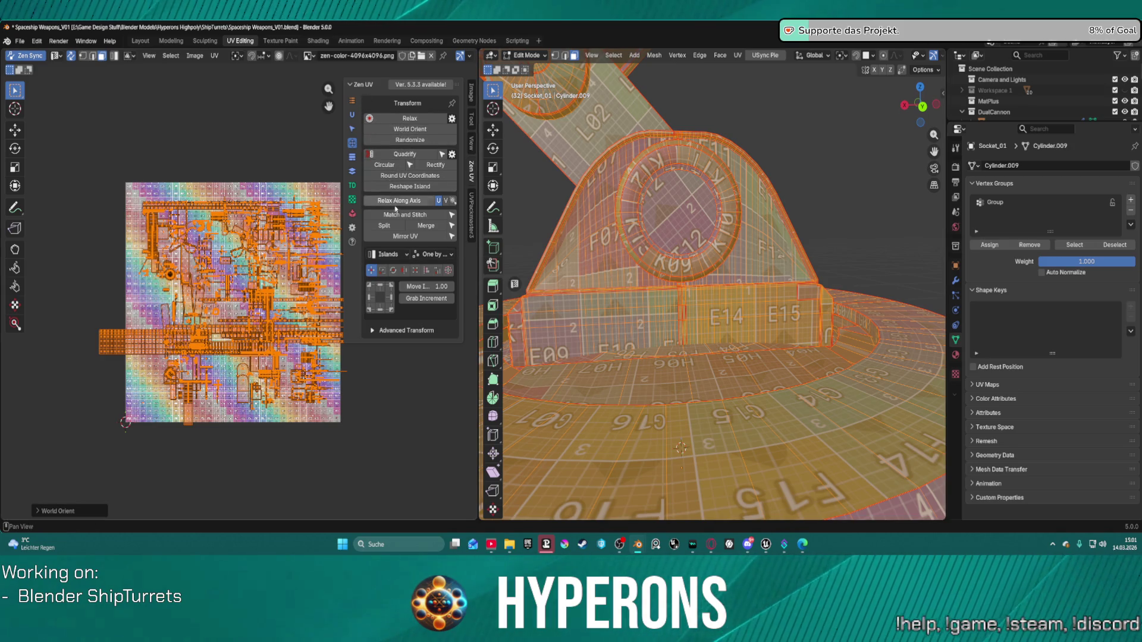
# Pack the islands with Fixed Scale enabled, keeping UVPackmaster as the pack engine.
pyautogui.click(352, 214)
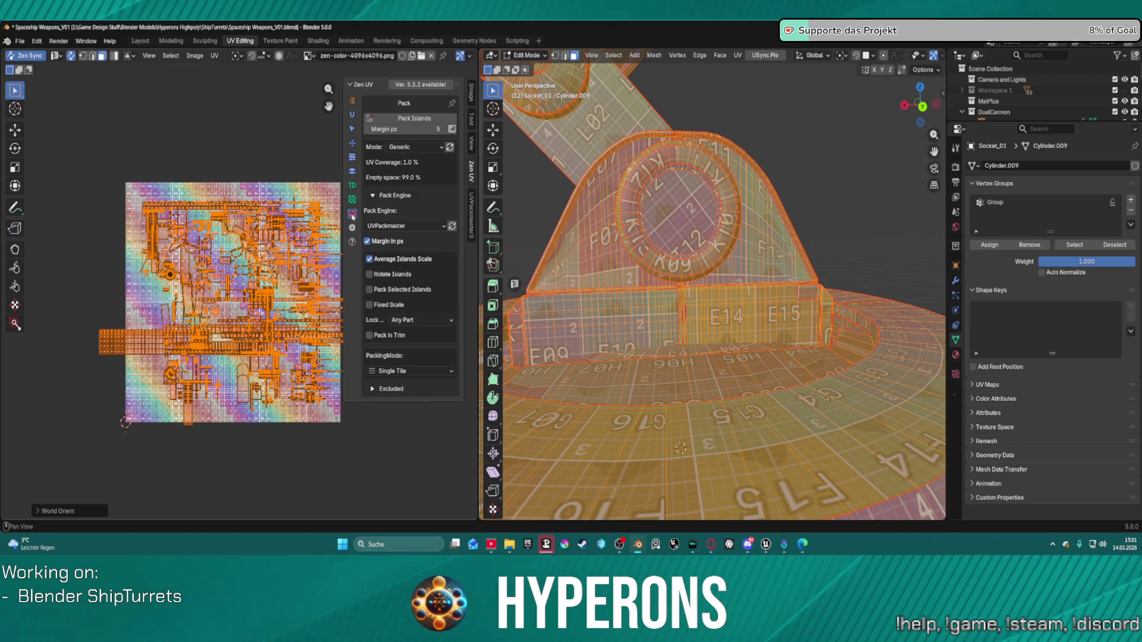
pyautogui.click(380, 304)
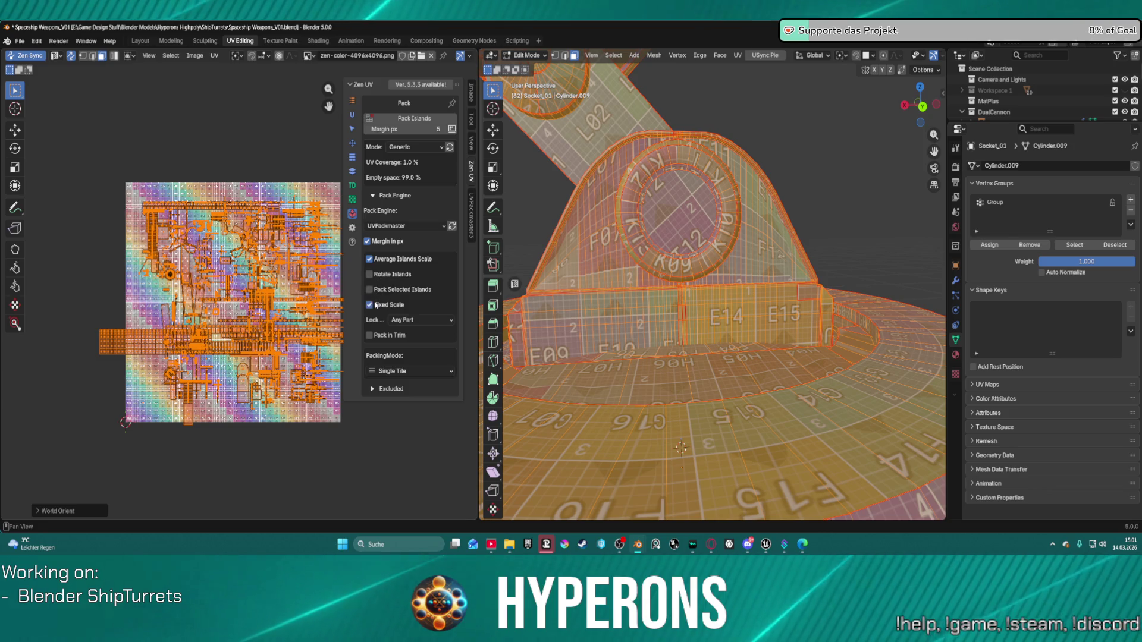
pyautogui.click(407, 119)
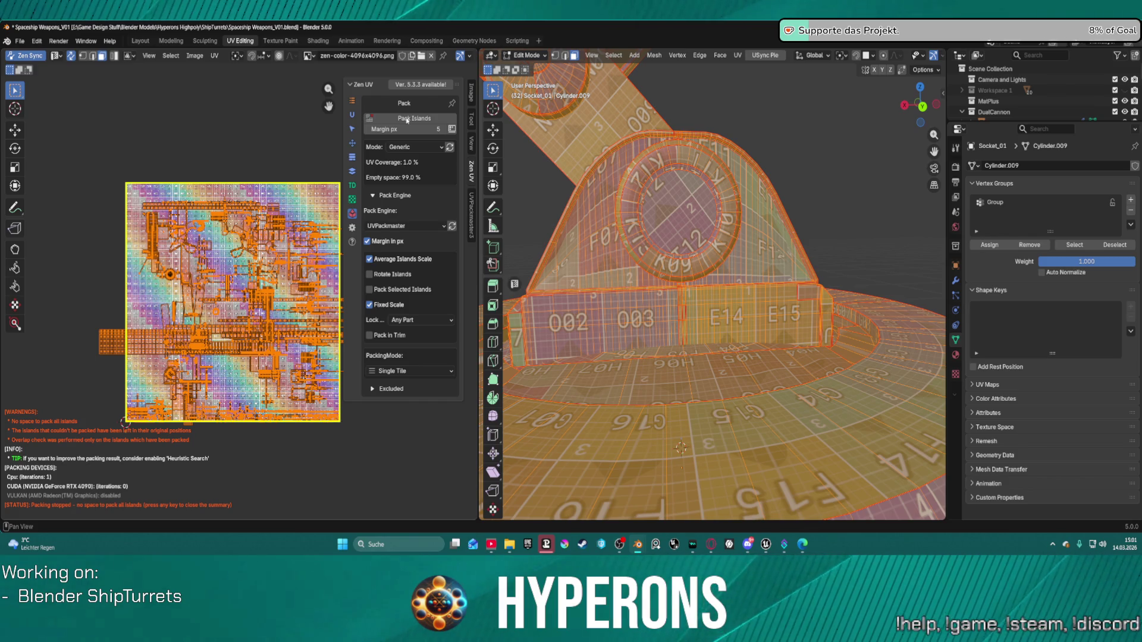
pyautogui.scroll(-3, 504, 249)
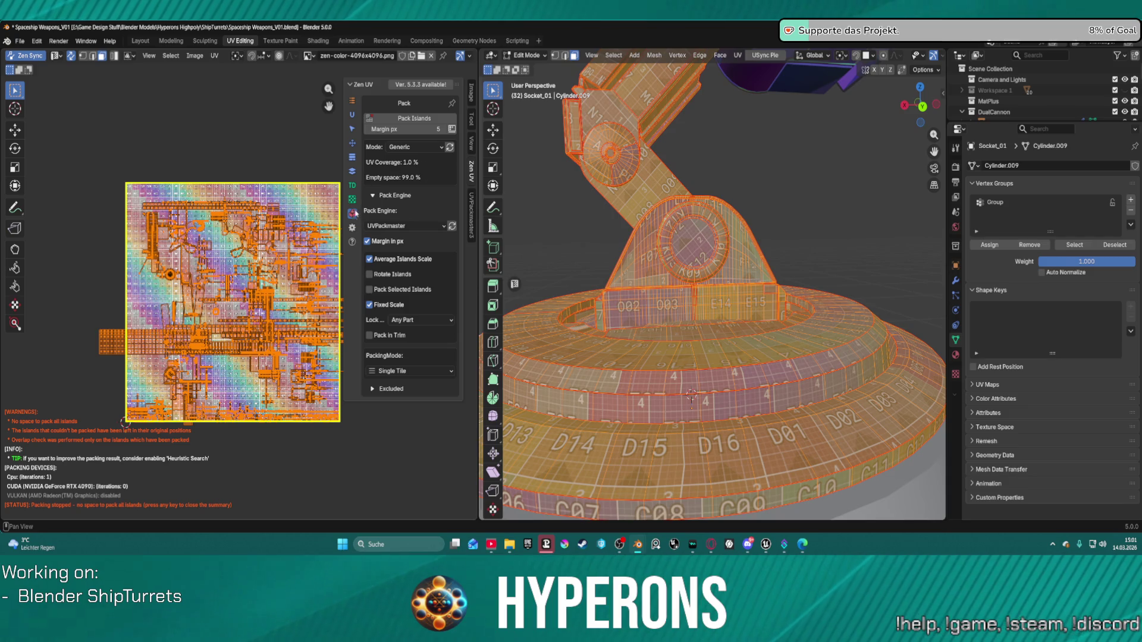
pyautogui.click(409, 226)
pyautogui.click(409, 226)
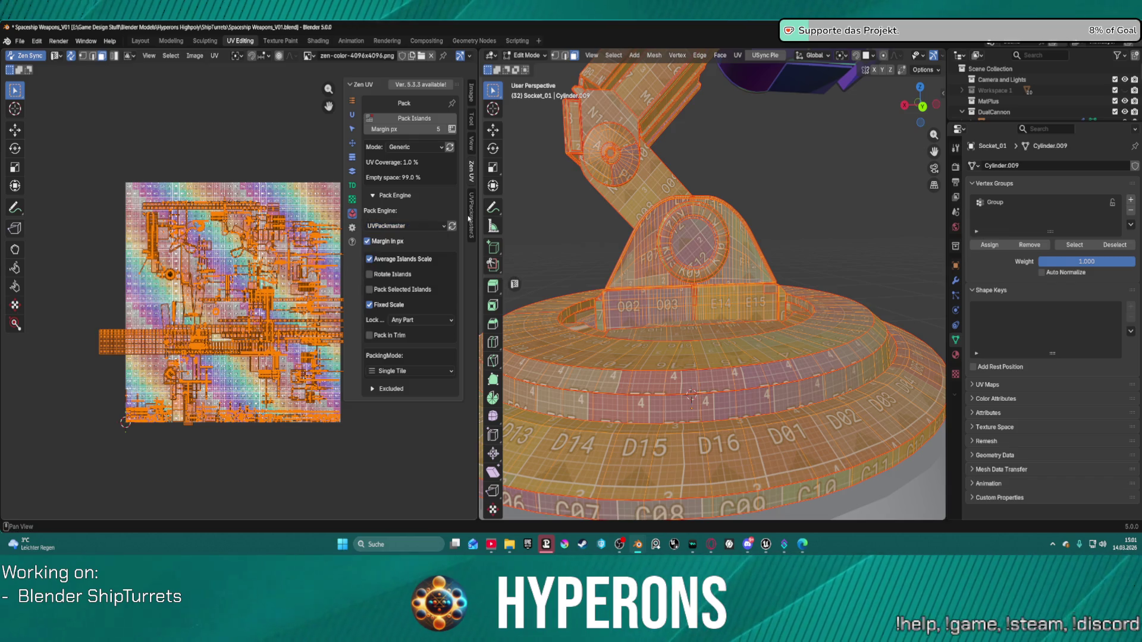
pyautogui.click(405, 118)
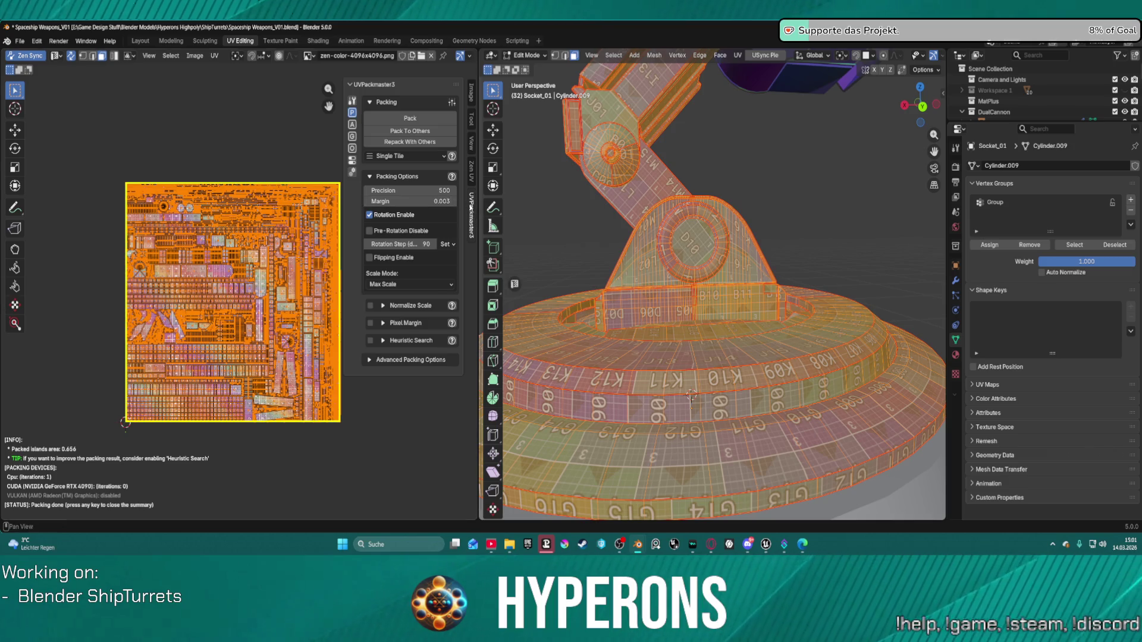
# Review UVPackmaster's Grouping and Aligning options and keep the Generic packing mode.
pyautogui.click(353, 136)
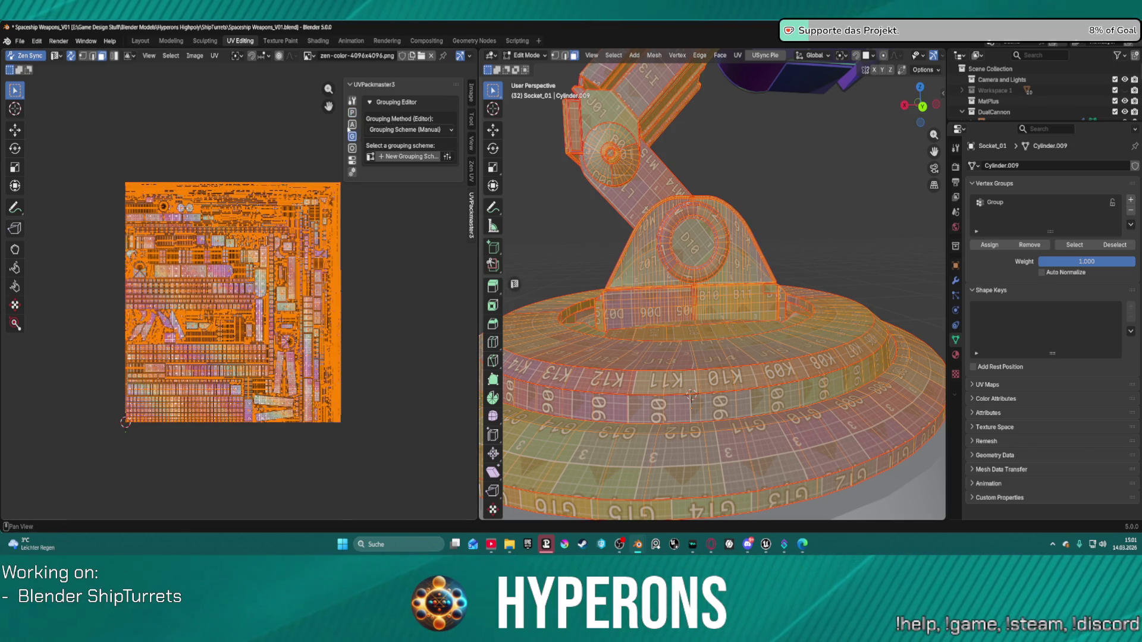
pyautogui.click(351, 125)
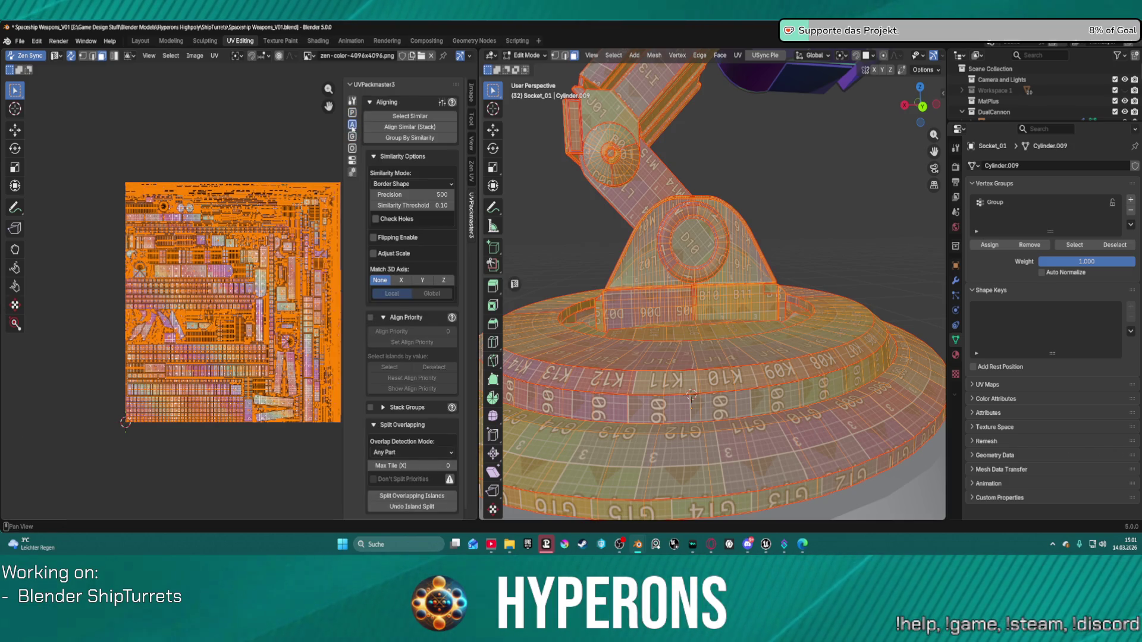
pyautogui.click(463, 161)
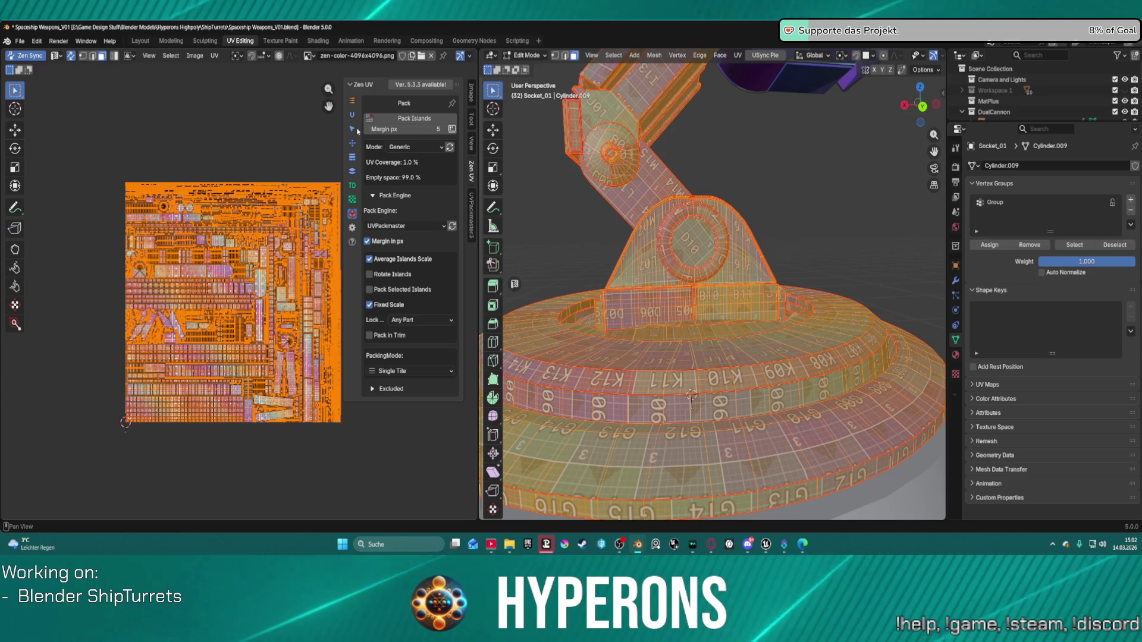
pyautogui.click(412, 149)
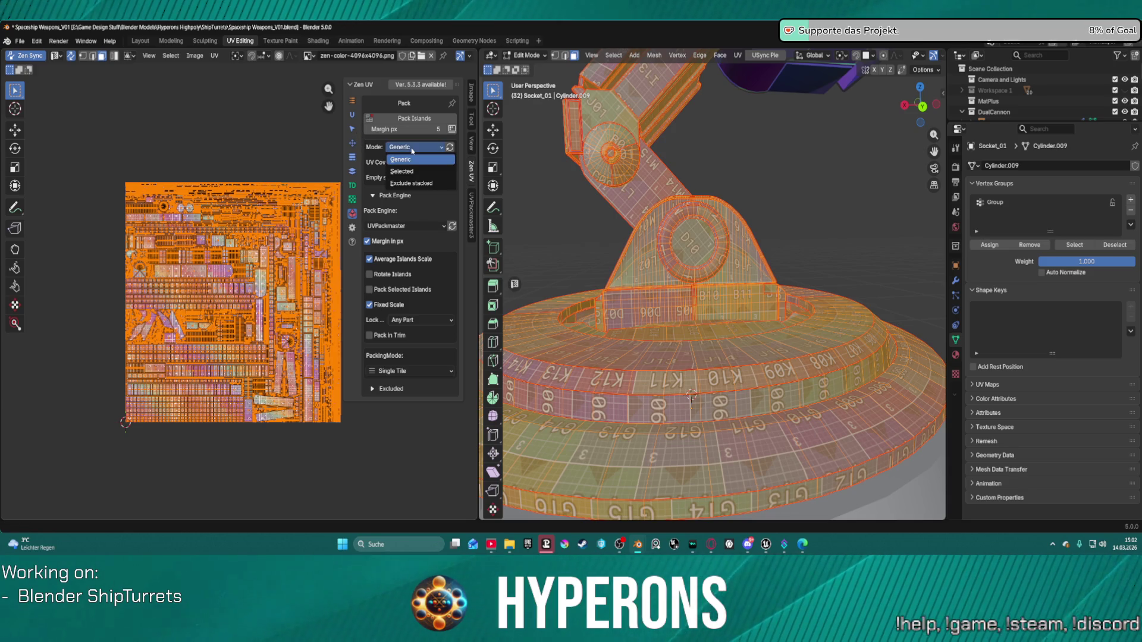
pyautogui.click(412, 150)
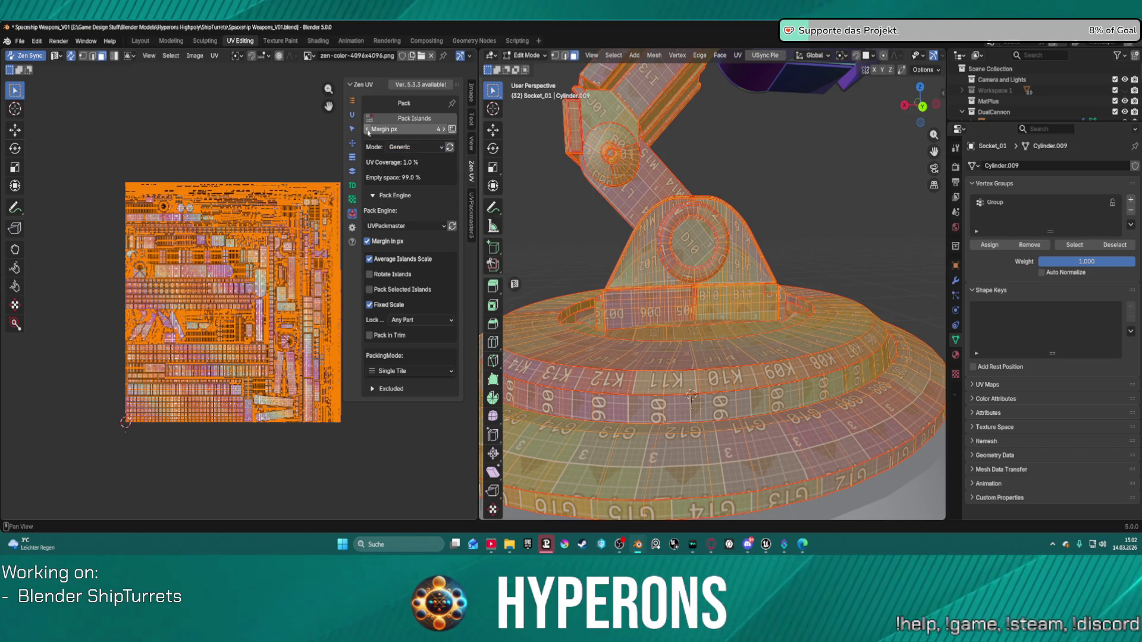
pyautogui.click(352, 116)
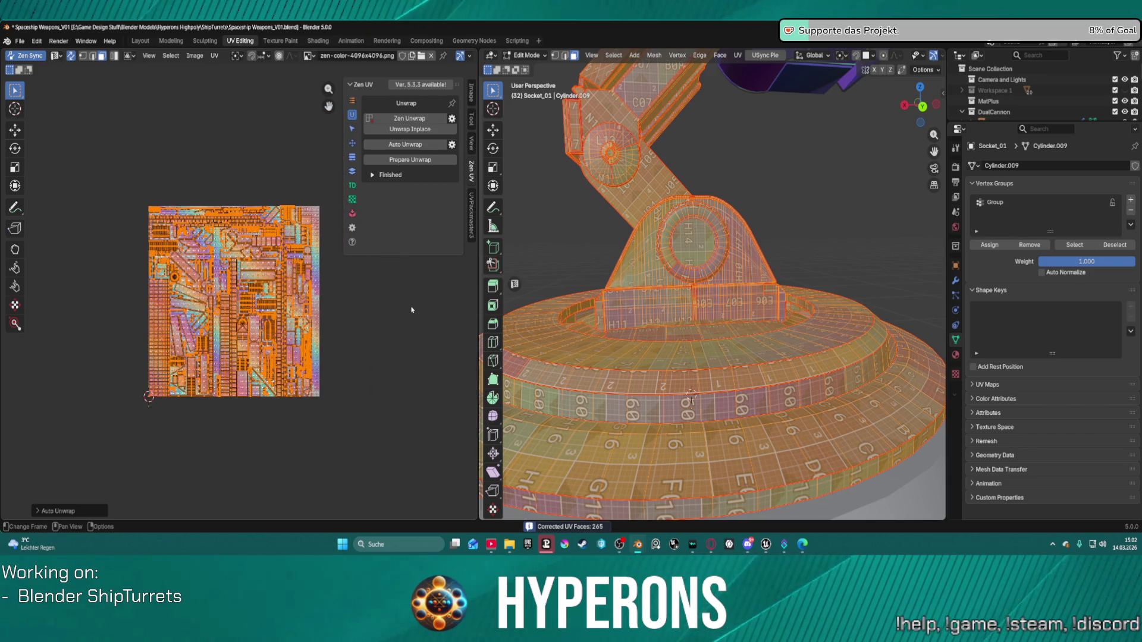
# Read the islands' texel density with Get TD, then World Orient the re-unwrapped islands.
pyautogui.click(352, 128)
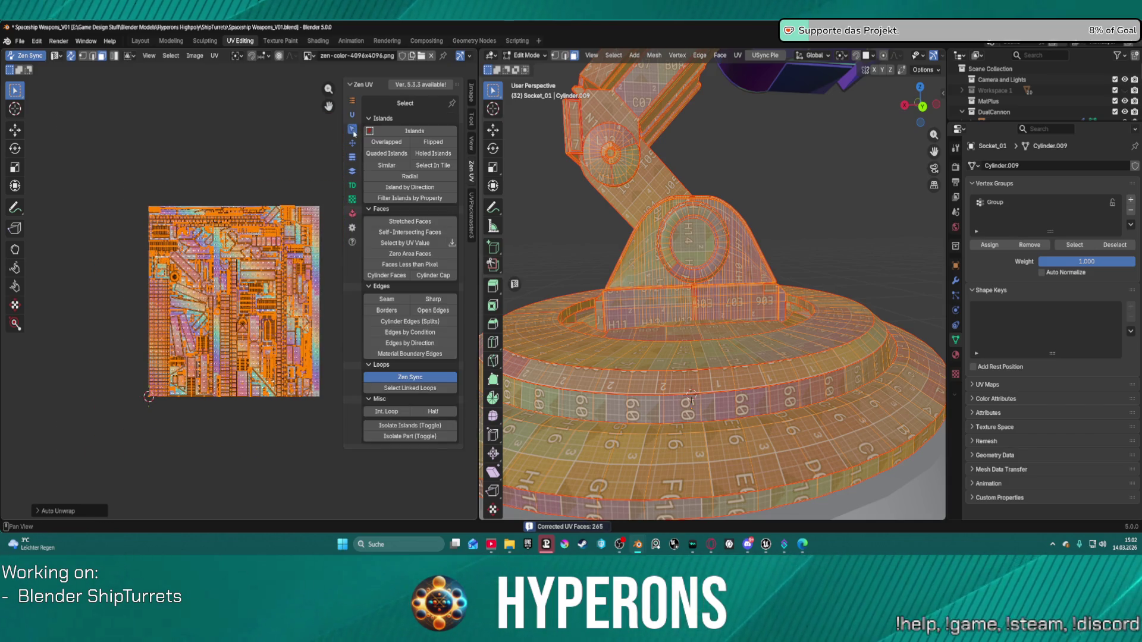
pyautogui.click(353, 188)
pyautogui.click(388, 129)
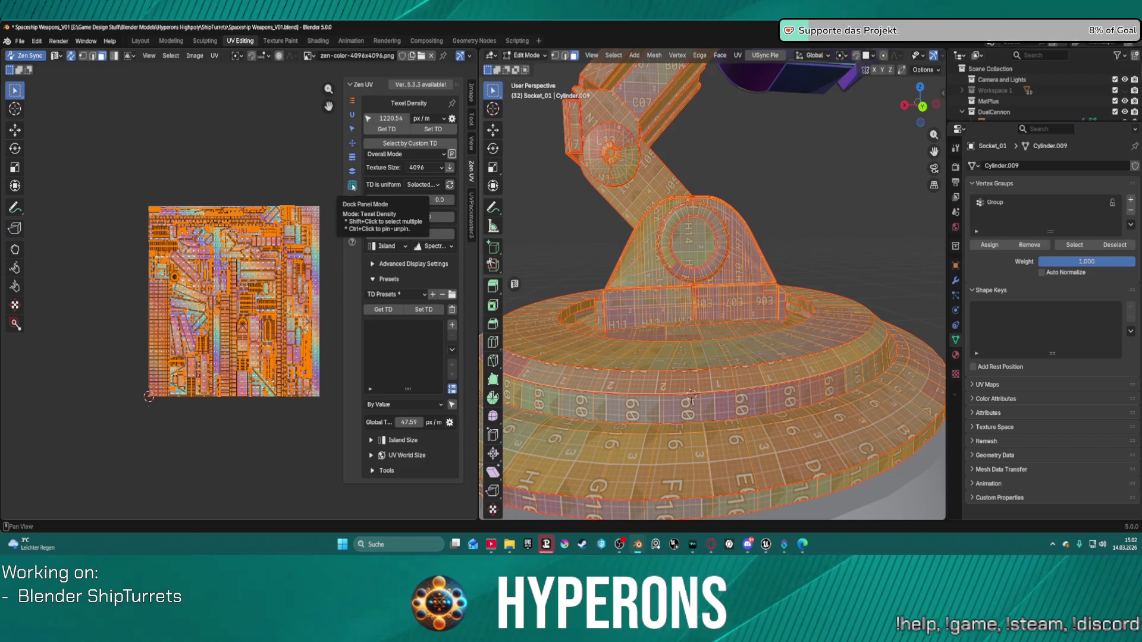
pyautogui.click(352, 144)
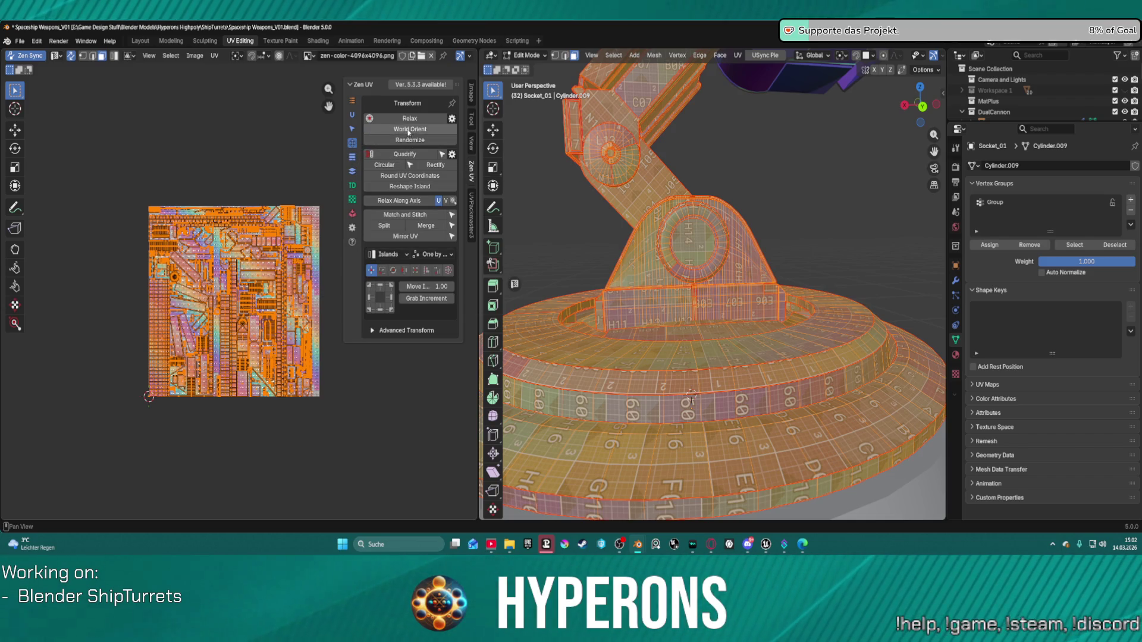
pyautogui.click(419, 130)
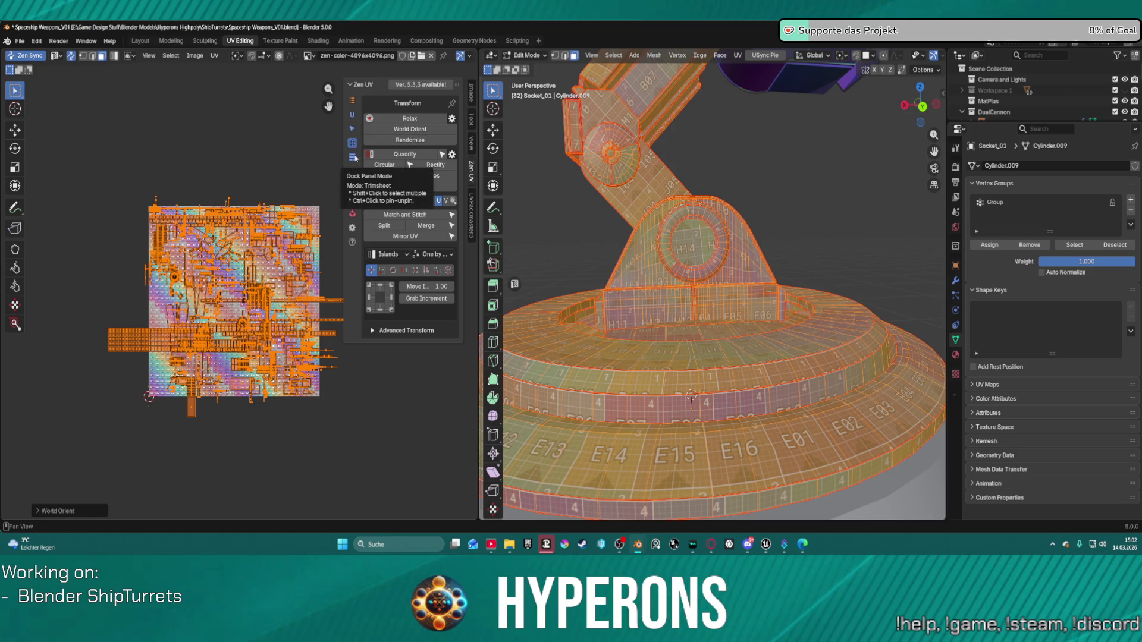
# Stack all of the socket's identical UV islands together with Zen UV Stack All.
pyautogui.click(352, 157)
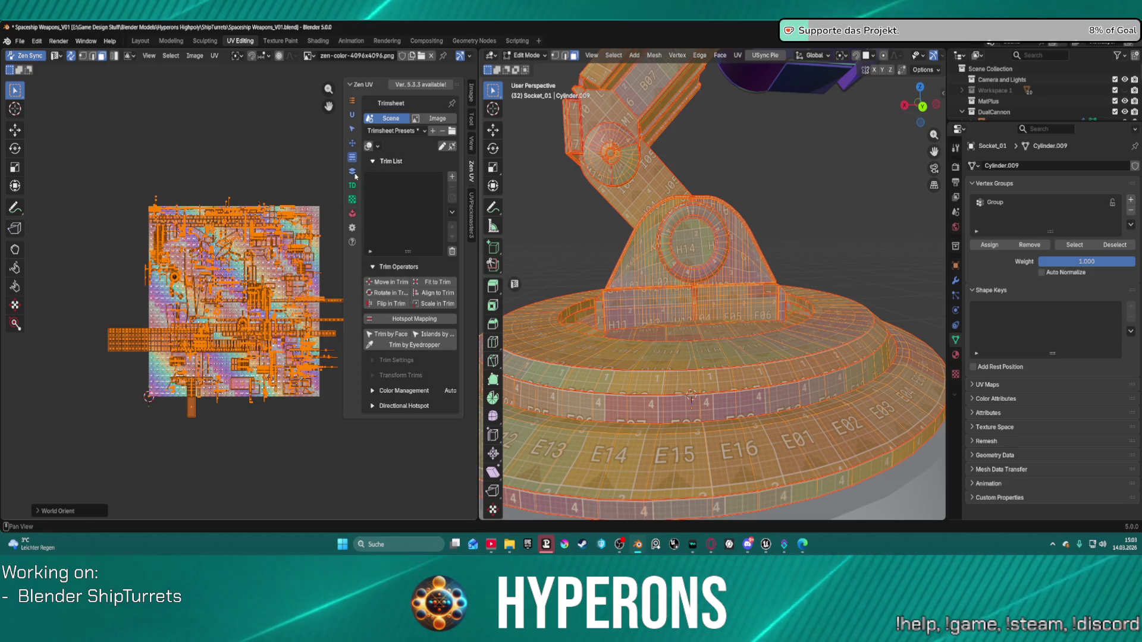
pyautogui.click(352, 171)
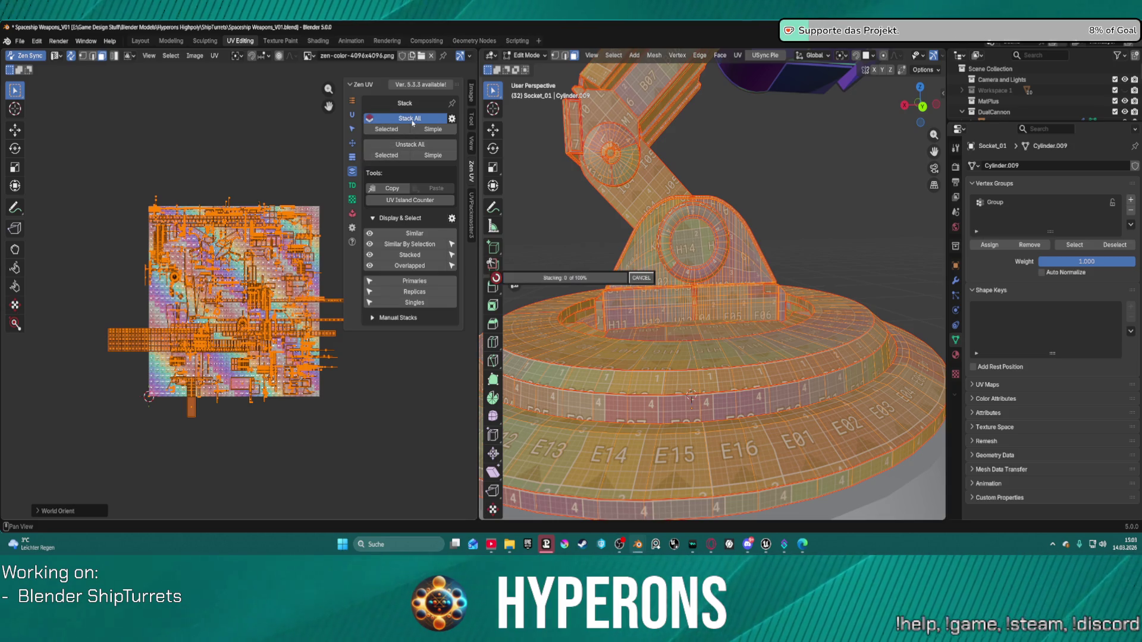
pyautogui.click(413, 122)
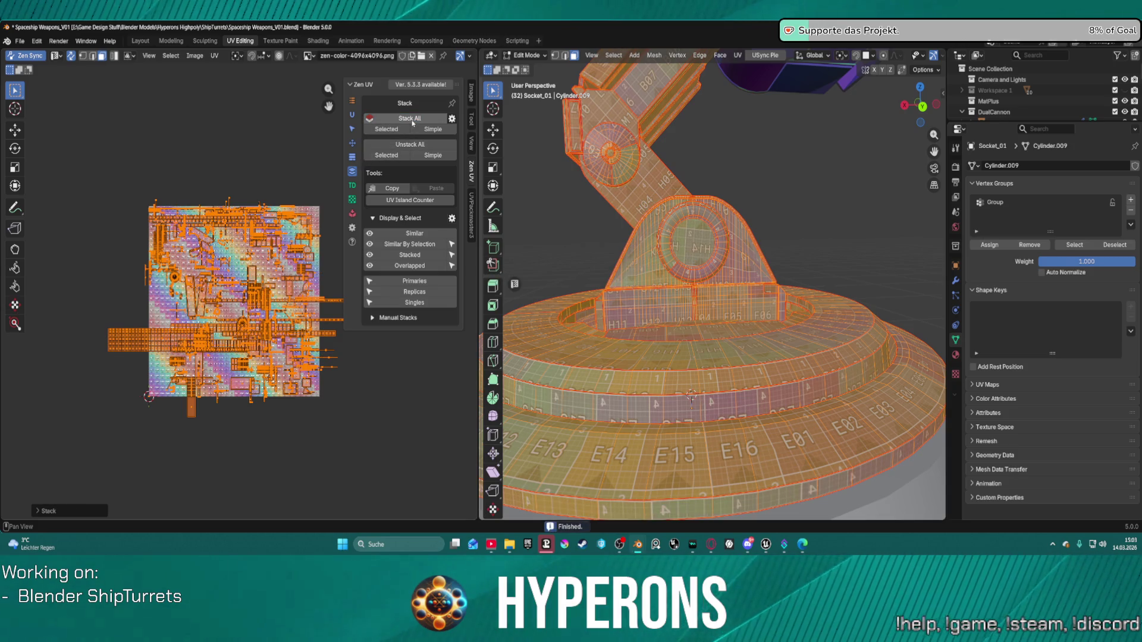
# Keep Lock at Any Part and single-tile packing mode, then repack the islands into the tile.
pyautogui.click(353, 213)
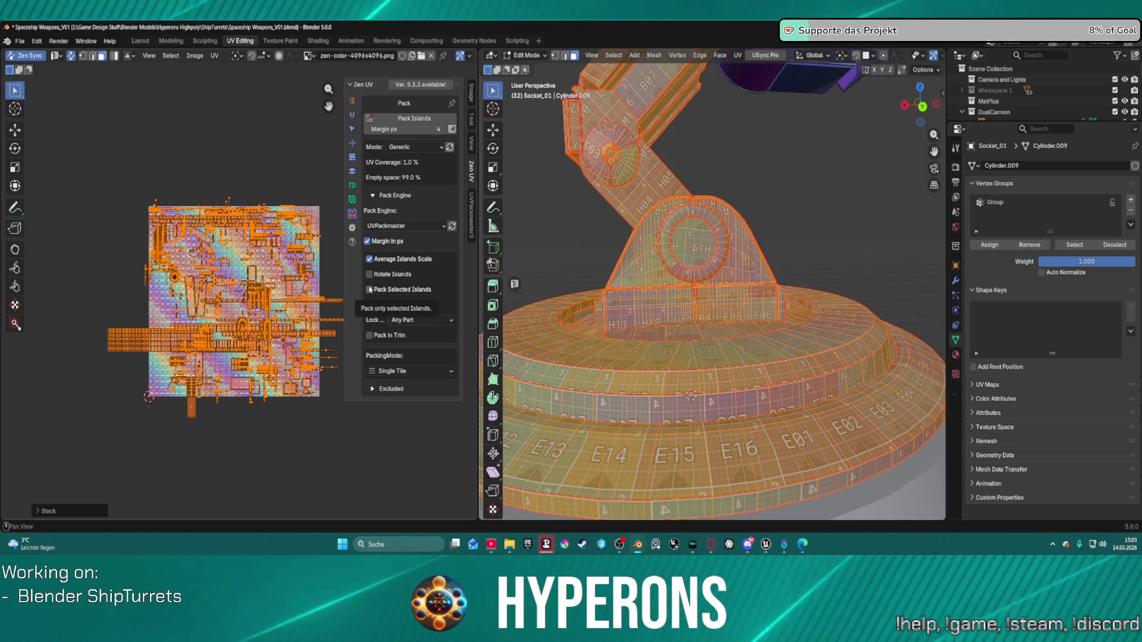
pyautogui.click(391, 320)
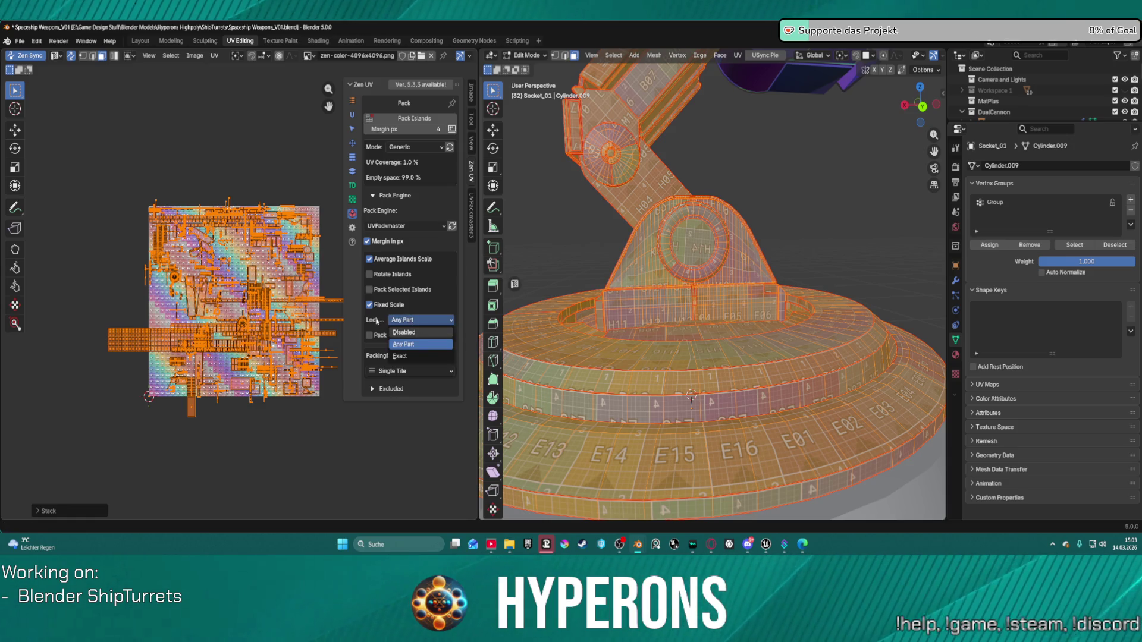
pyautogui.click(409, 345)
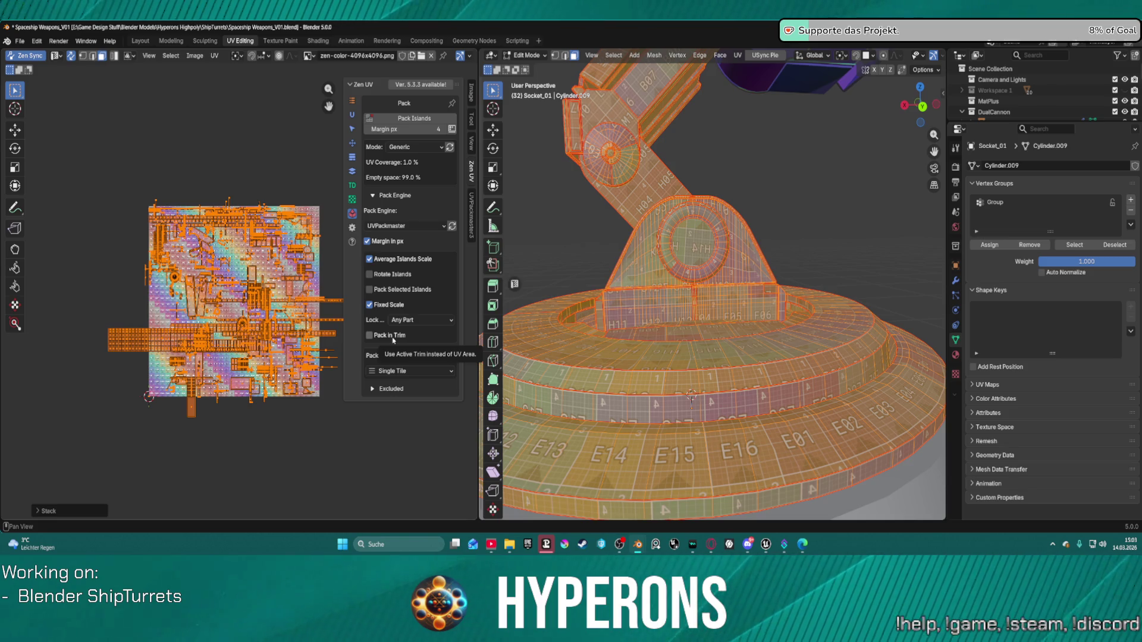
pyautogui.click(391, 373)
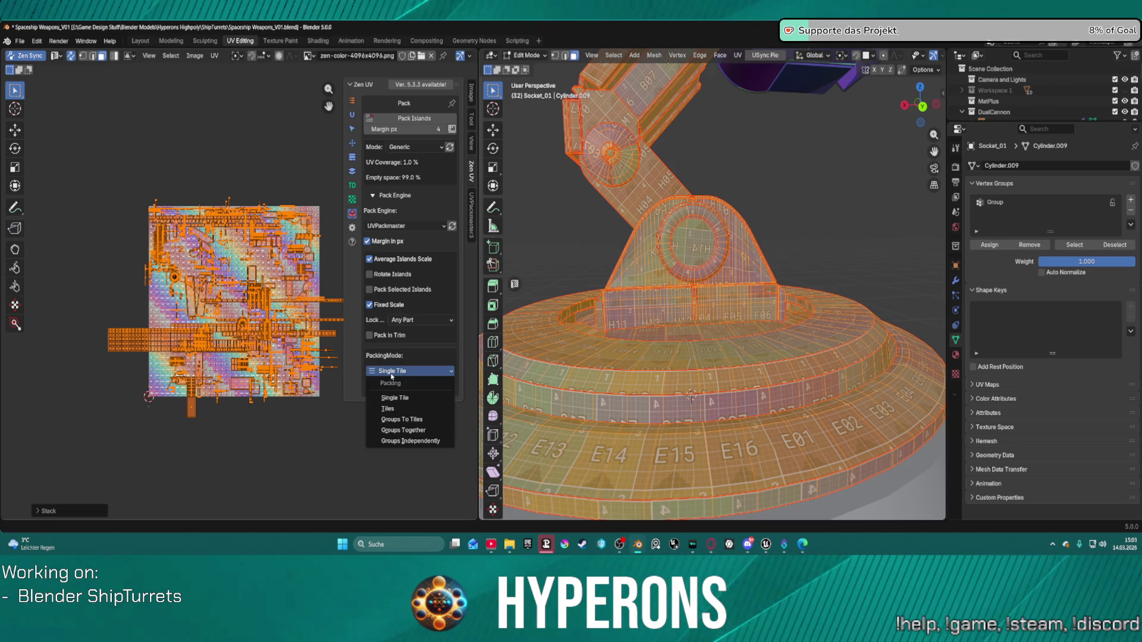
pyautogui.click(400, 398)
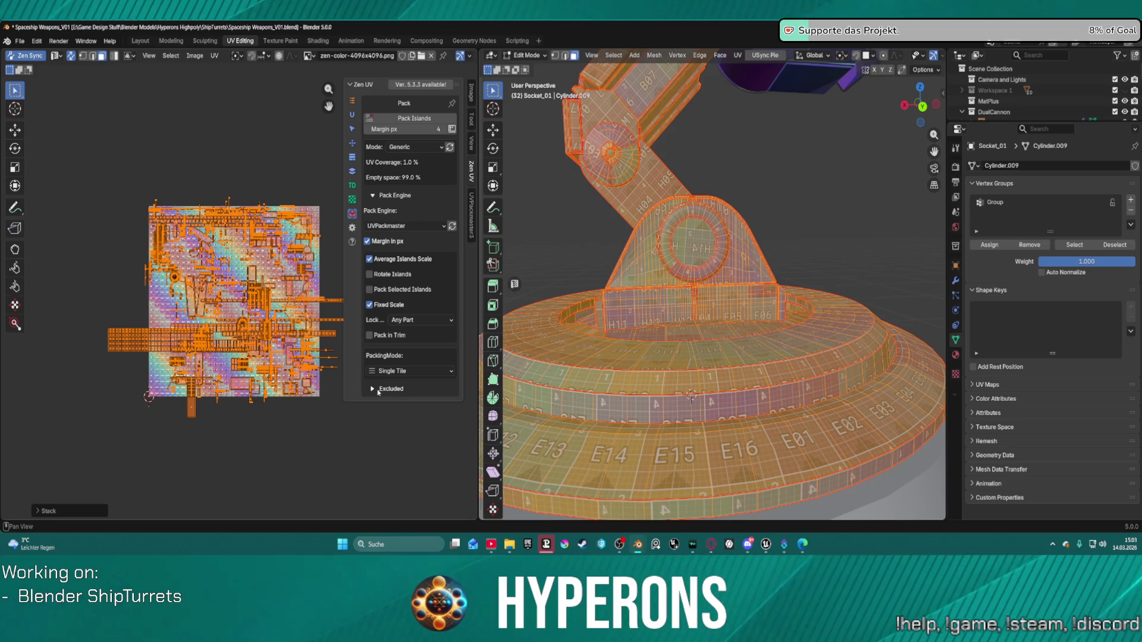
pyautogui.click(377, 390)
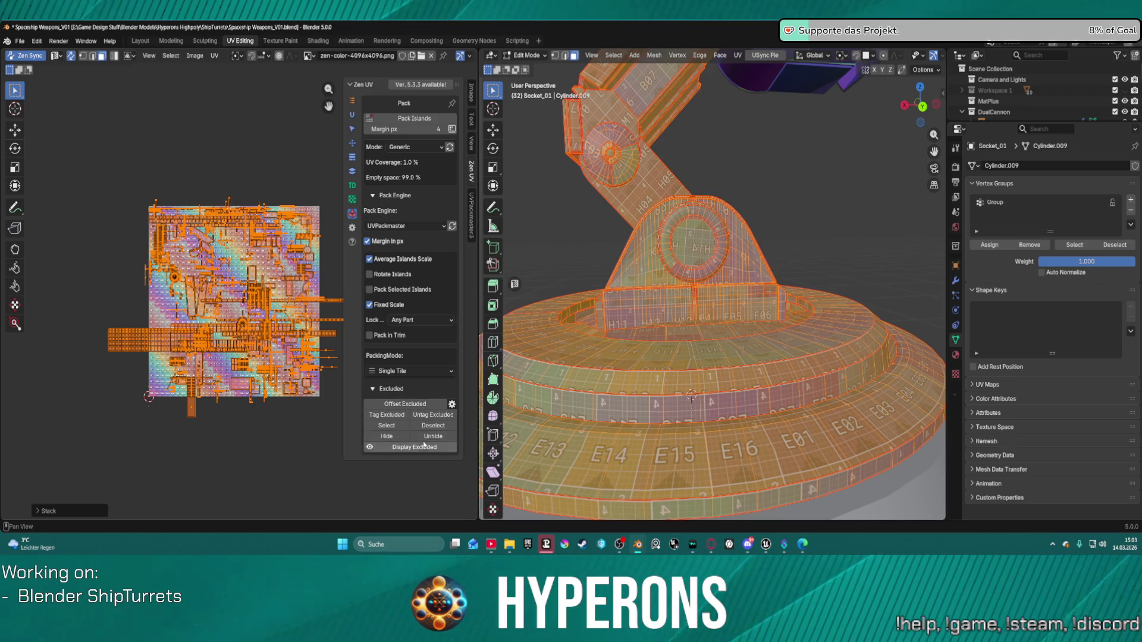
pyautogui.click(373, 389)
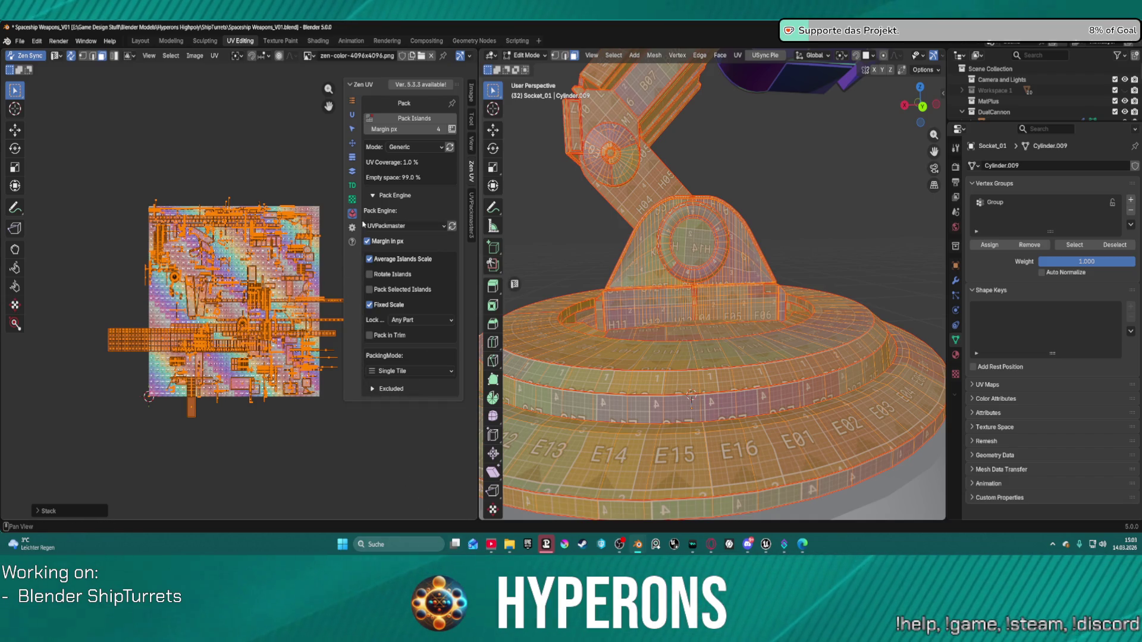
pyautogui.click(404, 121)
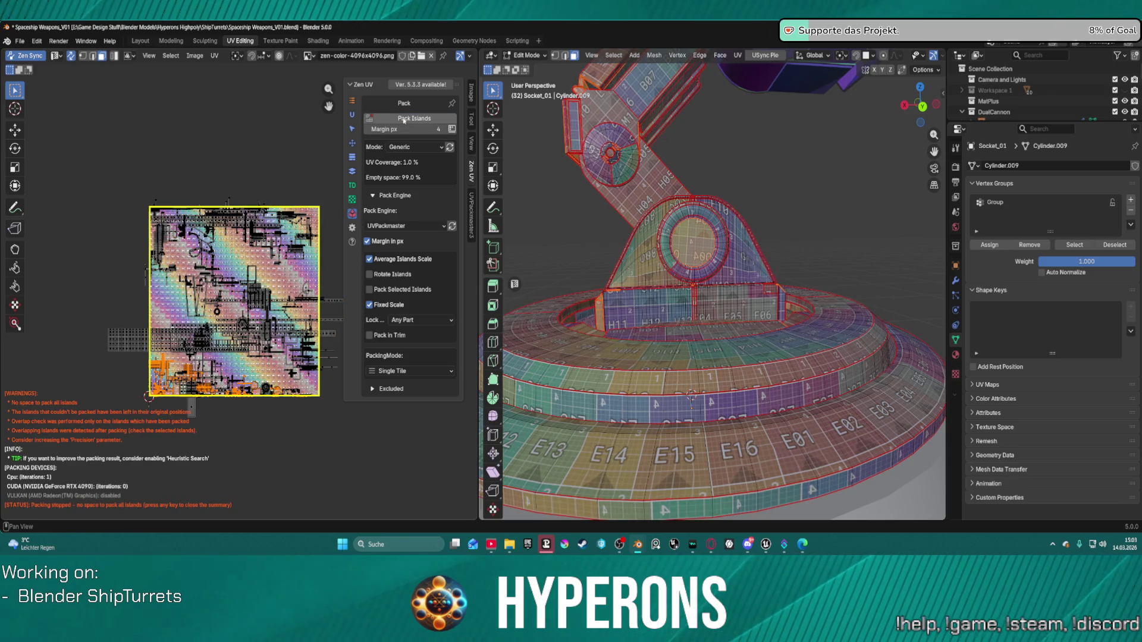
# Select a single linked UV island of the socket with L.
pyautogui.moveTo(98, 180)
pyautogui.mouseDown()
pyautogui.moveTo(306, 437)
pyautogui.moveTo(336, 443)
pyautogui.moveTo(348, 424)
pyautogui.mouseUp()
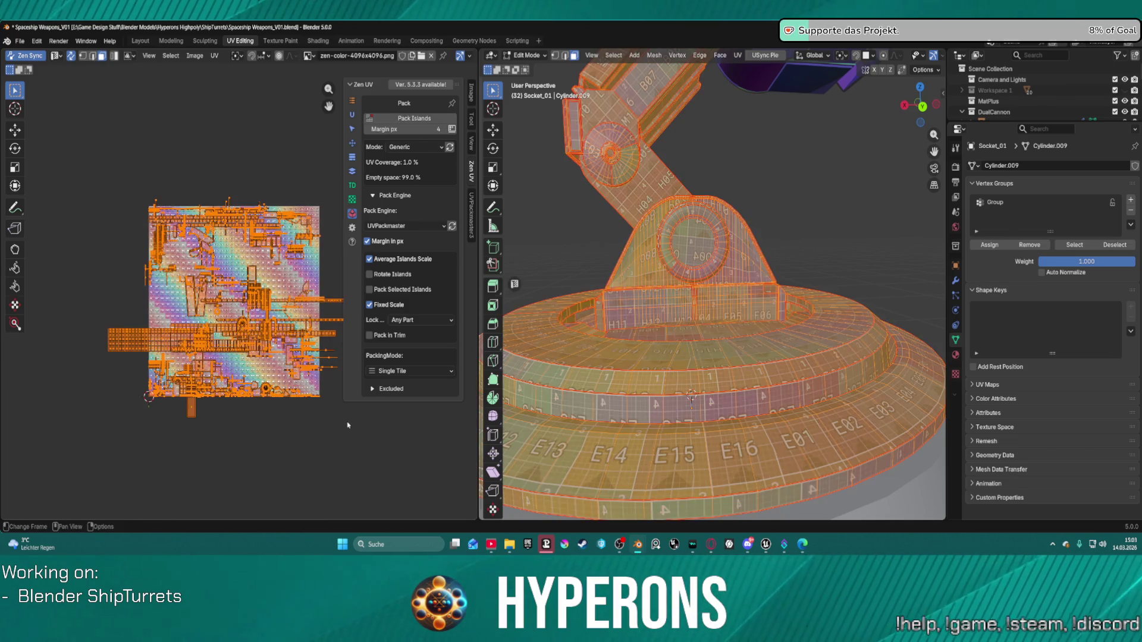
pyautogui.click(143, 346)
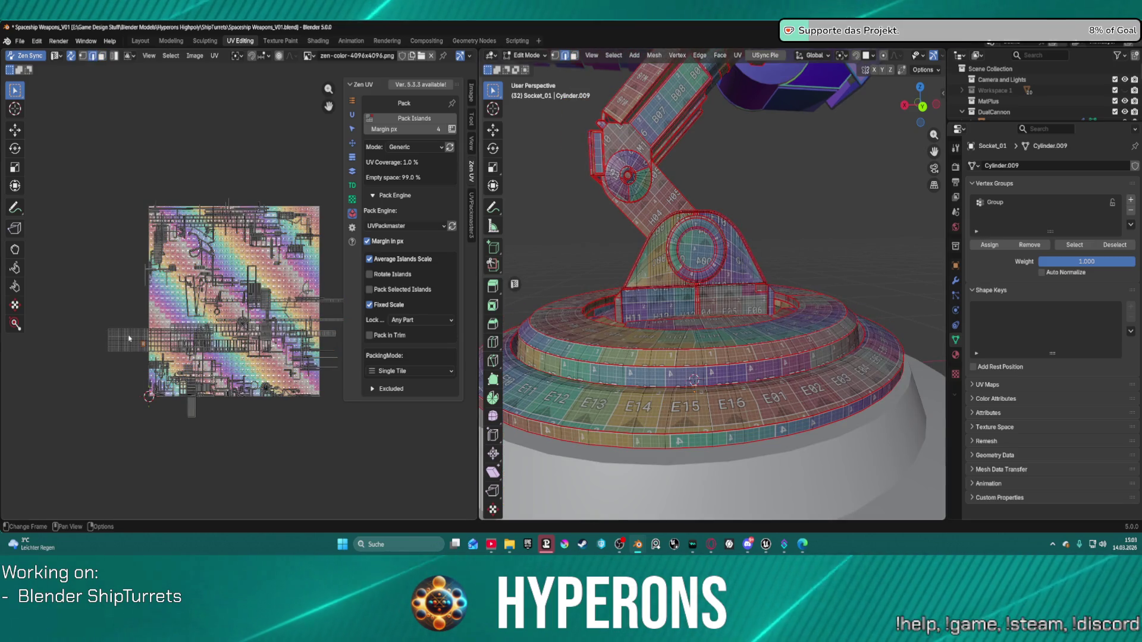
pyautogui.press('l')
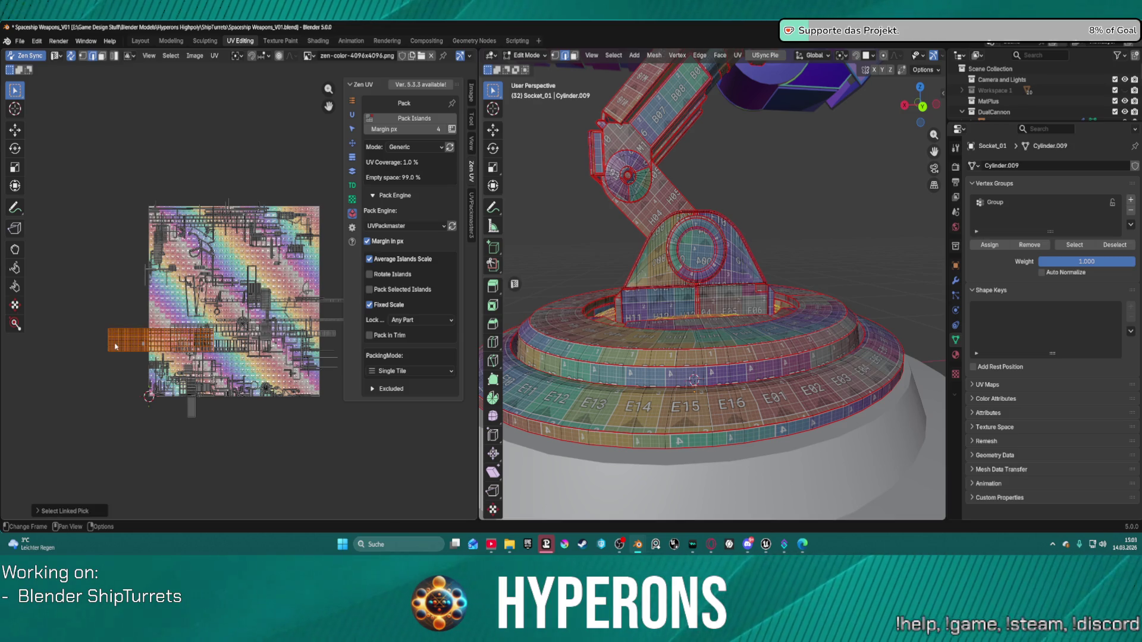
# Isolate Socket_01 in Local View and look down on its circular base.
pyautogui.moveTo(713, 333)
pyautogui.mouseDown(button='middle')
pyautogui.moveTo(726, 310)
pyautogui.moveTo(689, 297)
pyautogui.moveTo(637, 208)
pyautogui.moveTo(668, 184)
pyautogui.moveTo(788, 220)
pyautogui.mouseUp(button='middle')
pyautogui.scroll(4, 684, 295)
pyautogui.scroll(-2, 674, 291)
pyautogui.scroll(2, 788, 220)
pyautogui.scroll(-6, 808, 293)
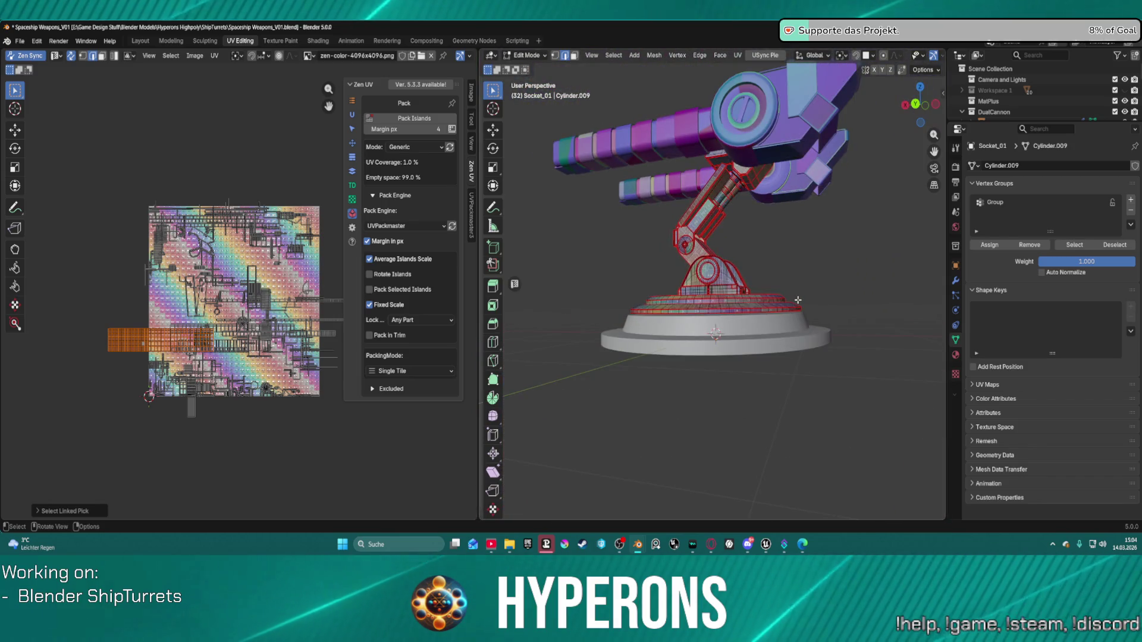
pyautogui.press('KP_Divide')
pyautogui.moveTo(801, 298)
pyautogui.mouseDown(button='middle')
pyautogui.moveTo(743, 387)
pyautogui.moveTo(760, 313)
pyautogui.moveTo(742, 311)
pyautogui.mouseUp(button='middle')
pyautogui.scroll(3, 742, 311)
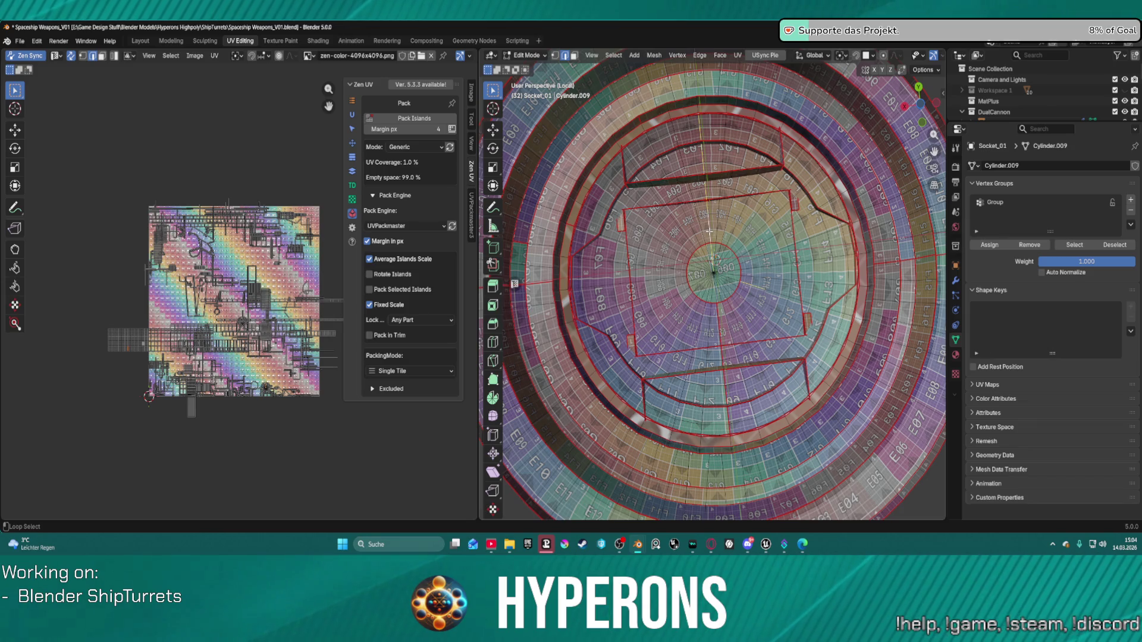
# Mark the chosen edge loop on the socket base as a UV seam.
pyautogui.keyDown('alt'); pyautogui.click(713, 294); pyautogui.keyUp('alt')
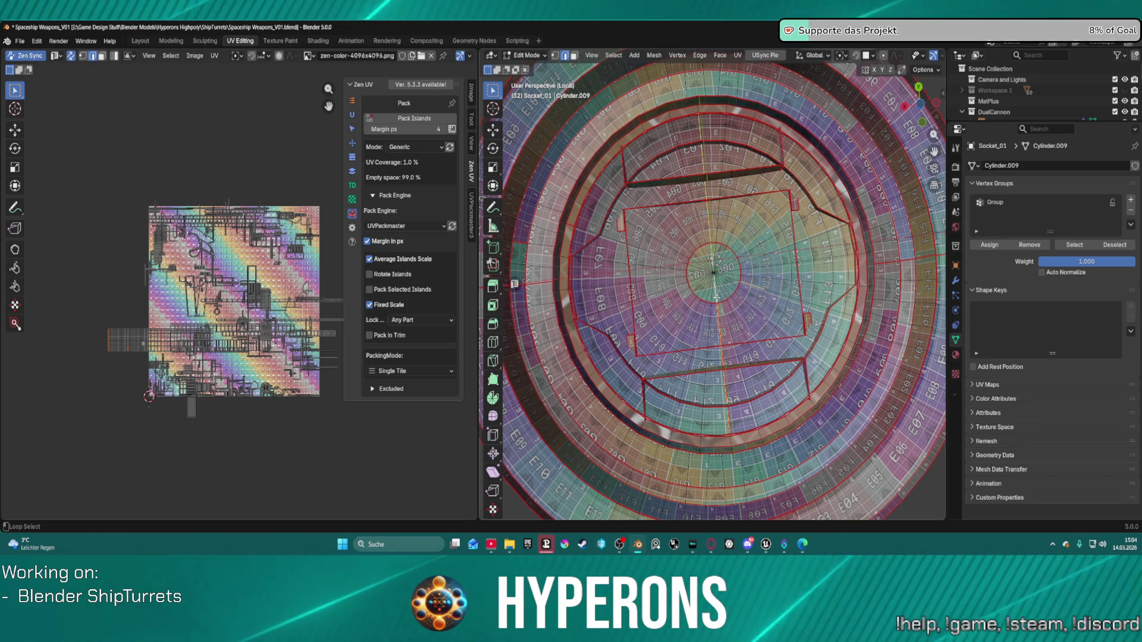
pyautogui.rightClick(719, 235)
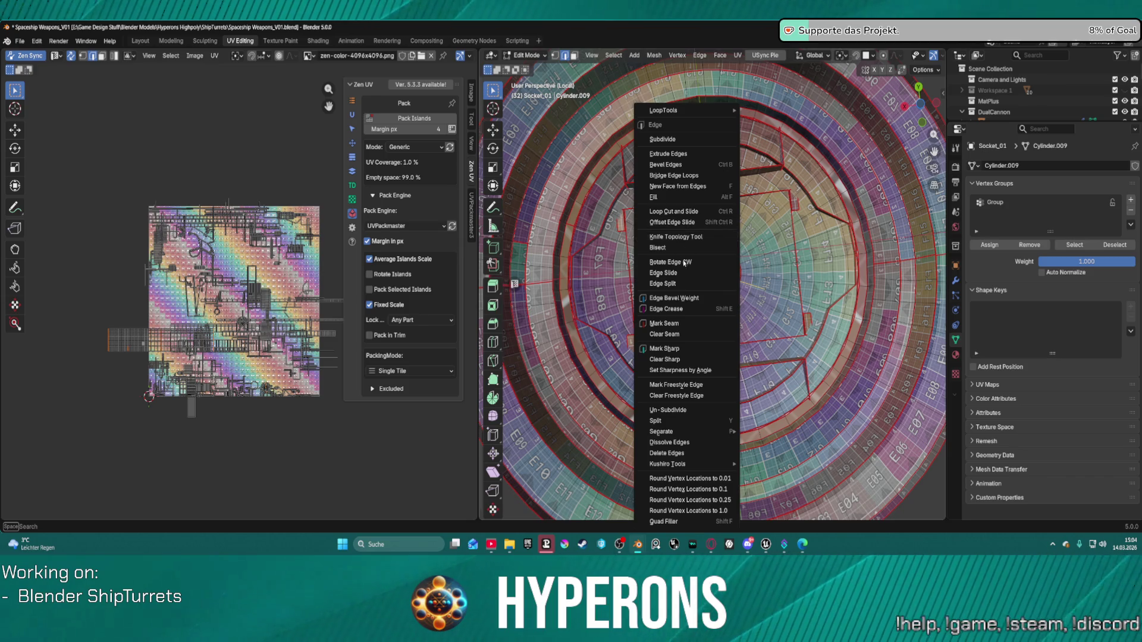
pyautogui.click(683, 323)
pyautogui.scroll(-3, 774, 233)
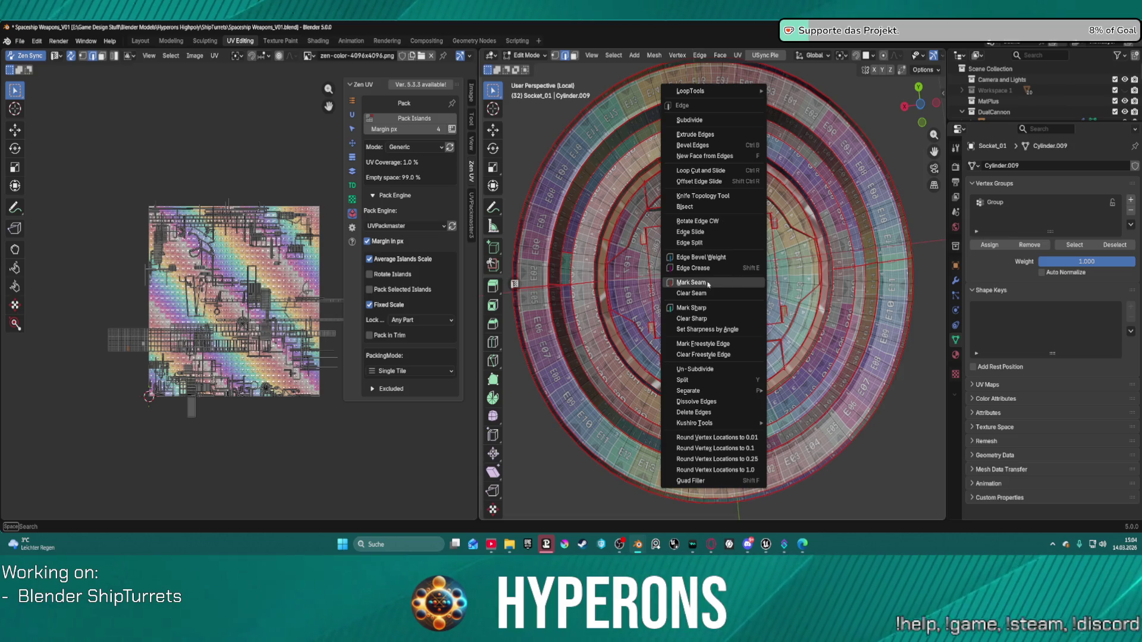
pyautogui.click(711, 282)
pyautogui.scroll(5, 764, 286)
pyautogui.scroll(-2, 765, 286)
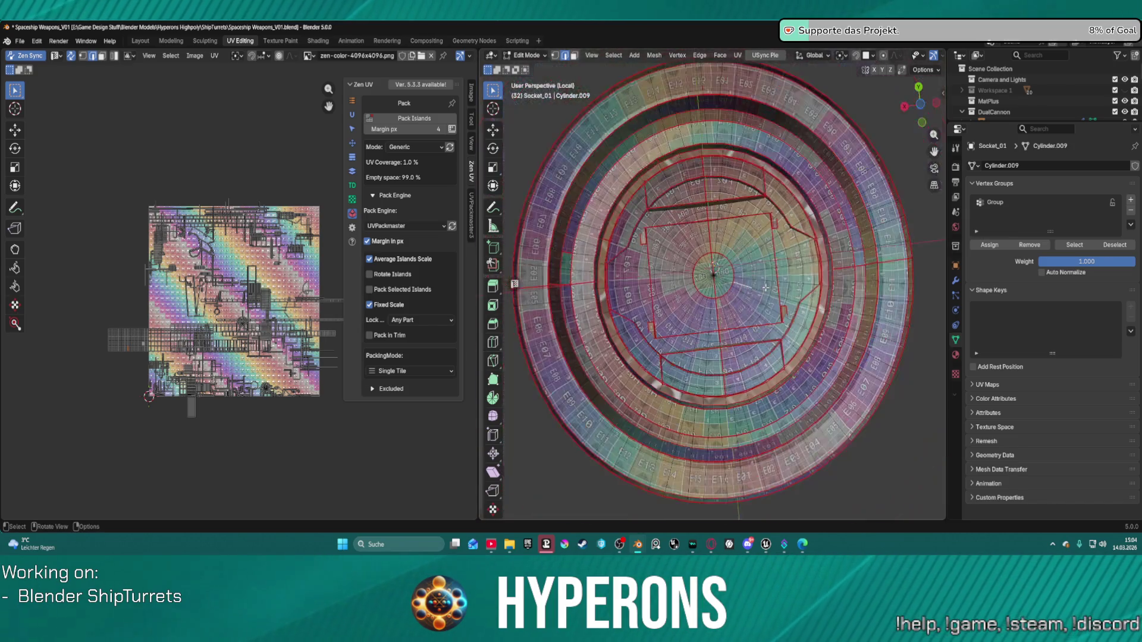
# Select the entire turret mesh, ready for Zen UV Auto-Unwrap.
pyautogui.moveTo(737, 280); pyautogui.dragTo(743, 459, button='middle')
pyautogui.press('a')
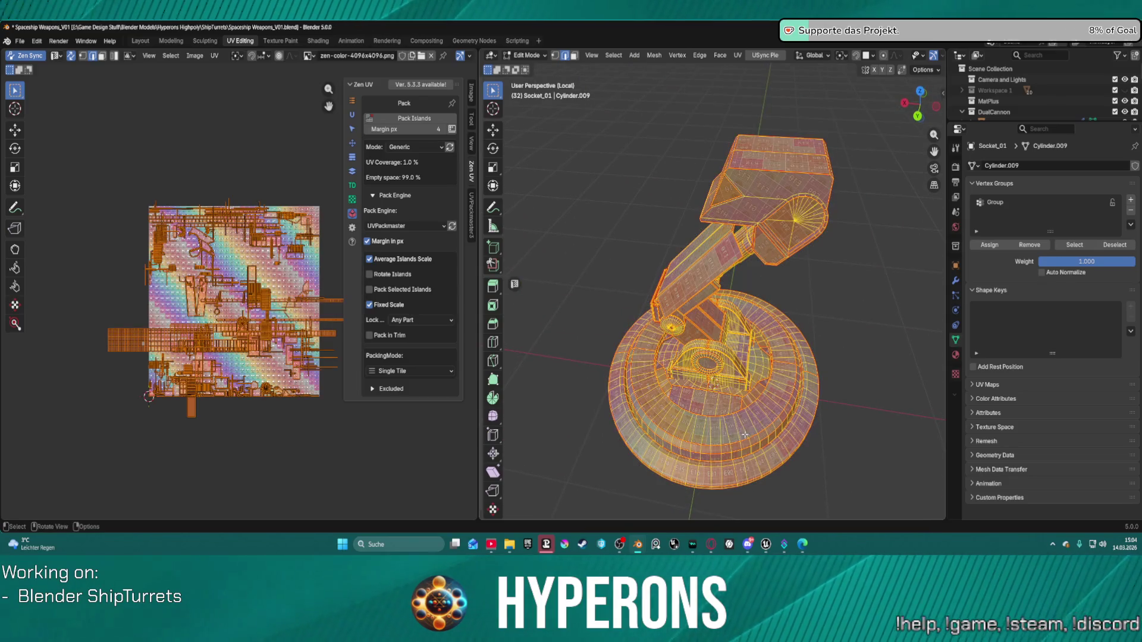
pyautogui.click(351, 116)
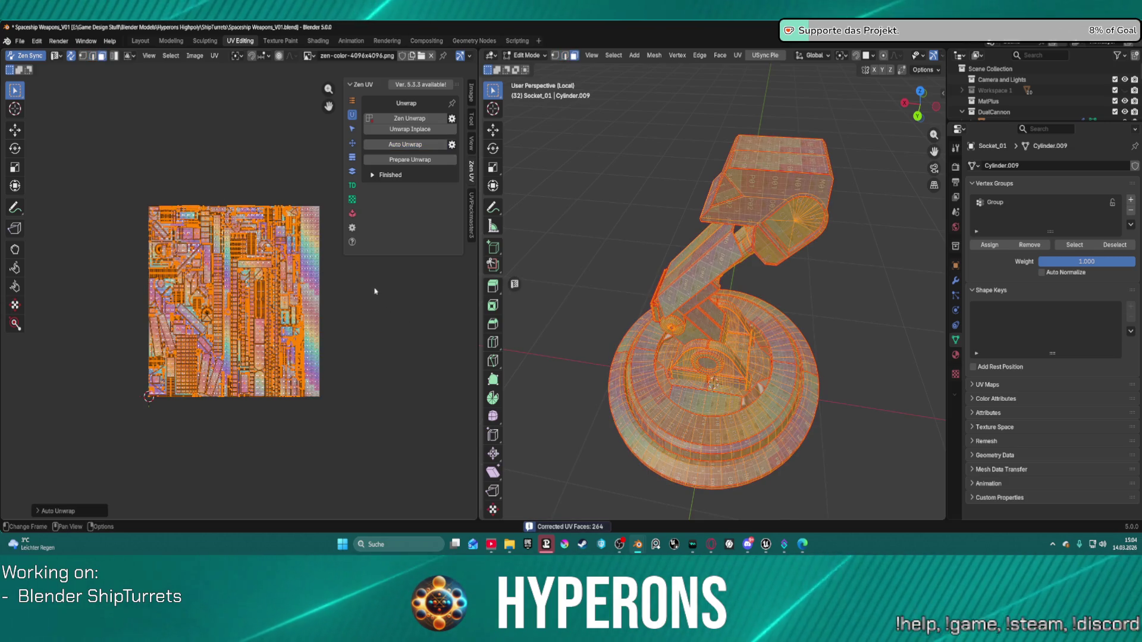
# Orient all of the turret's UV islands to the world axes.
pyautogui.click(351, 185)
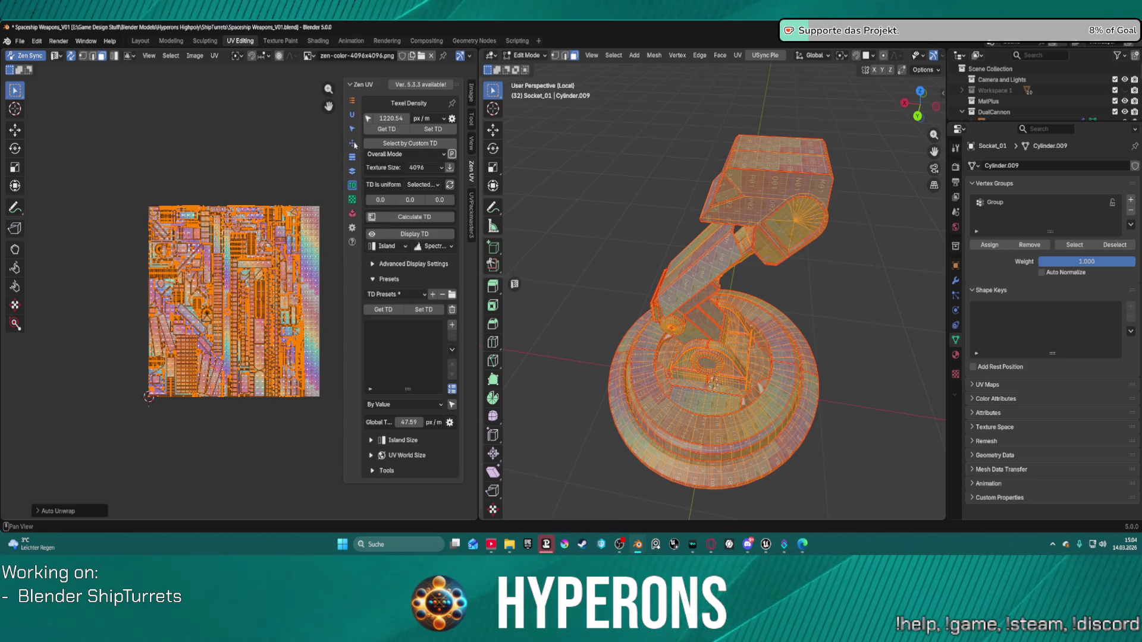
pyautogui.click(352, 144)
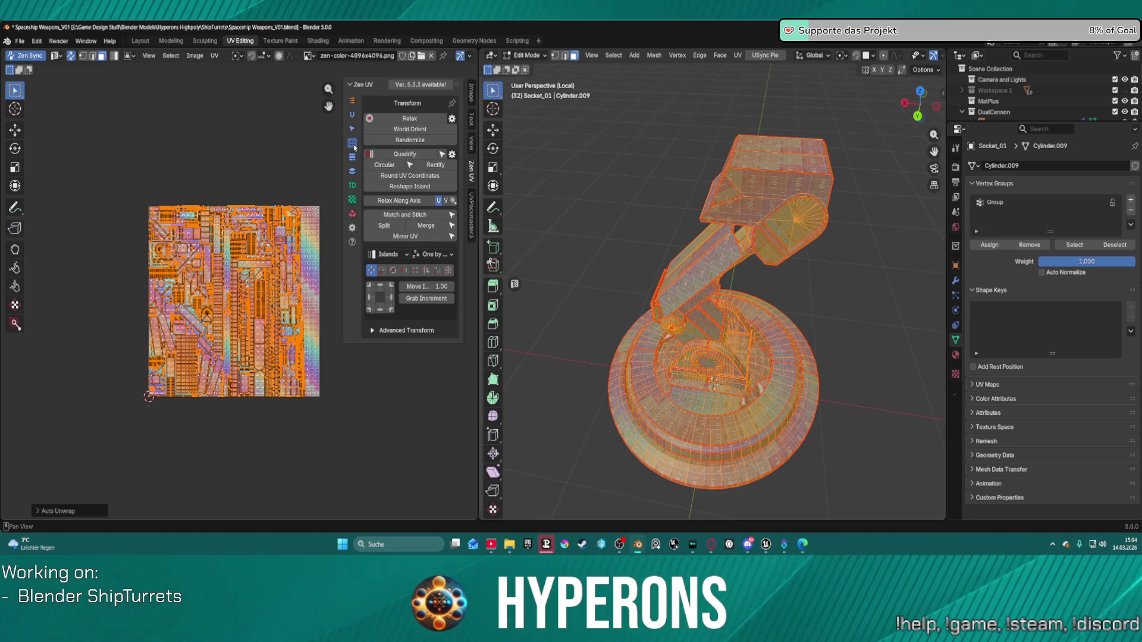
pyautogui.click(405, 130)
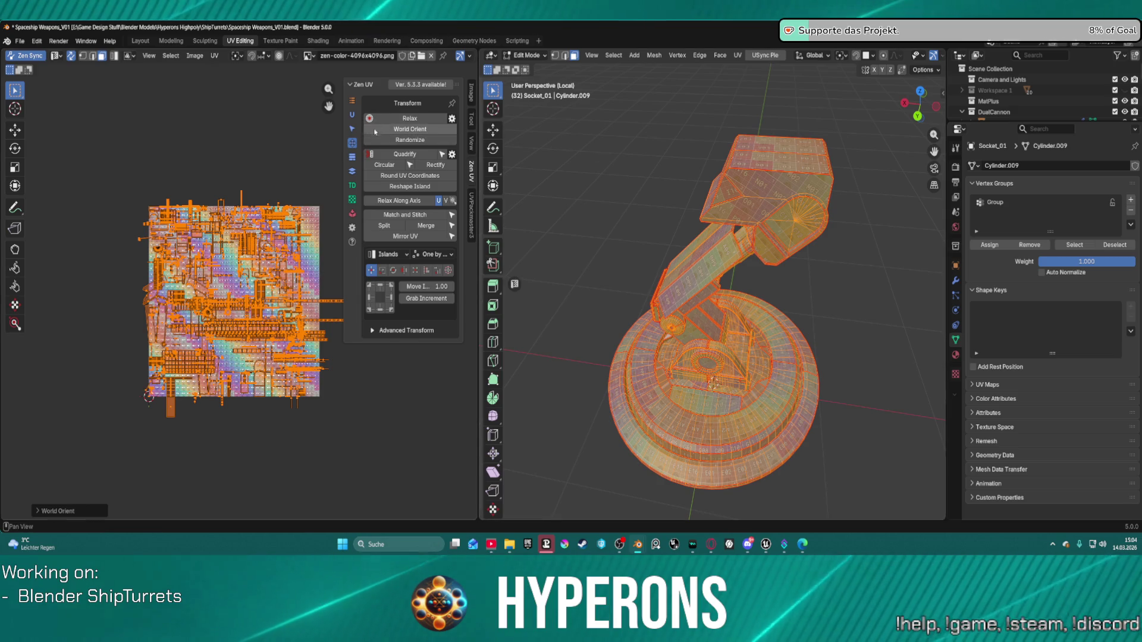
# Set the islands' texel density to 1024 px/m.
pyautogui.click(352, 185)
pyautogui.click(386, 128)
pyautogui.click(387, 118)
pyautogui.write('1024.00')
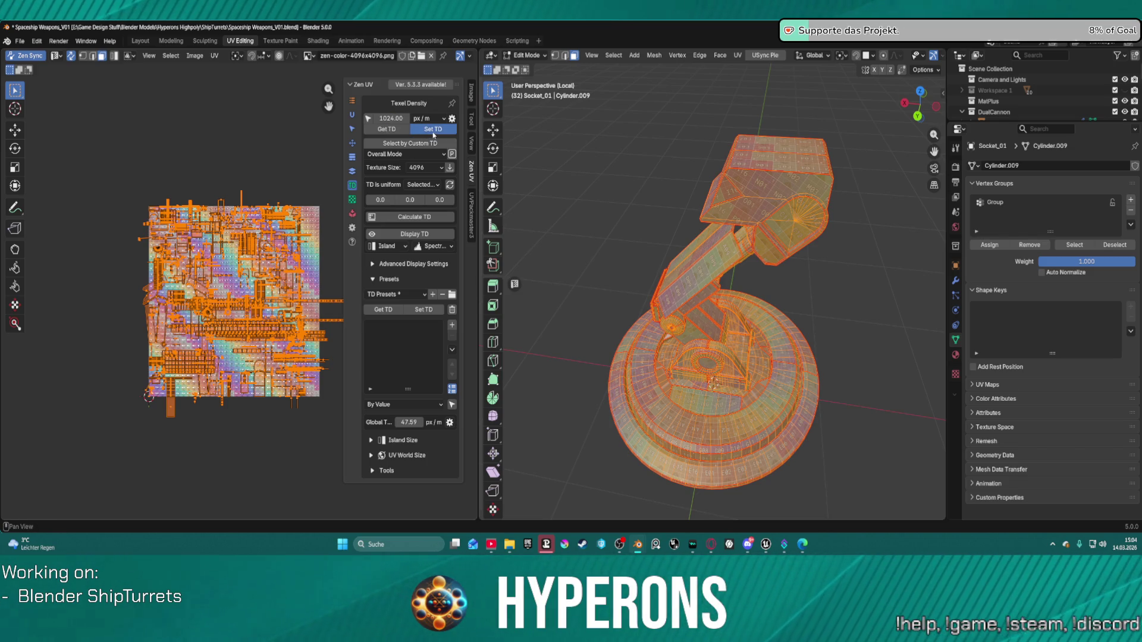
pyautogui.click(433, 130)
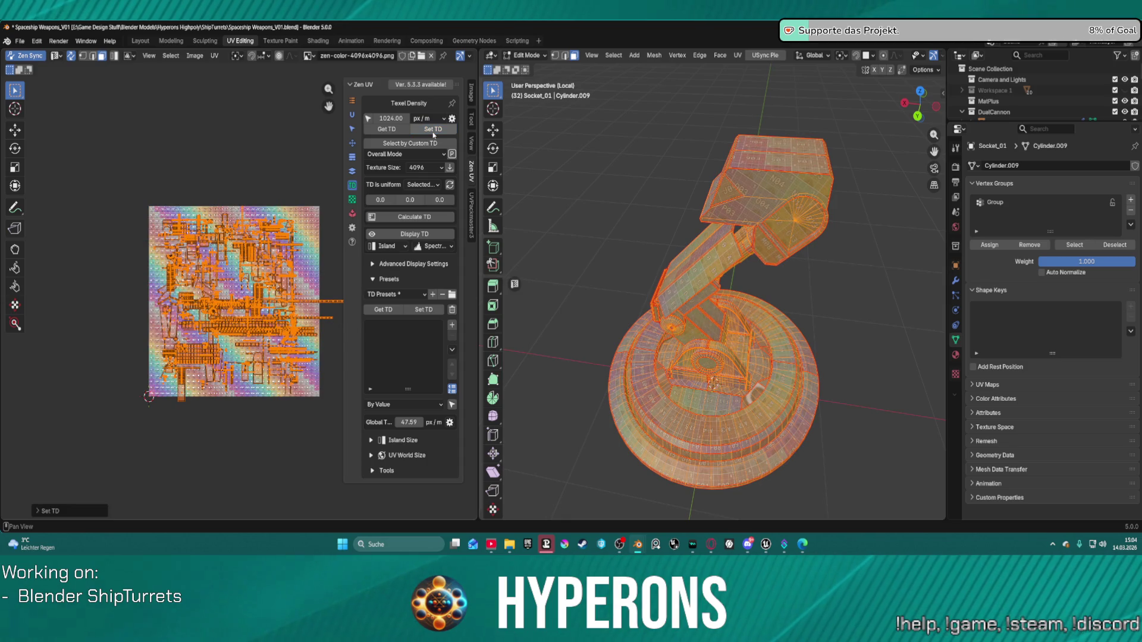
pyautogui.click(352, 201)
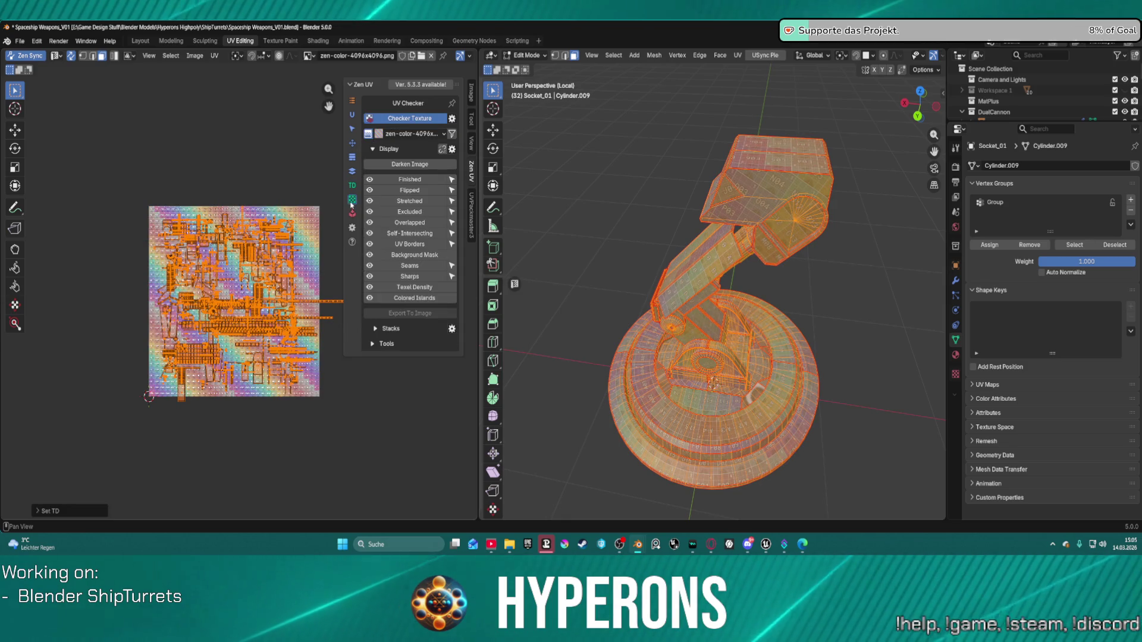
pyautogui.click(352, 214)
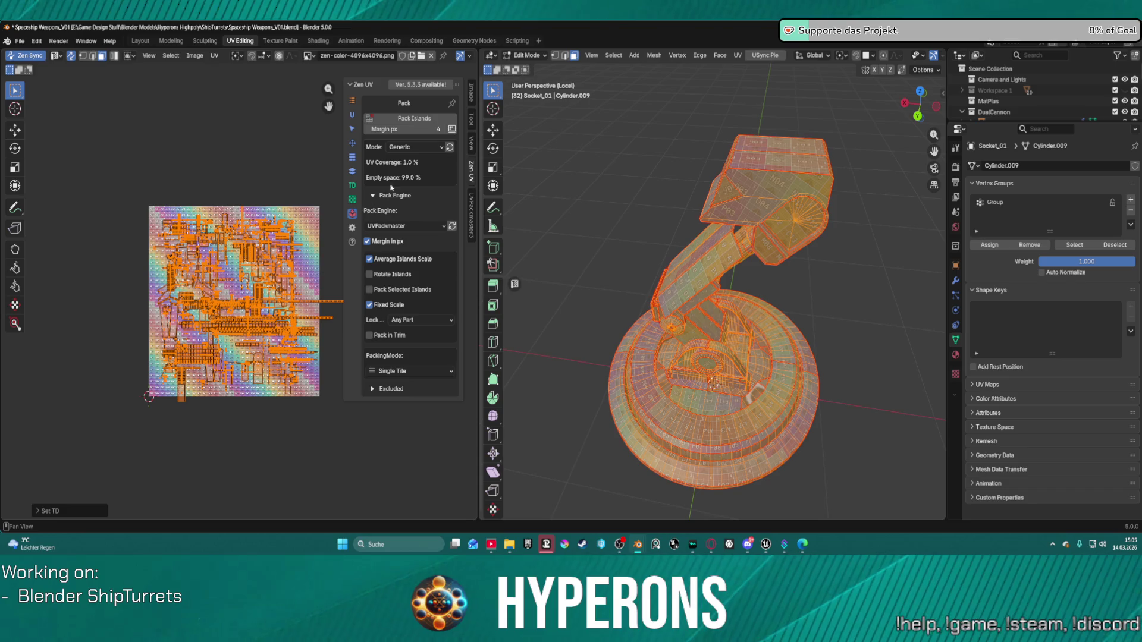
# Pack the turret's UV islands with Zen UV Pack Islands.
pyautogui.click(409, 119)
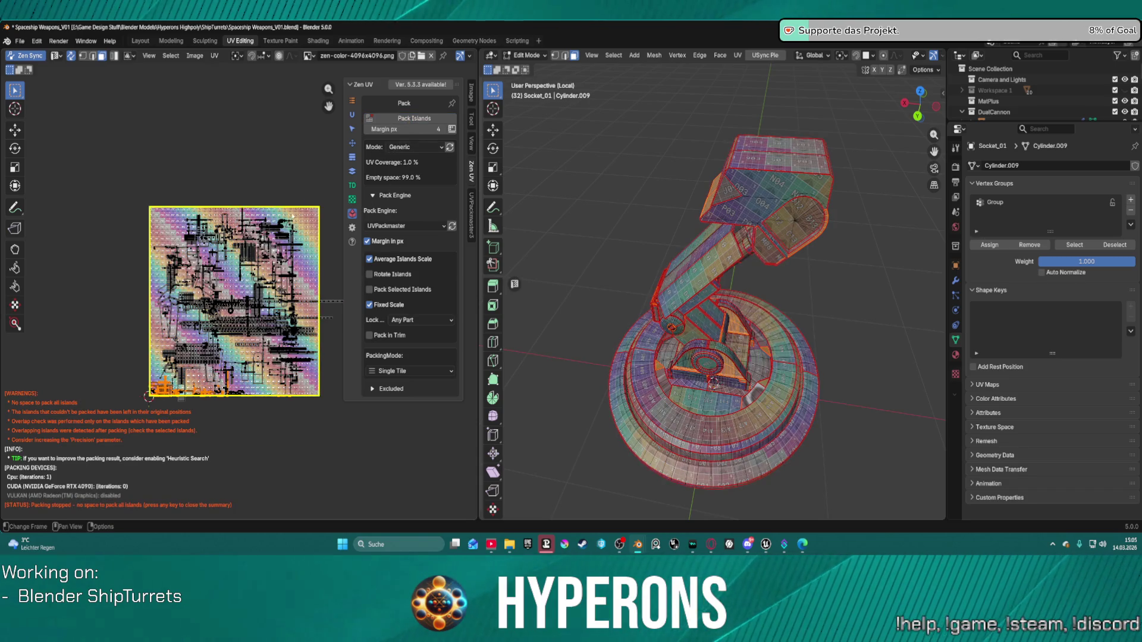
pyautogui.scroll(2, 190, 330)
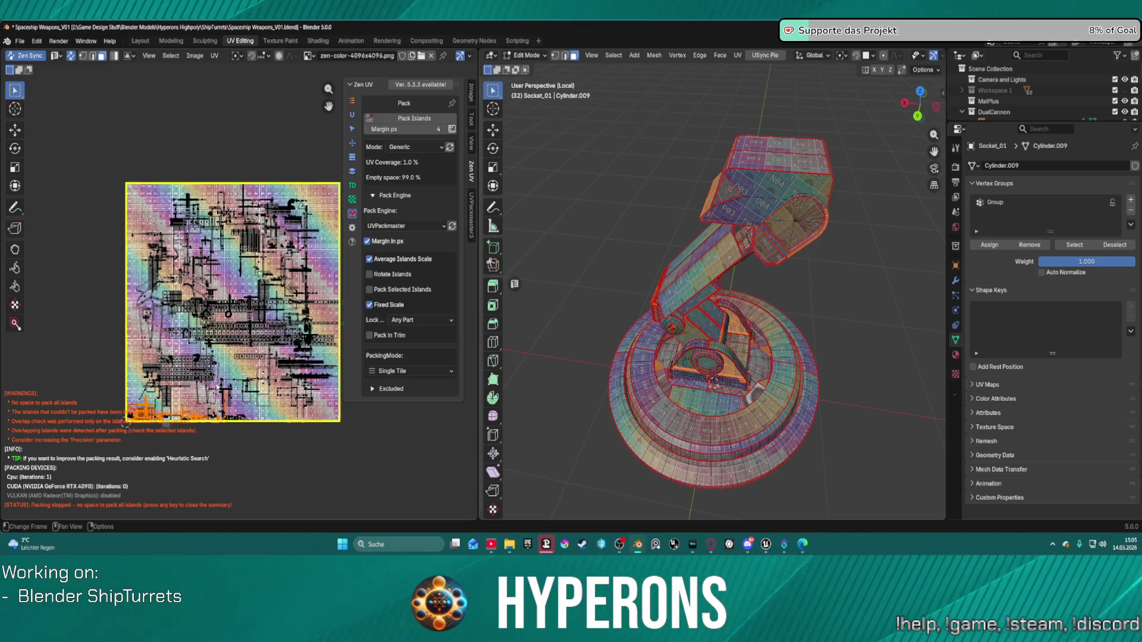
pyautogui.scroll(-1, 190, 330)
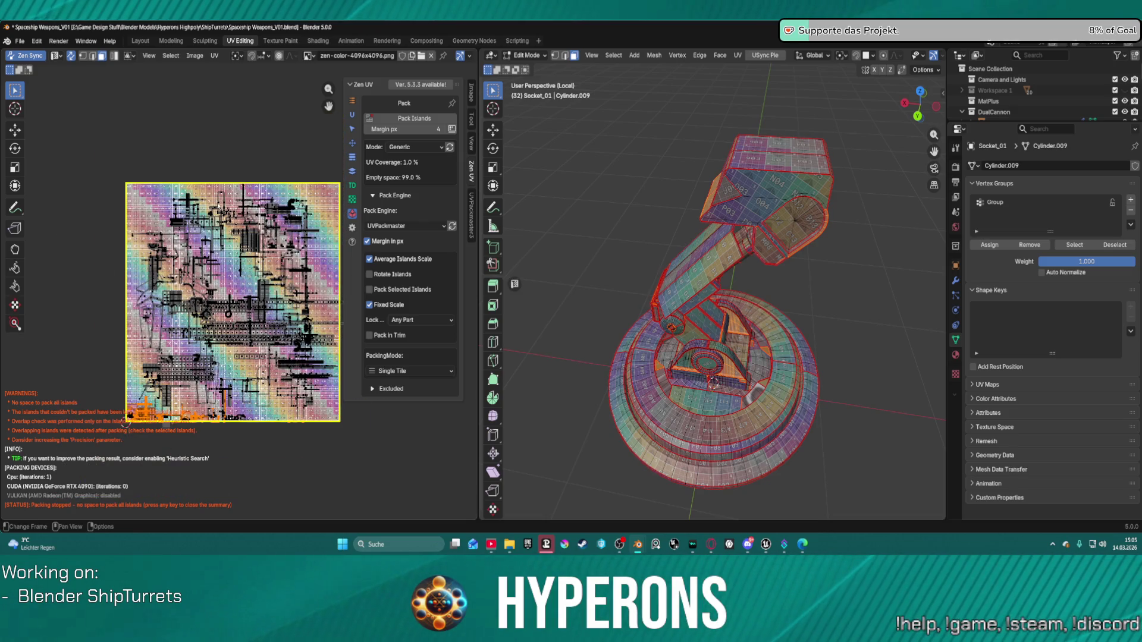
# Pack the islands with UVPackmaster3 to fill the UV square, reaching 0.655 packed area.
pyautogui.click(351, 145)
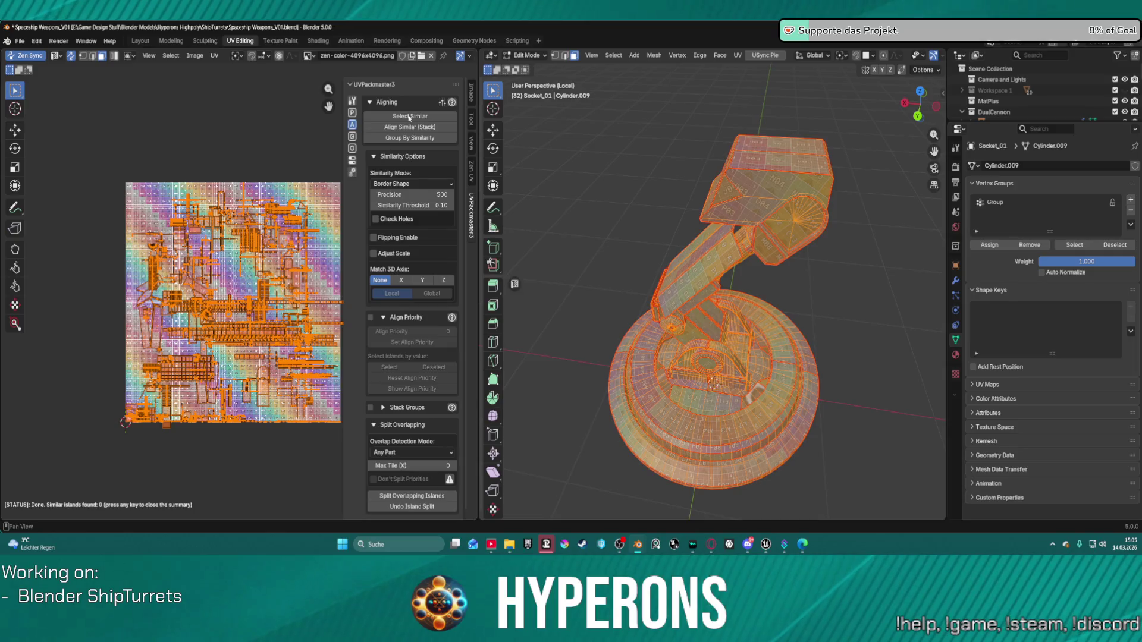
pyautogui.click(351, 112)
pyautogui.click(410, 118)
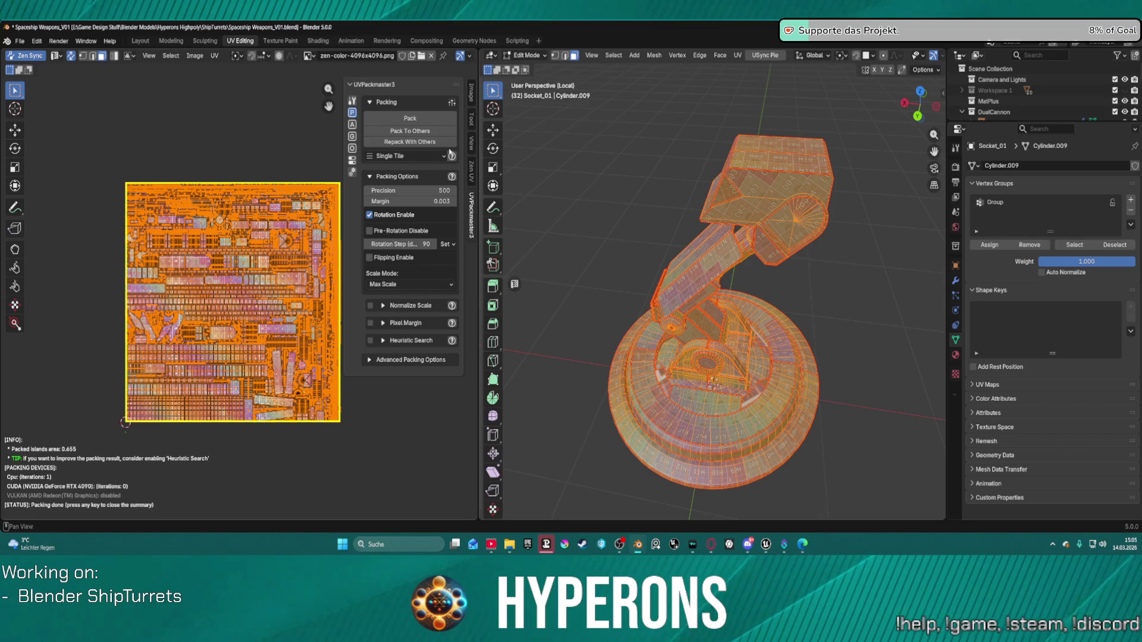
pyautogui.scroll(4, 289, 181)
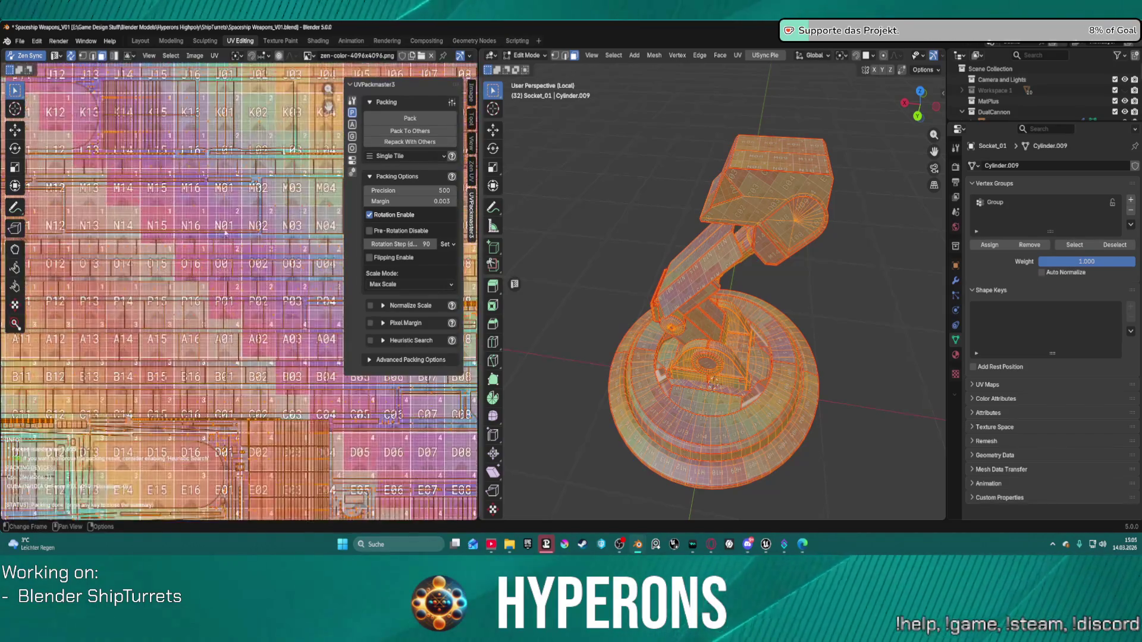
pyautogui.scroll(-3, 289, 181)
pyautogui.click(355, 129)
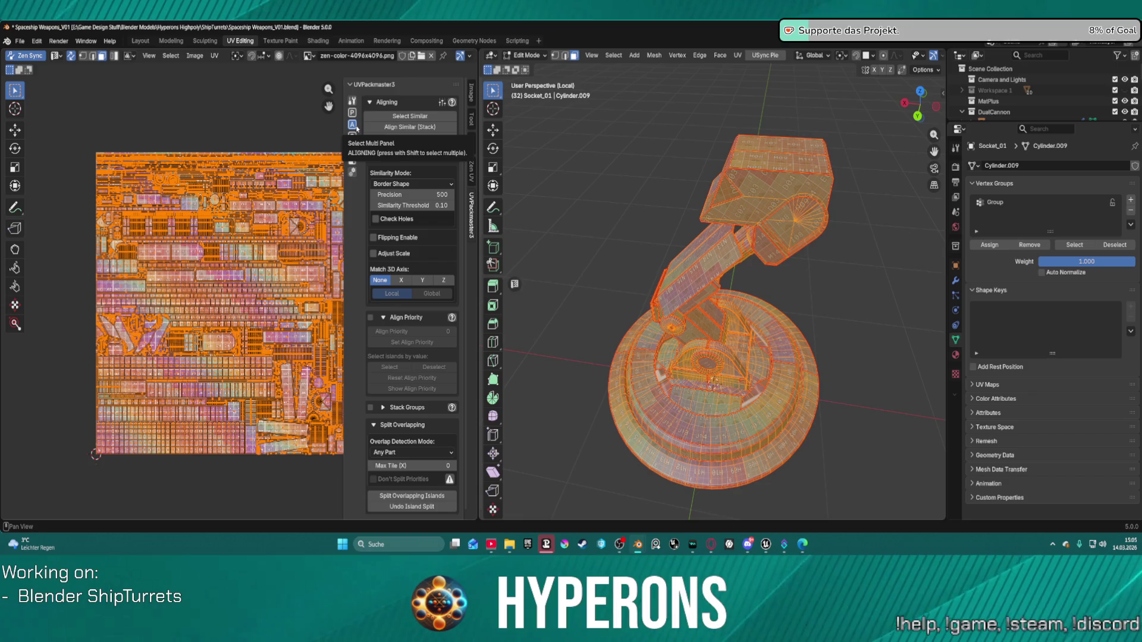
pyautogui.click(352, 136)
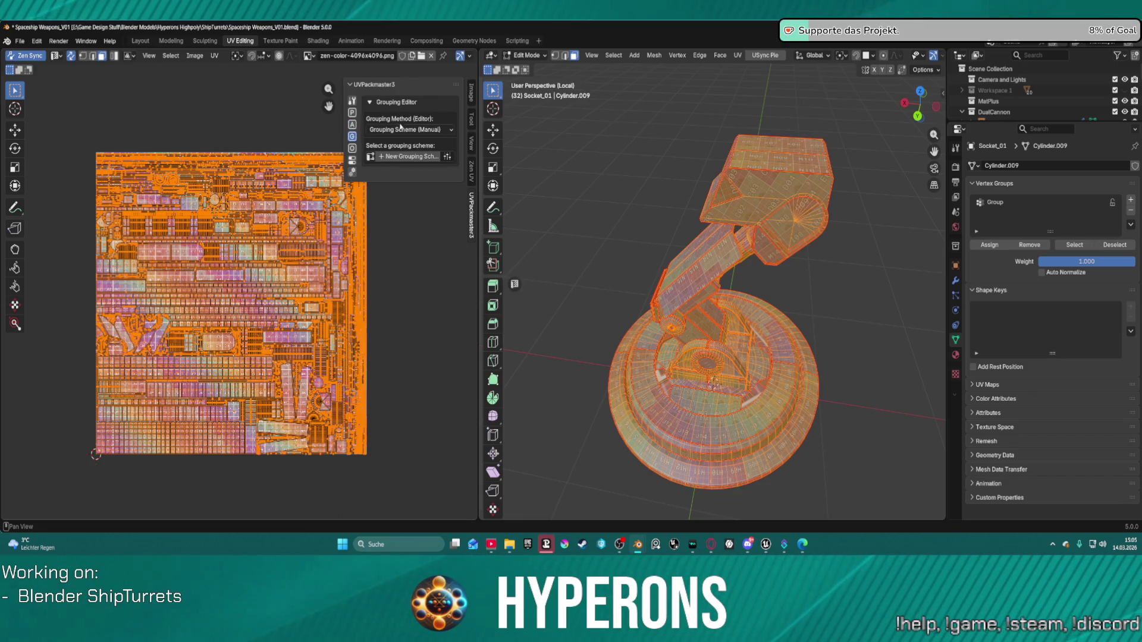
pyautogui.click(471, 175)
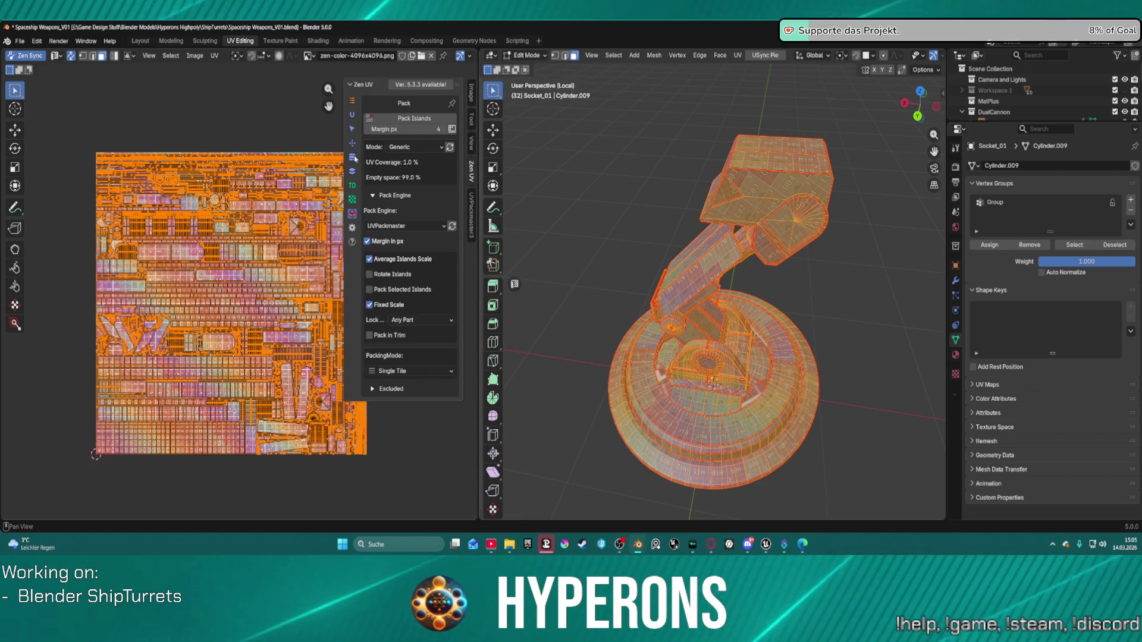
pyautogui.click(353, 144)
pyautogui.click(353, 186)
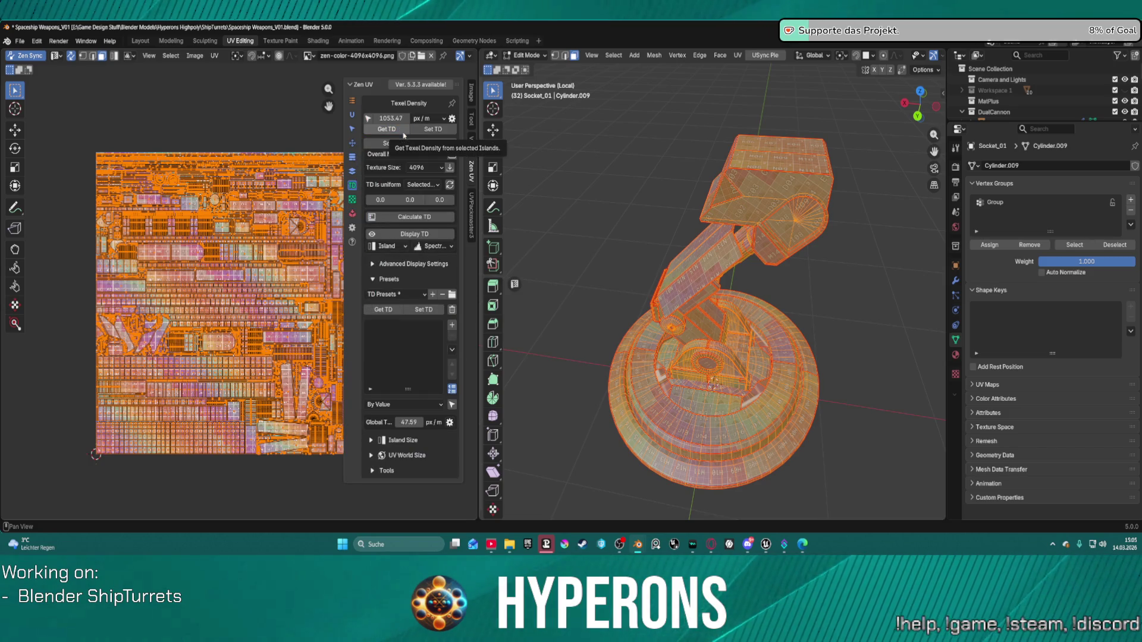
# Set texel density to 1024 px/m and re-orient the islands to world axes.
pyautogui.click(390, 118)
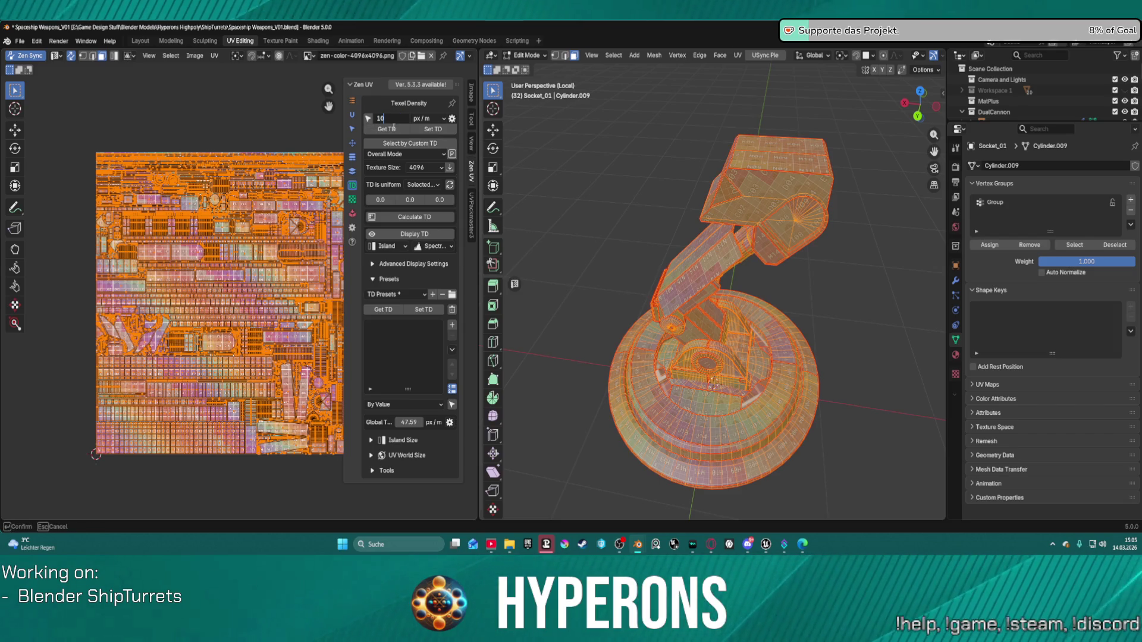
pyautogui.press('Return')
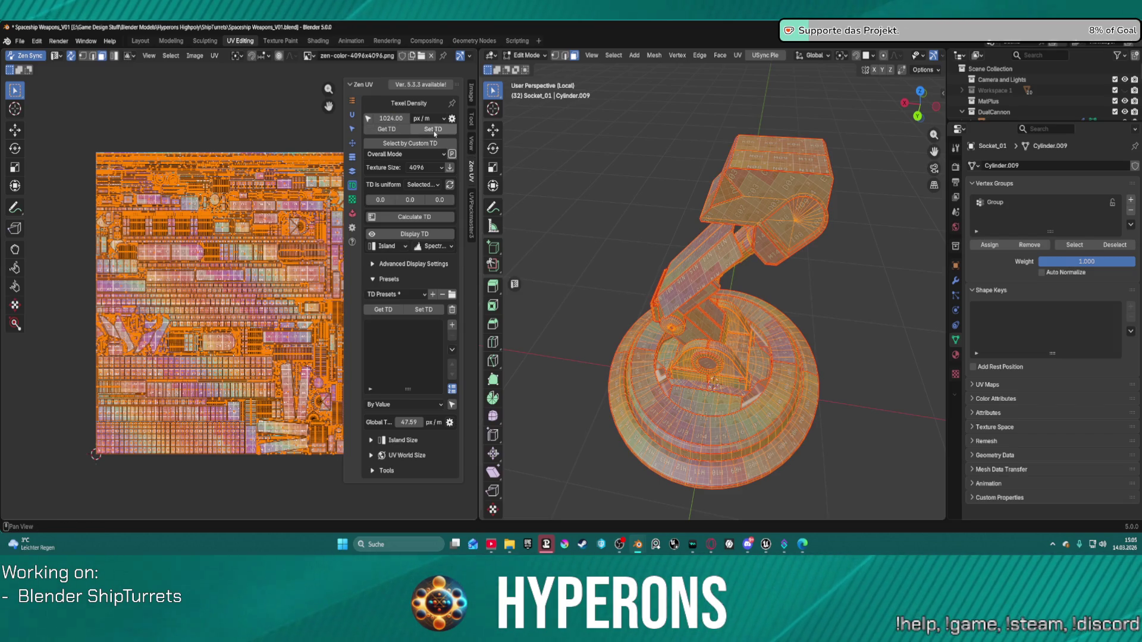
pyautogui.click(435, 132)
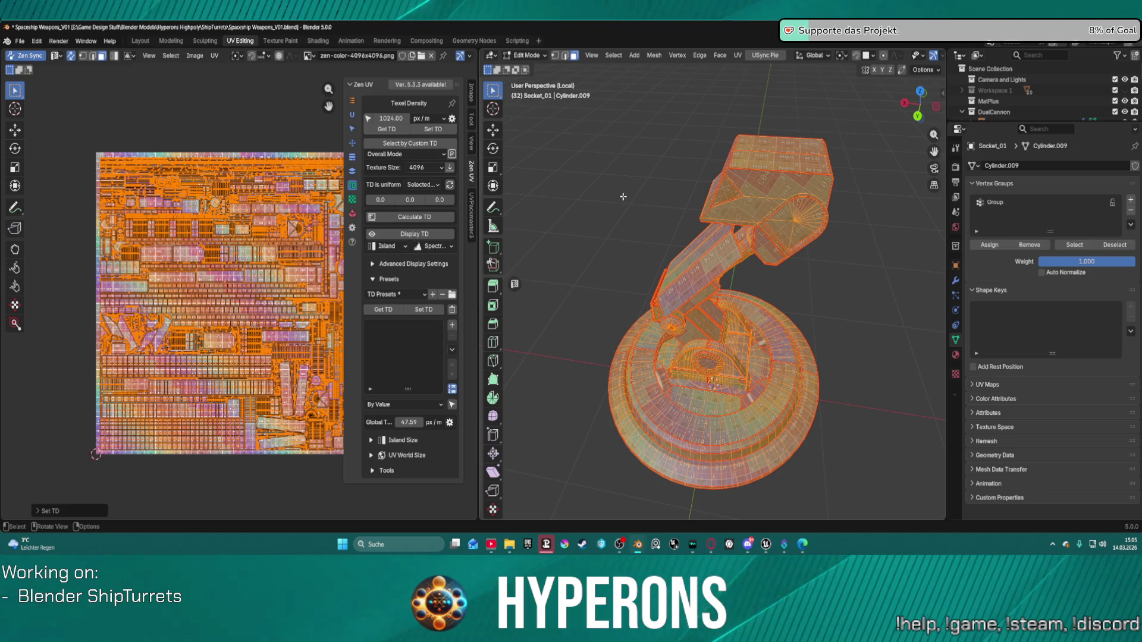
pyautogui.click(352, 144)
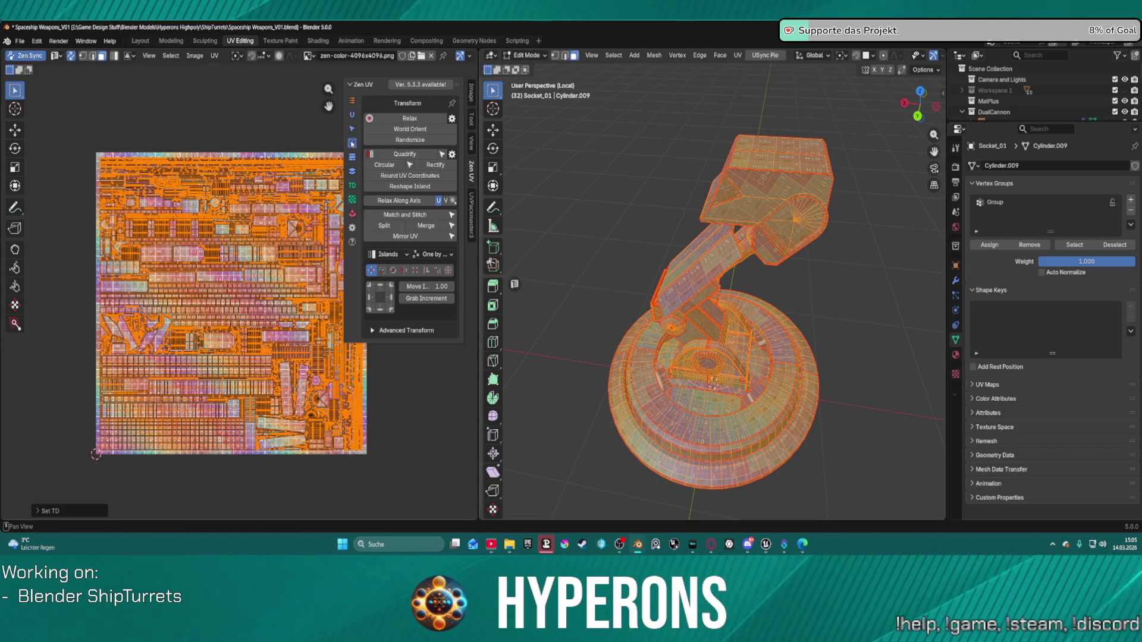
pyautogui.click(408, 131)
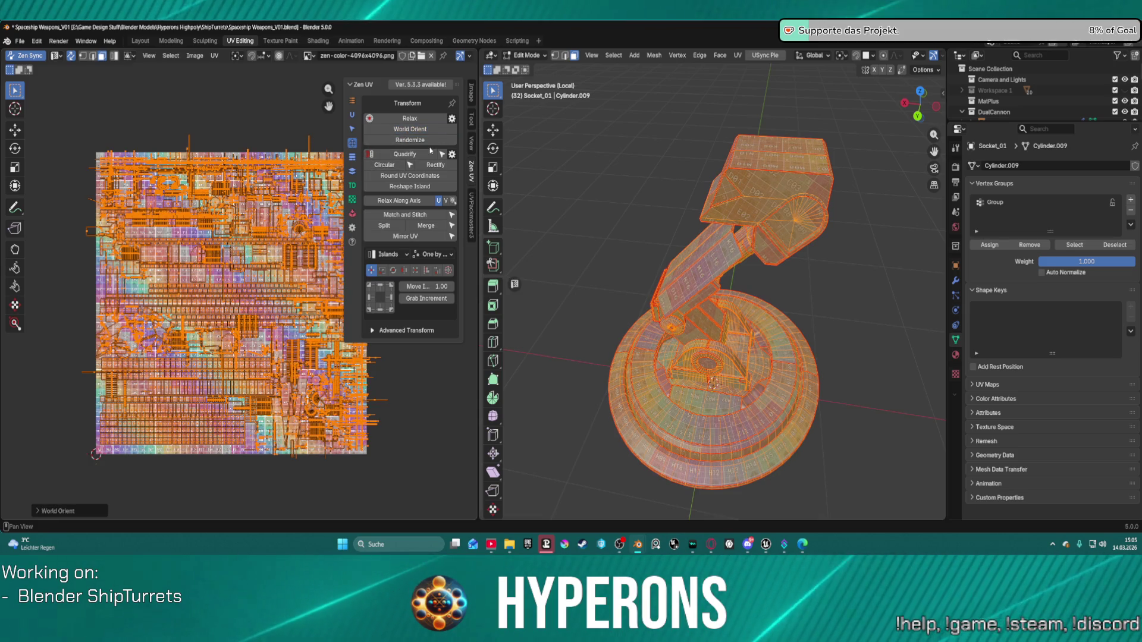
# Repack the islands with UVPackmaster3 with island rotation disabled.
pyautogui.click(473, 207)
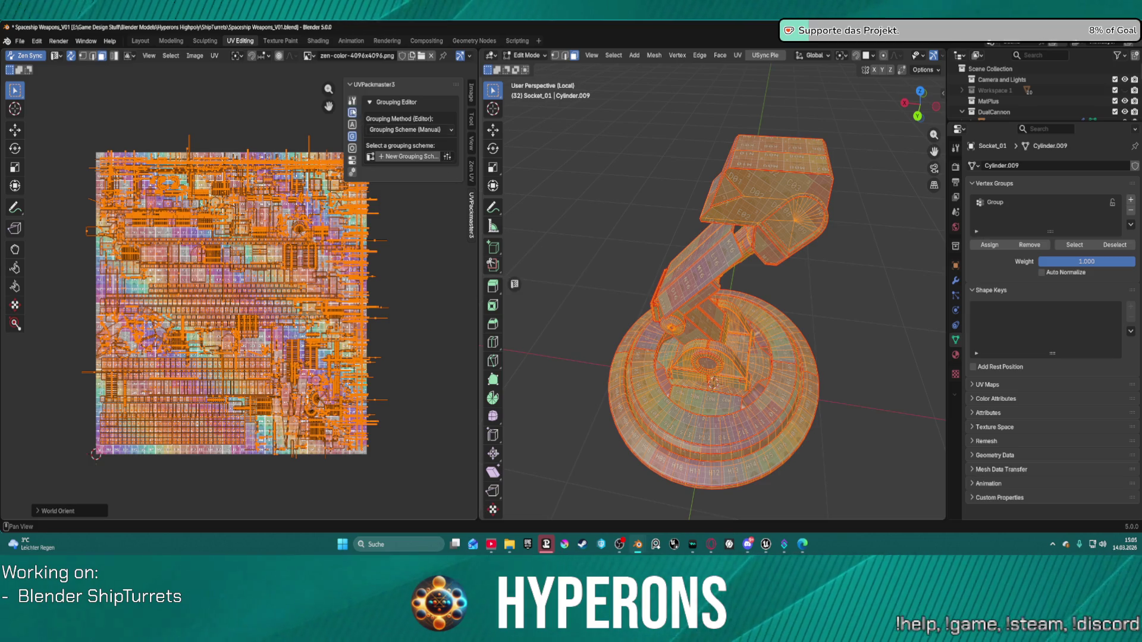
pyautogui.click(352, 112)
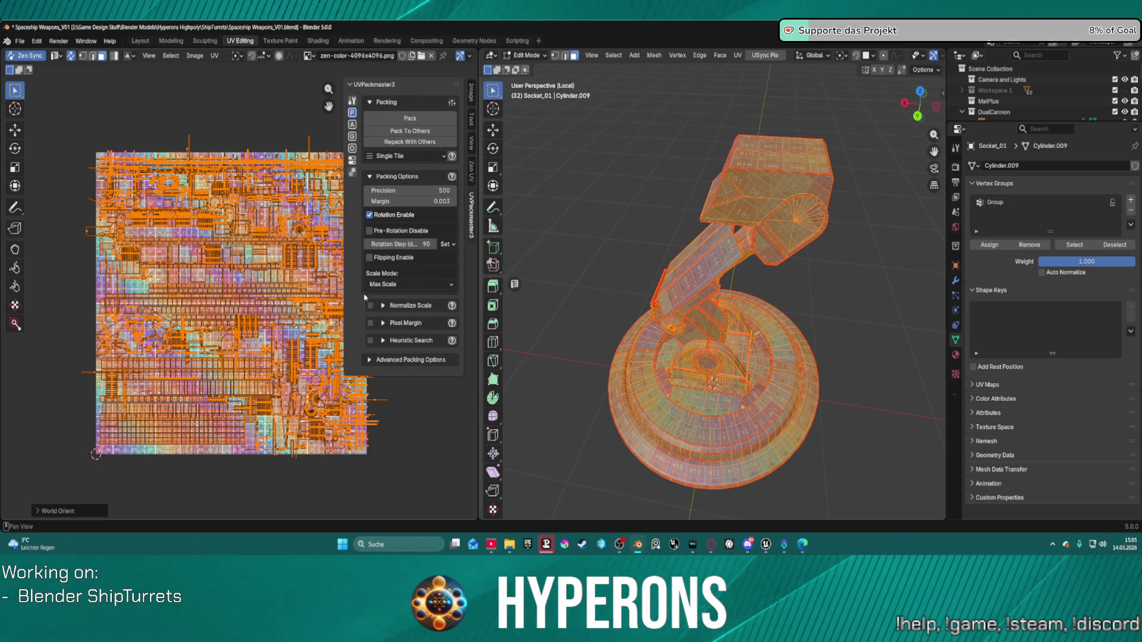
pyautogui.click(370, 215)
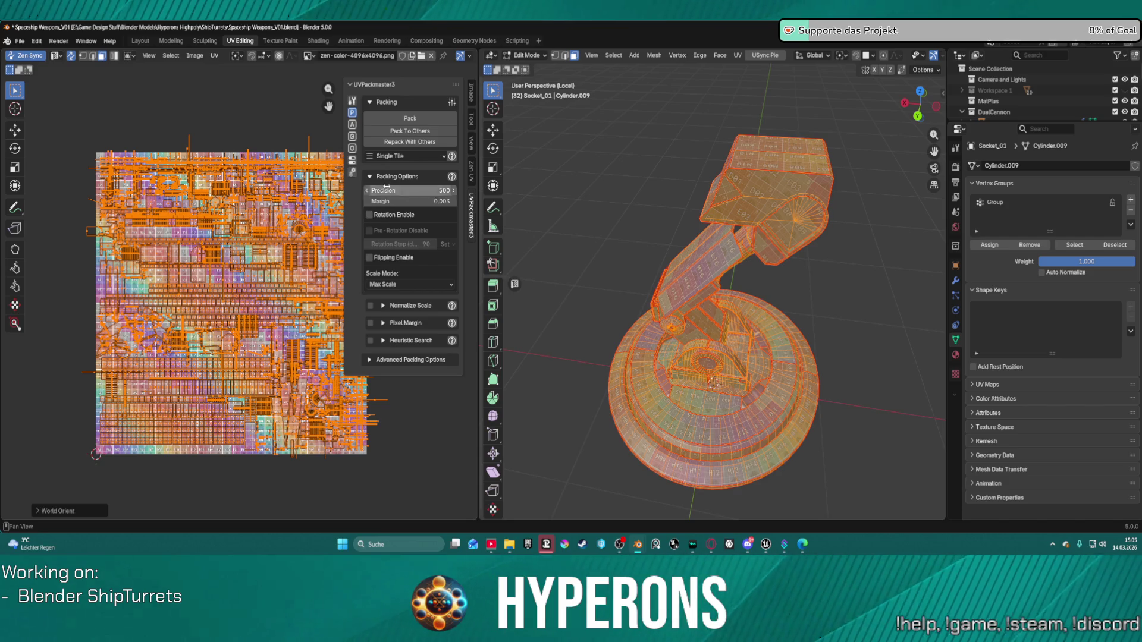
pyautogui.click(409, 117)
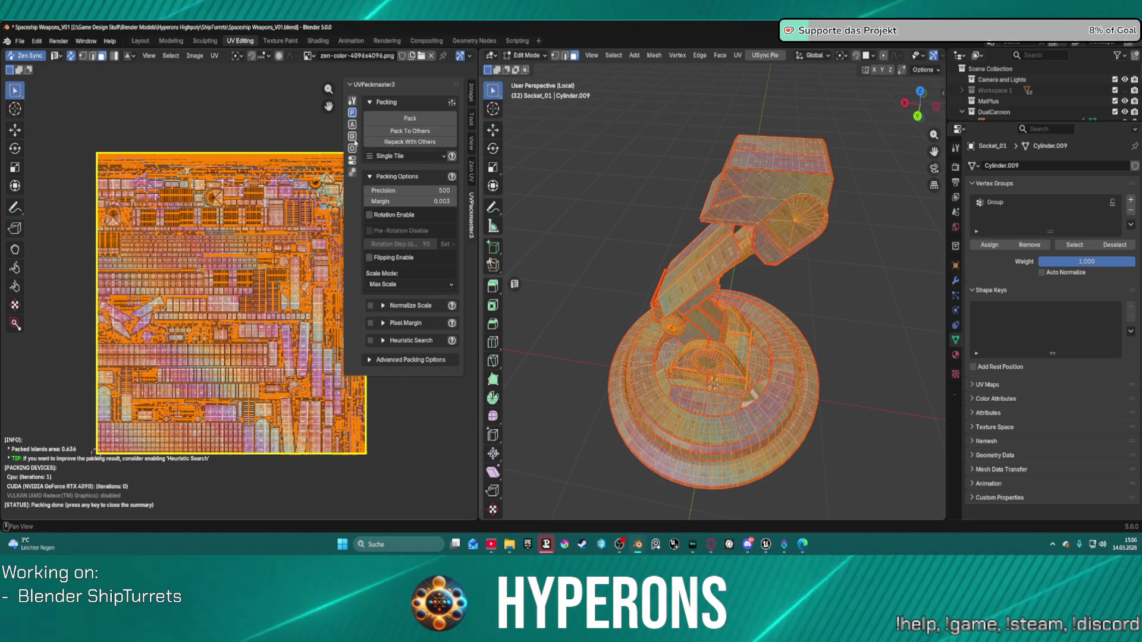
pyautogui.click(474, 163)
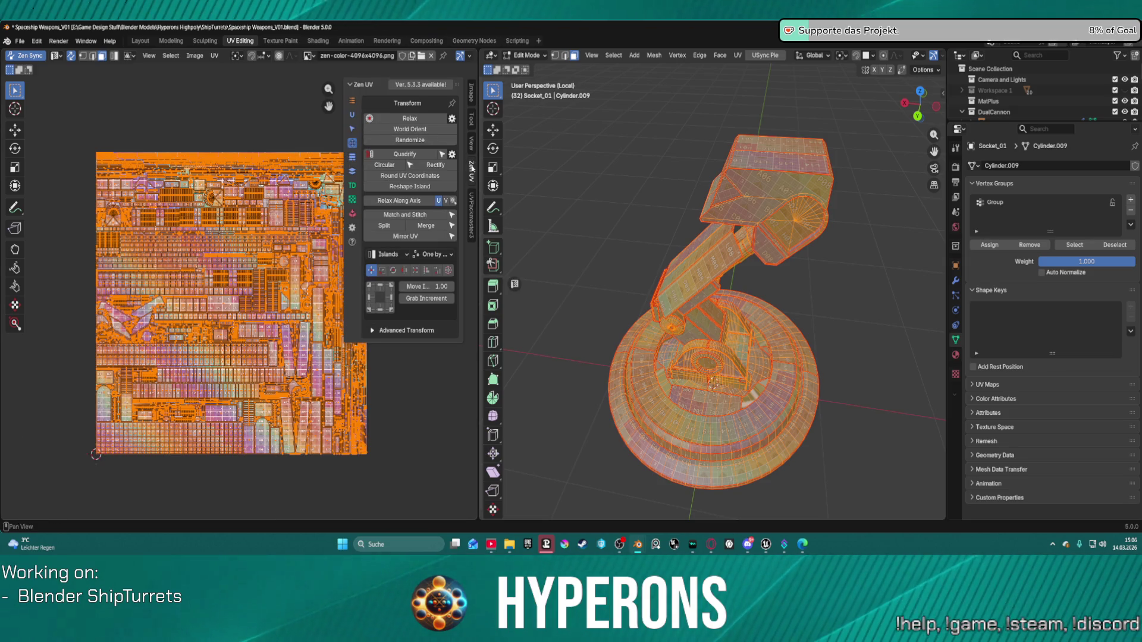
# Reapply 1024 px/m texel density and display overlapped UV faces.
pyautogui.click(352, 187)
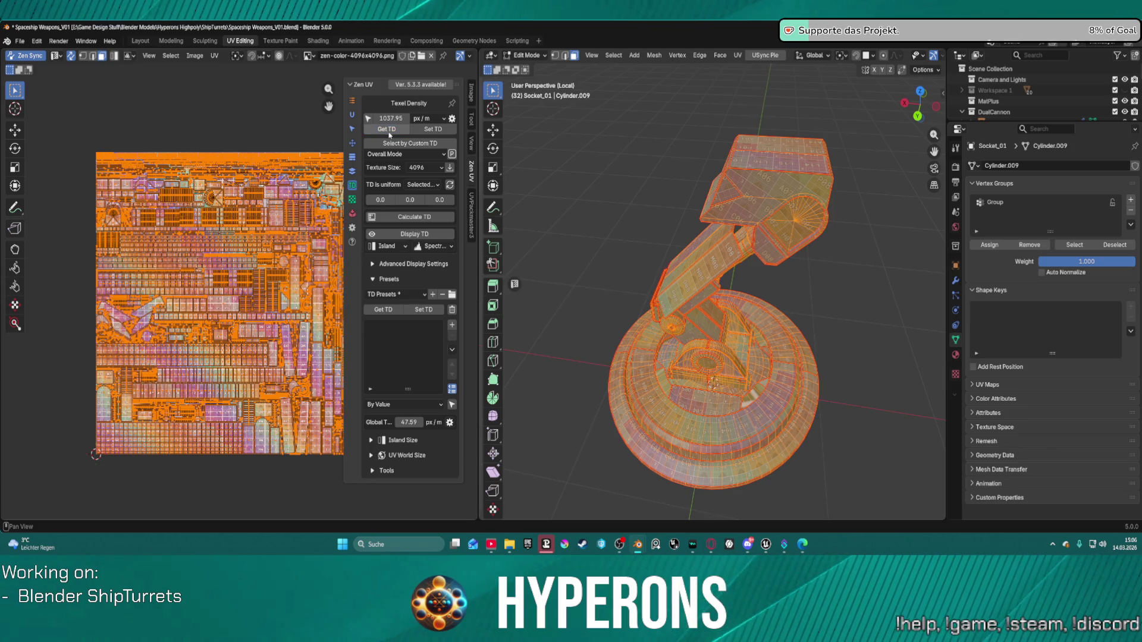
pyautogui.click(390, 118)
pyautogui.write('1024')
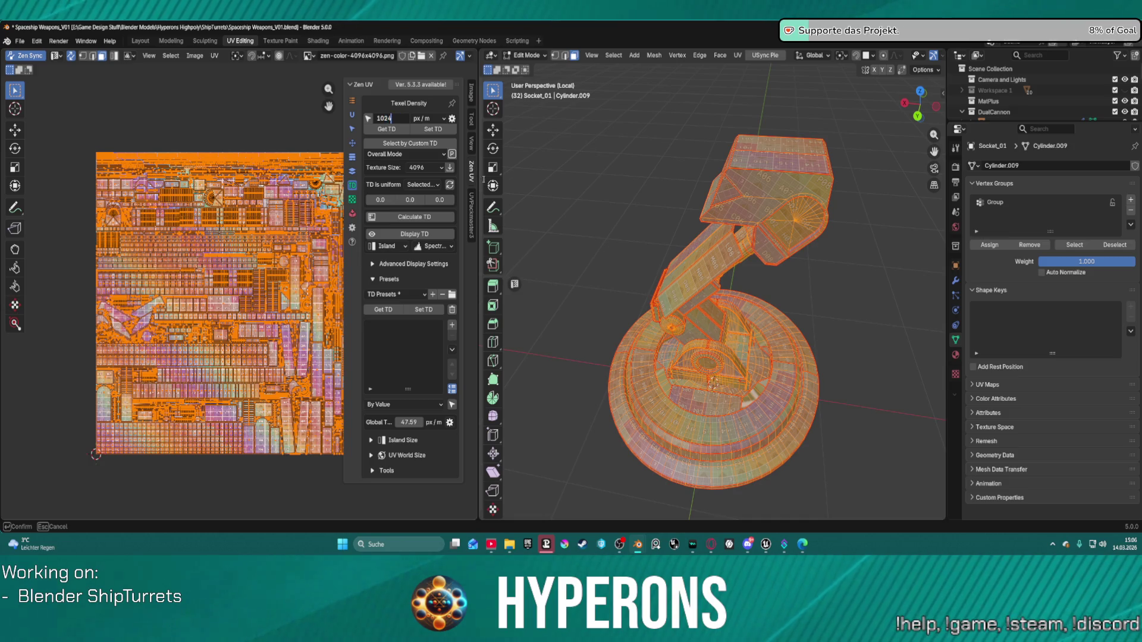
pyautogui.press('Return')
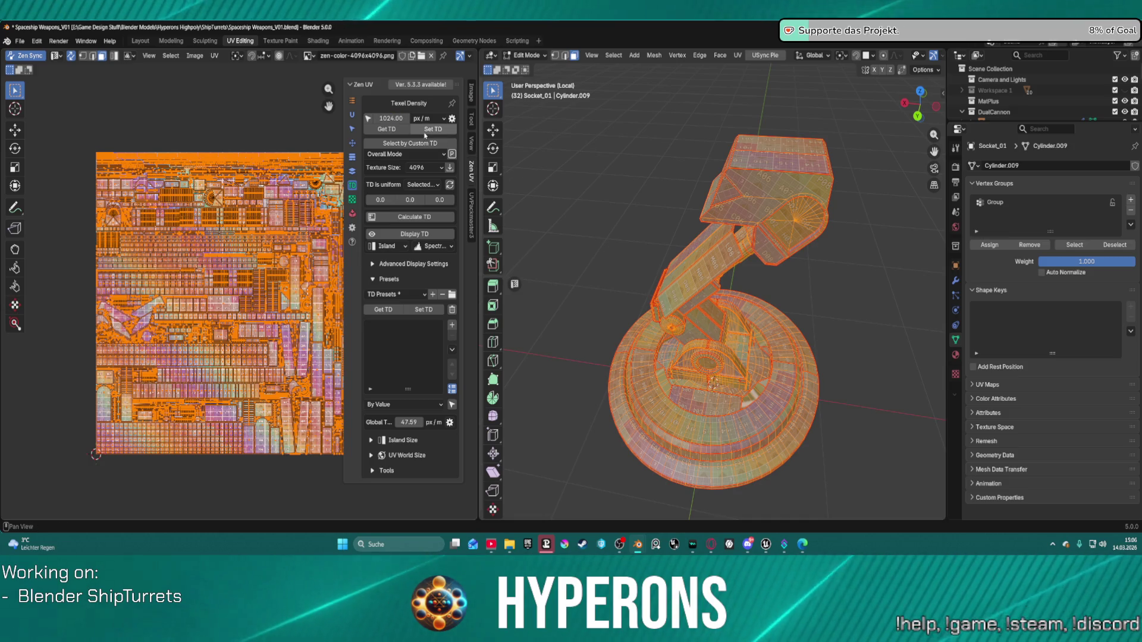
pyautogui.click(424, 131)
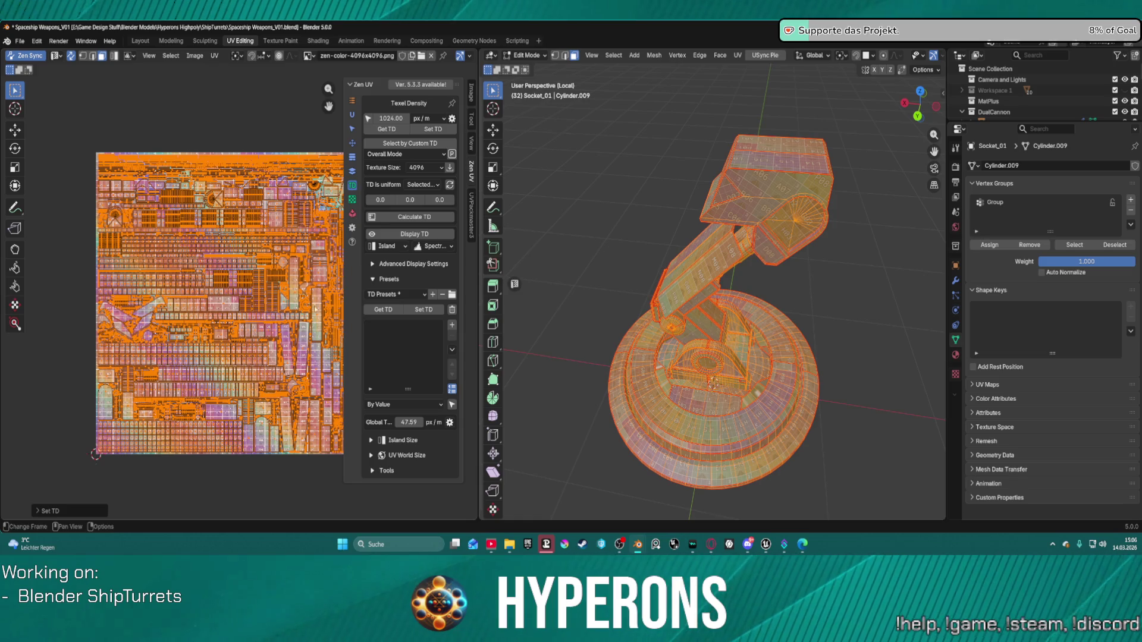
pyautogui.click(352, 199)
pyautogui.click(418, 224)
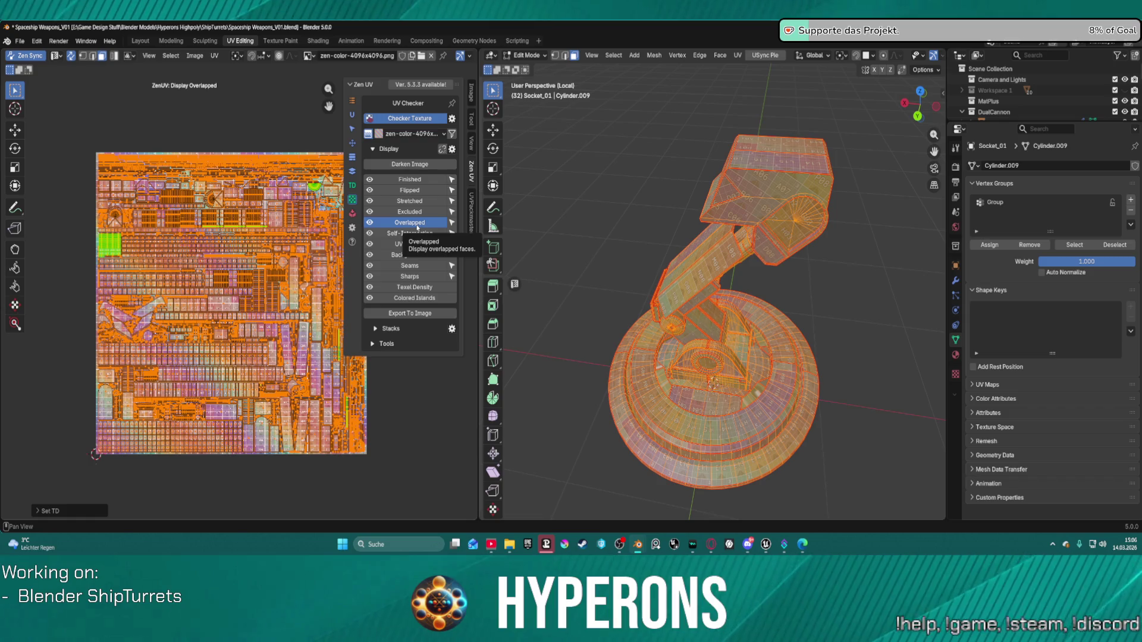
# Zoom and pan the UV editor to inspect the green overlapping islands around cells H14–I16.
pyautogui.scroll(6, 245, 262)
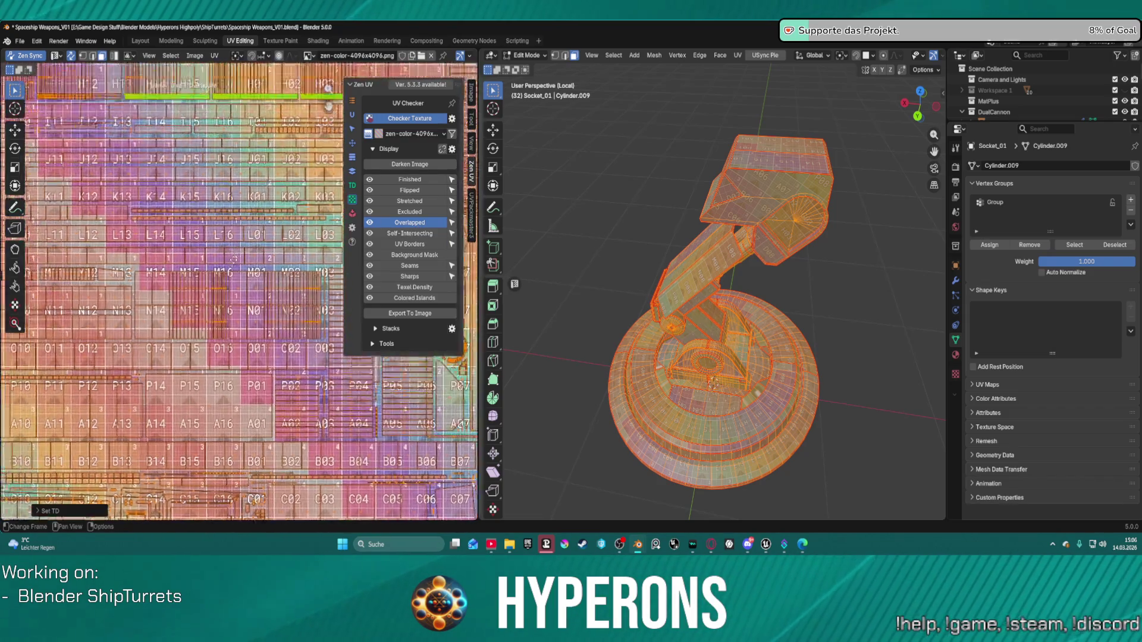
pyautogui.scroll(7, 245, 262)
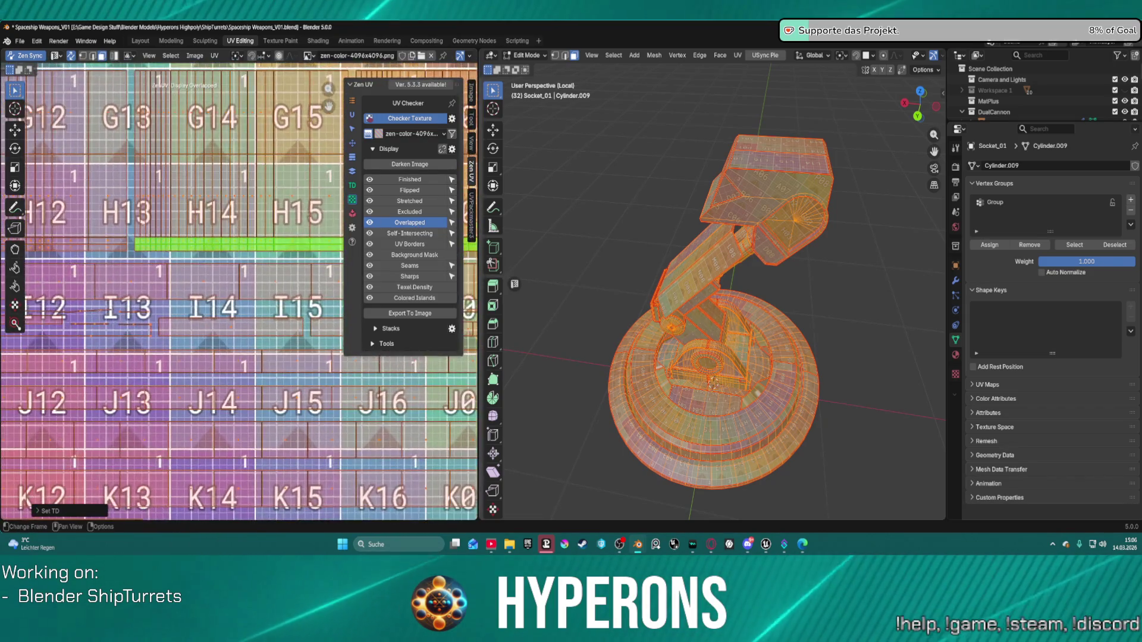
pyautogui.moveTo(215, 221)
pyautogui.mouseDown(button='middle')
pyautogui.moveTo(108, 262)
pyautogui.moveTo(330, 233)
pyautogui.mouseUp(button='middle')
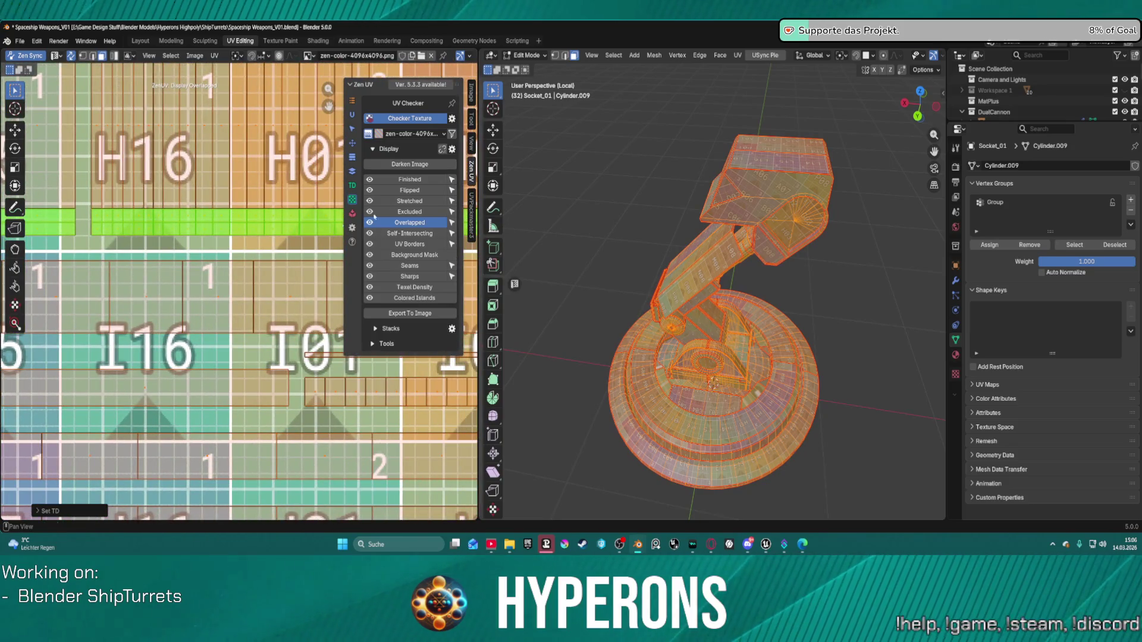
pyautogui.scroll(-8, 304, 177)
pyautogui.scroll(3, 100, 220)
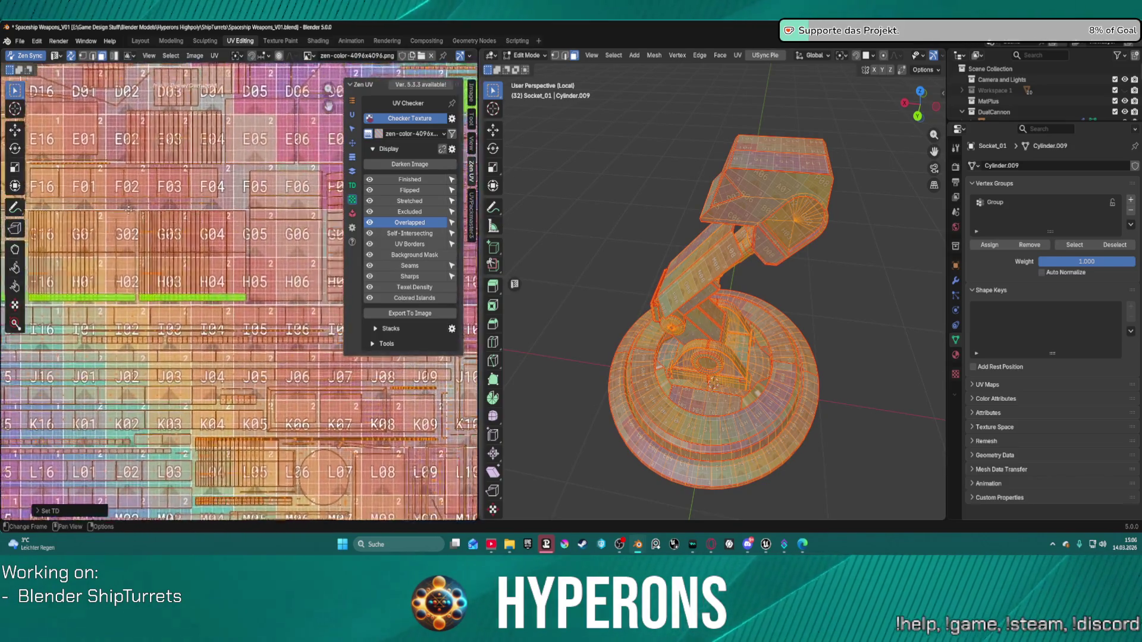
pyautogui.scroll(-3, 100, 220)
pyautogui.scroll(3, 162, 214)
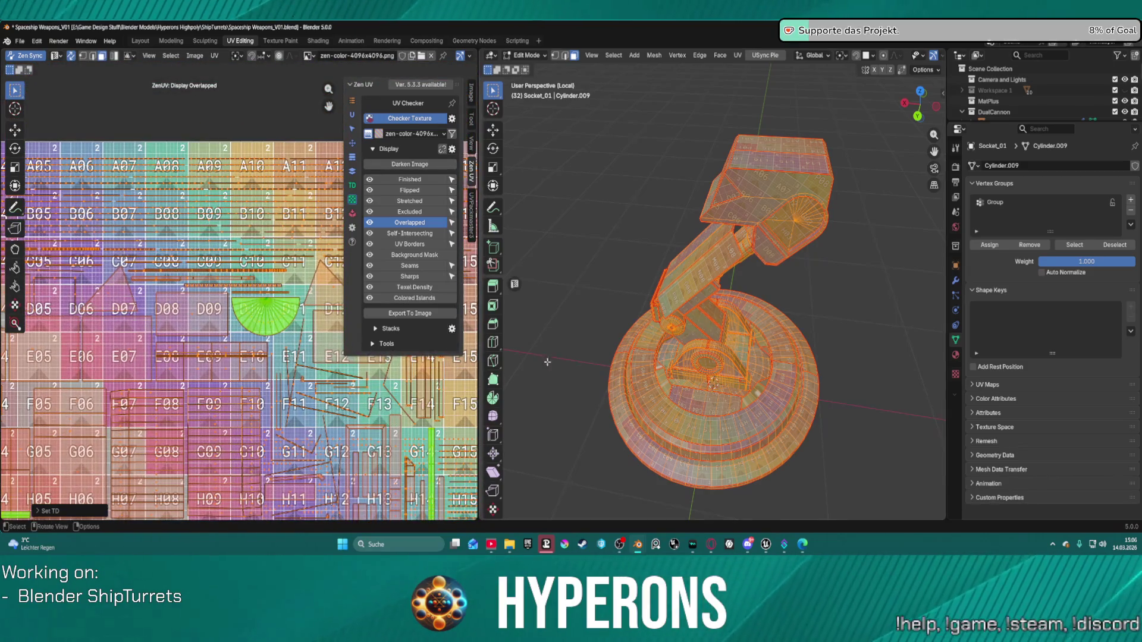
pyautogui.scroll(2, 572, 345)
pyautogui.scroll(7, 176, 310)
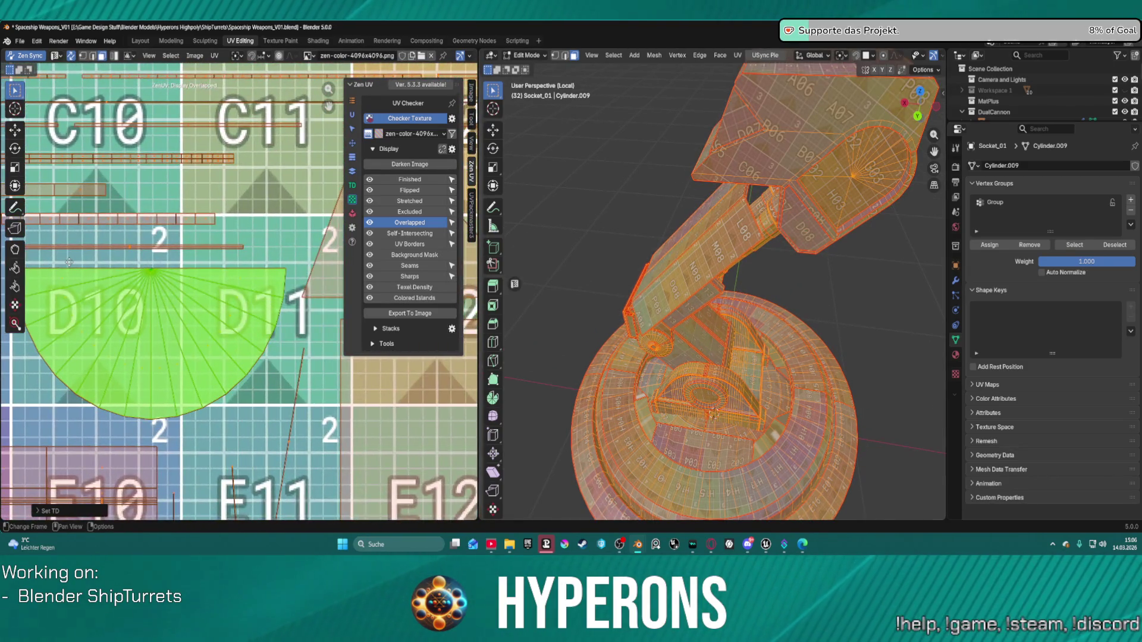
pyautogui.scroll(-8, 176, 371)
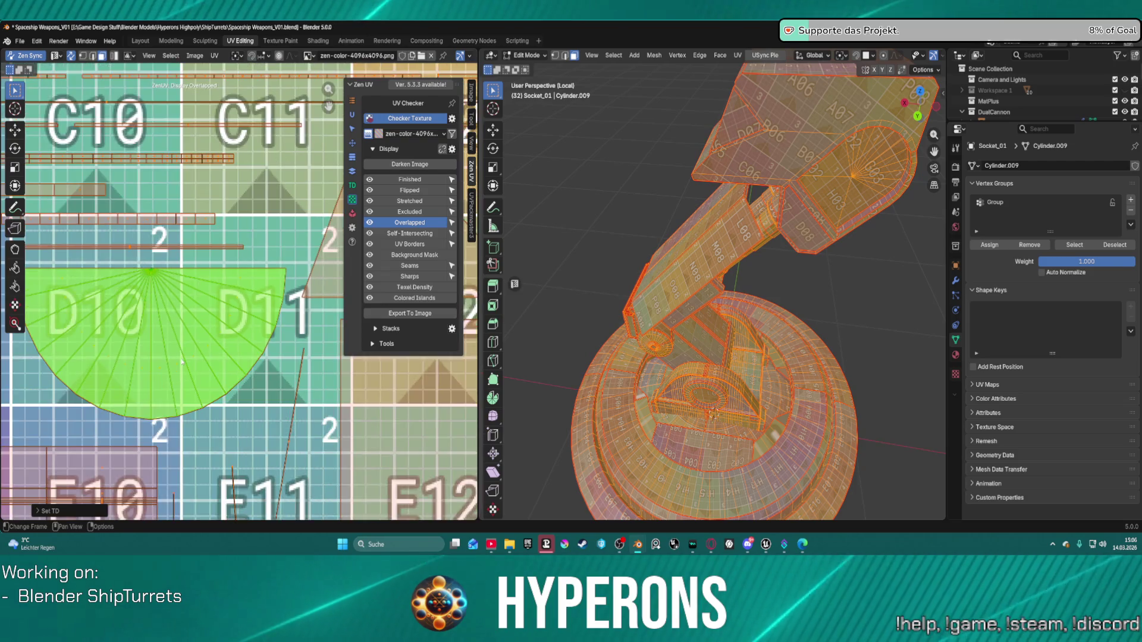
pyautogui.scroll(8, 198, 211)
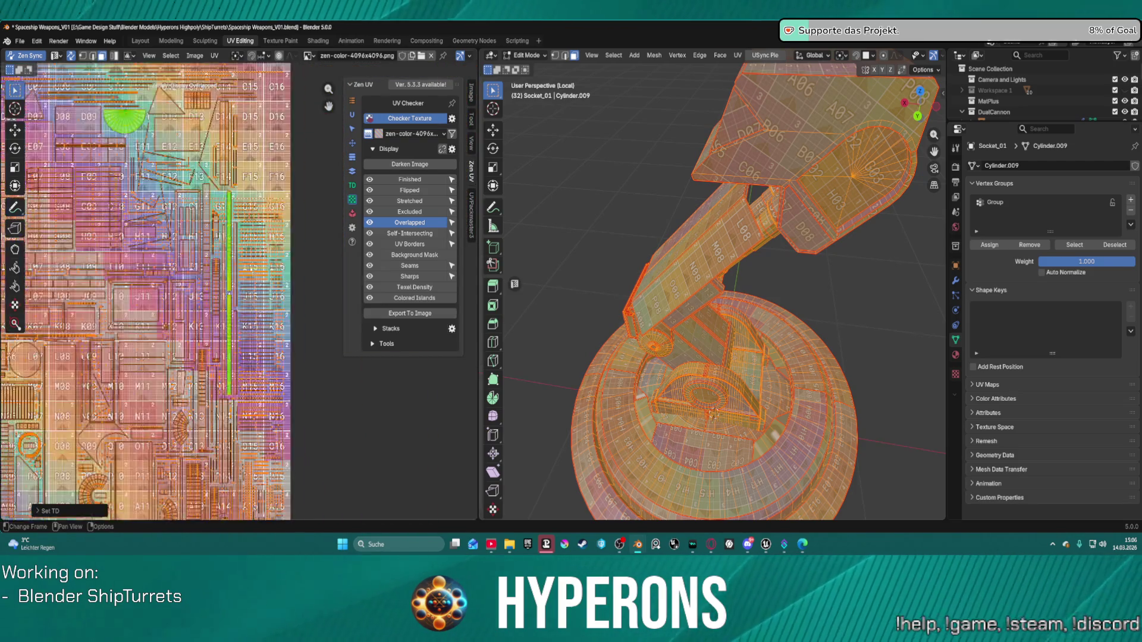
pyautogui.scroll(2, 198, 211)
pyautogui.moveTo(199, 202)
pyautogui.mouseDown(button='middle')
pyautogui.moveTo(232, 386)
pyautogui.moveTo(231, 360)
pyautogui.mouseUp(button='middle')
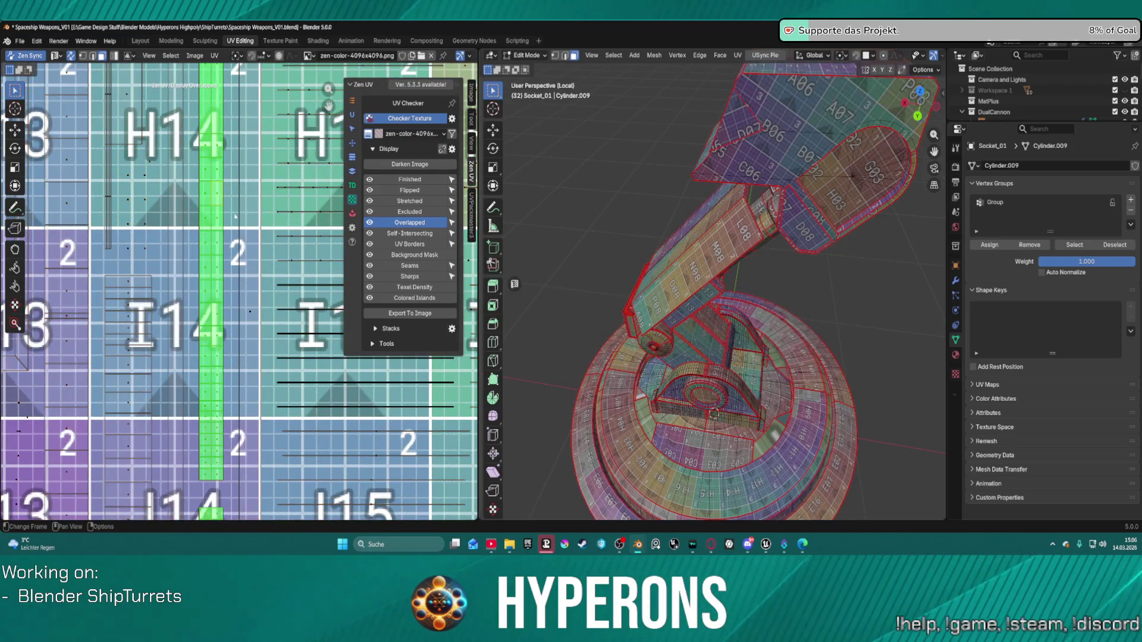
pyautogui.scroll(-10, 235, 203)
pyautogui.scroll(10, 233, 267)
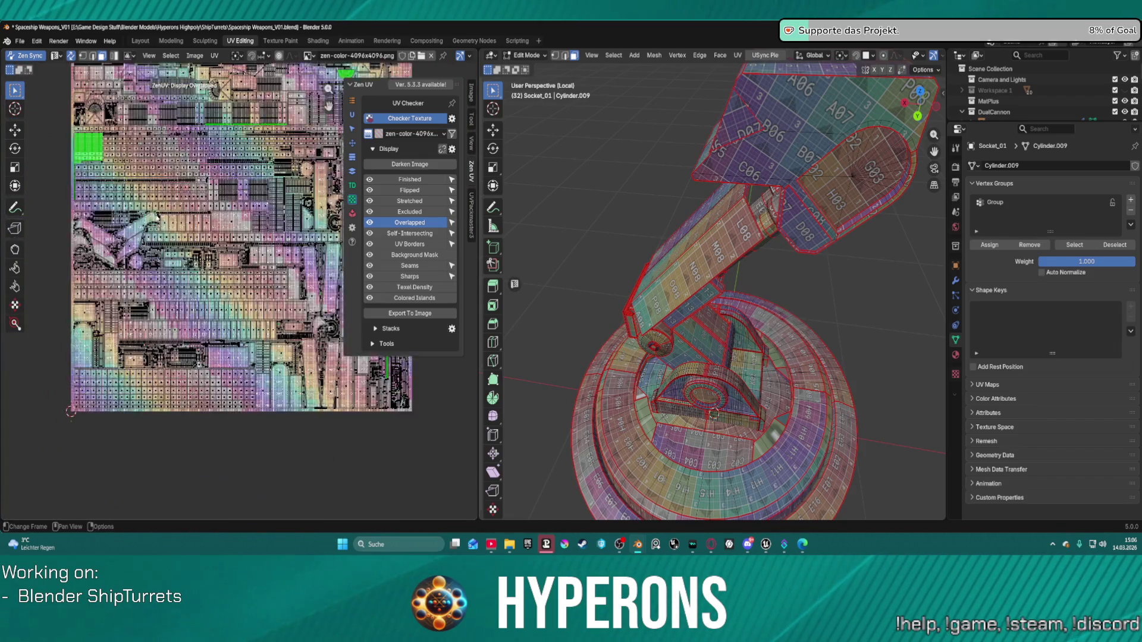
pyautogui.moveTo(233, 267); pyautogui.dragTo(268, 324, button='middle')
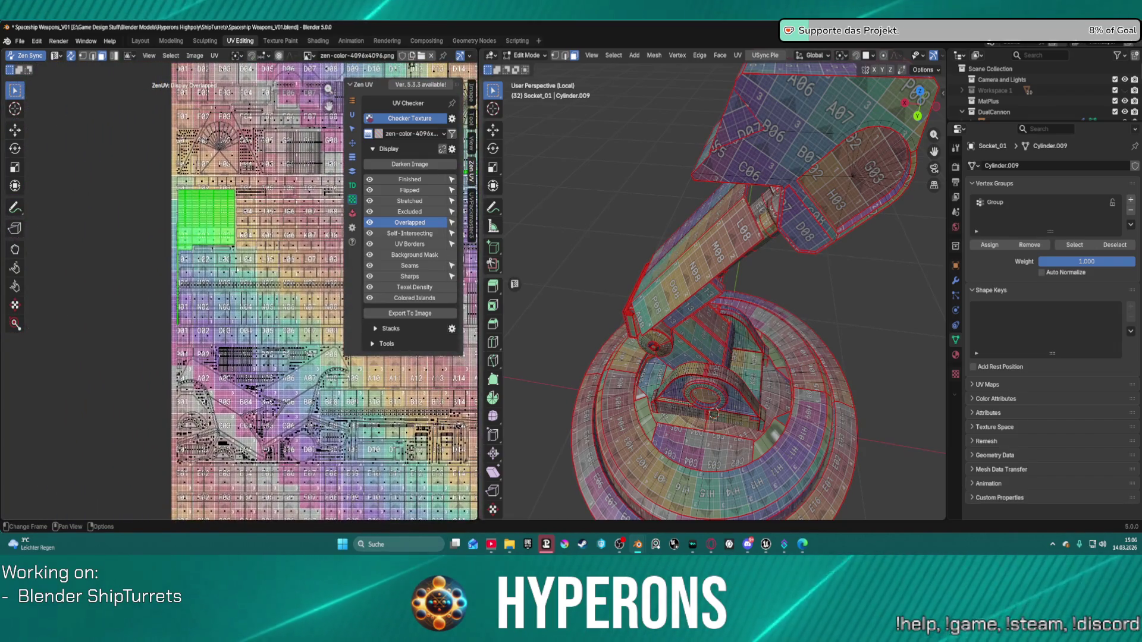
pyautogui.scroll(5, 254, 246)
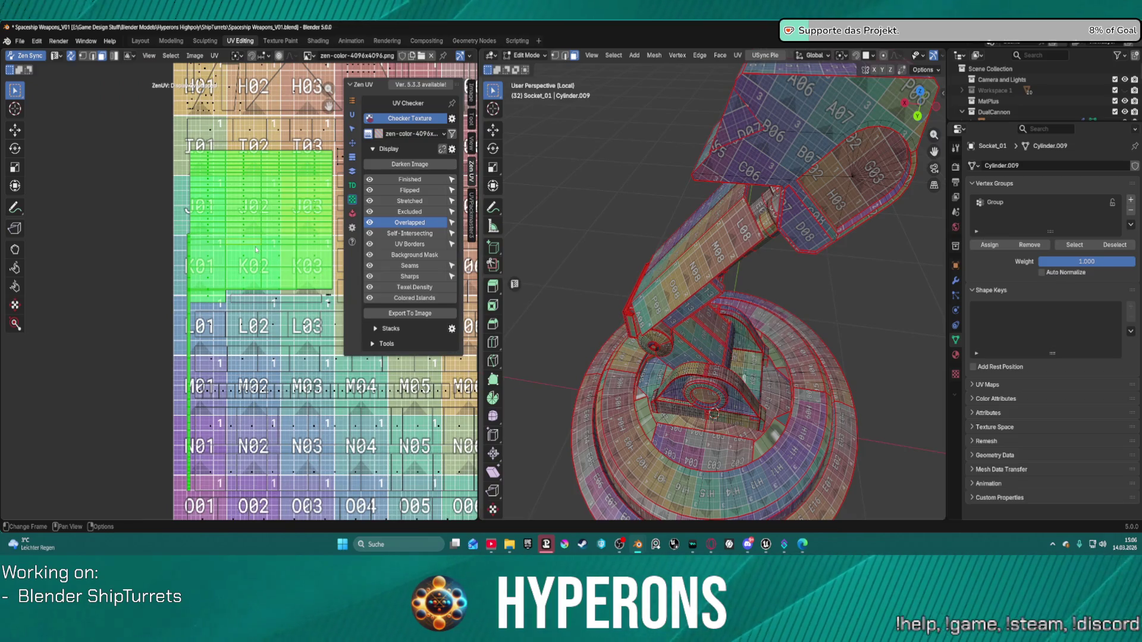
# Select the linked mesh piece and orbit the turret to see where it sits.
pyautogui.press('l')
pyautogui.moveTo(735, 376)
pyautogui.mouseDown(button='middle')
pyautogui.moveTo(664, 314)
pyautogui.moveTo(686, 337)
pyautogui.moveTo(697, 385)
pyautogui.moveTo(636, 484)
pyautogui.moveTo(682, 462)
pyautogui.moveTo(767, 461)
pyautogui.moveTo(520, 453)
pyautogui.moveTo(520, 468)
pyautogui.moveTo(812, 478)
pyautogui.moveTo(742, 414)
pyautogui.mouseUp(button='middle')
pyautogui.scroll(3, 676, 326)
pyautogui.scroll(-3, 687, 337)
pyautogui.scroll(-4, 806, 471)
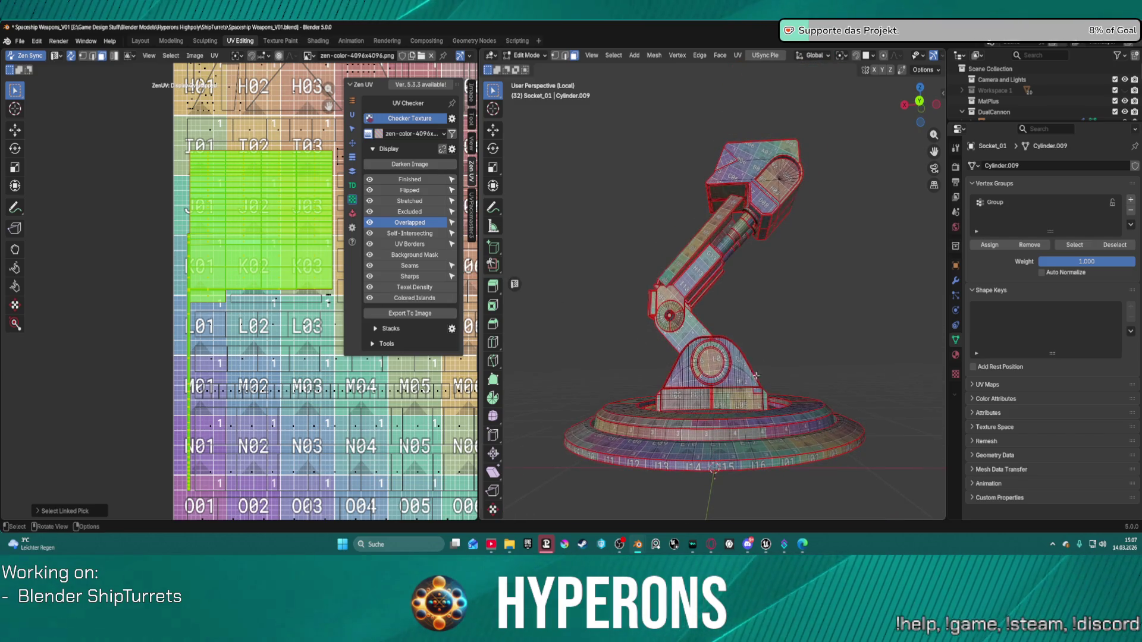
pyautogui.scroll(3, 755, 382)
pyautogui.moveTo(758, 218); pyautogui.dragTo(763, 248, button='middle')
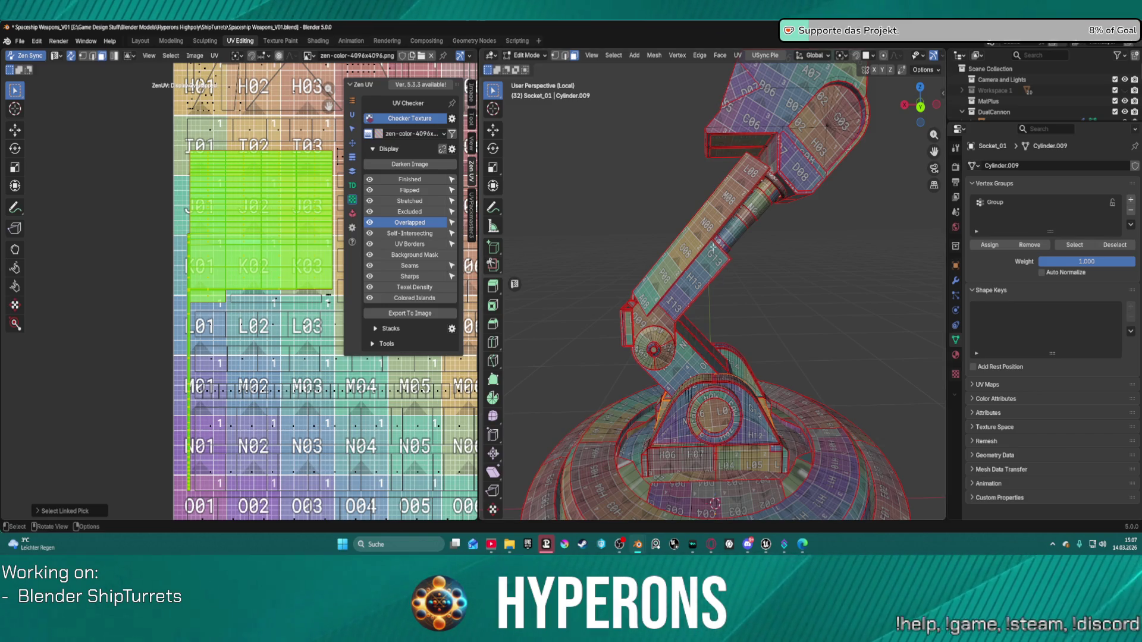
# Orbit around the turret and box-select UV islands to inspect the arm and base layout.
pyautogui.moveTo(757, 175)
pyautogui.mouseDown(button='middle')
pyautogui.moveTo(707, 216)
pyautogui.moveTo(593, 270)
pyautogui.moveTo(651, 187)
pyautogui.moveTo(856, 152)
pyautogui.moveTo(856, 194)
pyautogui.moveTo(776, 304)
pyautogui.moveTo(739, 325)
pyautogui.moveTo(511, 300)
pyautogui.mouseUp(button='middle')
pyautogui.scroll(-5, 252, 314)
pyautogui.scroll(-3, 252, 315)
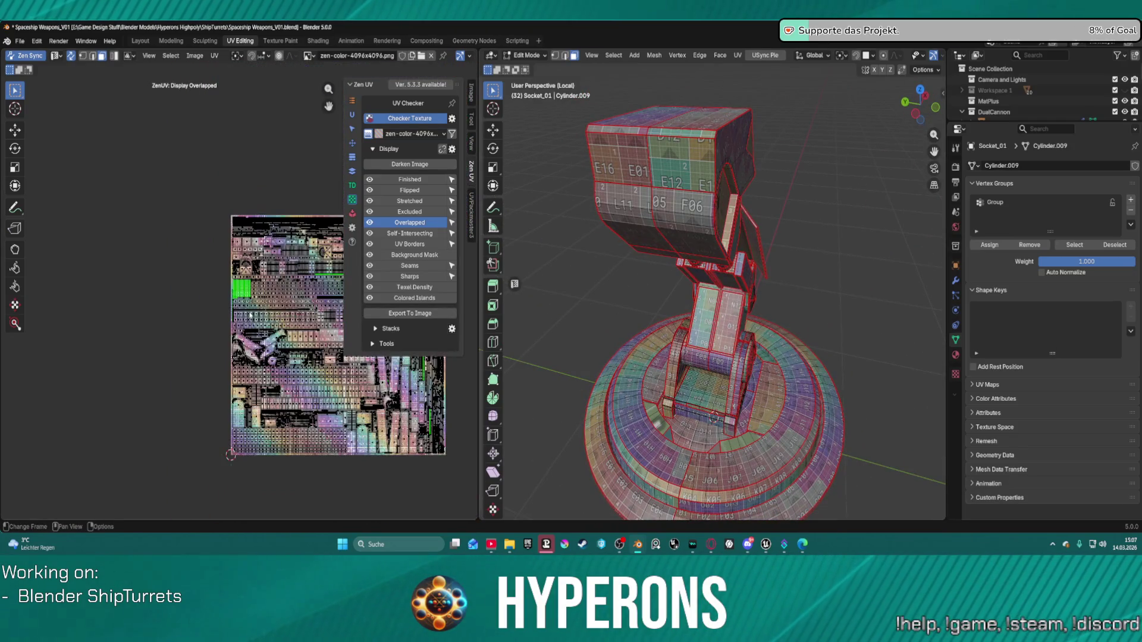
pyautogui.moveTo(253, 315); pyautogui.dragTo(163, 309, button='middle')
pyautogui.scroll(8, 170, 317)
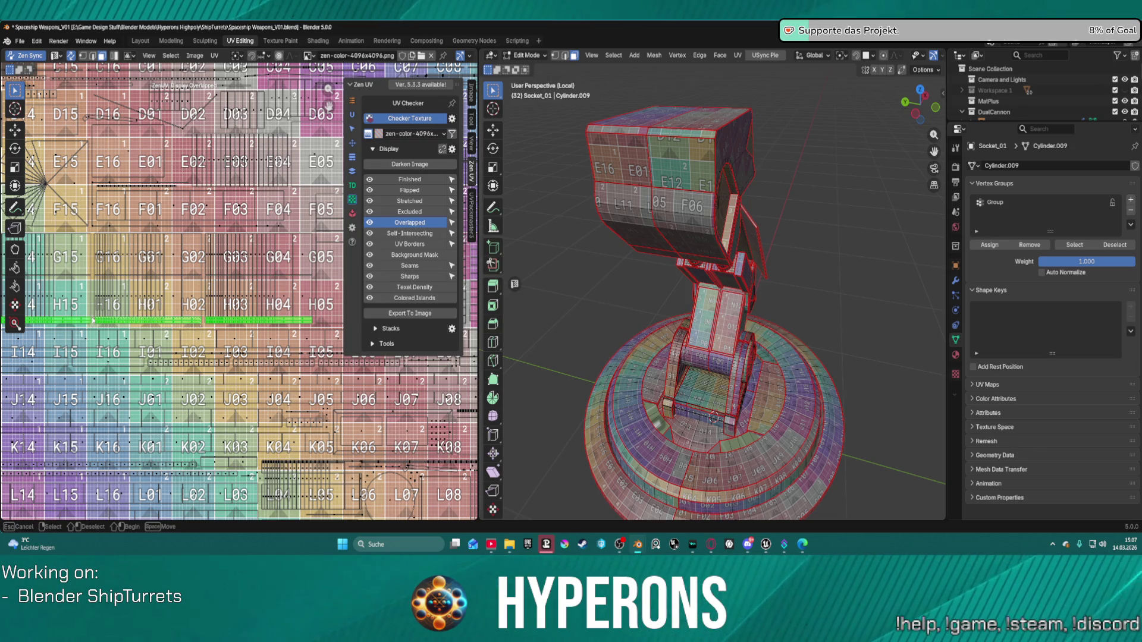
pyautogui.moveTo(695, 335); pyautogui.dragTo(627, 288, button='middle')
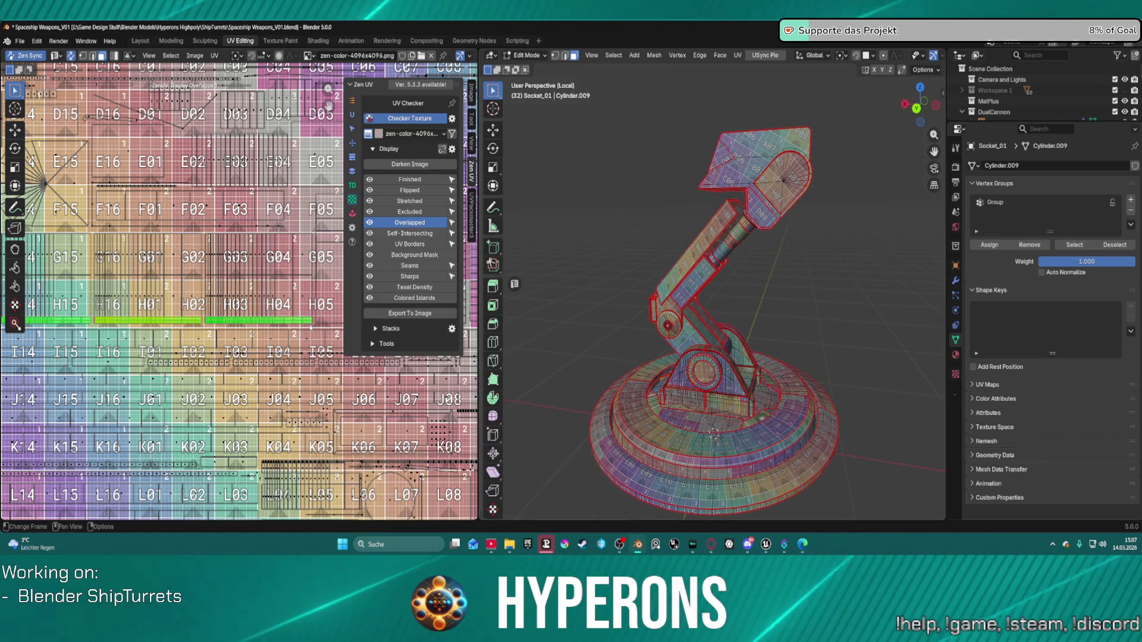
pyautogui.press('b')
pyautogui.moveTo(207, 321); pyautogui.dragTo(222, 331)
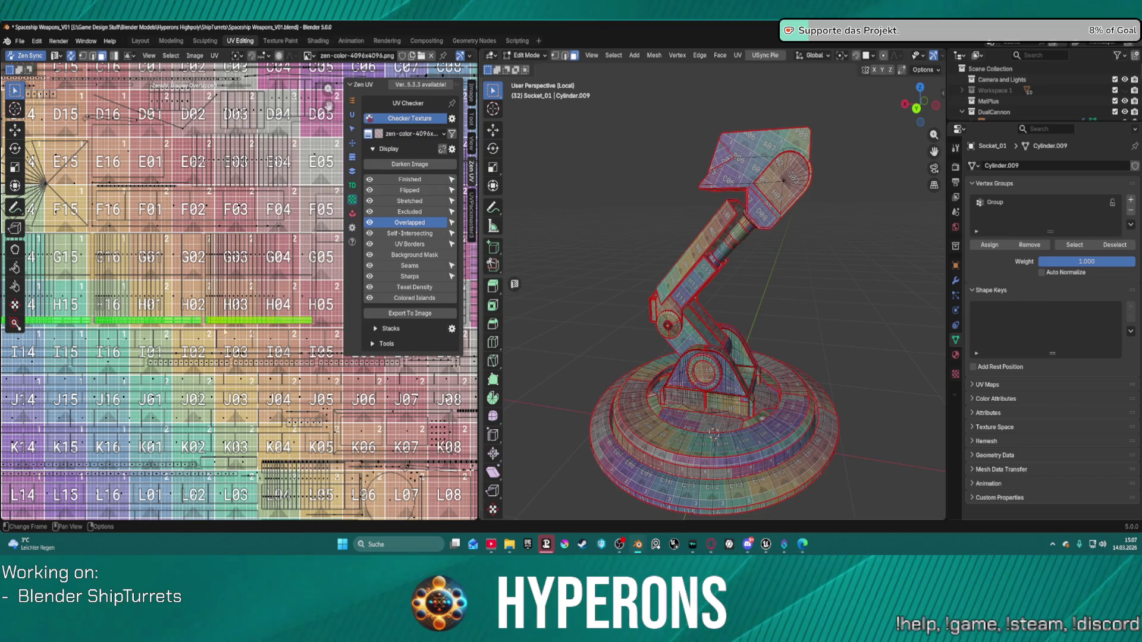
pyautogui.moveTo(759, 423); pyautogui.dragTo(714, 321, button='middle')
pyautogui.scroll(3, 737, 380)
pyautogui.scroll(3, 696, 268)
pyautogui.scroll(-5, 696, 268)
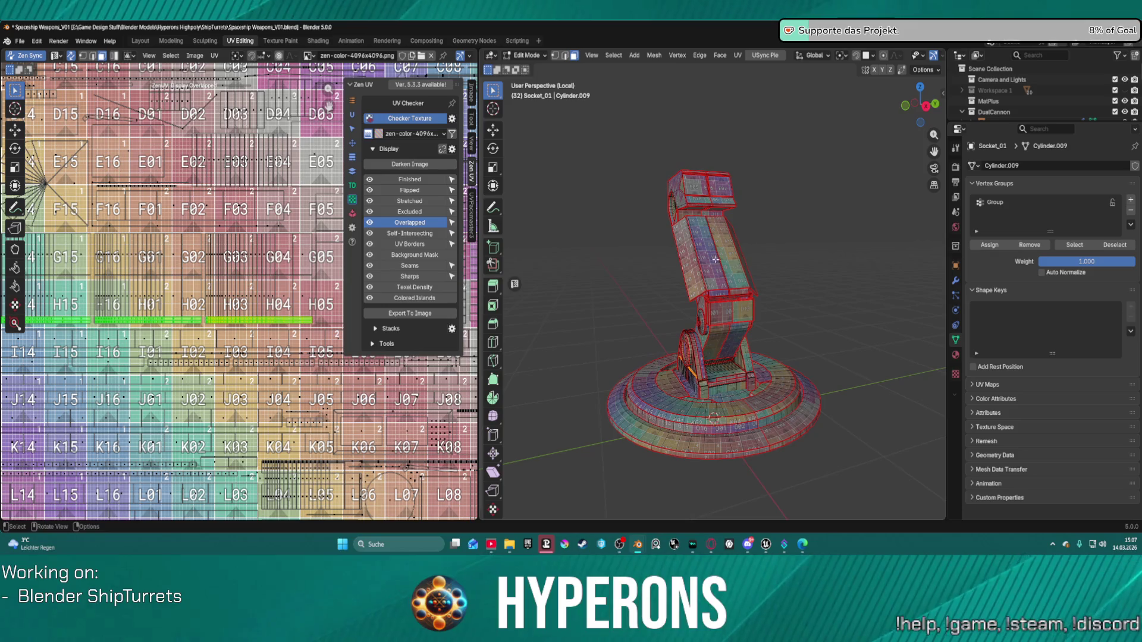
pyautogui.scroll(-5, 673, 251)
pyautogui.moveTo(672, 251); pyautogui.dragTo(615, 266, button='middle')
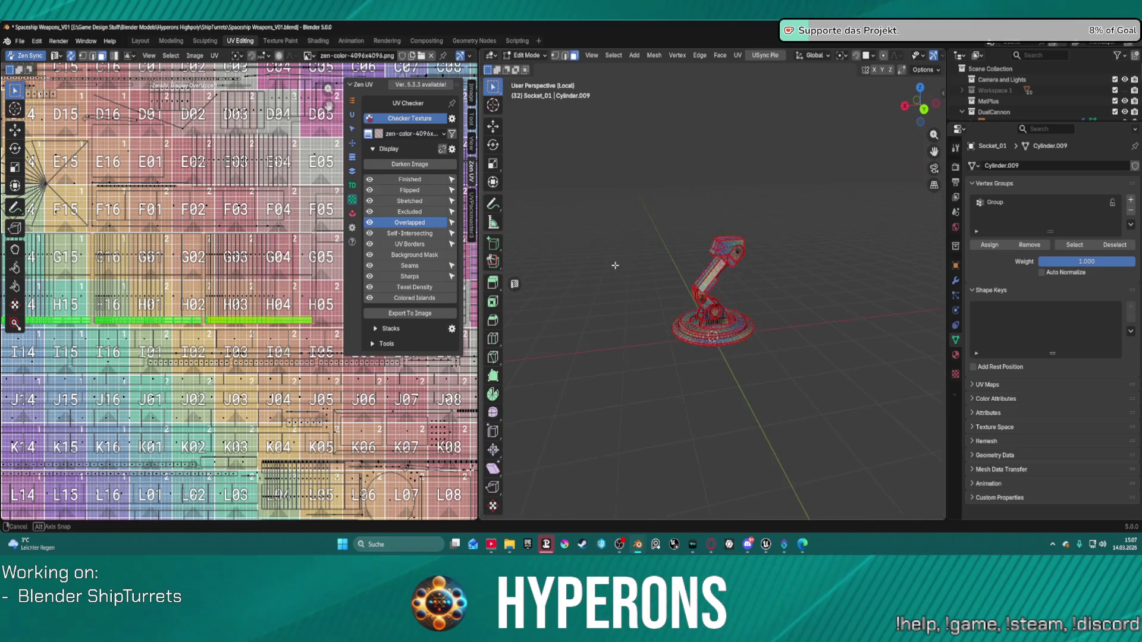
pyautogui.scroll(-8, 359, 321)
pyautogui.scroll(4, 188, 286)
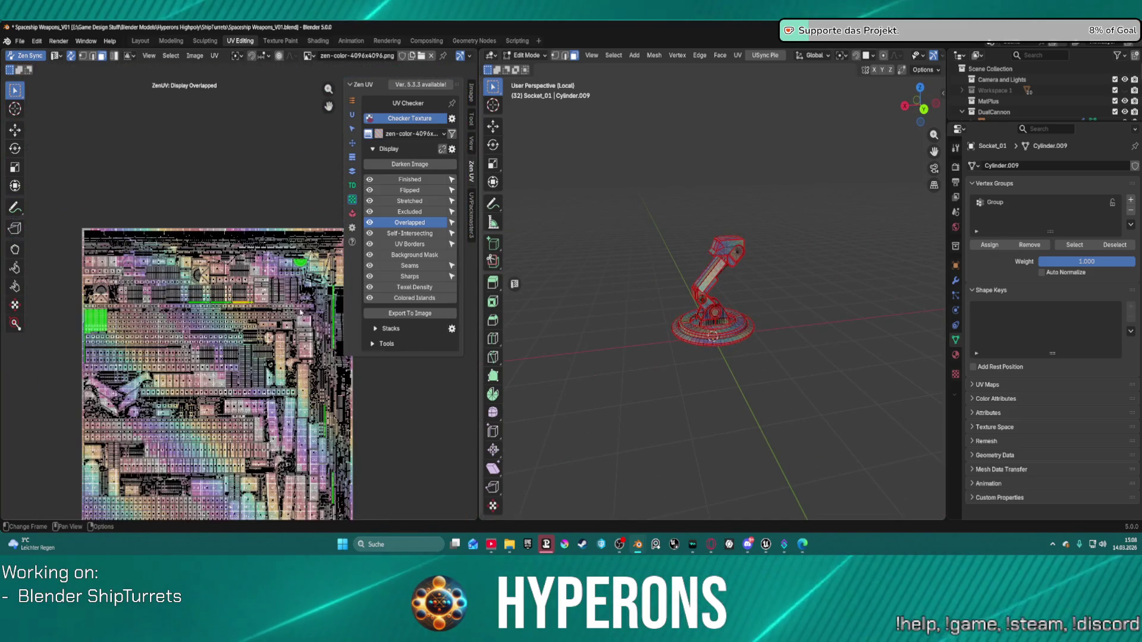
pyautogui.scroll(6, 188, 287)
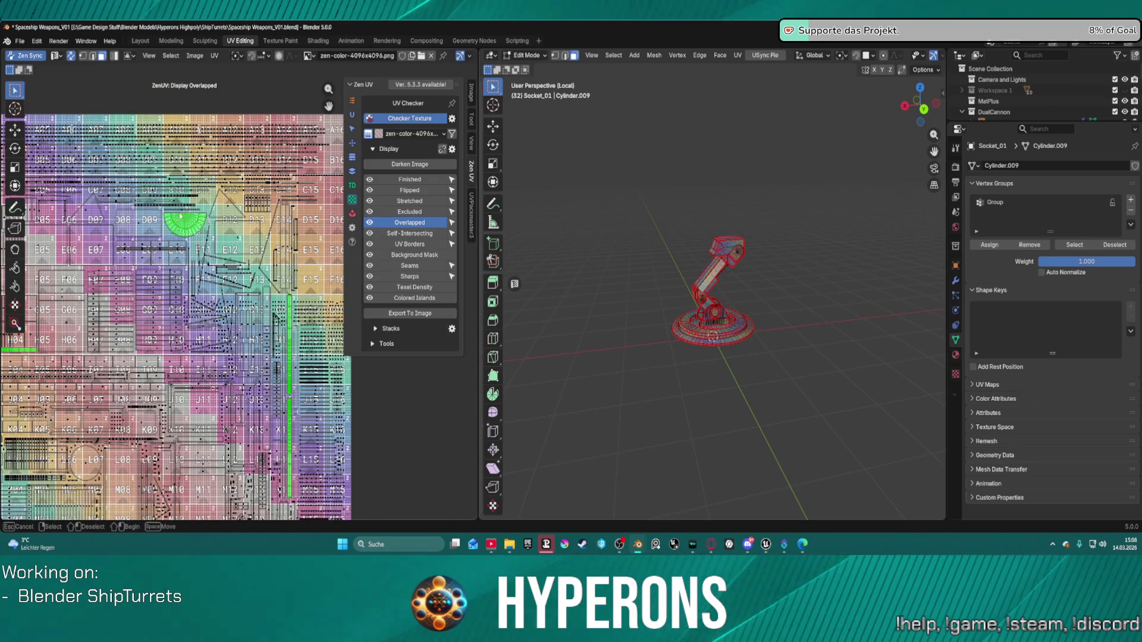
pyautogui.scroll(6, 777, 321)
pyautogui.moveTo(776, 321)
pyautogui.mouseDown(button='middle')
pyautogui.moveTo(737, 233)
pyautogui.moveTo(732, 244)
pyautogui.mouseUp(button='middle')
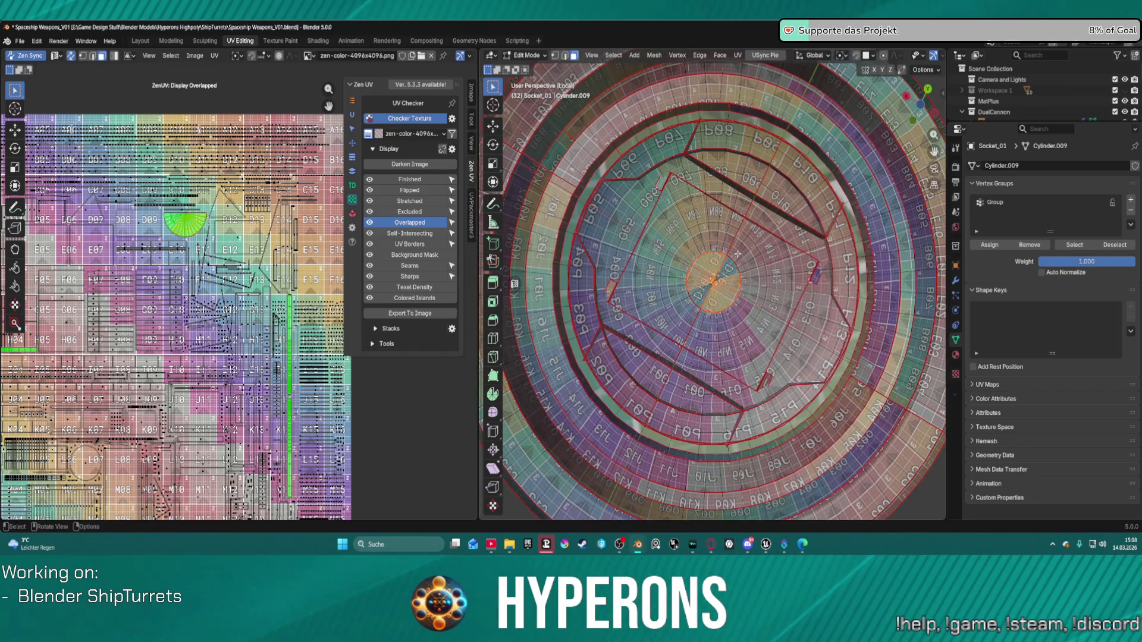
pyautogui.scroll(1, 260, 211)
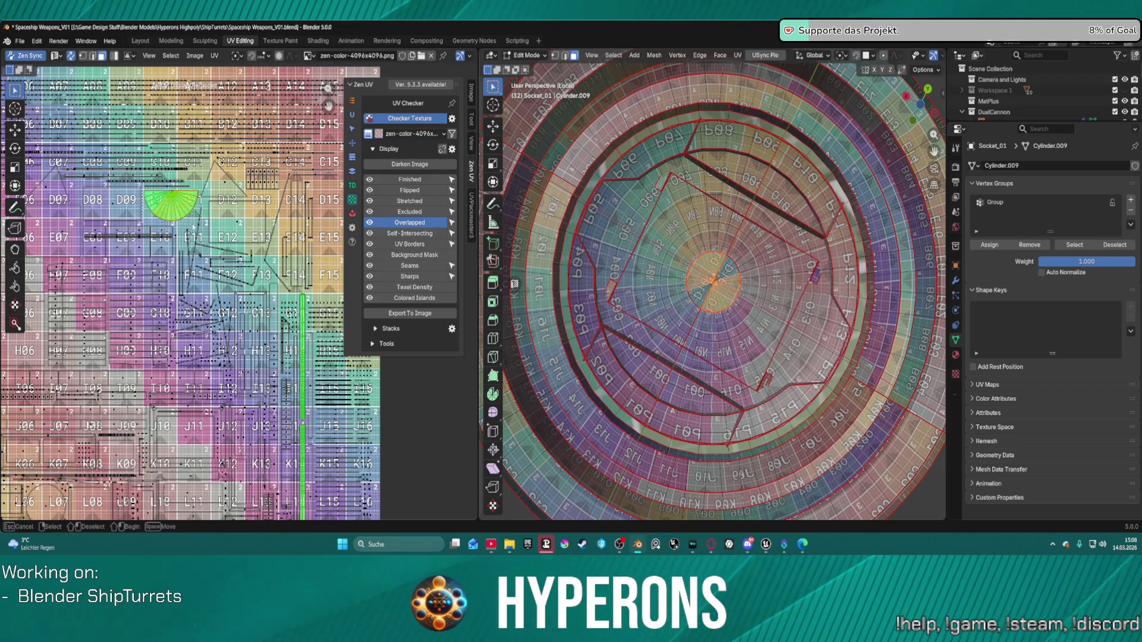
# Select the base's centre faces, review the arm, and switch Zen UV to Transform tools.
pyautogui.click(198, 223)
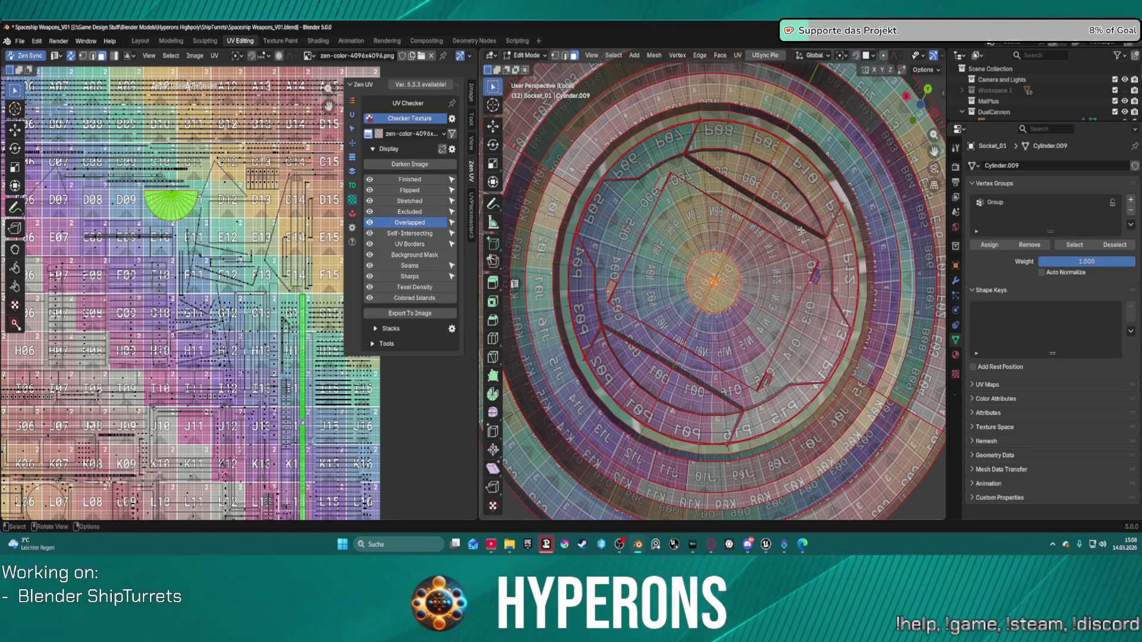
pyautogui.scroll(-5, 712, 299)
pyautogui.scroll(3, 239, 297)
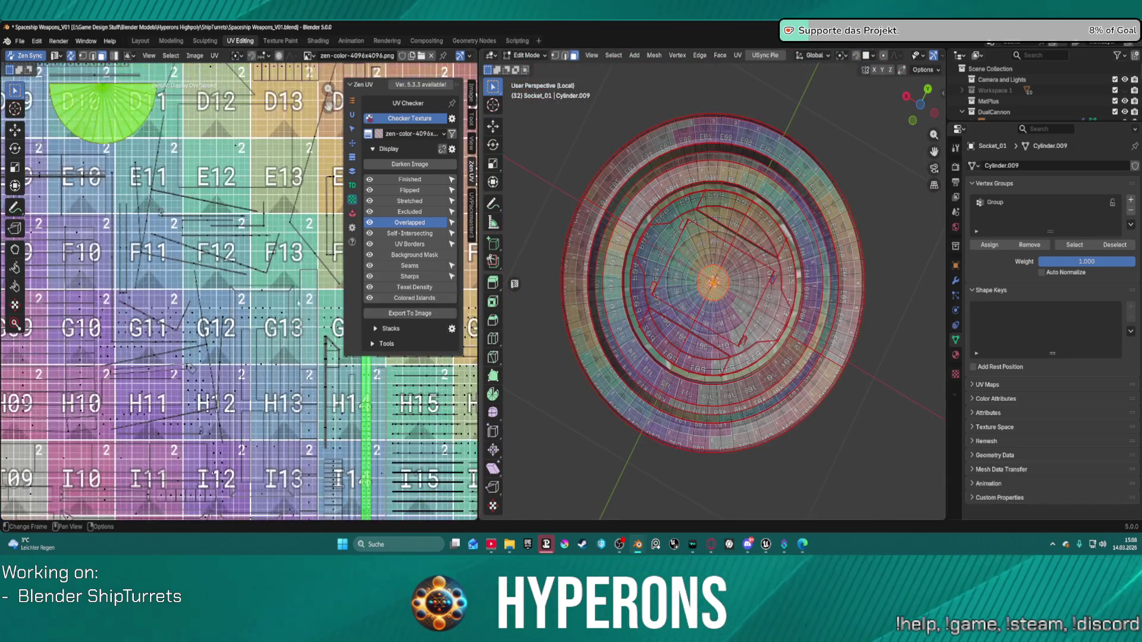
pyautogui.scroll(-2, 190, 367)
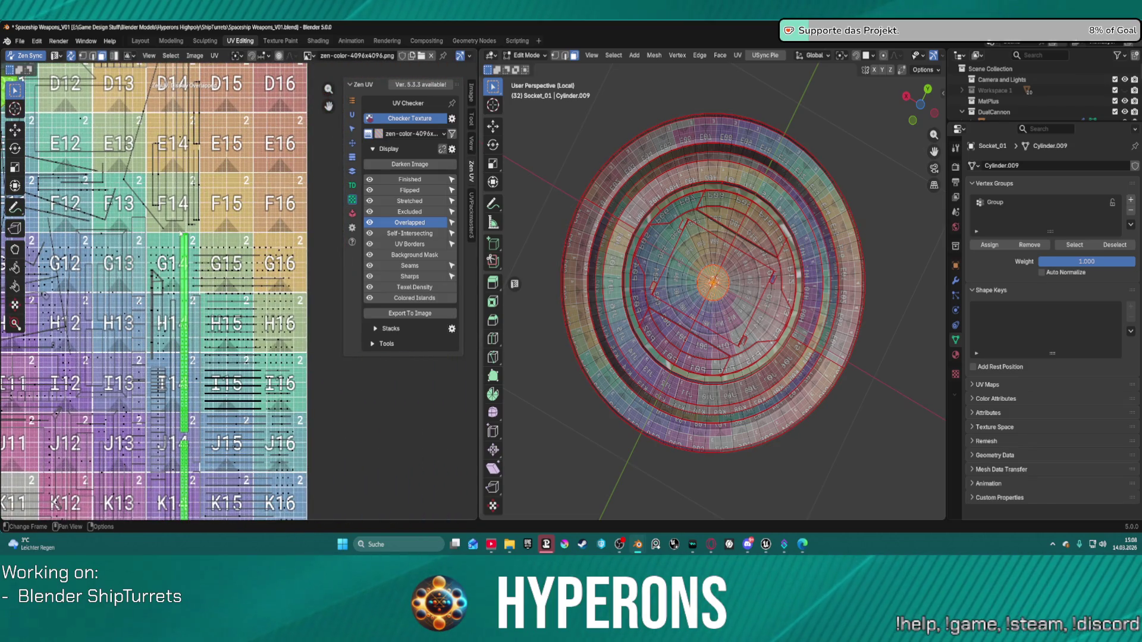
pyautogui.press('b')
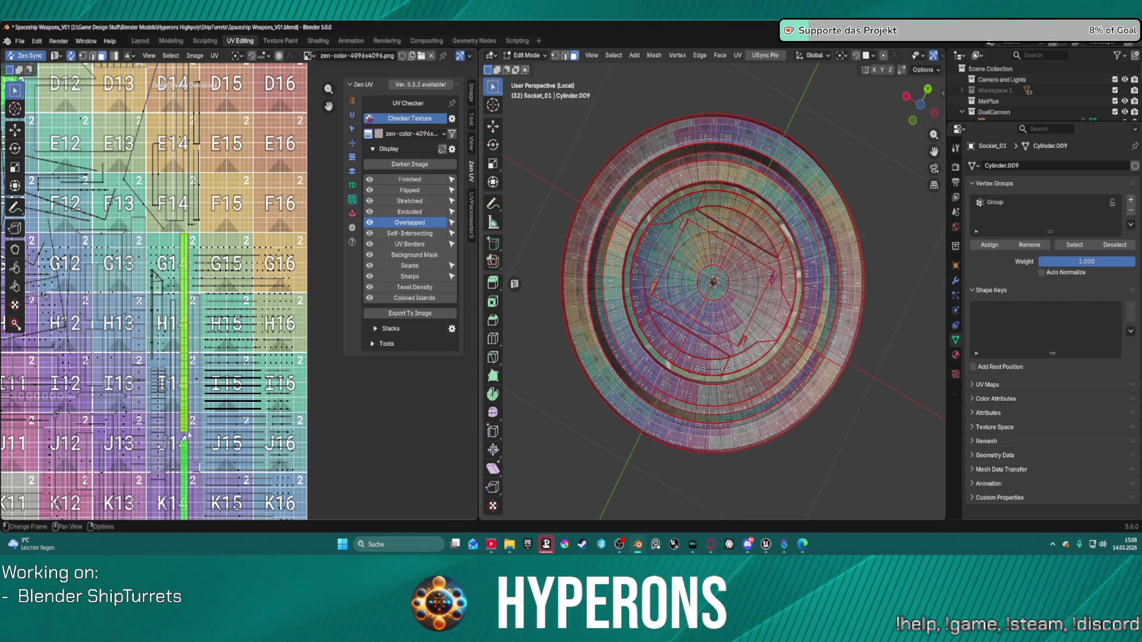
pyautogui.moveTo(684, 428)
pyautogui.mouseDown(button='middle')
pyautogui.moveTo(718, 321)
pyautogui.moveTo(750, 300)
pyautogui.moveTo(785, 279)
pyautogui.moveTo(847, 332)
pyautogui.moveTo(661, 227)
pyautogui.moveTo(645, 205)
pyautogui.moveTo(595, 237)
pyautogui.moveTo(539, 245)
pyautogui.moveTo(714, 432)
pyautogui.moveTo(793, 342)
pyautogui.moveTo(714, 381)
pyautogui.mouseUp(button='middle')
pyautogui.scroll(5, 539, 245)
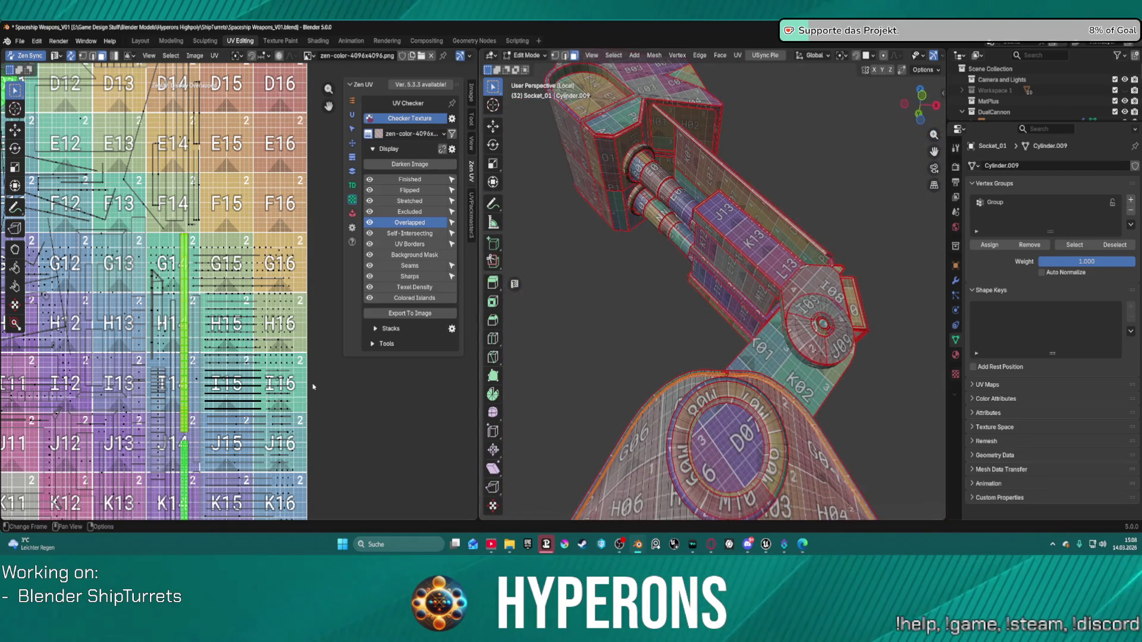
pyautogui.scroll(-2, 230, 449)
pyautogui.scroll(5, 221, 239)
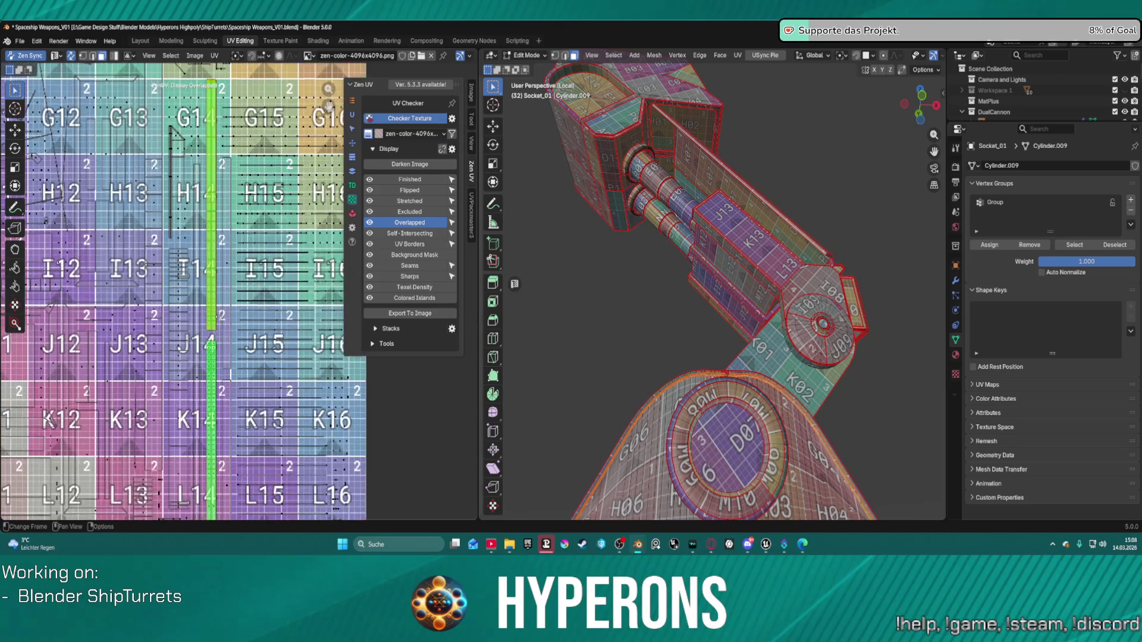
pyautogui.press('b')
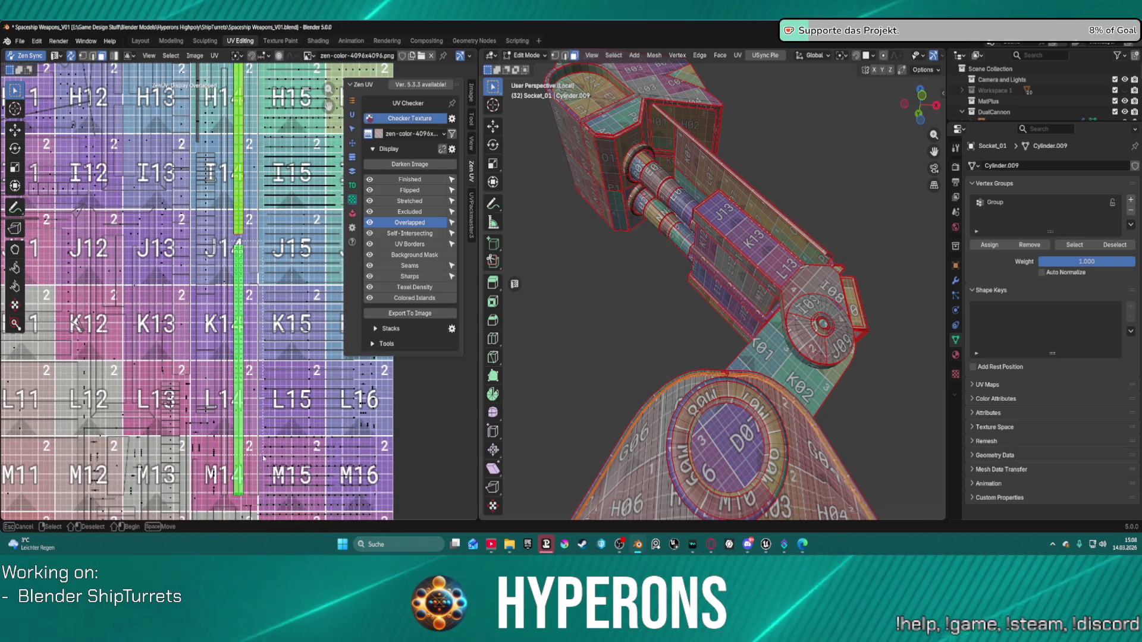
pyautogui.press('Escape')
pyautogui.moveTo(684, 285)
pyautogui.mouseDown(button='middle')
pyautogui.moveTo(593, 326)
pyautogui.moveTo(684, 315)
pyautogui.moveTo(609, 400)
pyautogui.moveTo(484, 417)
pyautogui.moveTo(931, 318)
pyautogui.moveTo(606, 242)
pyautogui.moveTo(845, 252)
pyautogui.moveTo(576, 198)
pyautogui.moveTo(553, 303)
pyautogui.moveTo(734, 258)
pyautogui.mouseUp(button='middle')
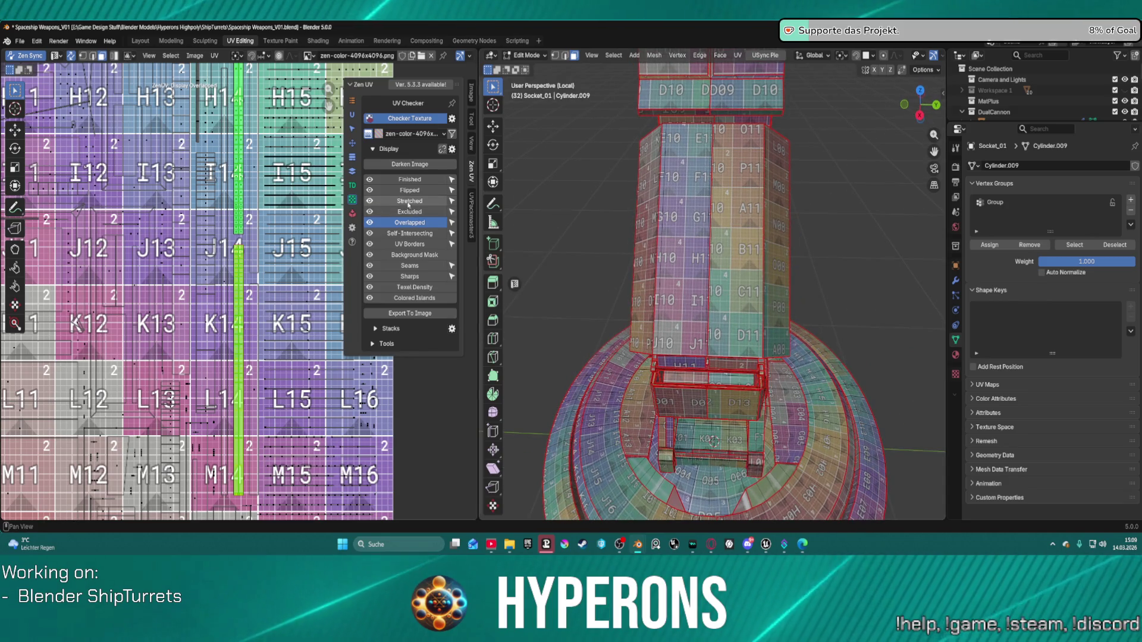
pyautogui.scroll(-6, 240, 298)
pyautogui.scroll(-3, 186, 195)
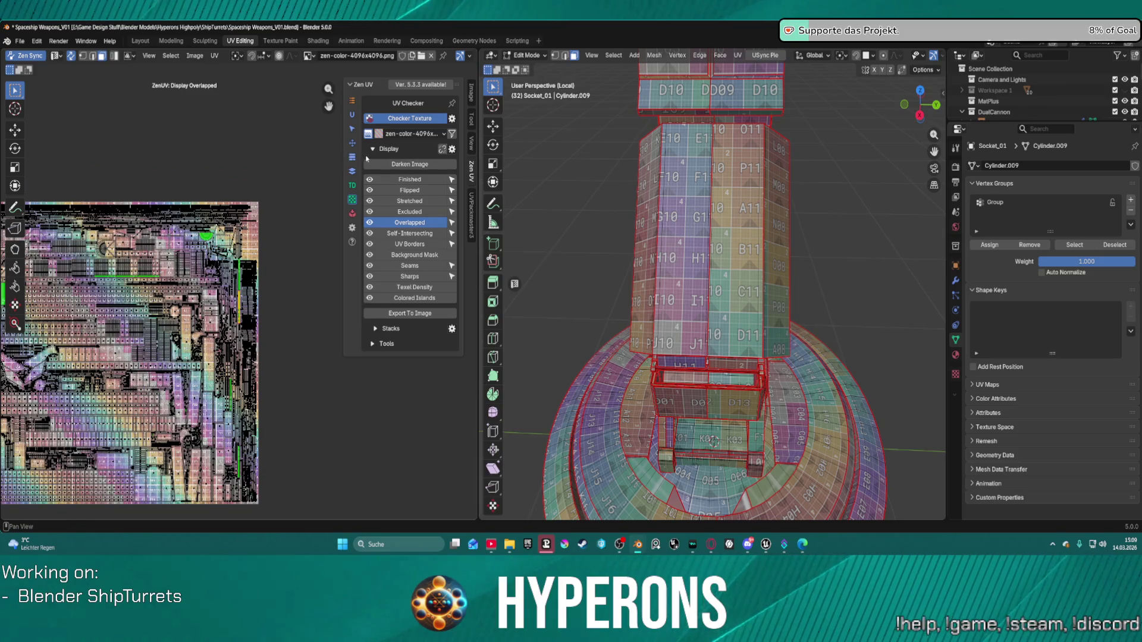
pyautogui.click(353, 144)
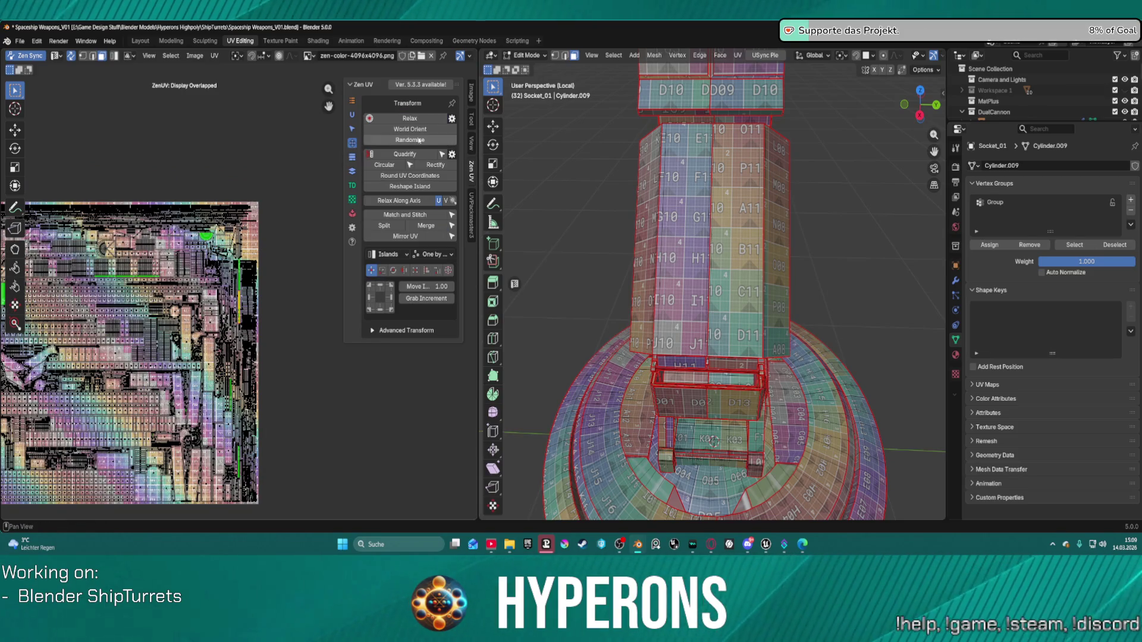
# Orient the socket's UV islands to the world axes and select linked island strips.
pyautogui.click(411, 131)
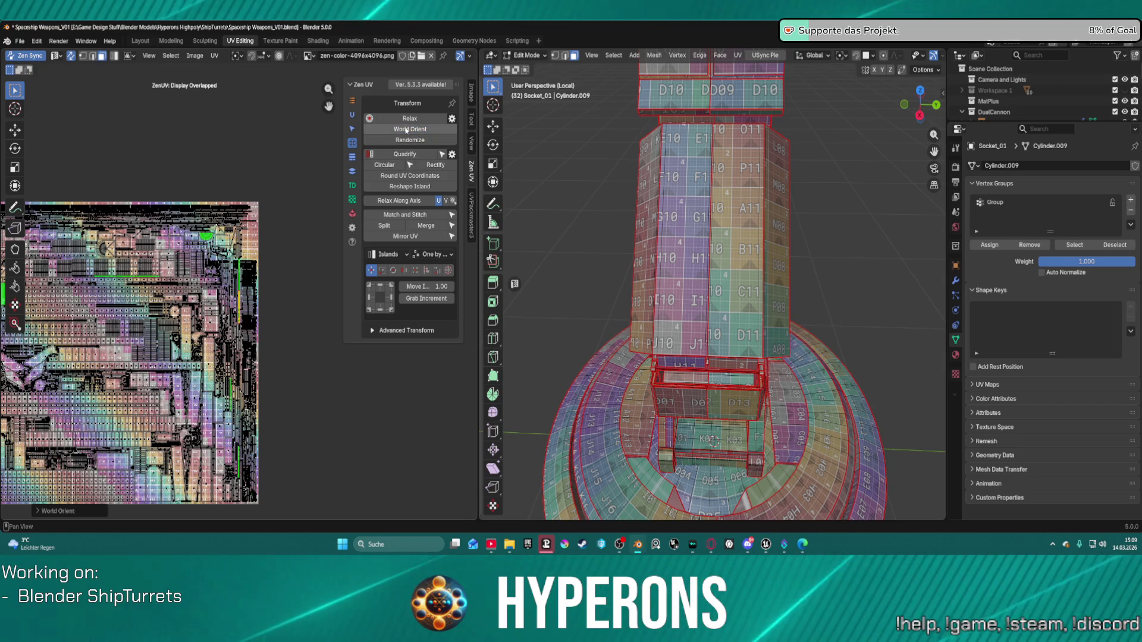
pyautogui.scroll(-1, 161, 235)
pyautogui.scroll(2, 161, 235)
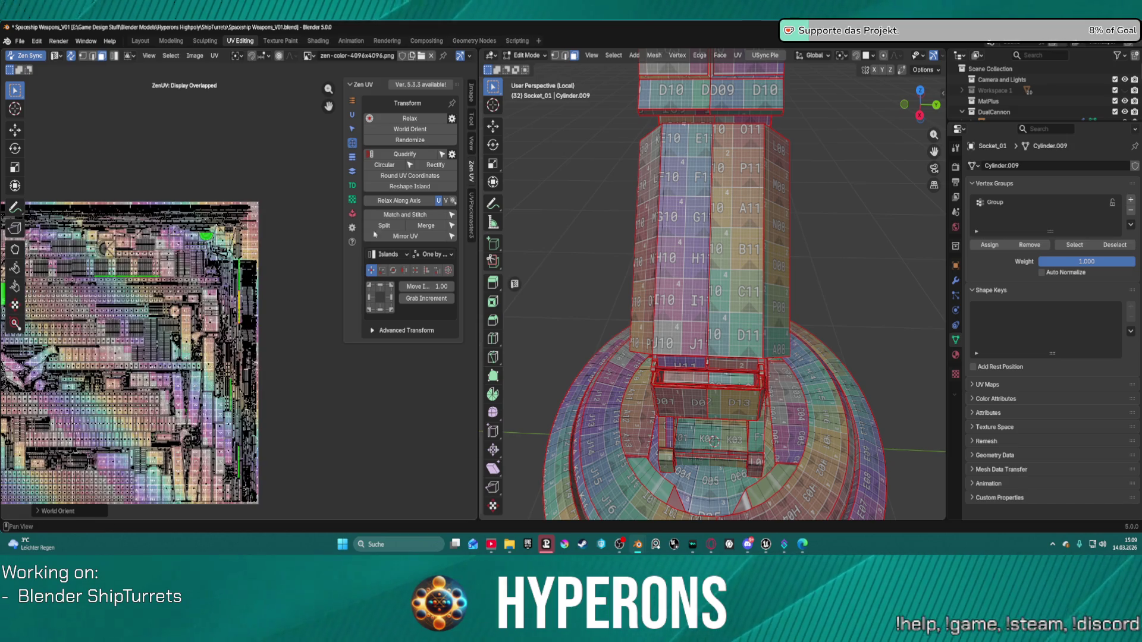
pyautogui.moveTo(840, 321)
pyautogui.mouseDown(button='middle')
pyautogui.moveTo(807, 309)
pyautogui.moveTo(858, 314)
pyautogui.mouseUp(button='middle')
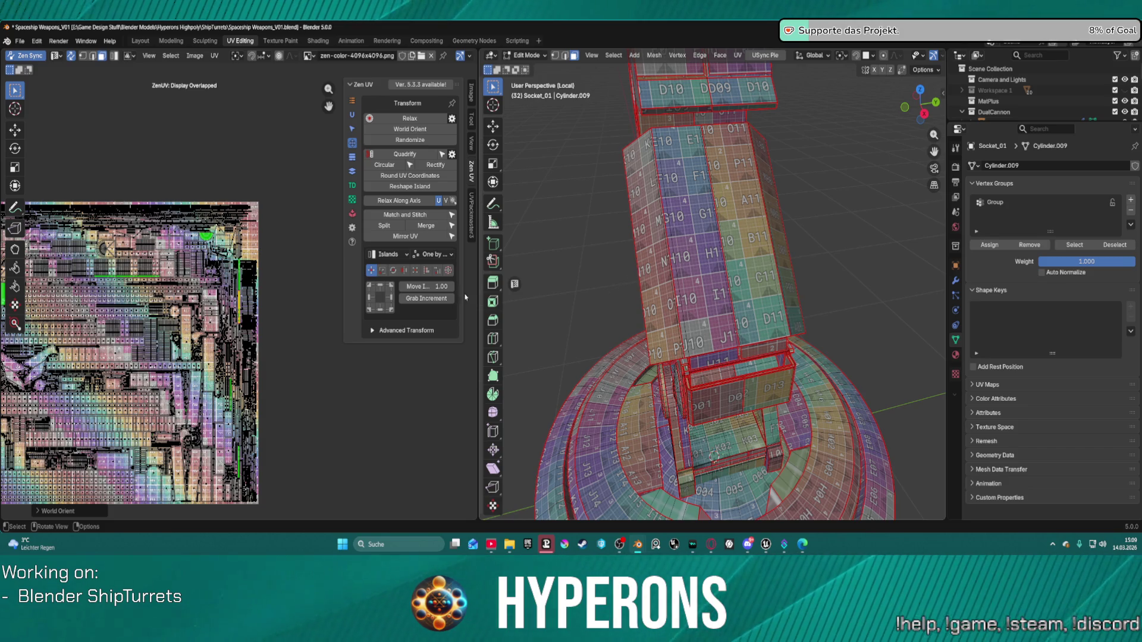
pyautogui.scroll(-2, 179, 327)
pyautogui.scroll(5, 208, 267)
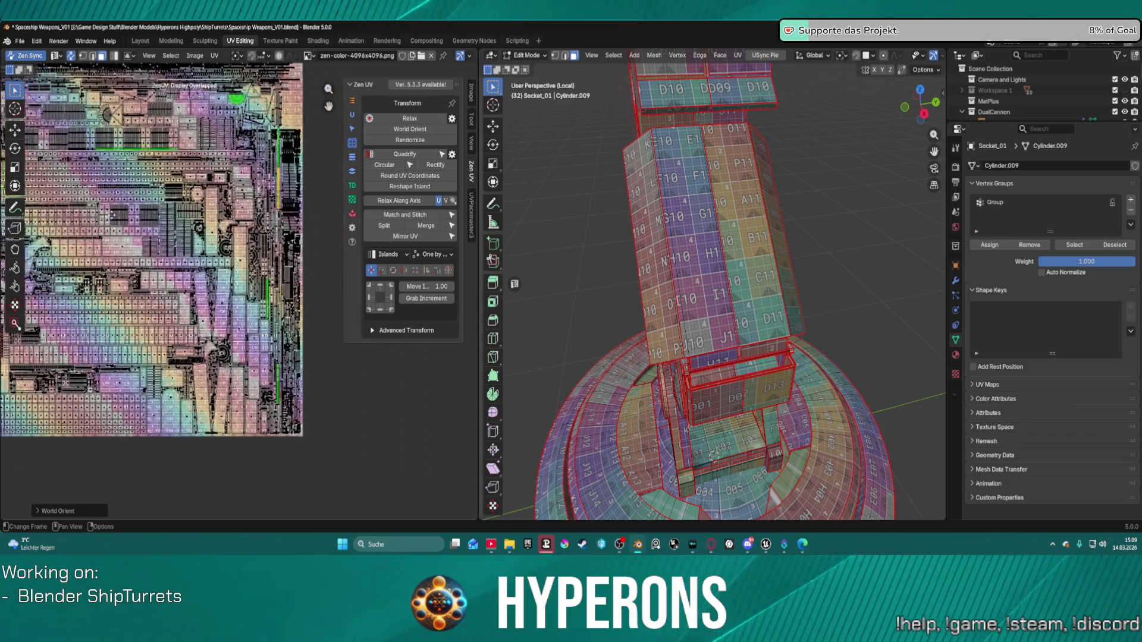
pyautogui.scroll(5, 237, 267)
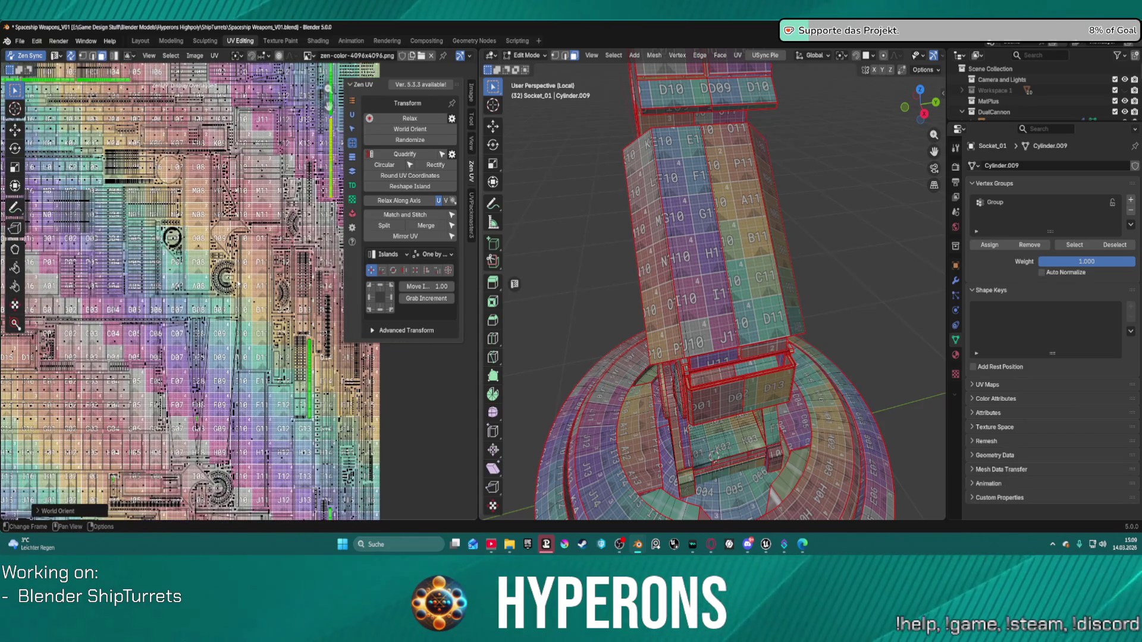
pyautogui.press('l')
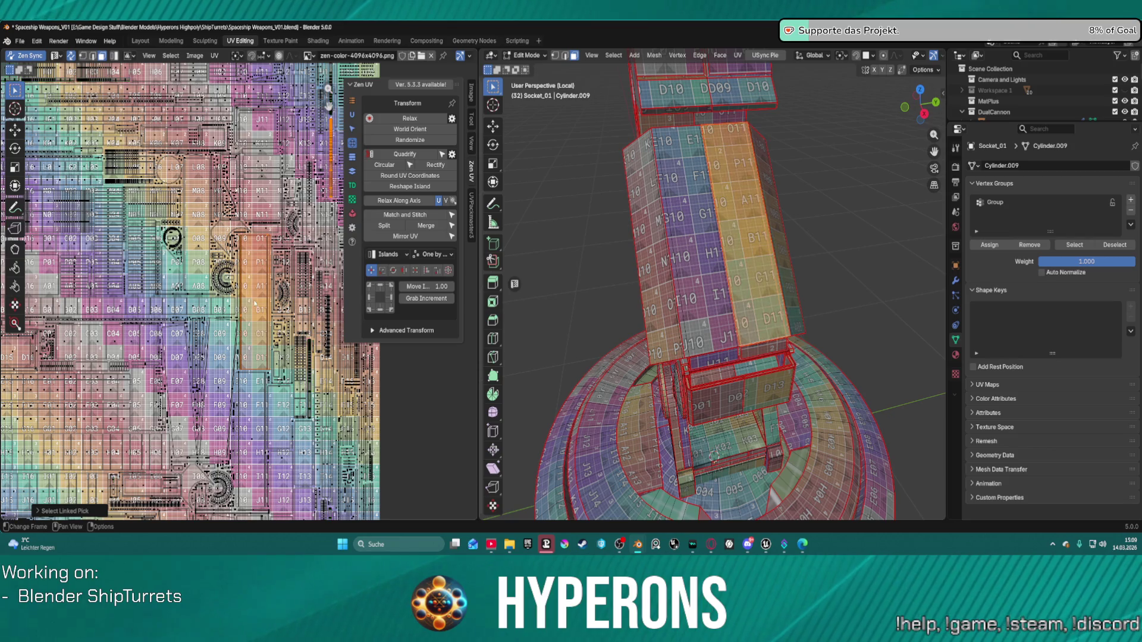
pyautogui.click(188, 295)
pyautogui.press('l')
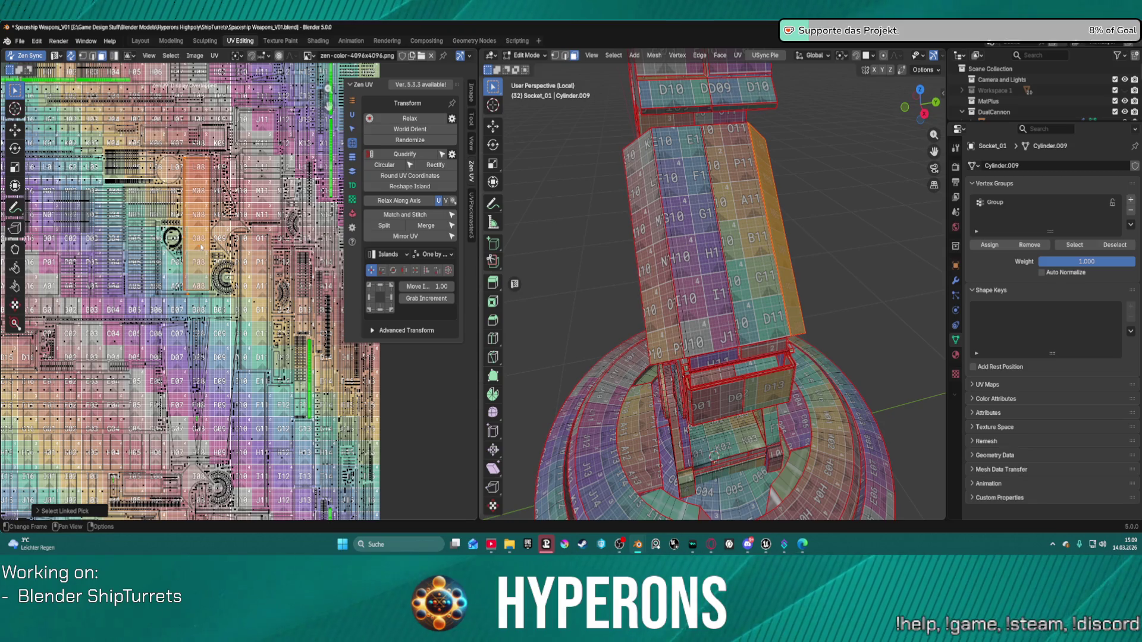
# Review the socket arm from several angles, then leave local view to show the whole turret.
pyautogui.moveTo(853, 232); pyautogui.dragTo(837, 232, button='middle')
pyautogui.scroll(-3, 837, 232)
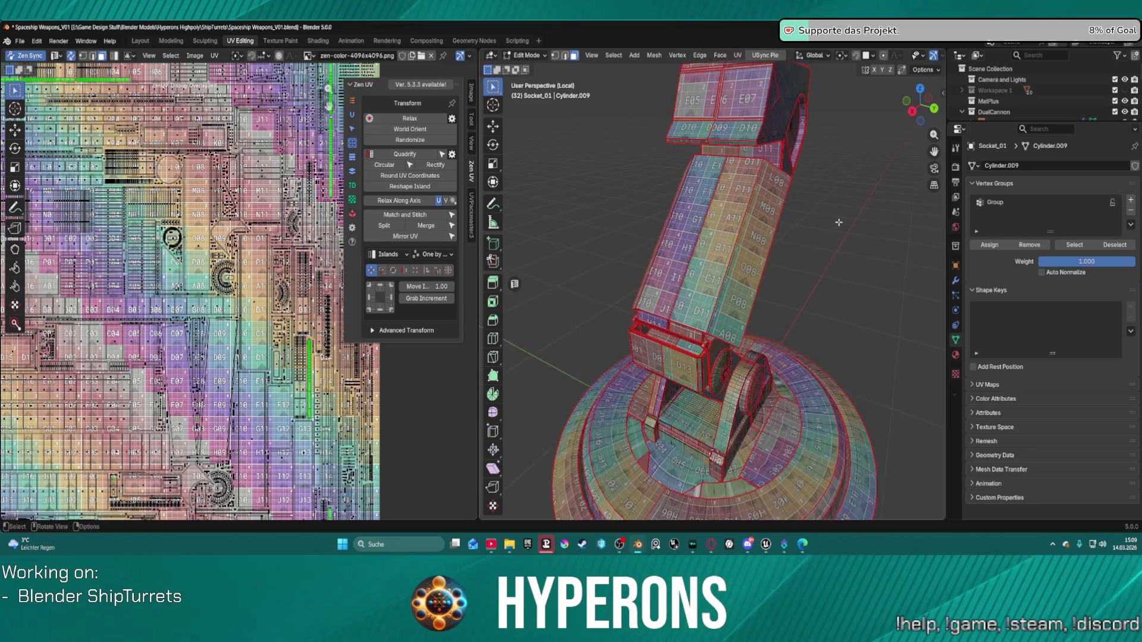
pyautogui.press('Home')
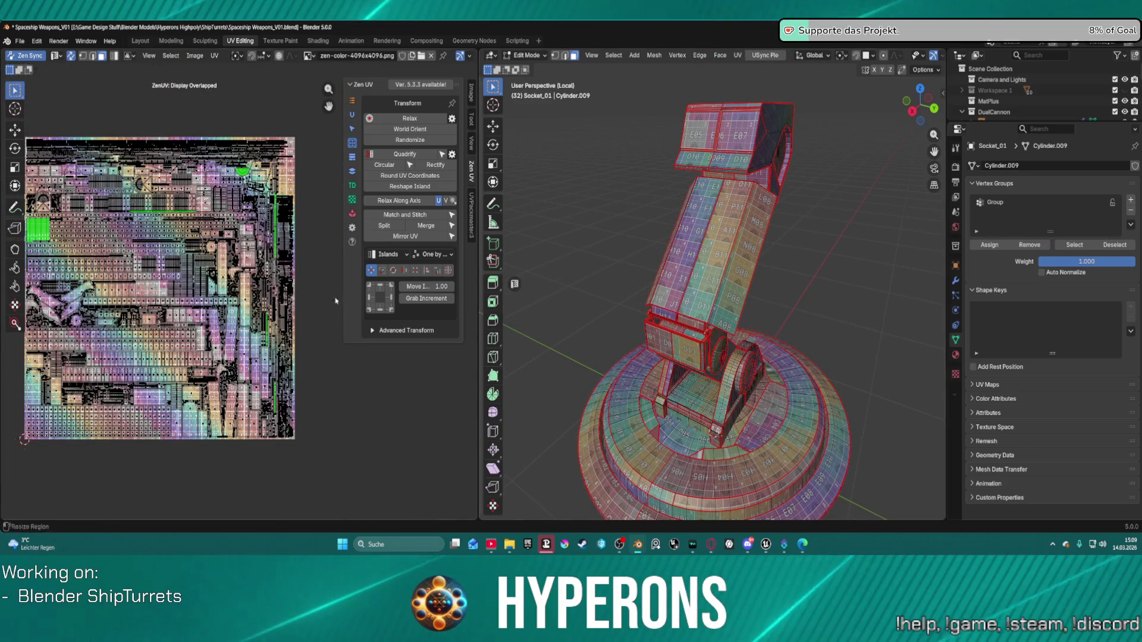
pyautogui.moveTo(654, 273)
pyautogui.mouseDown(button='middle')
pyautogui.moveTo(743, 278)
pyautogui.moveTo(612, 257)
pyautogui.moveTo(809, 254)
pyautogui.moveTo(706, 302)
pyautogui.mouseUp(button='middle')
pyautogui.scroll(5, 809, 254)
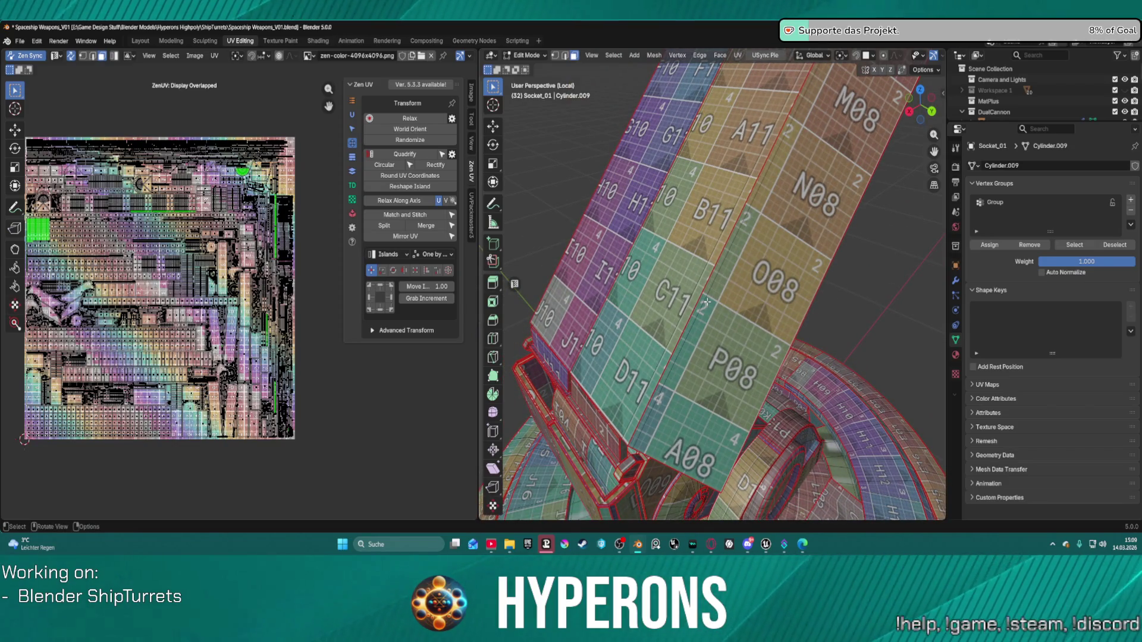
pyautogui.scroll(-8, 707, 302)
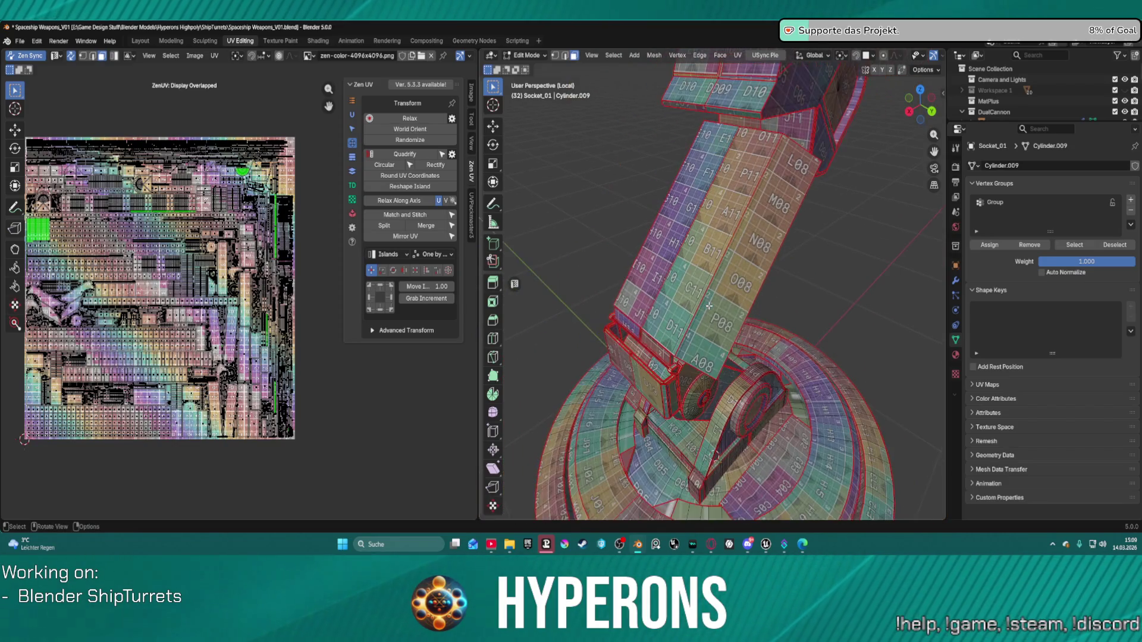
pyautogui.moveTo(723, 351)
pyautogui.mouseDown(button='middle')
pyautogui.moveTo(734, 373)
pyautogui.moveTo(730, 342)
pyautogui.moveTo(762, 377)
pyautogui.moveTo(809, 377)
pyautogui.moveTo(632, 431)
pyautogui.moveTo(910, 280)
pyautogui.mouseUp(button='middle')
pyautogui.scroll(5, 762, 377)
pyautogui.hotkey('ctrl', 'Tab')
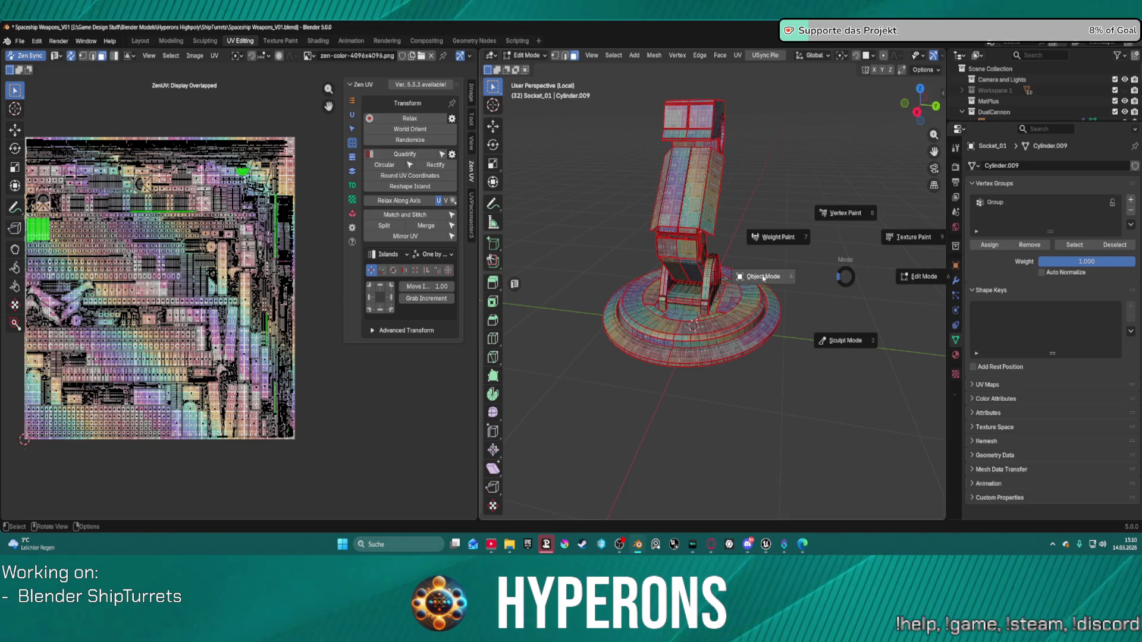
pyautogui.press('Escape')
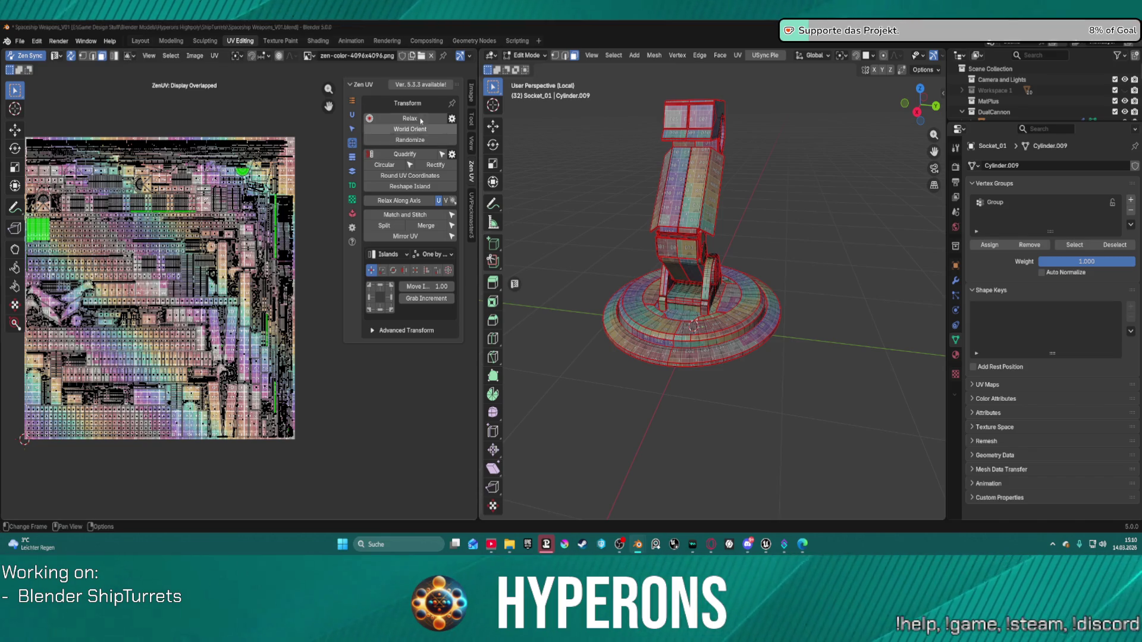
pyautogui.press('KP_Divide')
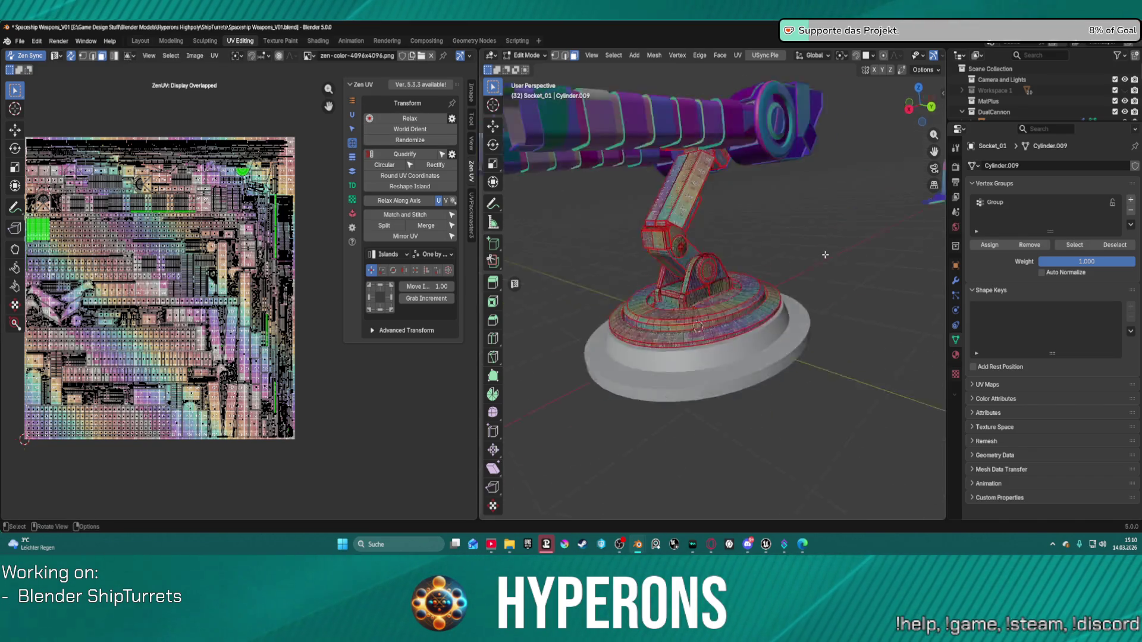
# Return to Object Mode, select Socket_Base and enter Edit Mode on it.
pyautogui.moveTo(789, 252); pyautogui.dragTo(684, 397, button='middle')
pyautogui.hotkey('ctrl', 'Tab')
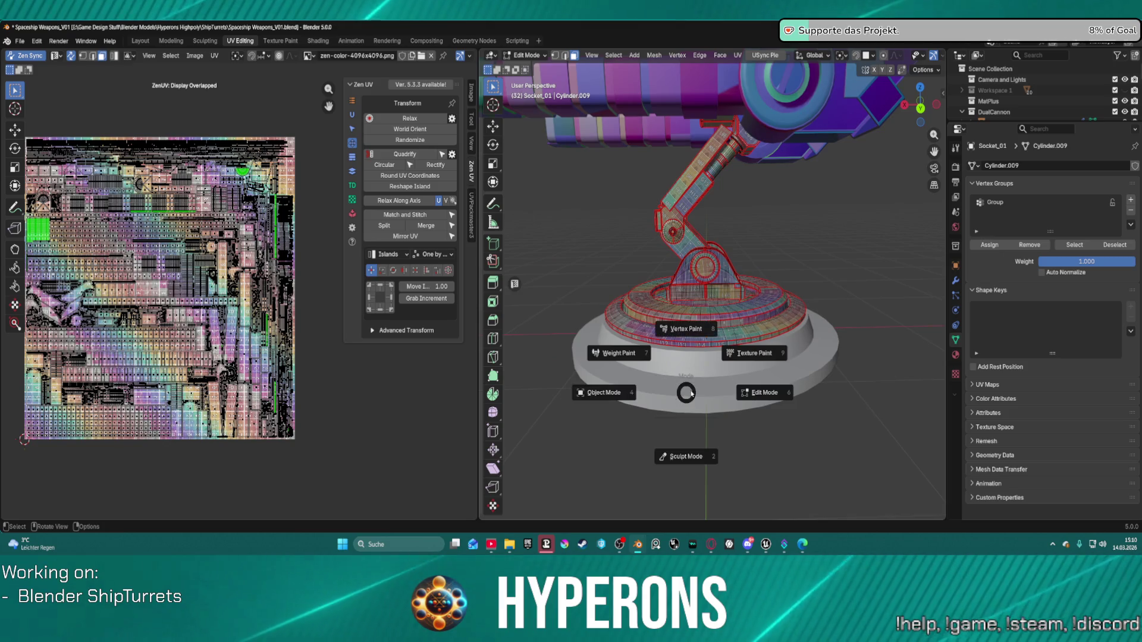
pyautogui.click(677, 387)
pyautogui.click(698, 387)
pyautogui.hotkey('ctrl', 'Tab')
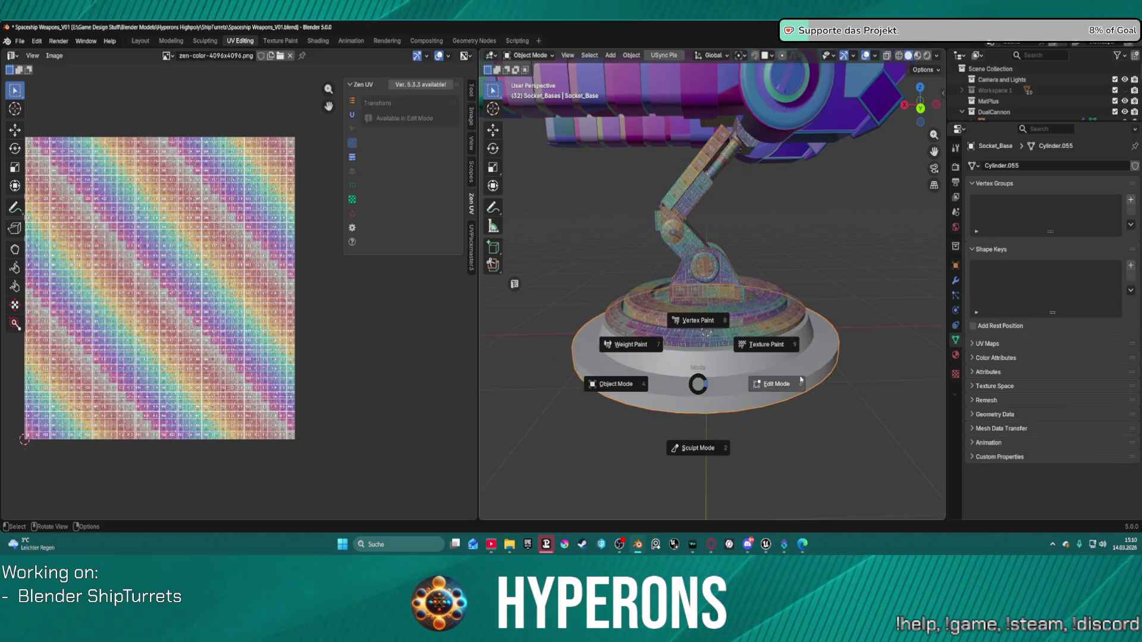
pyautogui.click(660, 344)
pyautogui.click(213, 56)
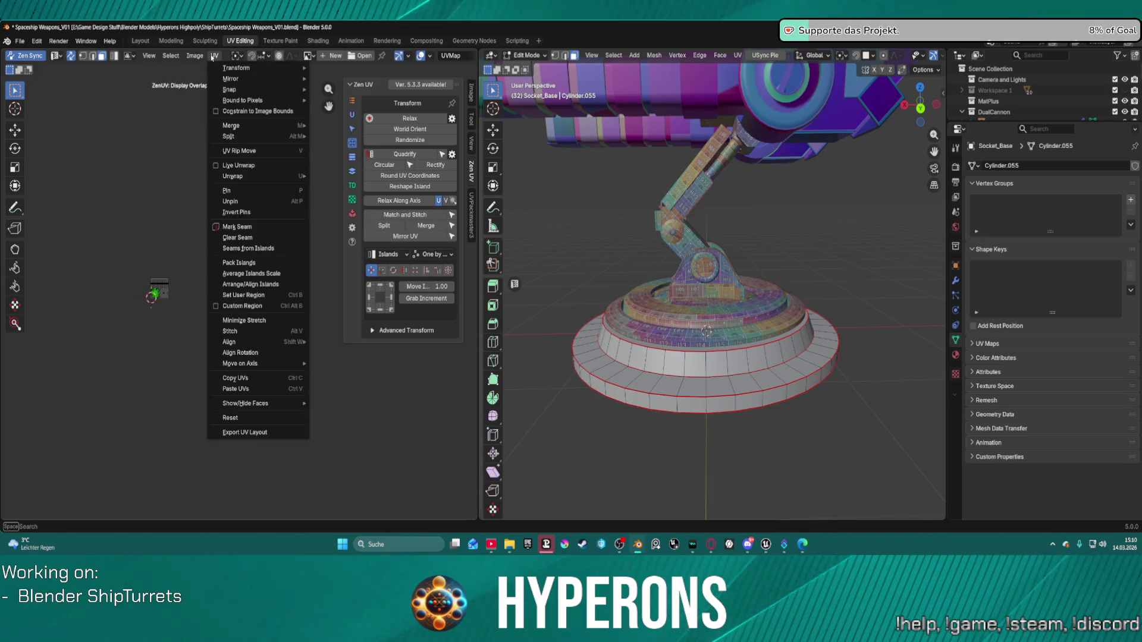
# Delete the base's bottom cap face, lower the bottom edge ring, then fill and delete it again.
pyautogui.moveTo(842, 363)
pyautogui.mouseDown(button='middle')
pyautogui.moveTo(716, 391)
pyautogui.moveTo(698, 280)
pyautogui.moveTo(698, 432)
pyautogui.moveTo(692, 331)
pyautogui.mouseUp(button='middle')
pyautogui.press('3')
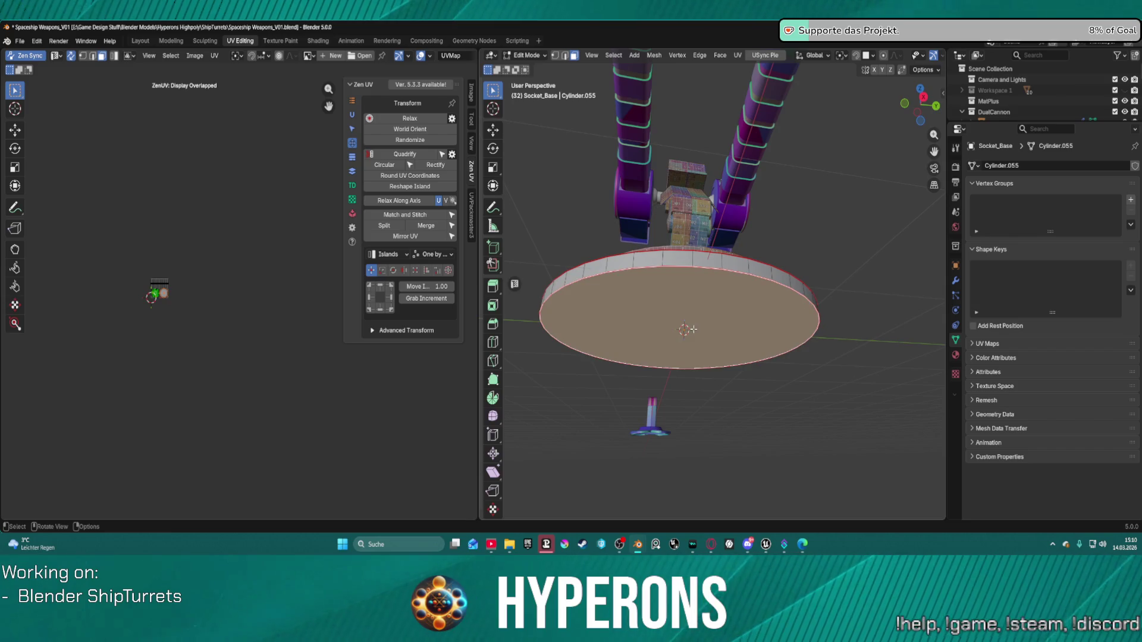
pyautogui.press('x')
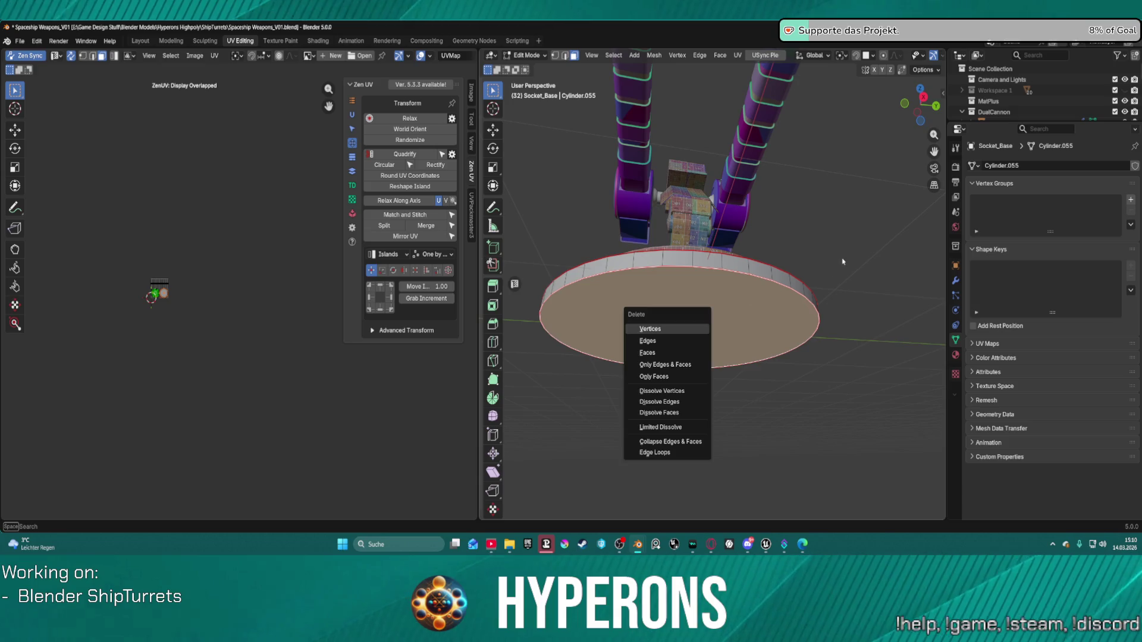
pyautogui.click(678, 354)
pyautogui.moveTo(650, 408)
pyautogui.mouseDown(button='middle')
pyautogui.moveTo(863, 226)
pyautogui.moveTo(712, 327)
pyautogui.moveTo(780, 320)
pyautogui.mouseUp(button='middle')
pyautogui.press('g')
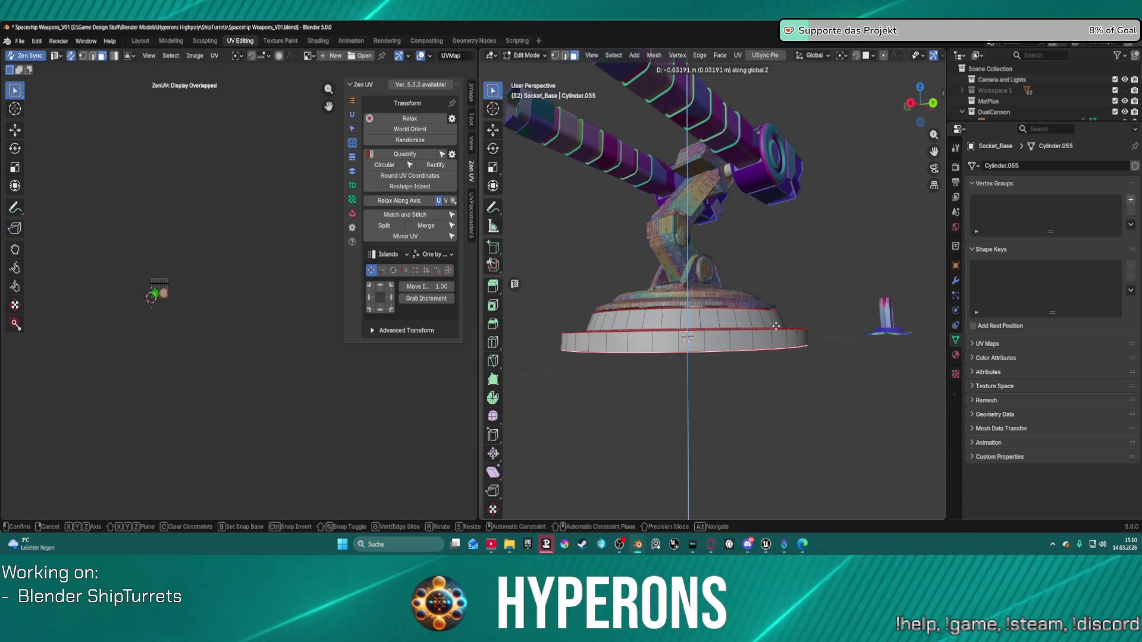
pyautogui.click(776, 329)
pyautogui.moveTo(776, 329); pyautogui.dragTo(723, 342, button='middle')
pyautogui.press('f')
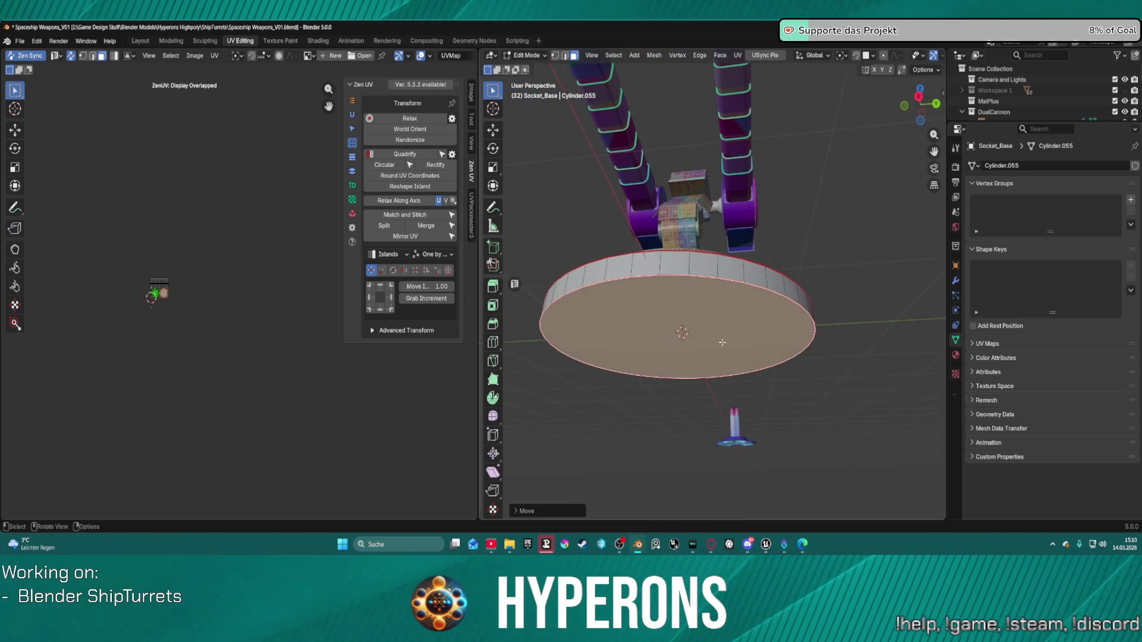
pyautogui.press('x')
pyautogui.click(686, 369)
# From a top orthographic view, select an edge loop on the base for seam marking.
pyautogui.moveTo(686, 368)
pyautogui.mouseDown(button='middle')
pyautogui.moveTo(725, 410)
pyautogui.moveTo(739, 334)
pyautogui.moveTo(728, 399)
pyautogui.moveTo(684, 401)
pyautogui.moveTo(700, 438)
pyautogui.mouseUp(button='middle')
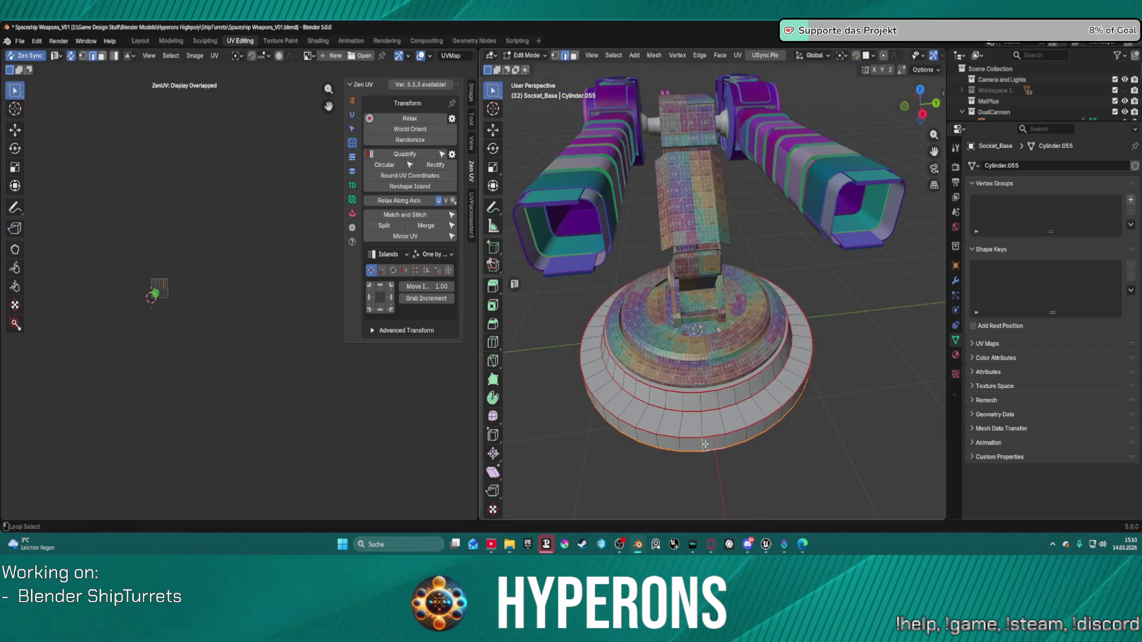
pyautogui.moveTo(703, 443)
pyautogui.mouseDown(button='middle')
pyautogui.moveTo(541, 448)
pyautogui.moveTo(742, 451)
pyautogui.moveTo(758, 522)
pyautogui.mouseUp(button='middle')
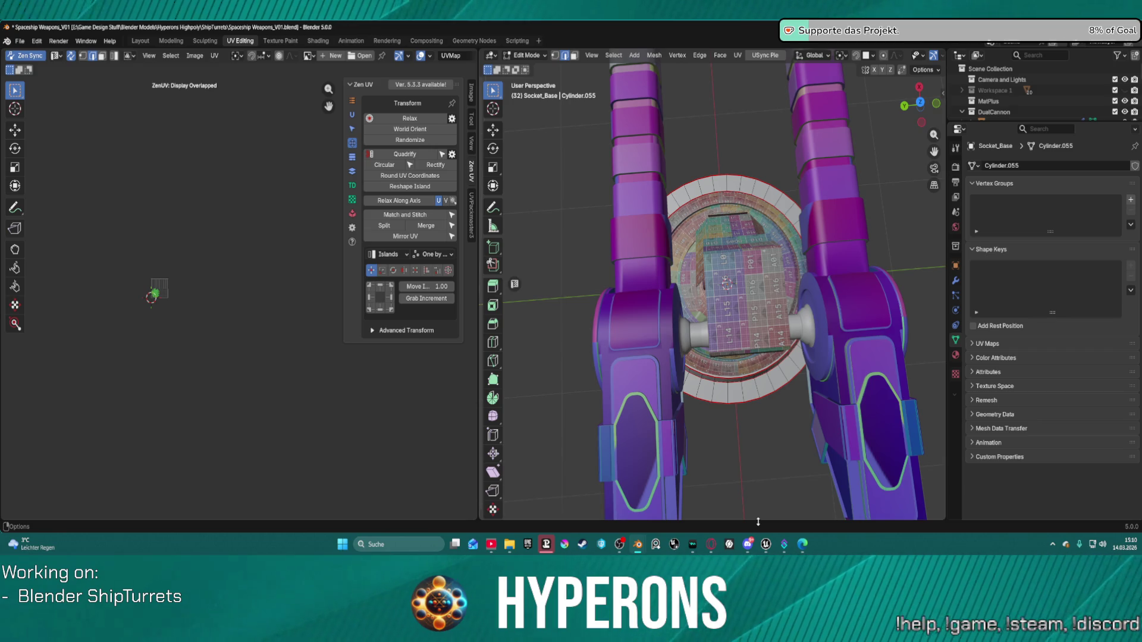
pyautogui.press('KP_7')
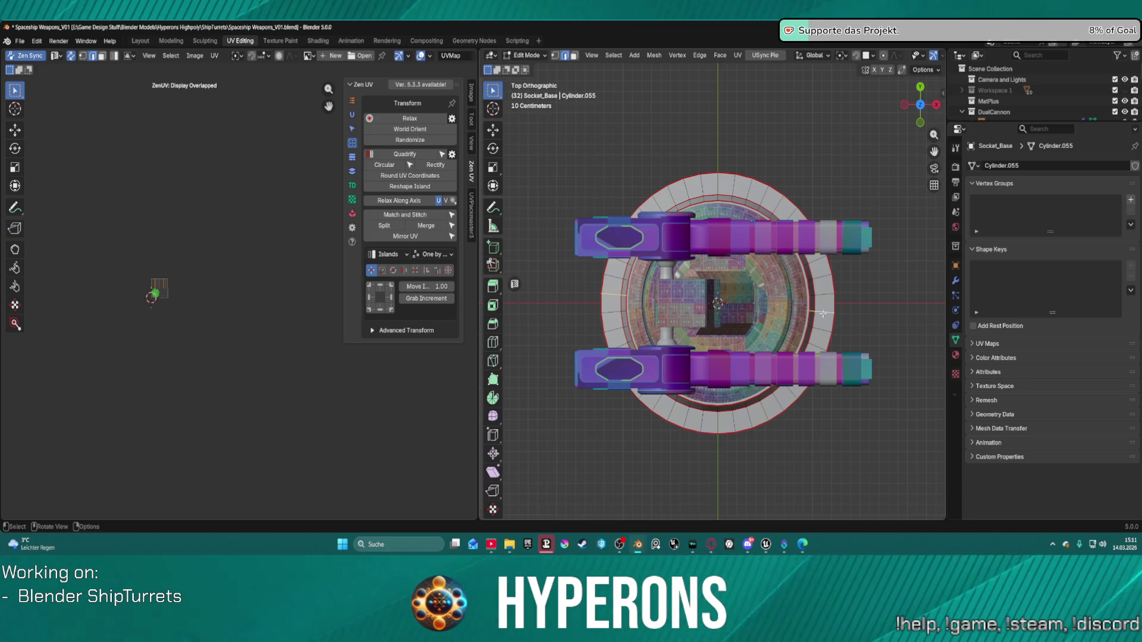
pyautogui.rightClick(823, 313)
pyautogui.click(827, 311)
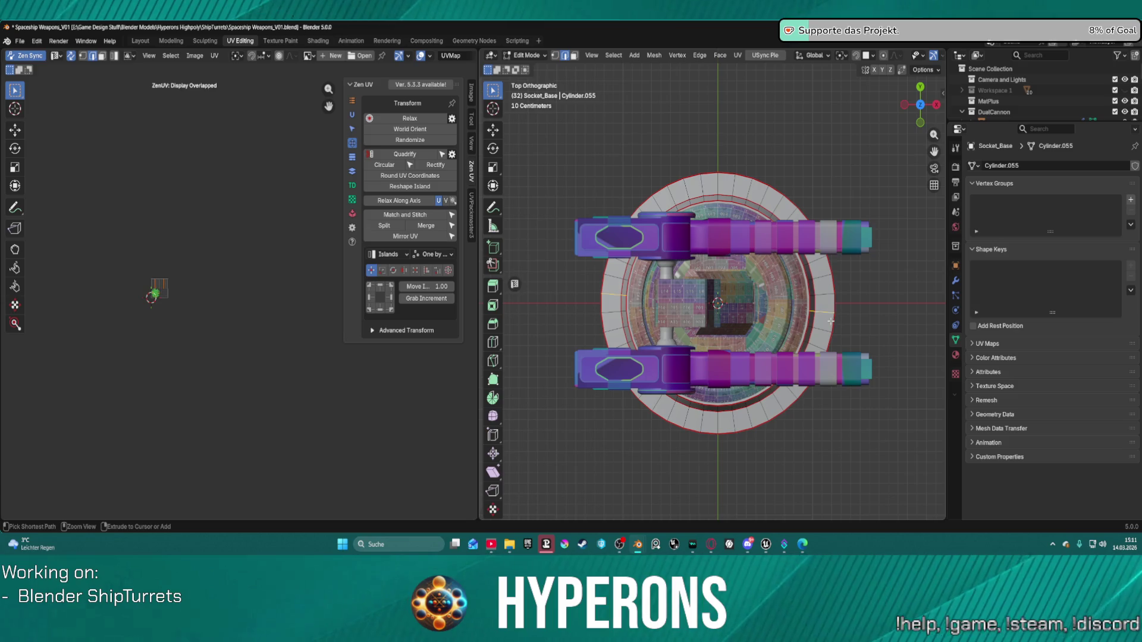
pyautogui.keyDown('alt'); pyautogui.click(717, 430); pyautogui.keyUp('alt')
pyautogui.rightClick(713, 174)
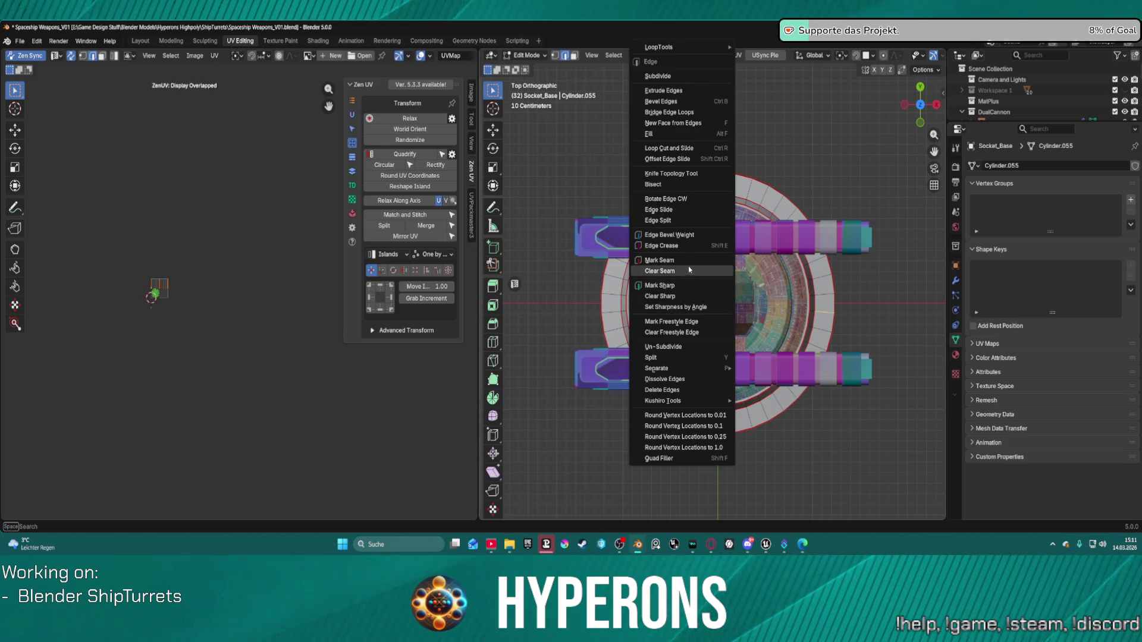
# Mark the selected loop and a rim edge of the base as UV seams.
pyautogui.click(659, 259)
pyautogui.scroll(-2, 842, 342)
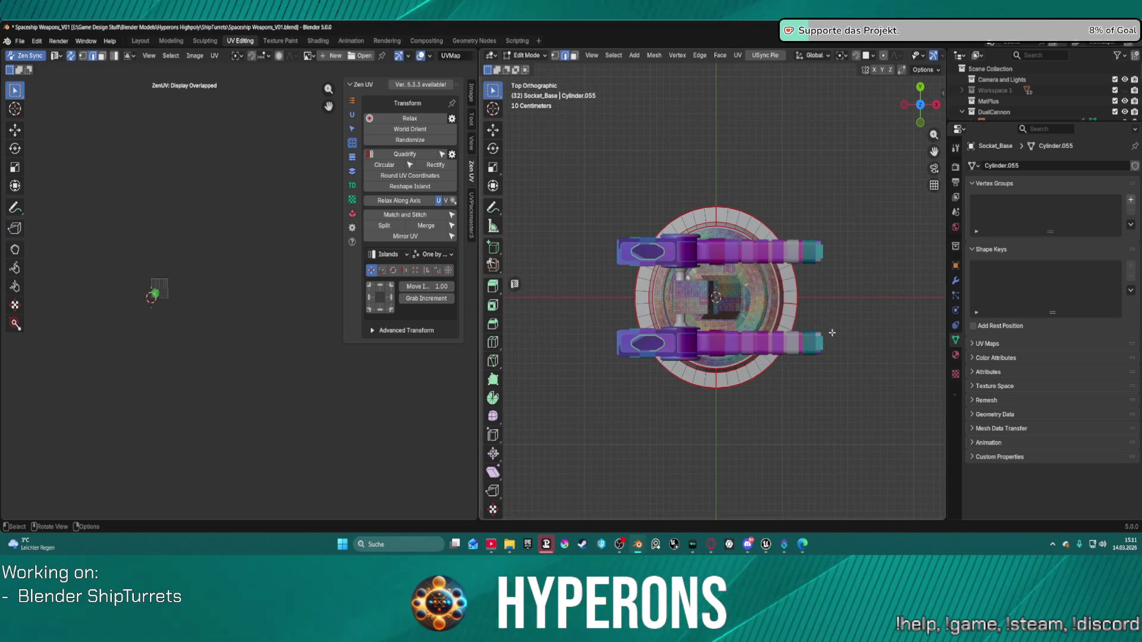
pyautogui.keyDown('shift'); pyautogui.click(795, 305); pyautogui.keyUp('shift')
pyautogui.rightClick(762, 300)
pyautogui.click(763, 302)
pyautogui.moveTo(761, 316)
pyautogui.mouseDown(button='middle')
pyautogui.moveTo(776, 195)
pyautogui.moveTo(863, 137)
pyautogui.moveTo(795, 182)
pyautogui.mouseUp(button='middle')
# Poke the base's inner cap face into a triangle fan.
pyautogui.click(702, 256)
pyautogui.rightClick(696, 253)
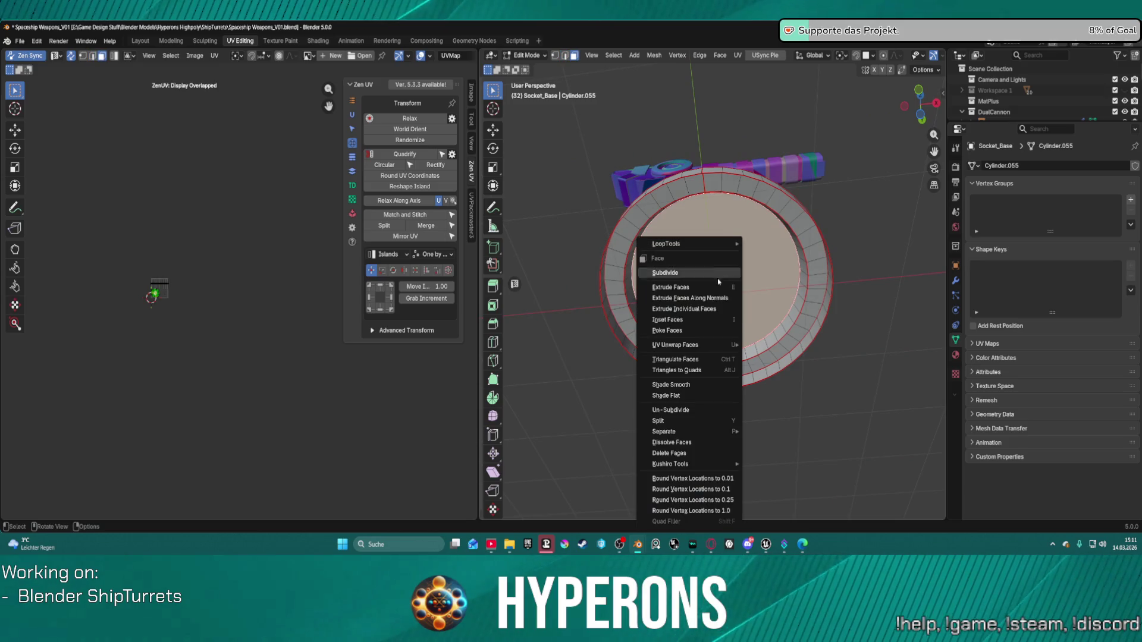
pyautogui.click(668, 330)
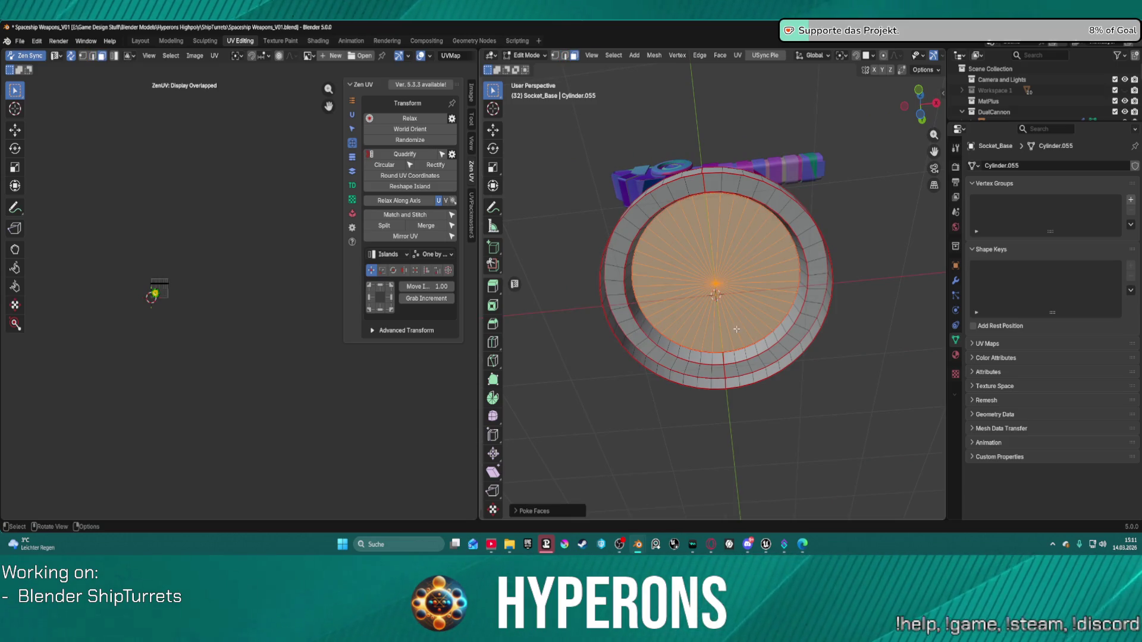
pyautogui.hotkey('alt', 'a')
# Mark a radial line of edges from the cap centre to the rim as a seam.
pyautogui.keyDown('alt'); pyautogui.click(718, 330); pyautogui.keyUp('alt')
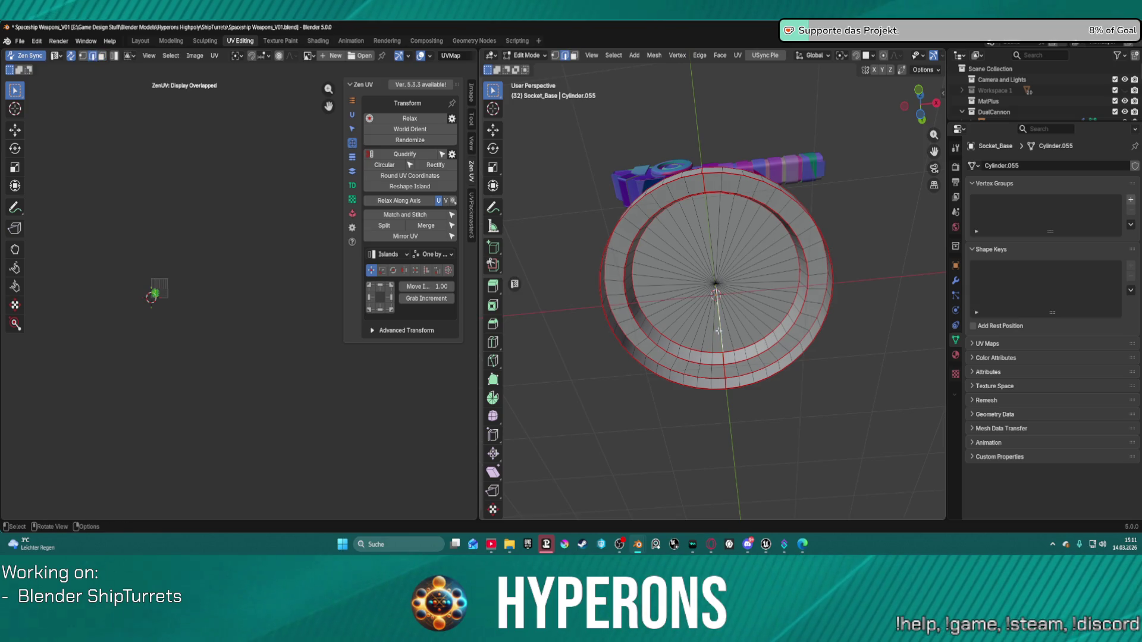
pyautogui.keyDown('alt'); pyautogui.keyDown('shift'); pyautogui.click(709, 218); pyautogui.keyUp('shift'); pyautogui.keyUp('alt')
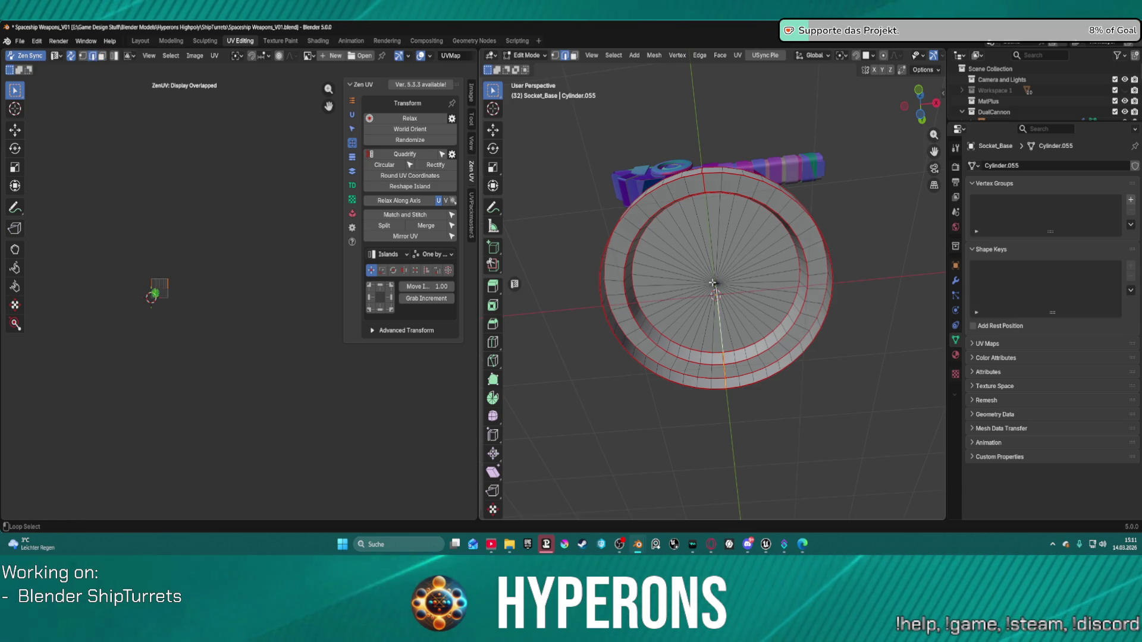
pyautogui.rightClick(709, 218)
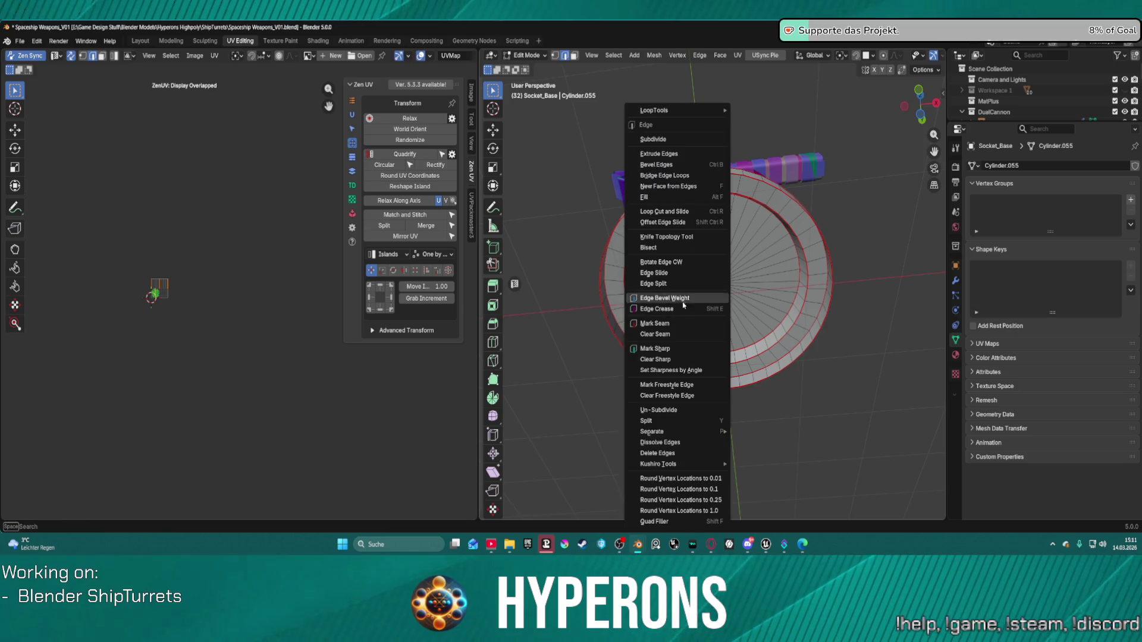
pyautogui.click(684, 324)
pyautogui.click(860, 400)
pyautogui.moveTo(781, 381)
pyautogui.mouseDown(button='middle')
pyautogui.moveTo(790, 347)
pyautogui.moveTo(798, 364)
pyautogui.mouseUp(button='middle')
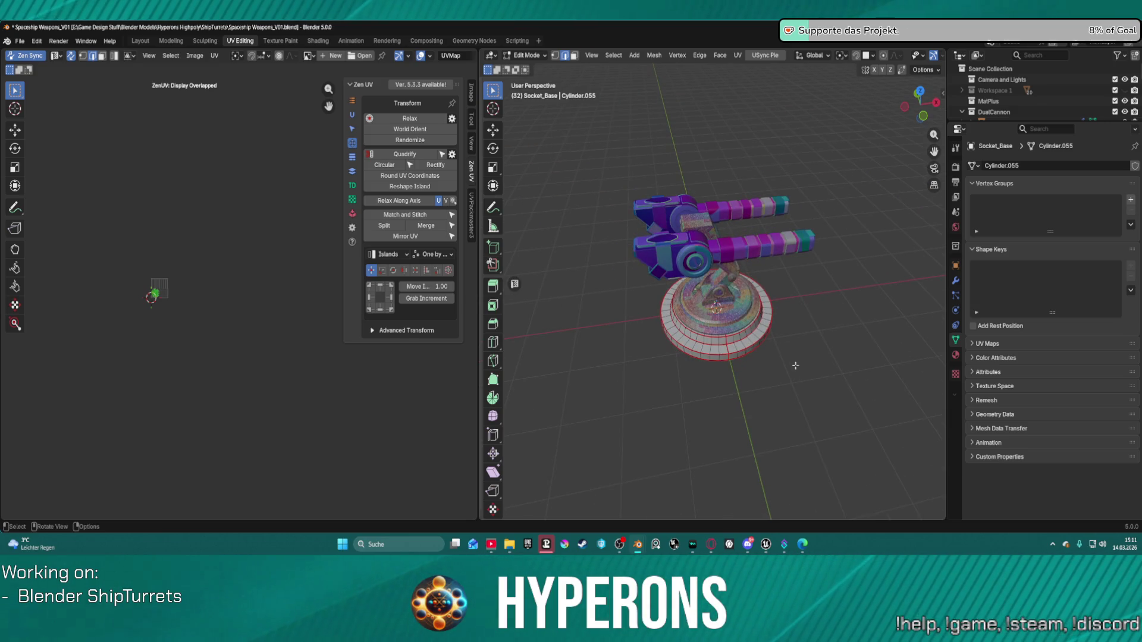
# Select the whole Socket_Base mesh and frame its round cap and rim strip islands in the UV editor.
pyautogui.press('l')
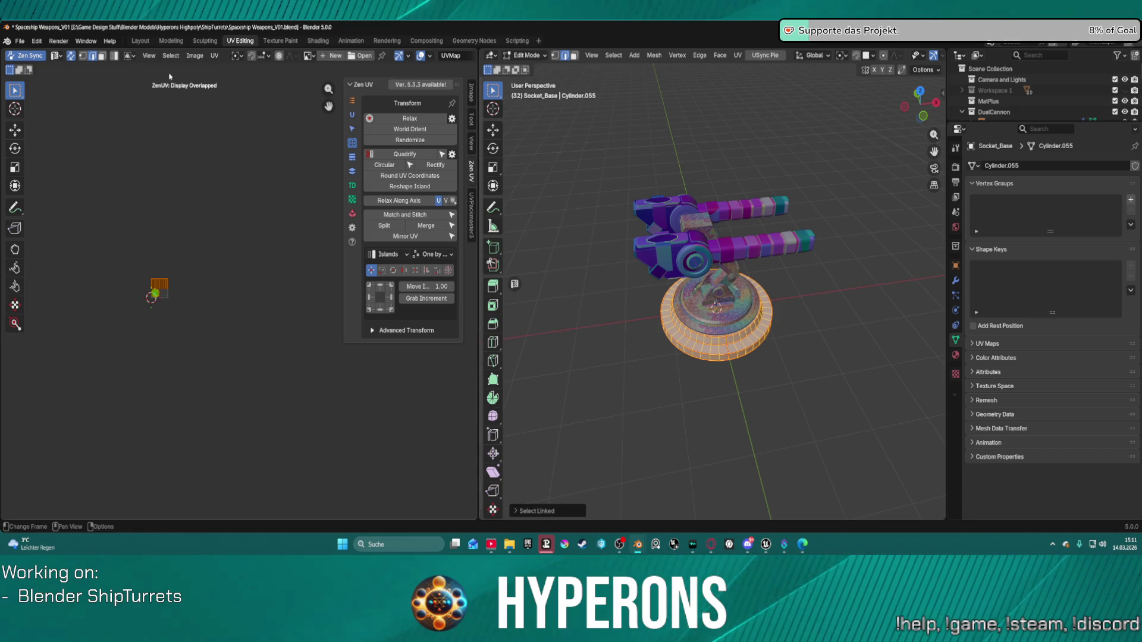
pyautogui.scroll(2, 160, 250)
pyautogui.moveTo(137, 270); pyautogui.dragTo(278, 273, button='middle')
pyautogui.scroll(2, 278, 273)
pyautogui.scroll(6, 278, 273)
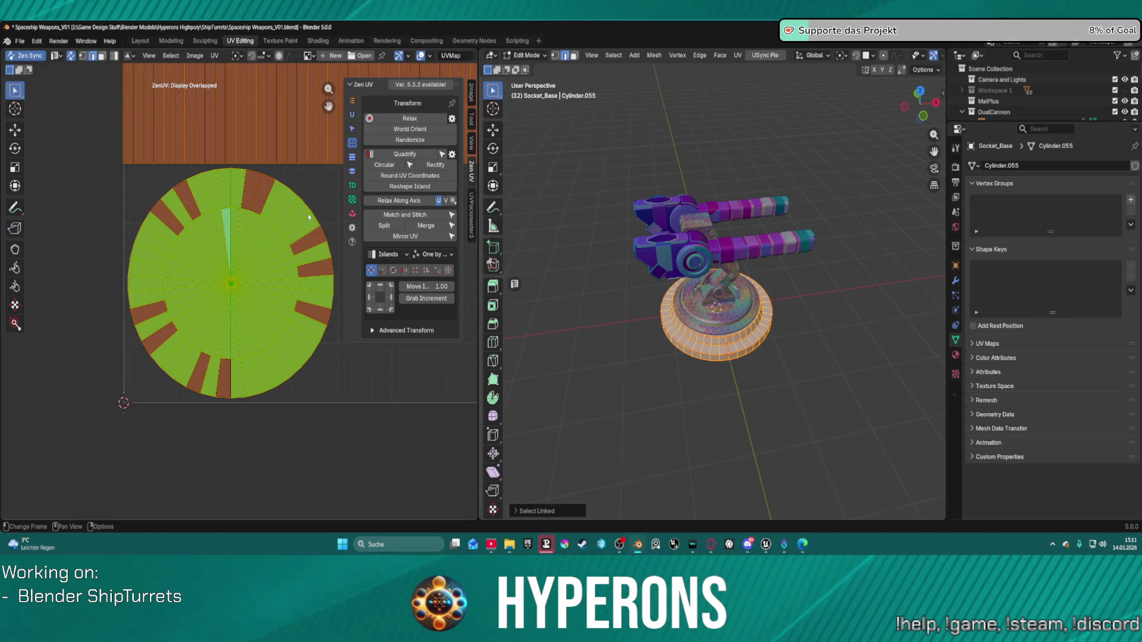
pyautogui.click(316, 196)
pyautogui.scroll(-2, 316, 196)
pyautogui.press('a')
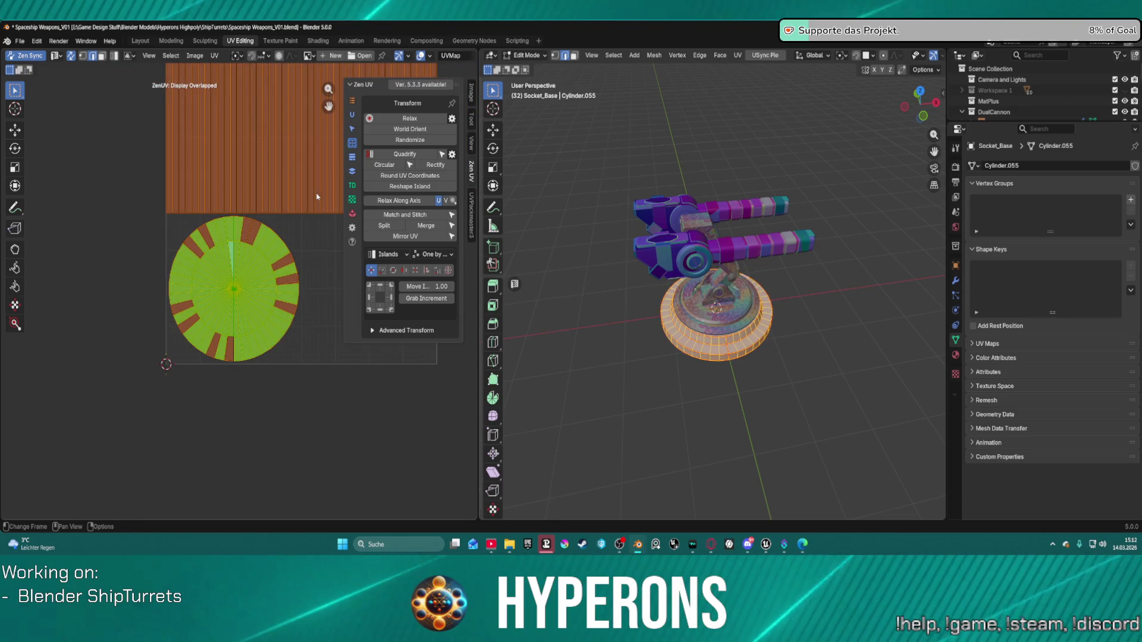
pyautogui.scroll(2, 317, 196)
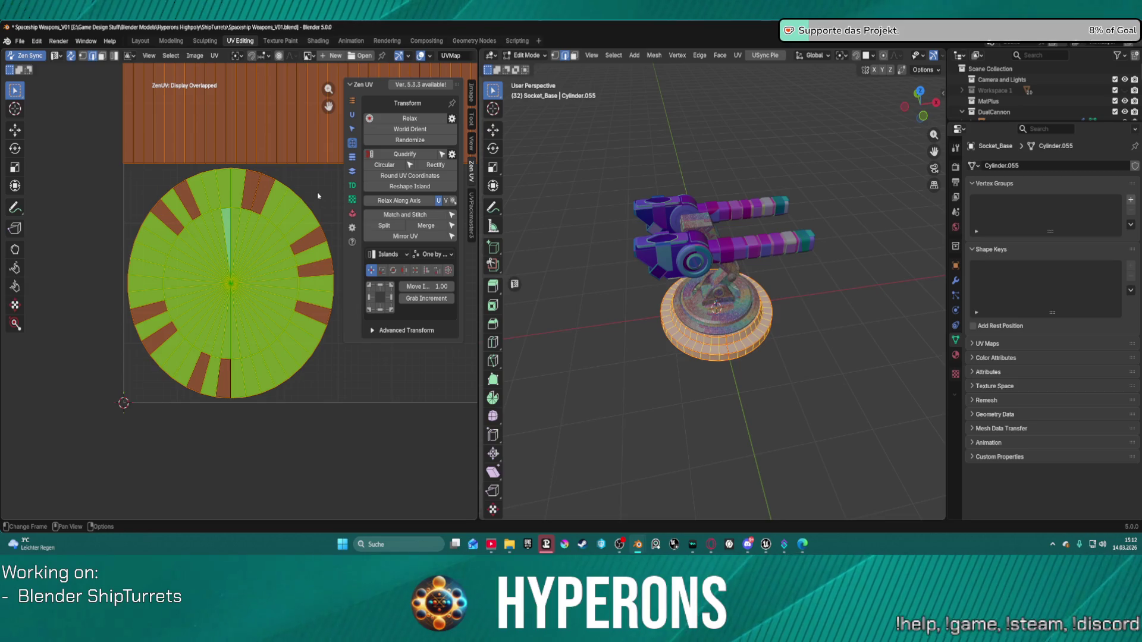
pyautogui.scroll(-4, 318, 196)
pyautogui.scroll(1, 317, 196)
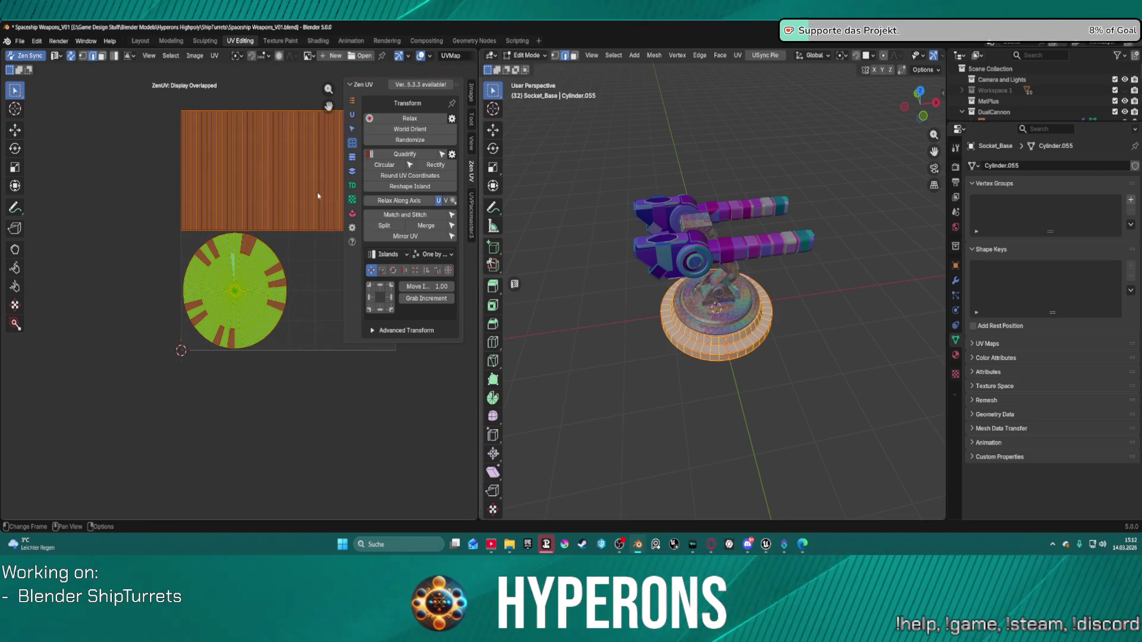
pyautogui.moveTo(316, 197); pyautogui.dragTo(242, 213, button='middle')
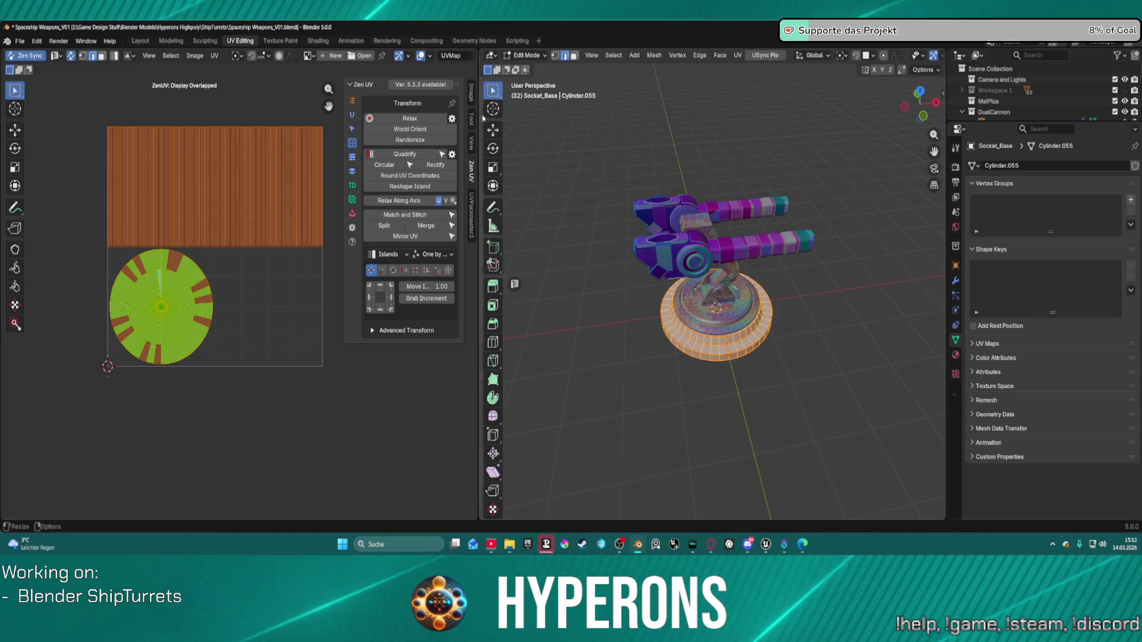
pyautogui.click(352, 185)
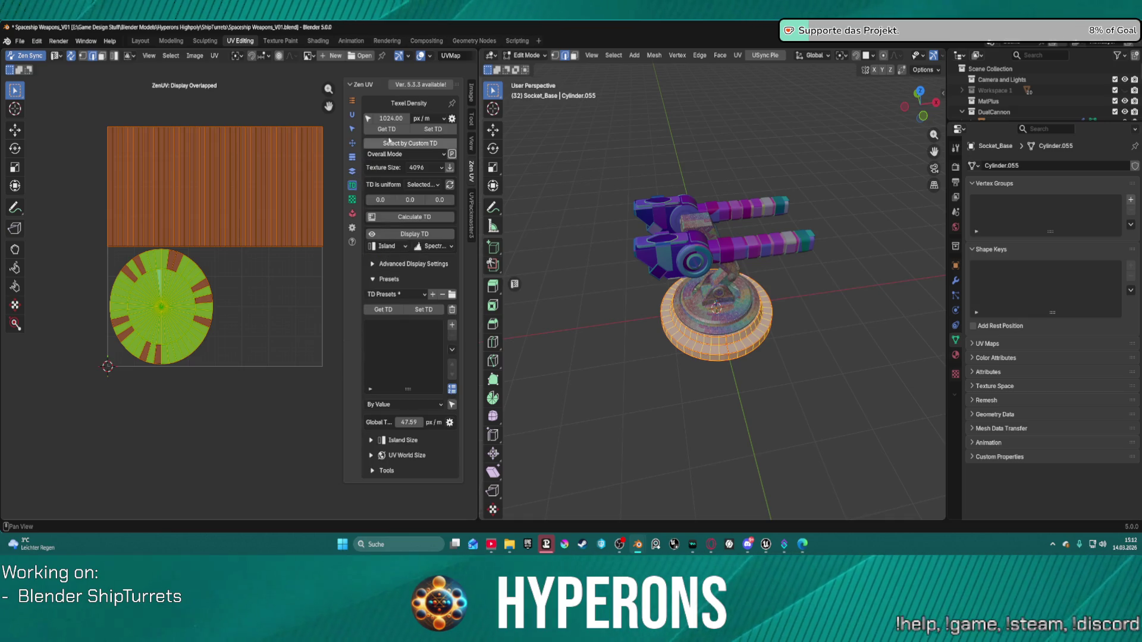
# Apply 1024 px/m texel density to the base UVs and select its strip and disc islands.
pyautogui.click(425, 129)
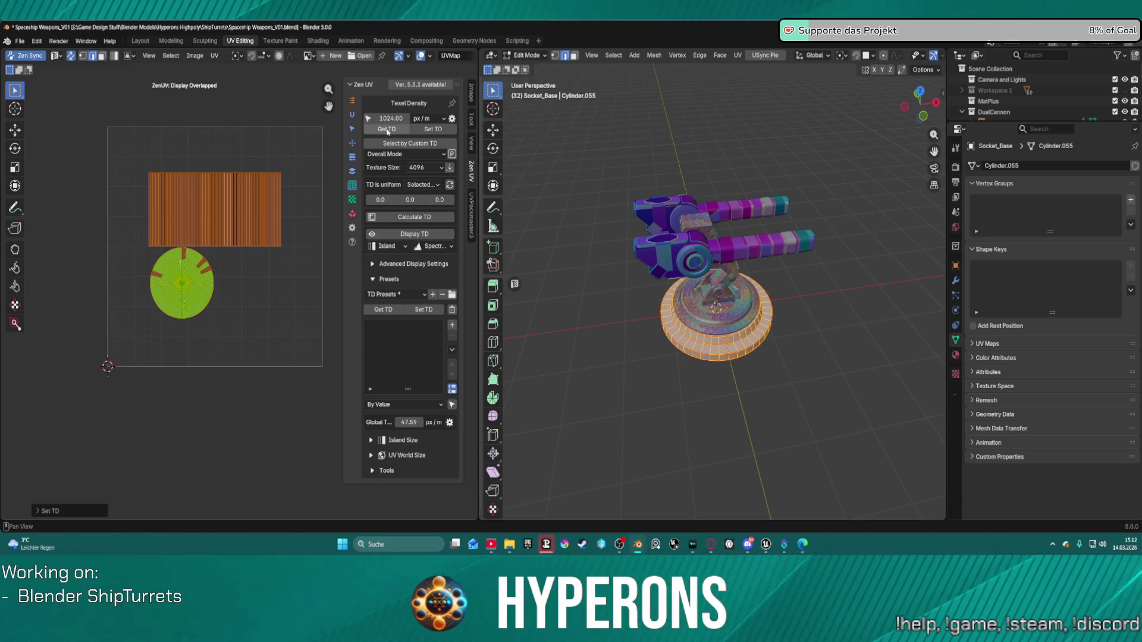
pyautogui.click(685, 135)
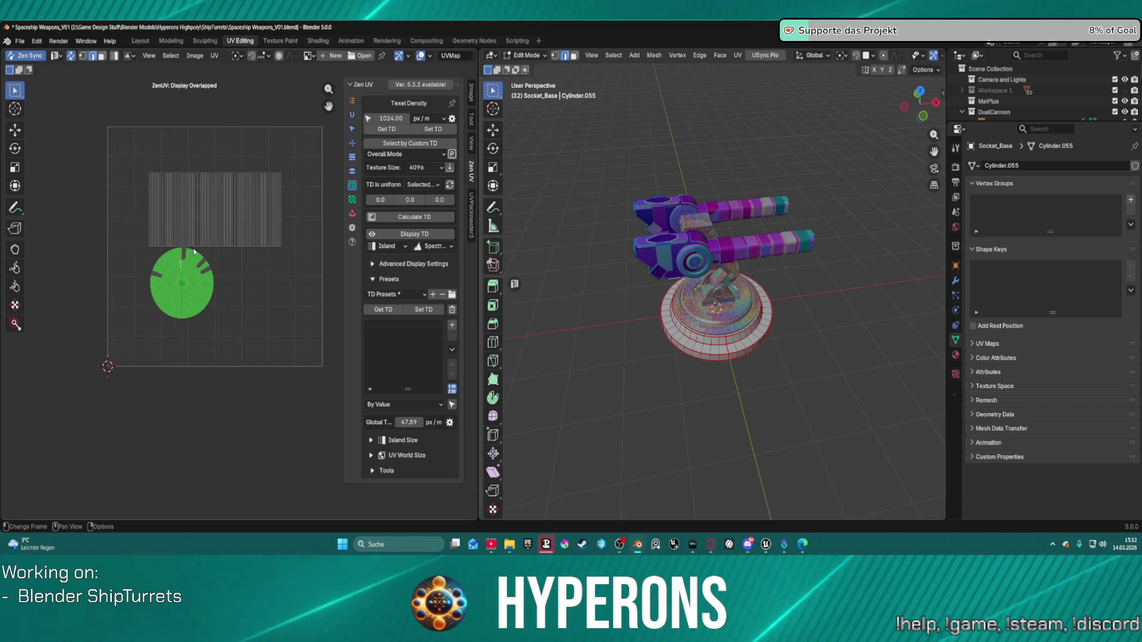
pyautogui.press('l')
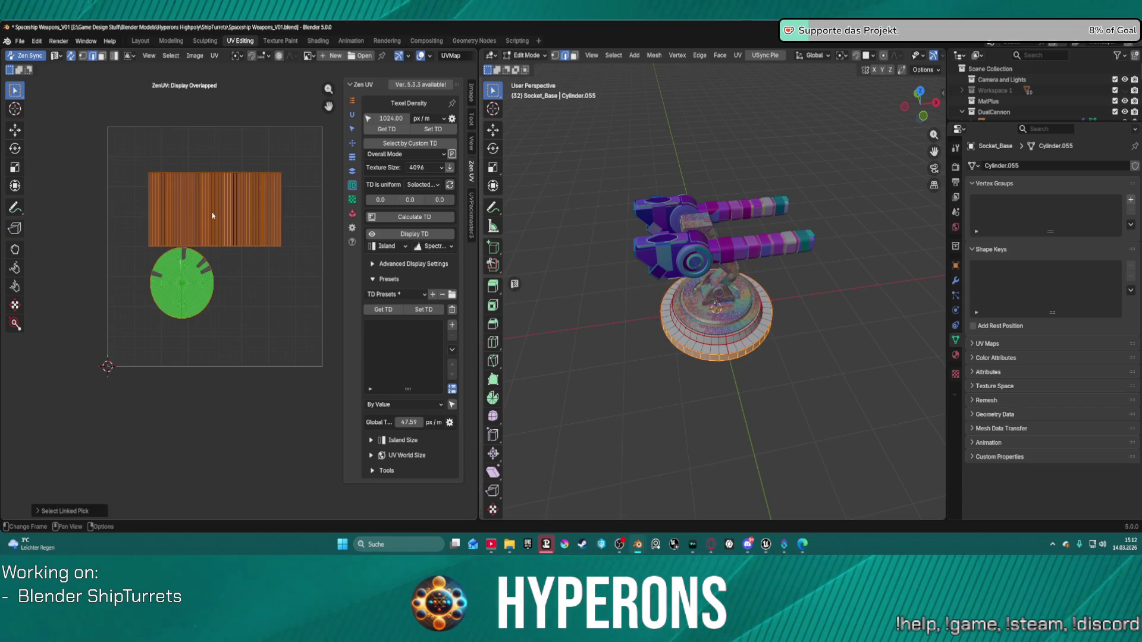
pyautogui.press('l')
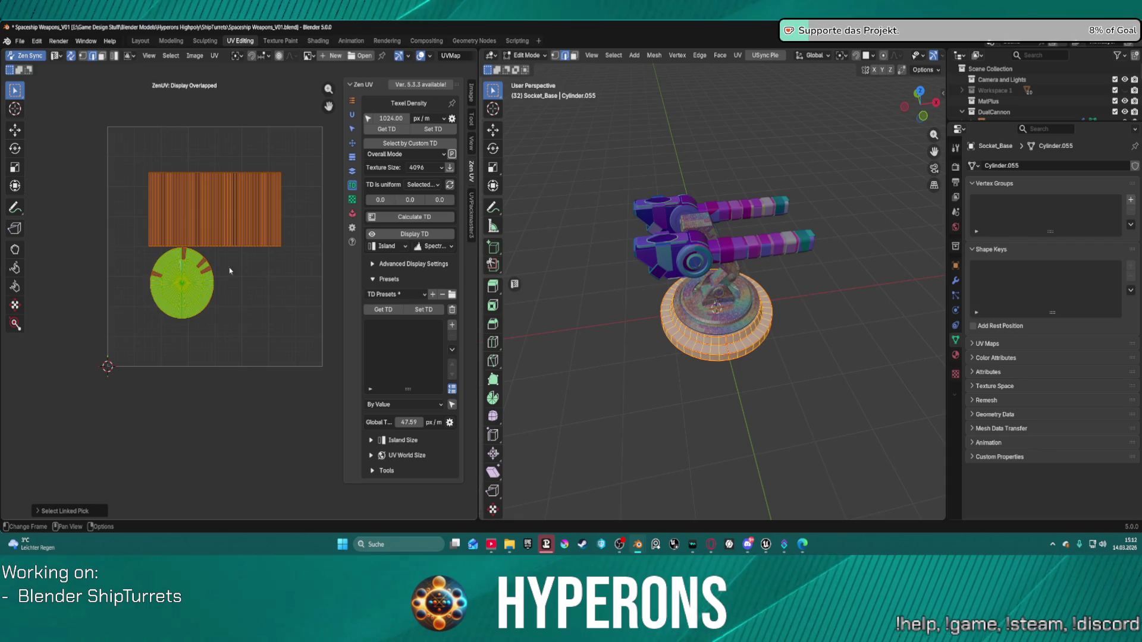
# Box-select all of the base's UV islands, the rim strip and disc included.
pyautogui.click(220, 265)
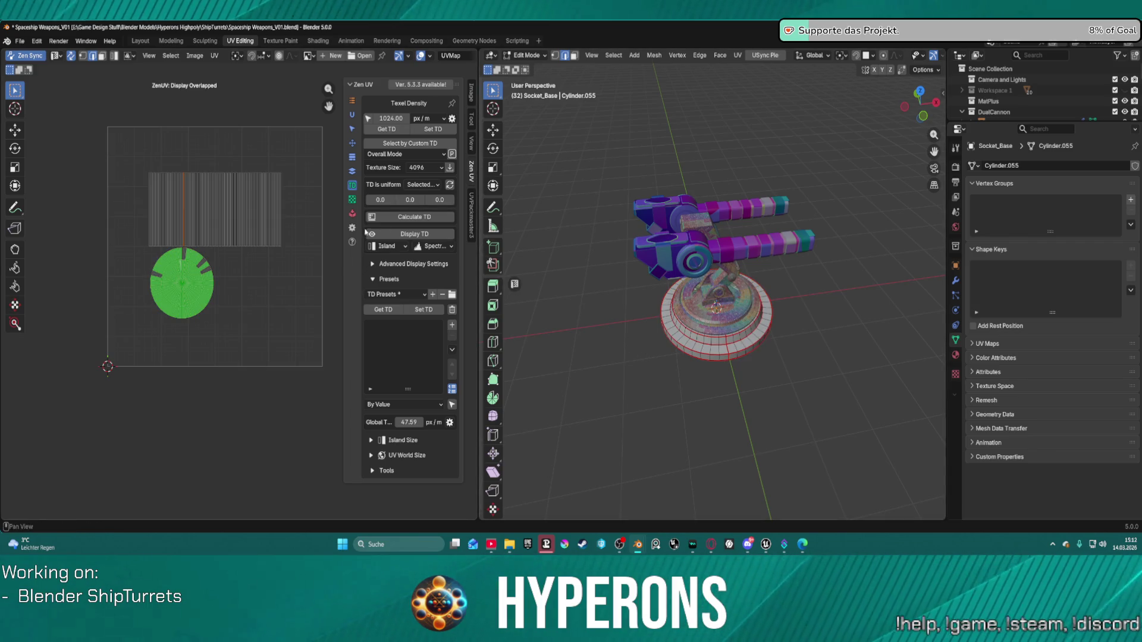
pyautogui.moveTo(156, 169); pyautogui.dragTo(300, 333)
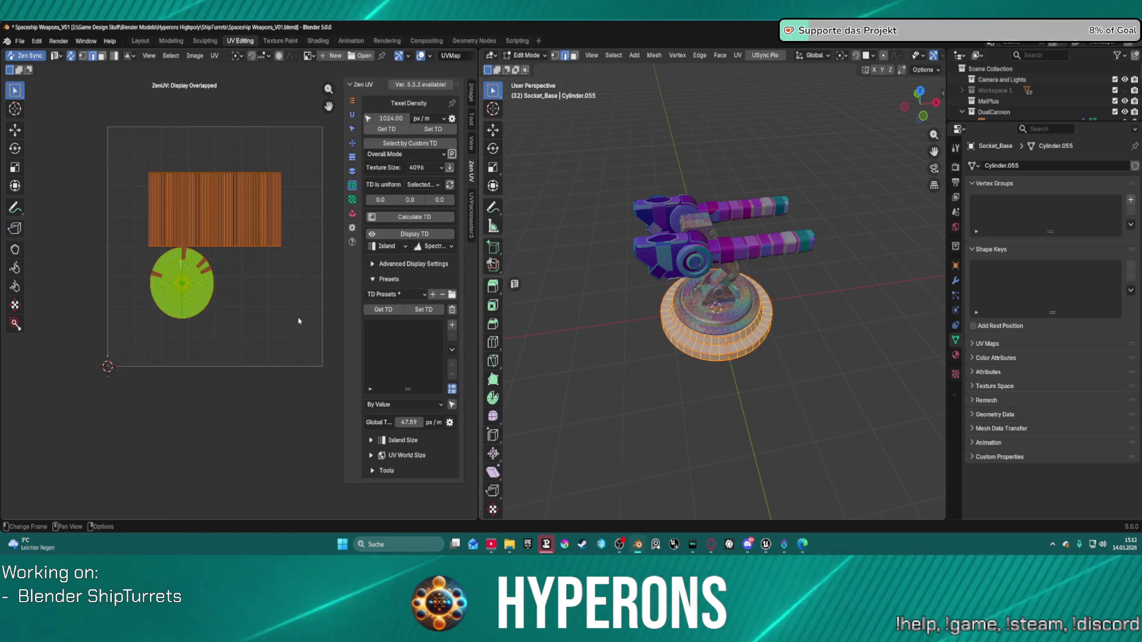
pyautogui.click(261, 210)
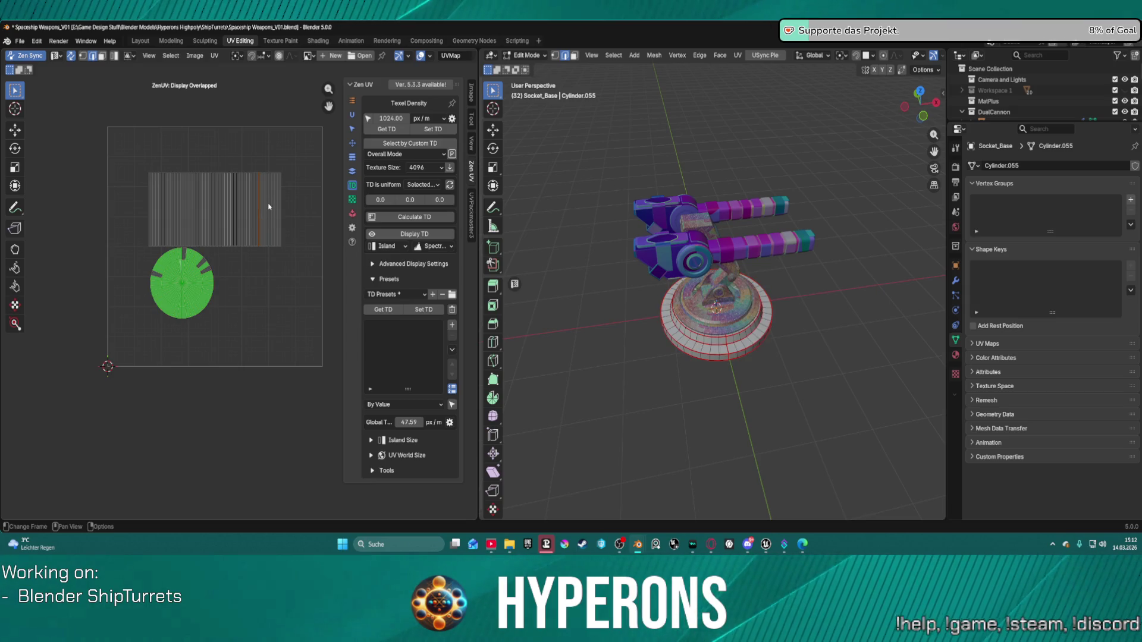
pyautogui.press('l')
pyautogui.scroll(1, 256, 216)
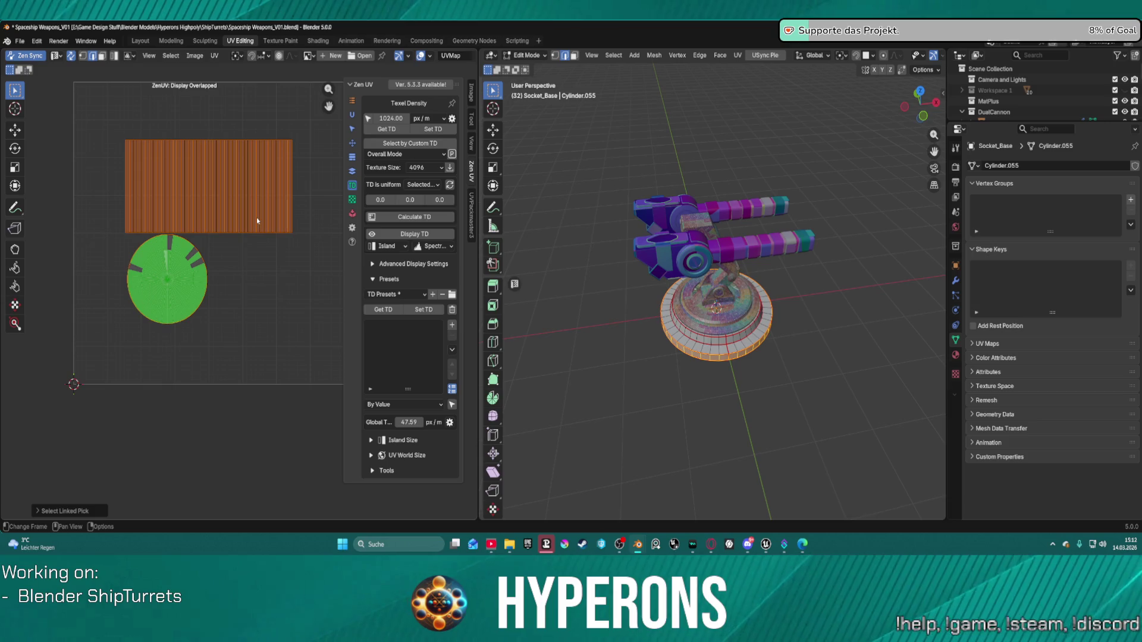
pyautogui.moveTo(102, 136); pyautogui.dragTo(310, 346)
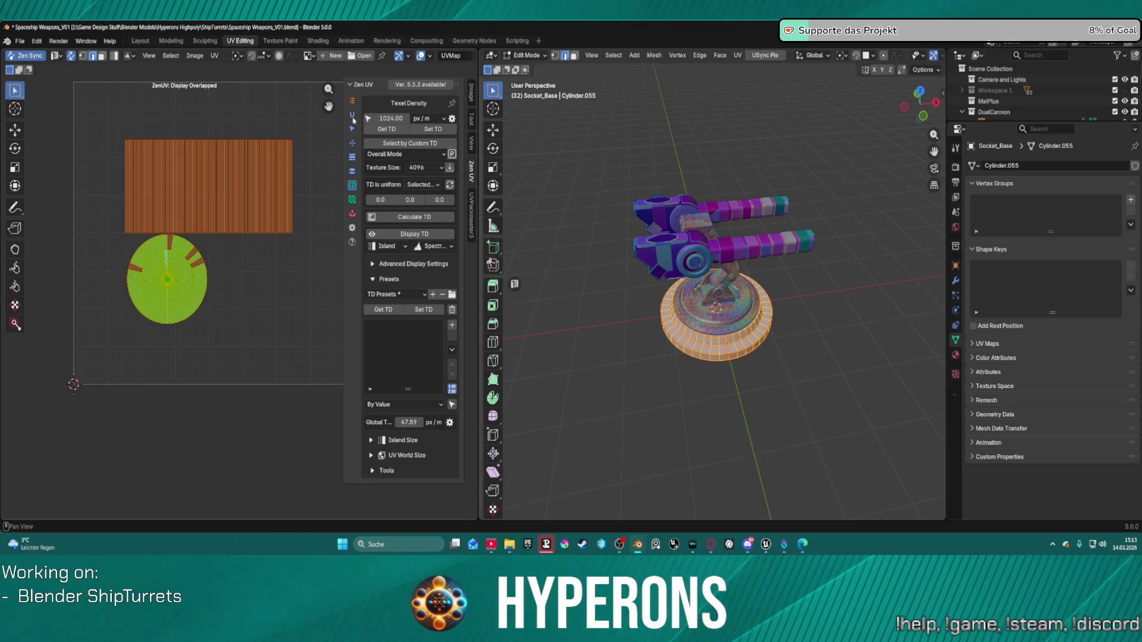
# Run Zen UV Auto Unwrap on Socket_Base, check its settings, then re-run it with everything selected.
pyautogui.click(352, 116)
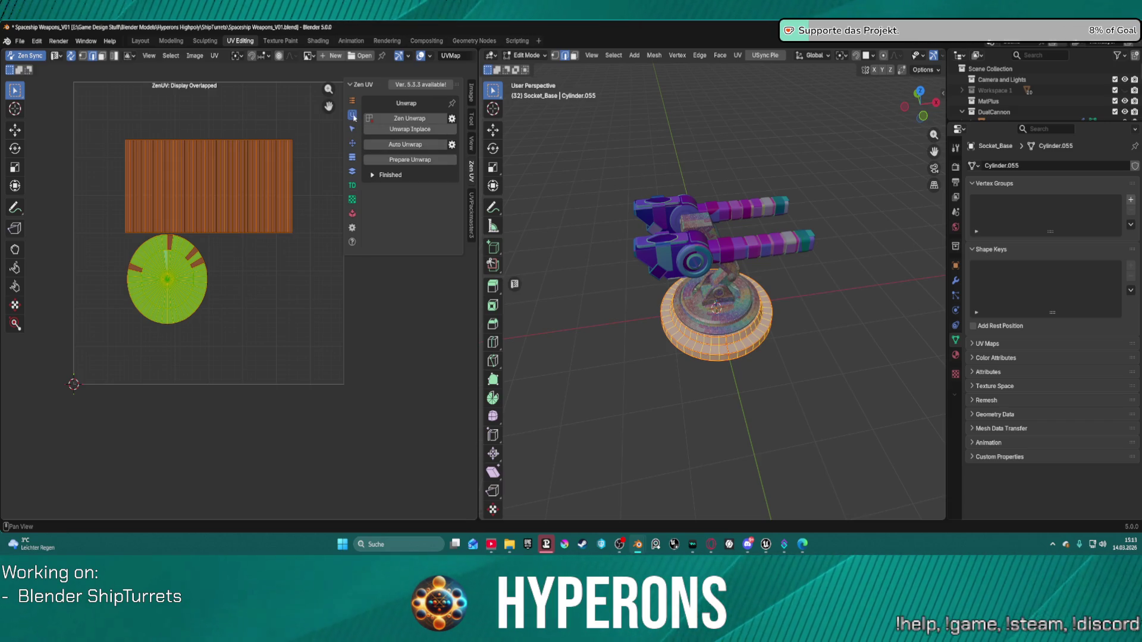
pyautogui.click(420, 145)
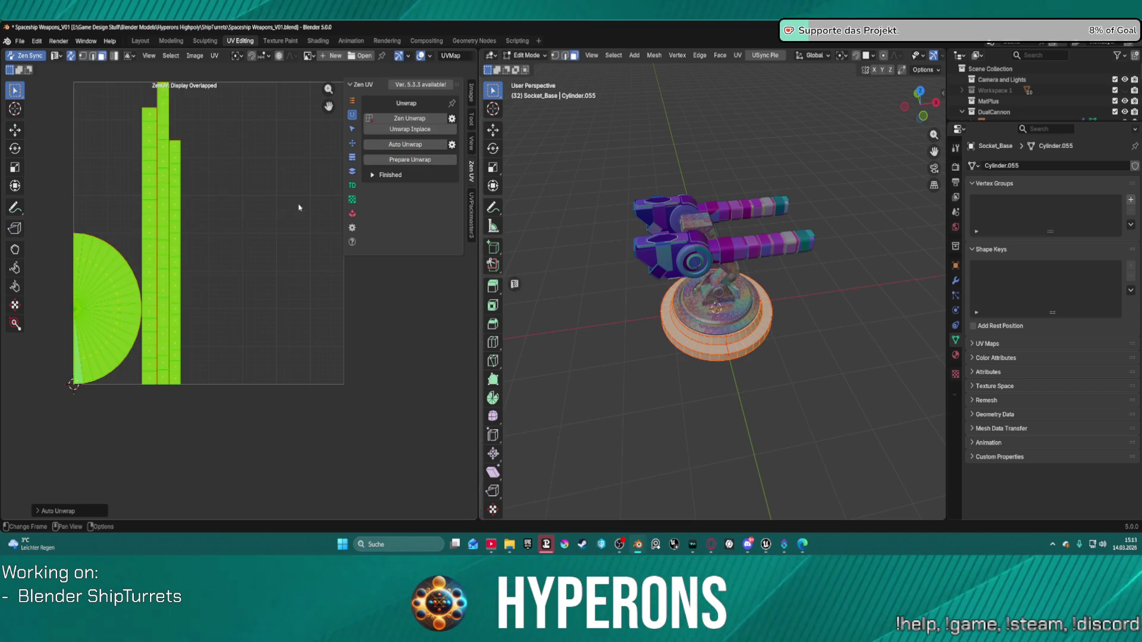
pyautogui.scroll(-2, 285, 218)
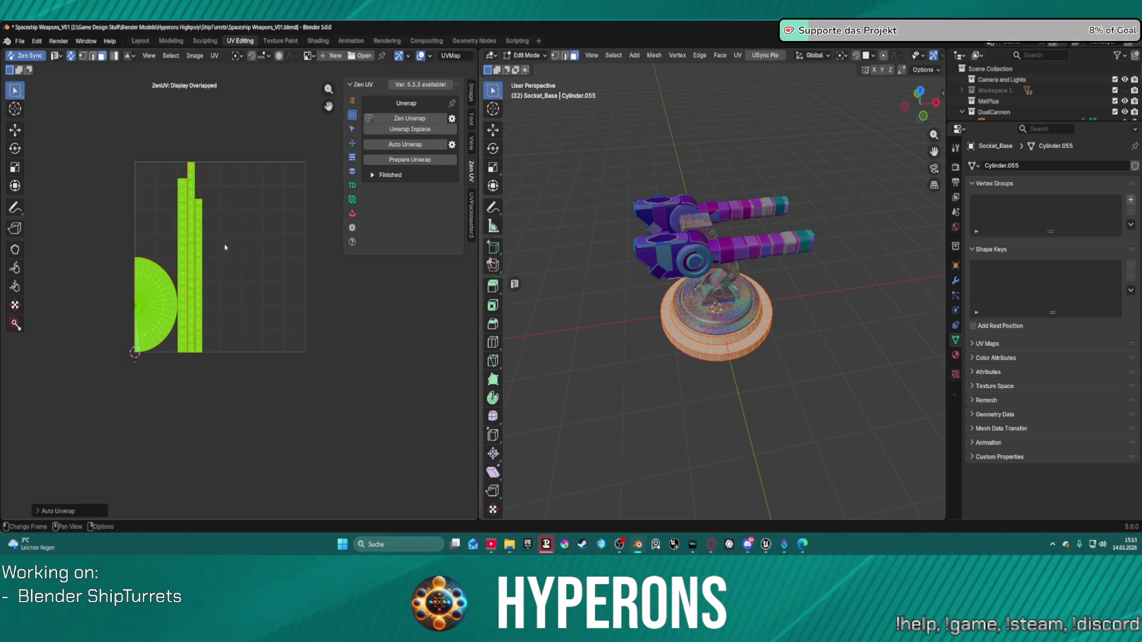
pyautogui.scroll(1, 225, 247)
pyautogui.click(452, 144)
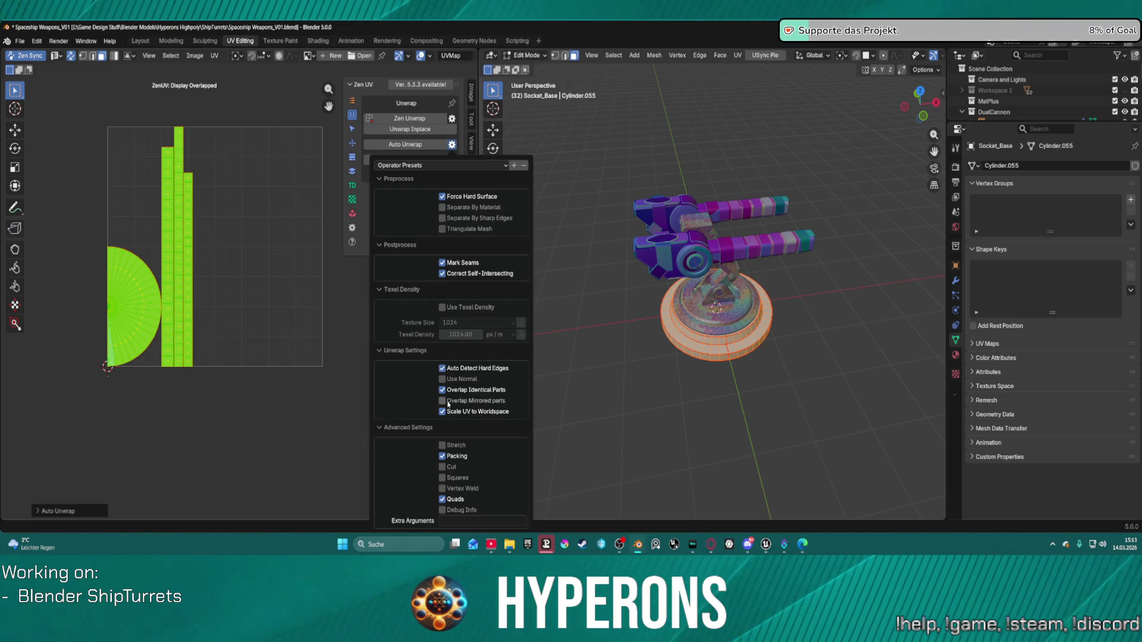
pyautogui.click(387, 129)
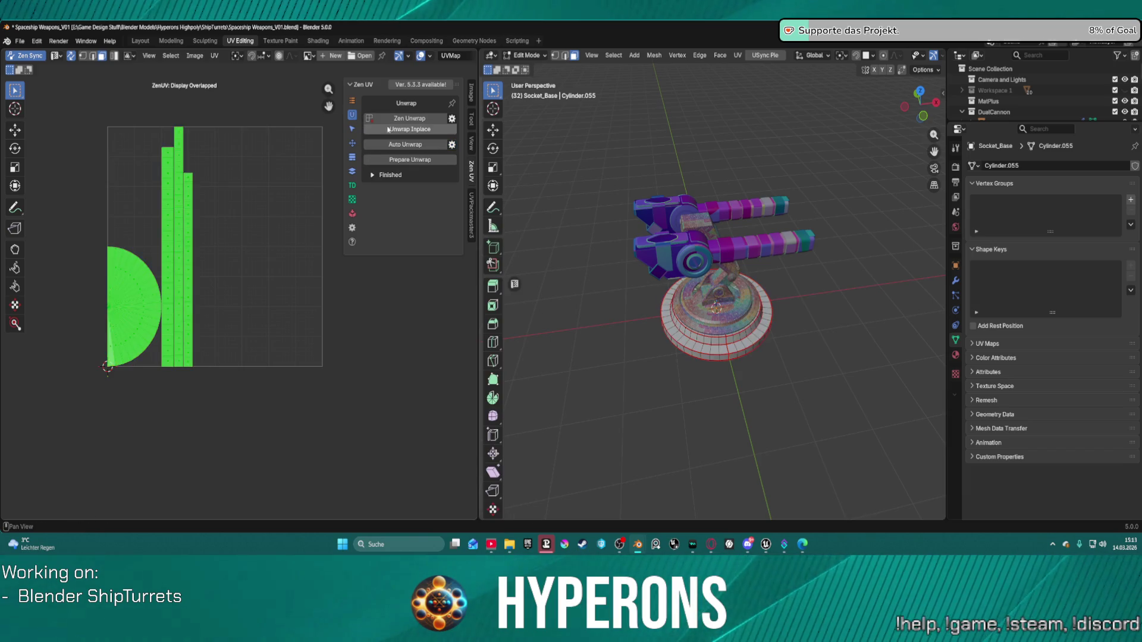
pyautogui.press('a')
pyautogui.click(418, 145)
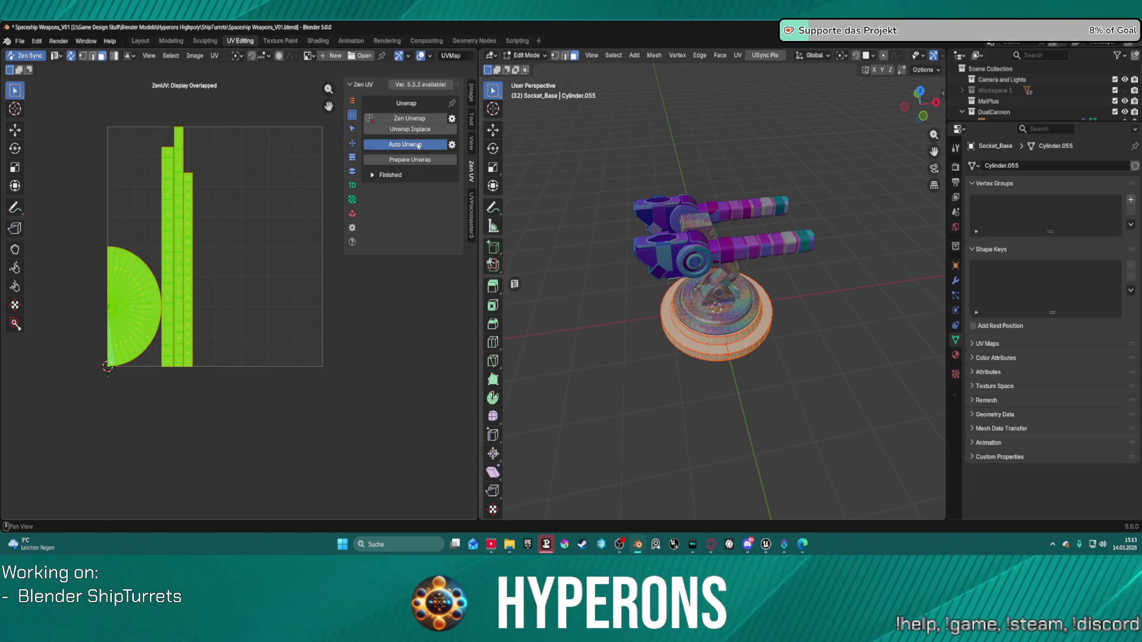
pyautogui.click(391, 317)
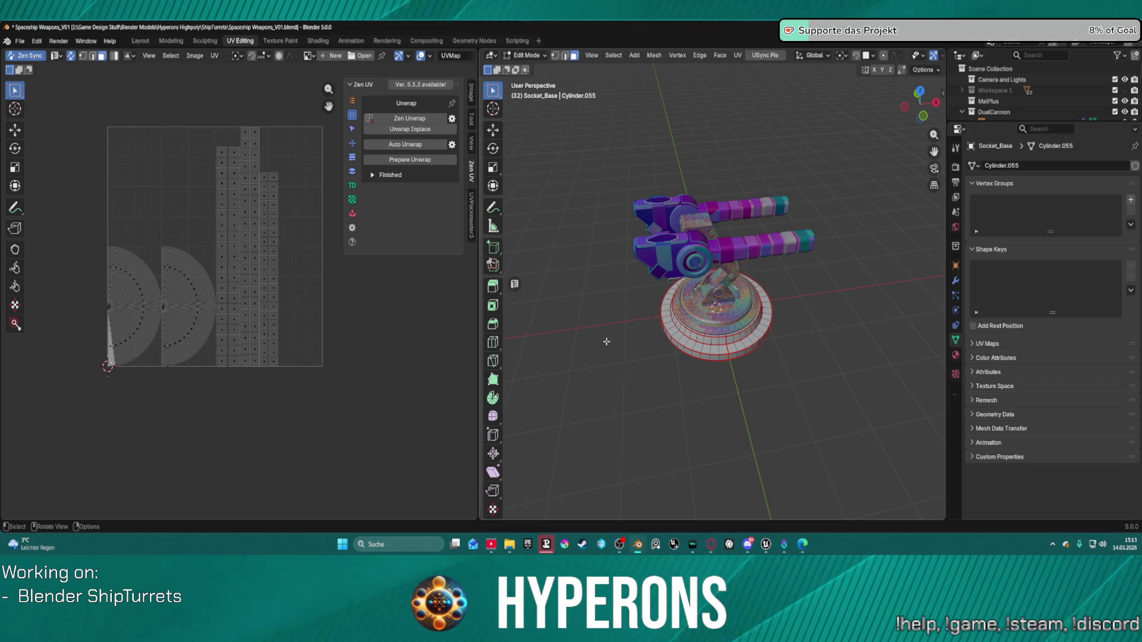
# Select the right half-circle UV island with L and orbit the turret to check it.
pyautogui.click(191, 315)
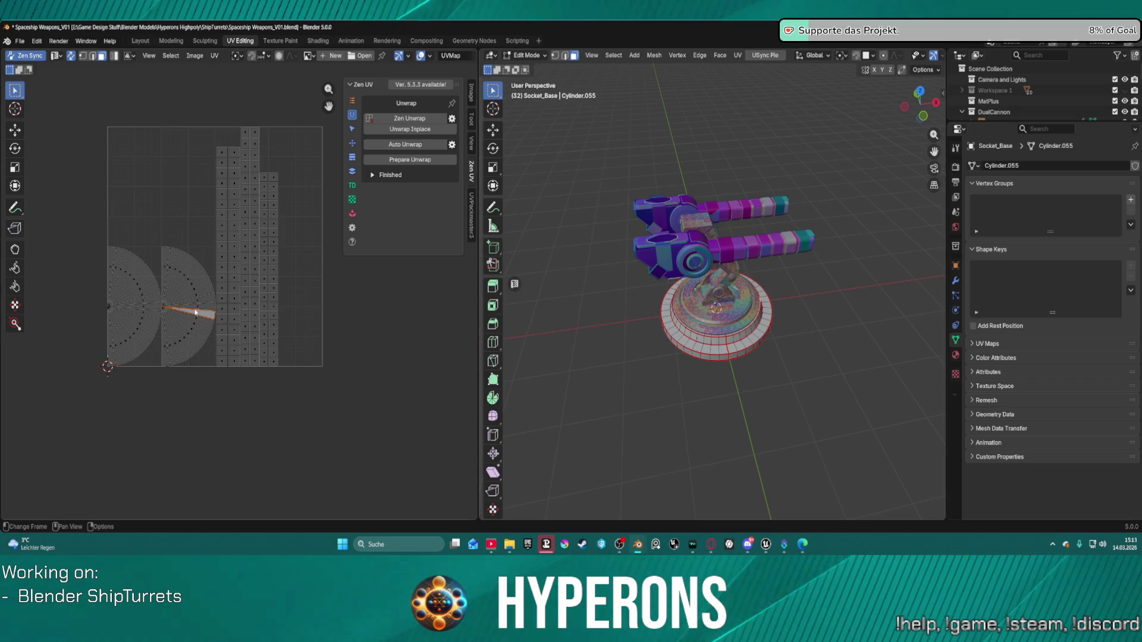
pyautogui.press('l')
pyautogui.press('l')
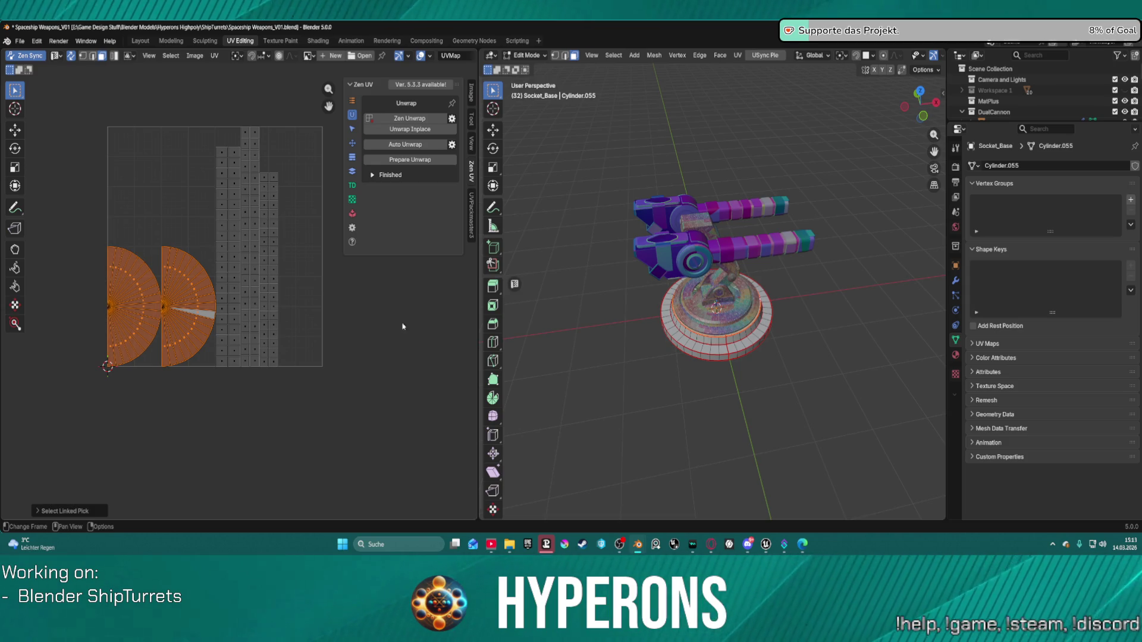
pyautogui.scroll(-3, 637, 416)
pyautogui.scroll(5, 637, 416)
pyautogui.moveTo(637, 416); pyautogui.dragTo(649, 362, button='middle')
pyautogui.moveTo(717, 322)
pyautogui.mouseDown(button='middle')
pyautogui.moveTo(727, 277)
pyautogui.moveTo(658, 341)
pyautogui.mouseUp(button='middle')
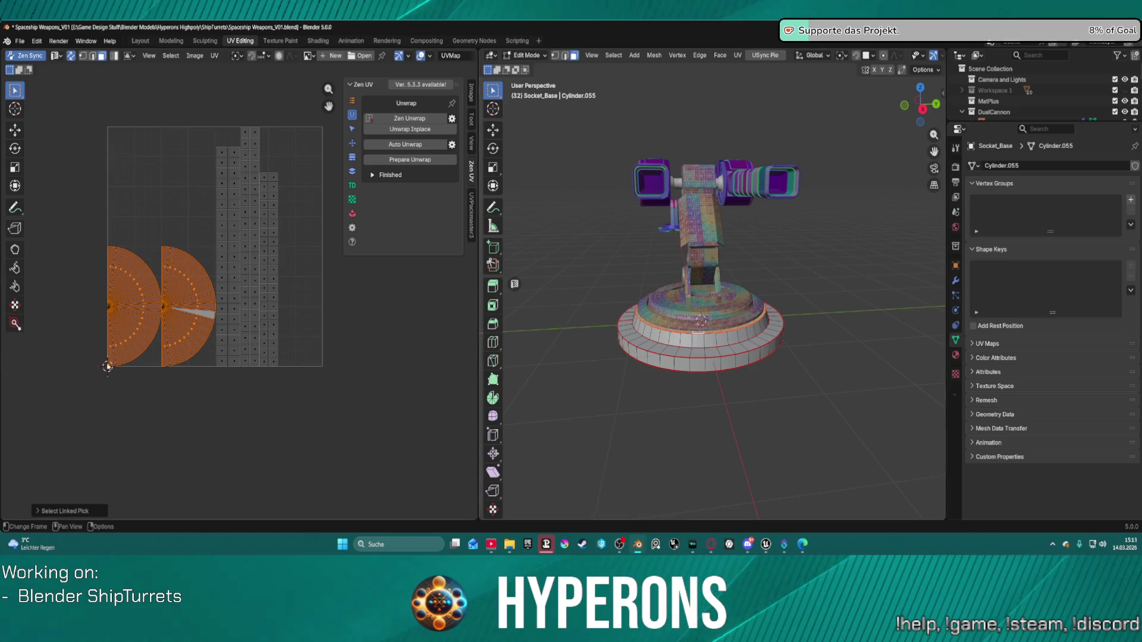
# Select the wedge islands on both half-discs, then move over to the Unreal Editor.
pyautogui.click(409, 314)
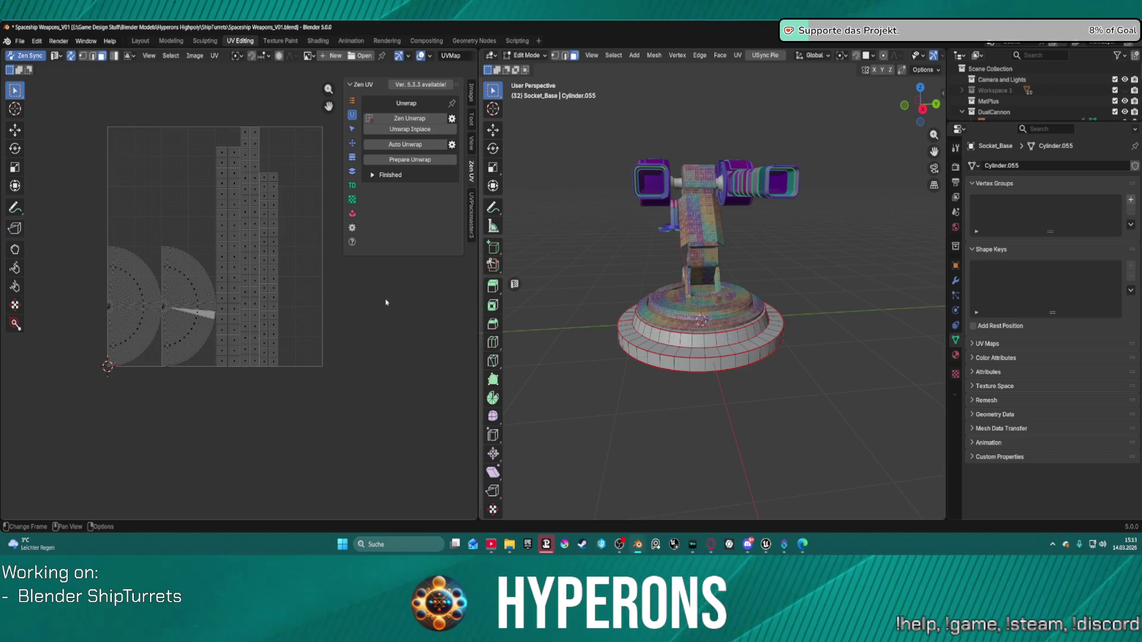
pyautogui.click(198, 309)
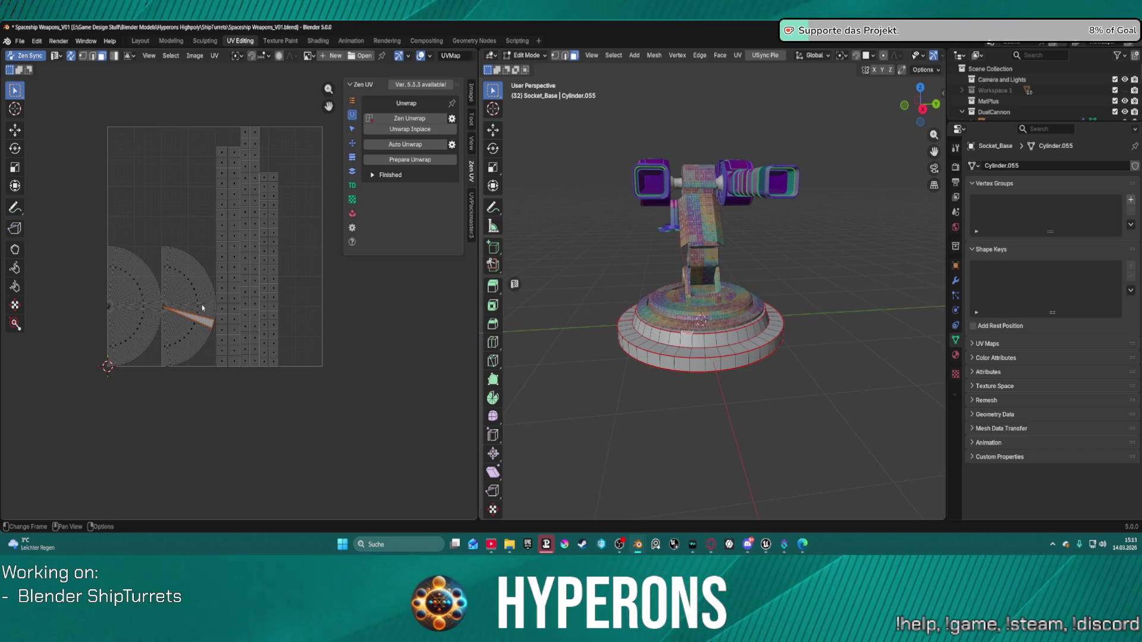
pyautogui.click(160, 309)
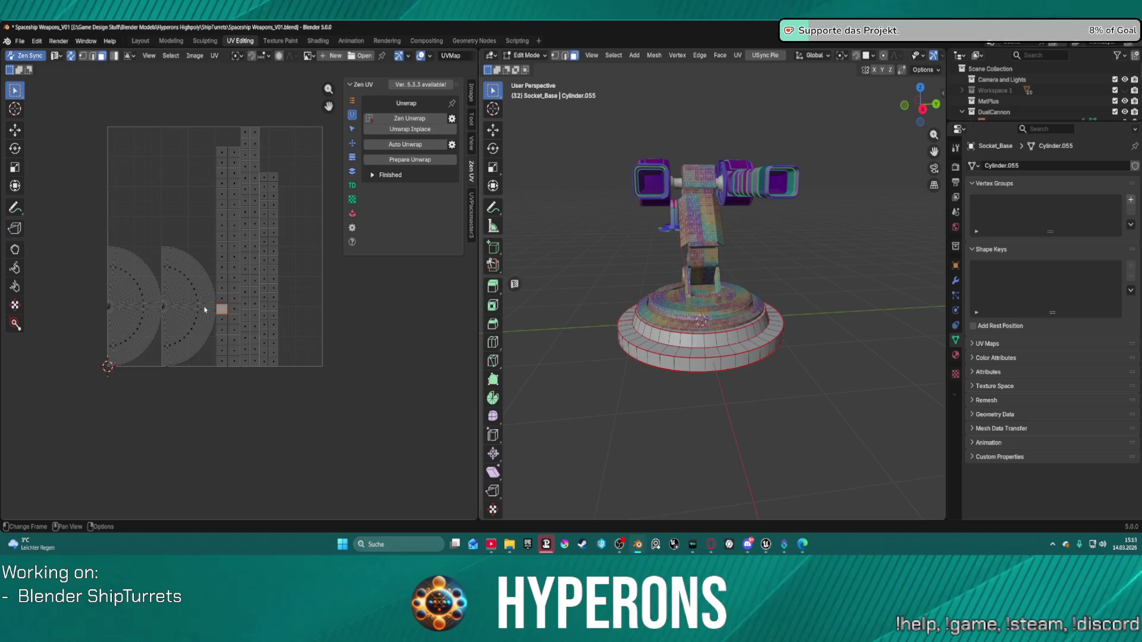
pyautogui.click(205, 309)
pyautogui.click(158, 308)
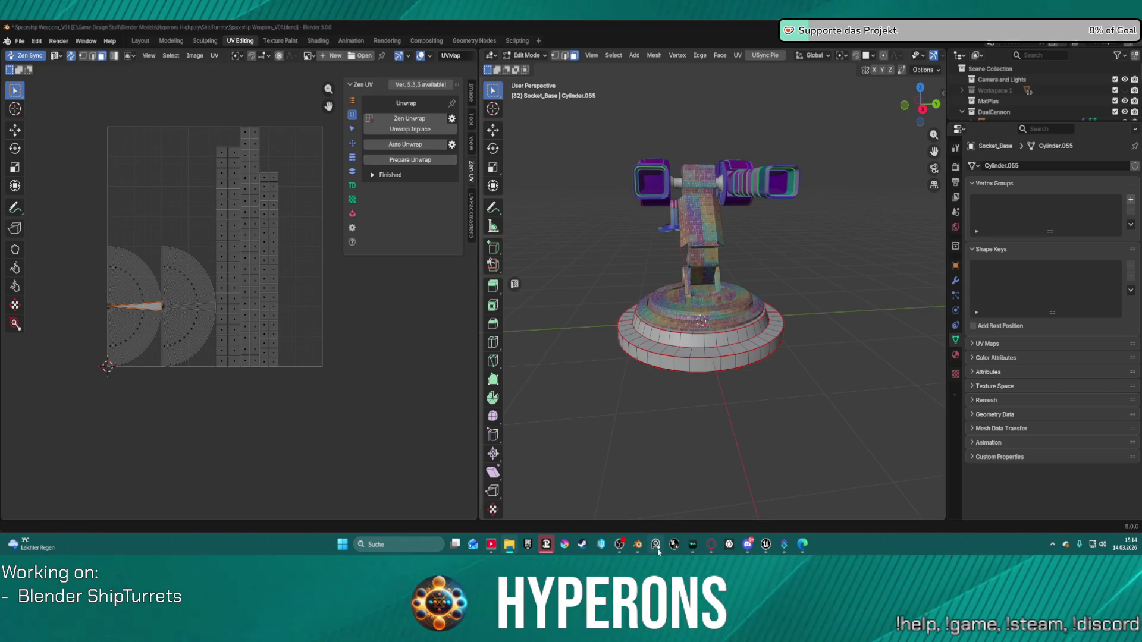
pyautogui.click(765, 542)
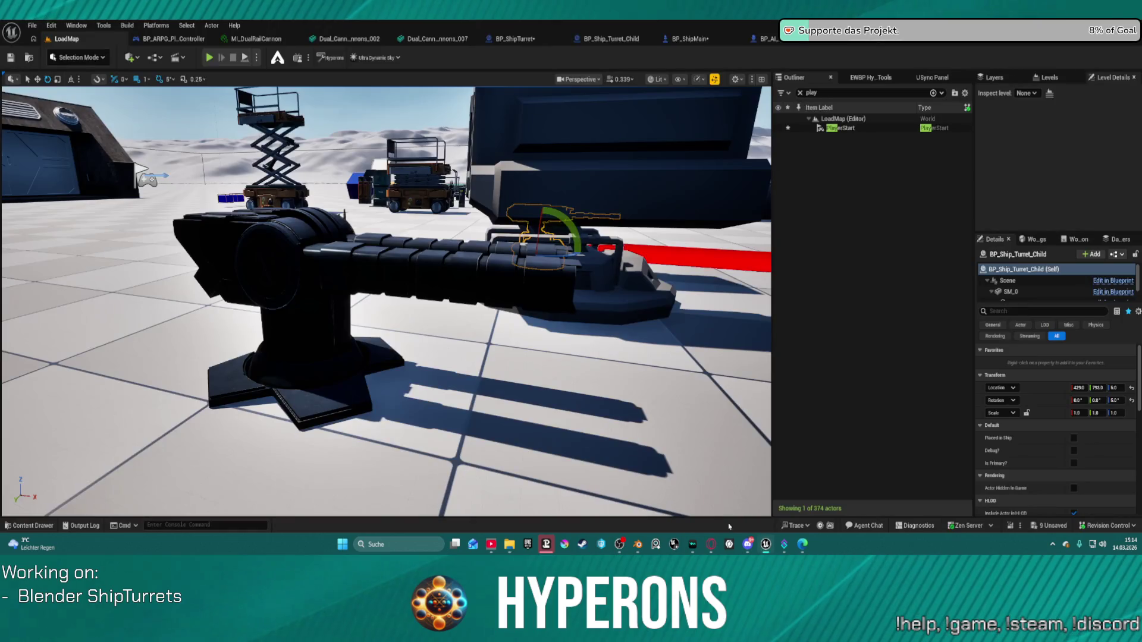
# Open DEV_Space from Recent Levels, saving and checking out the modified LoadMap content.
pyautogui.click(34, 26)
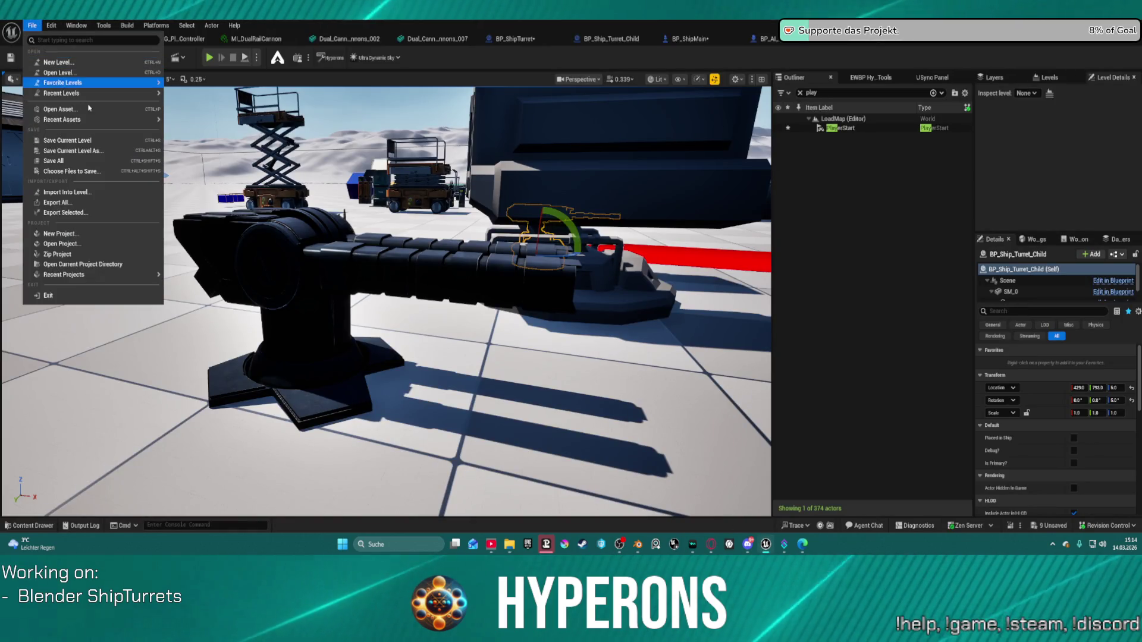
pyautogui.moveTo(96, 93)
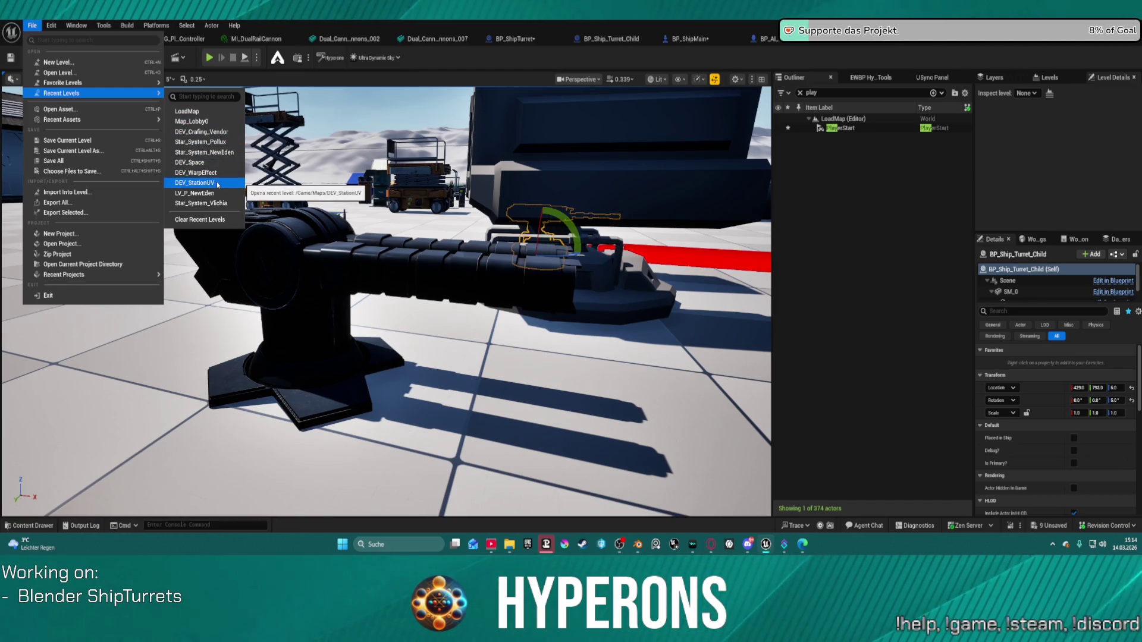
pyautogui.click(196, 173)
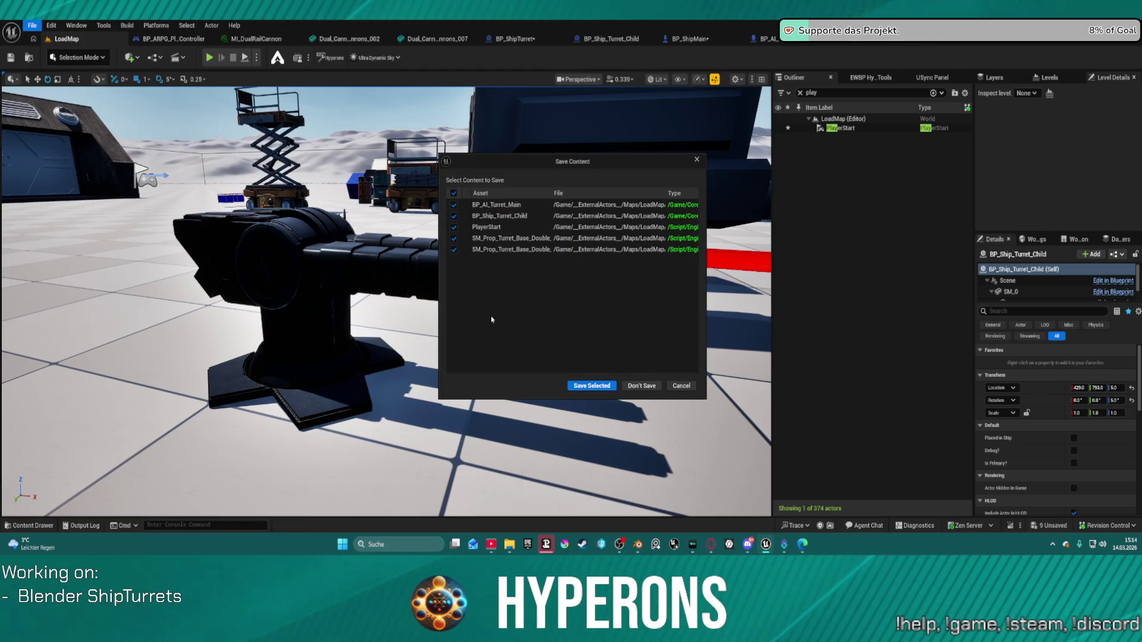
pyautogui.click(608, 390)
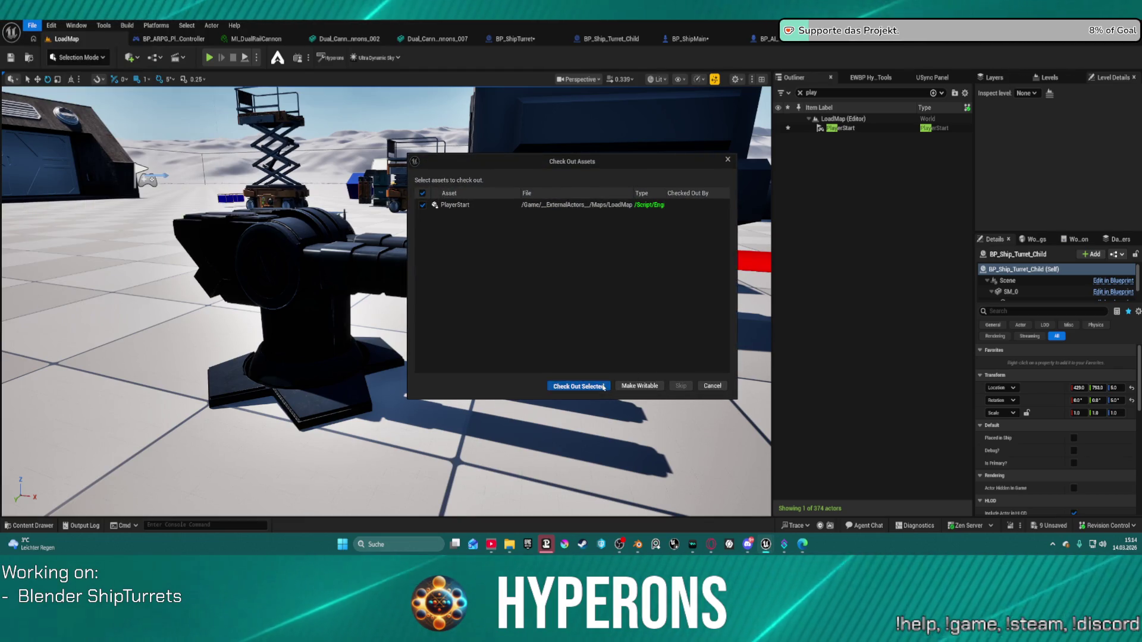
pyautogui.click(603, 387)
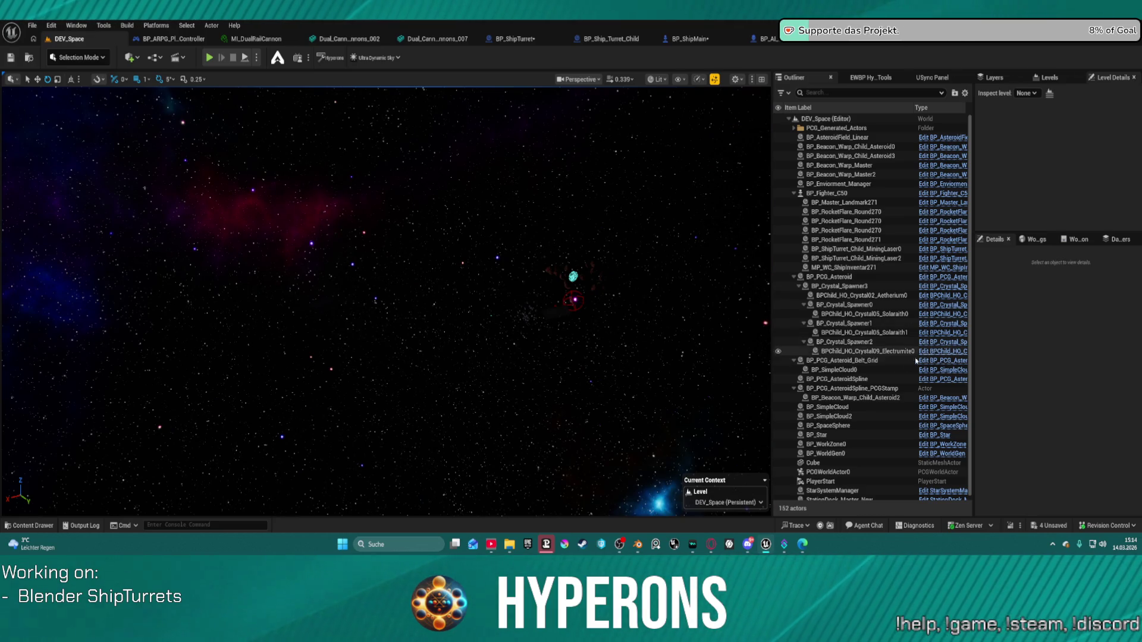
pyautogui.click(832, 277)
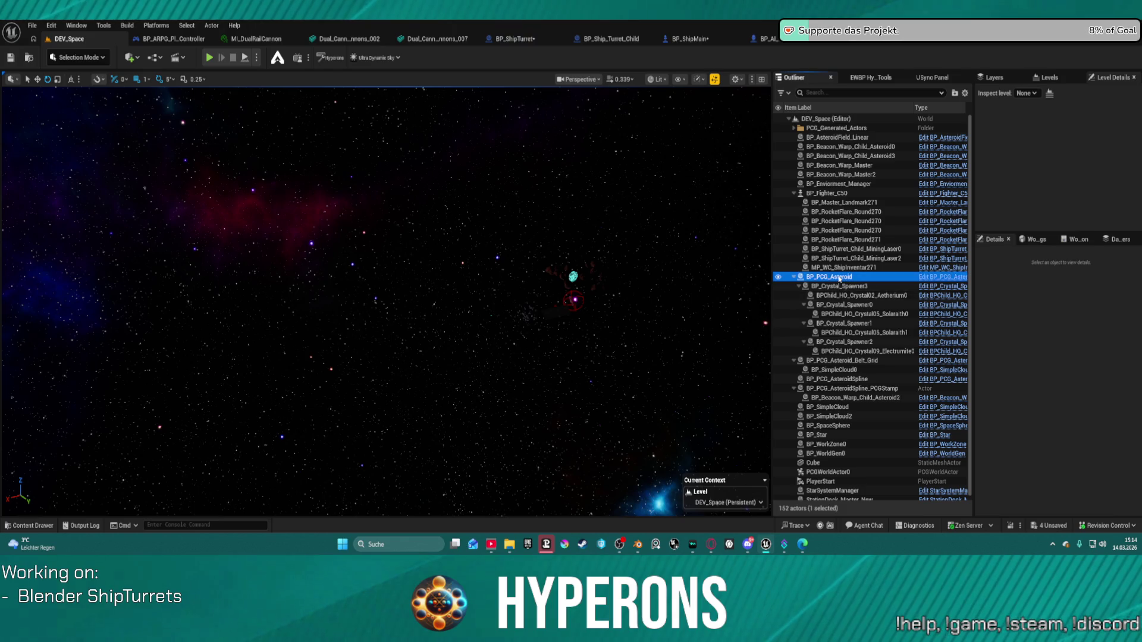
# Focus on BP_Fighter_C50, board it with E, fly around, then end the play session with Esc.
pyautogui.doubleClick(829, 192)
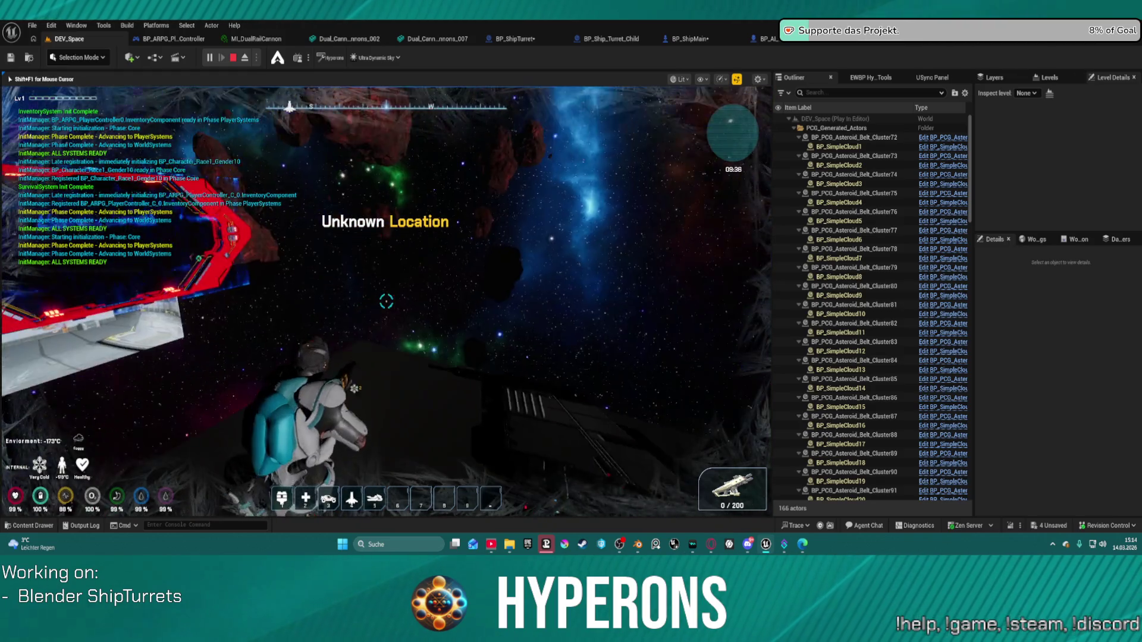
pyautogui.press('e')
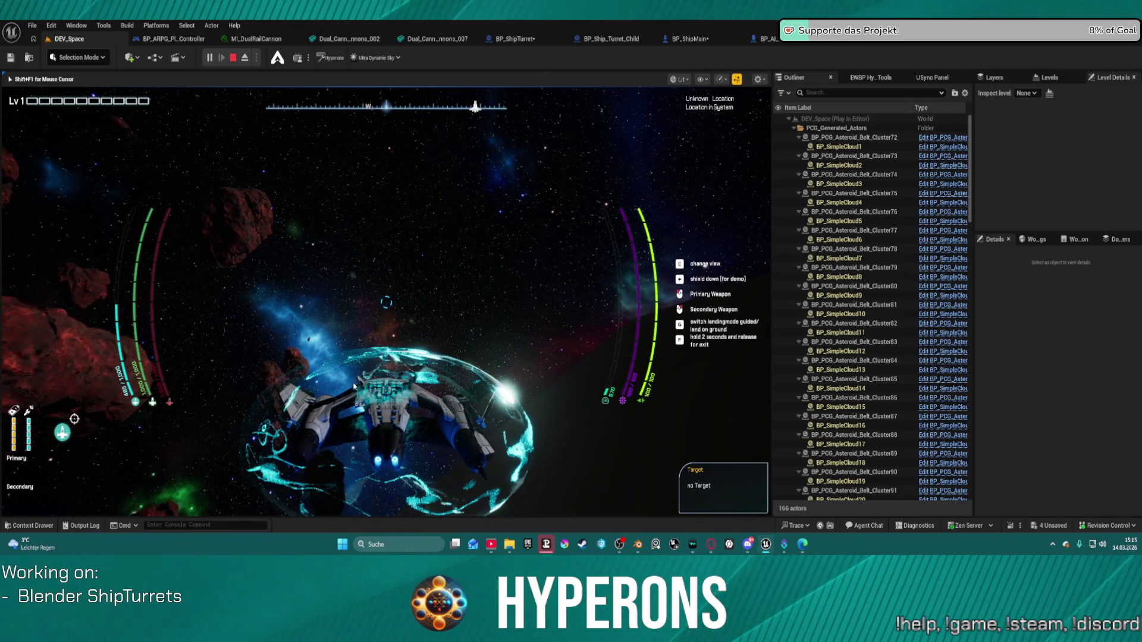
pyautogui.press('Escape')
# In the Content Drawer, browse Ships > Children_Player > TransportShip > EOS and open BP_TransportShip_EOS.
pyautogui.click(33, 525)
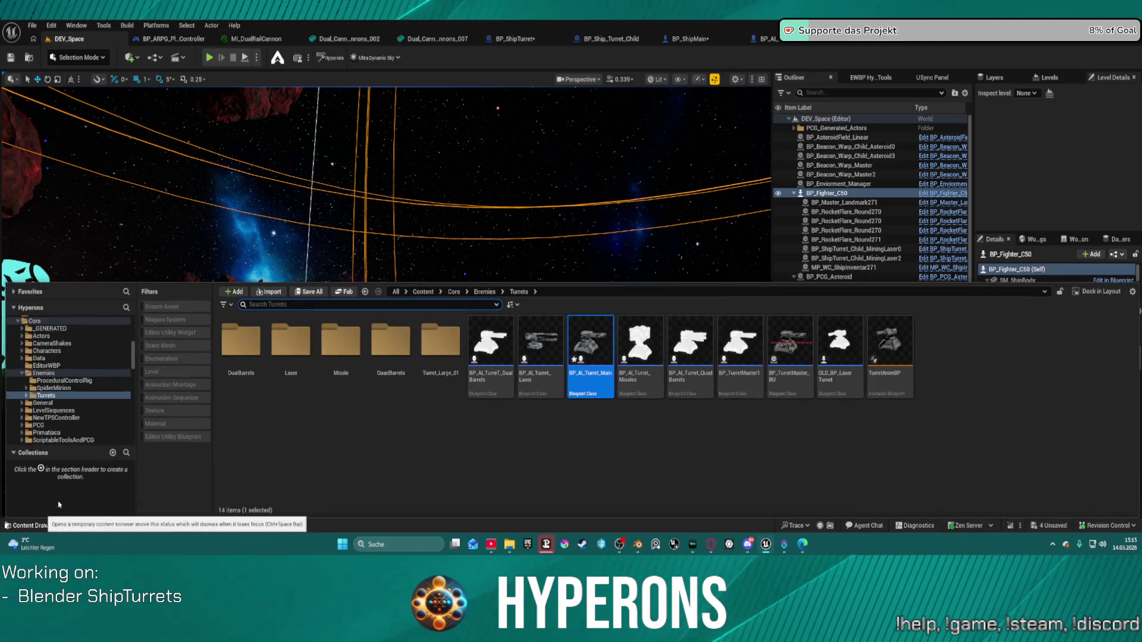
pyautogui.scroll(-2, 76, 381)
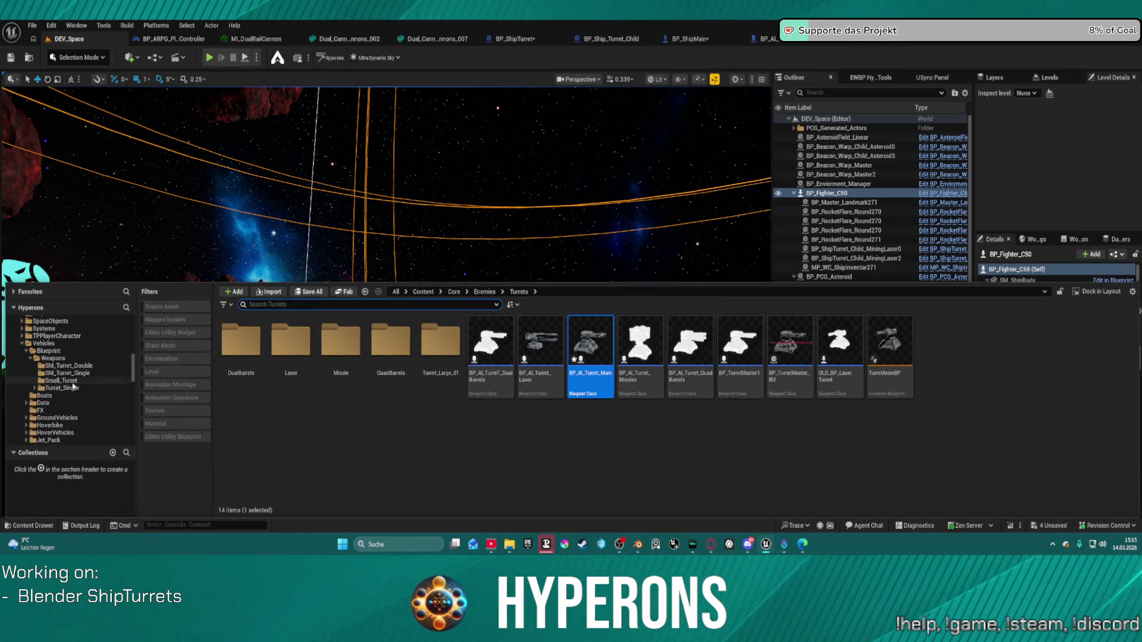
pyautogui.scroll(-2, 72, 407)
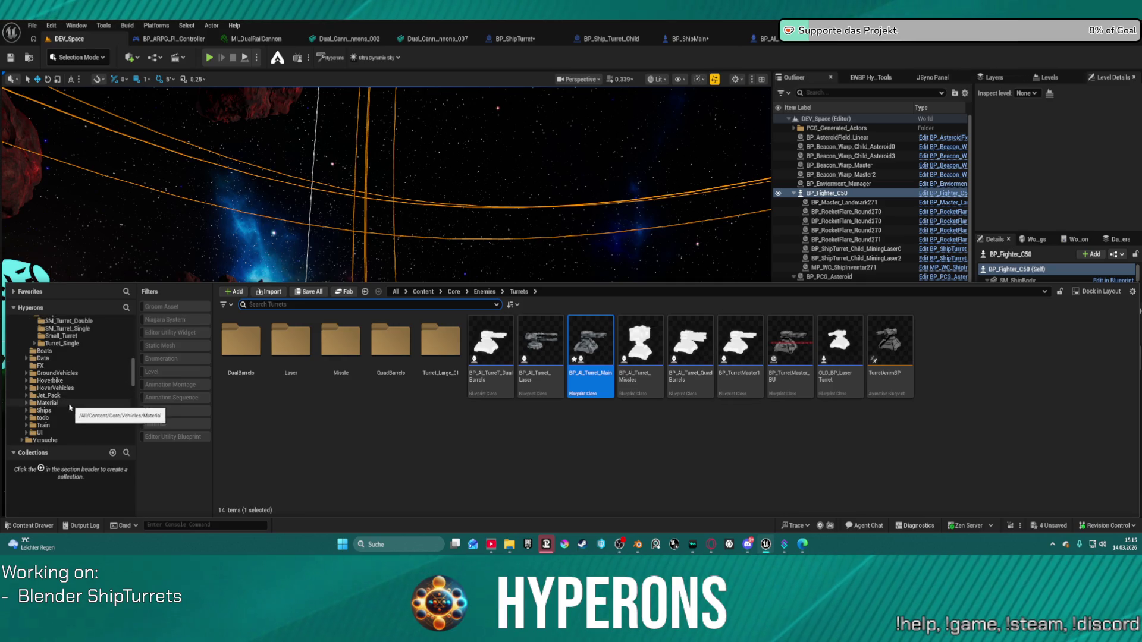
pyautogui.click(99, 410)
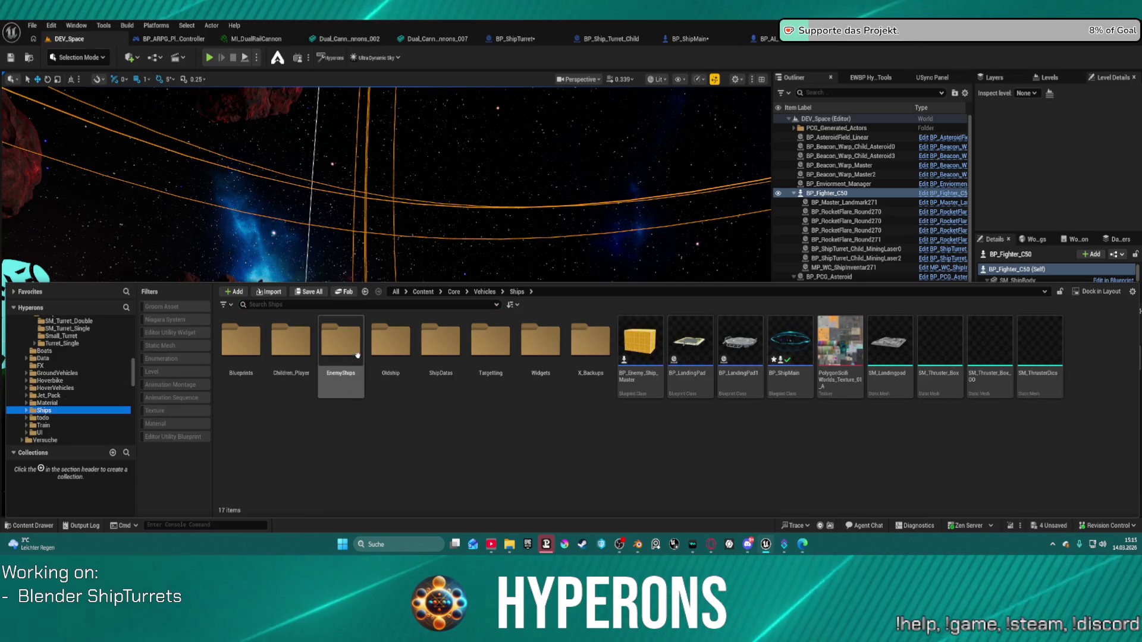
pyautogui.doubleClick(289, 346)
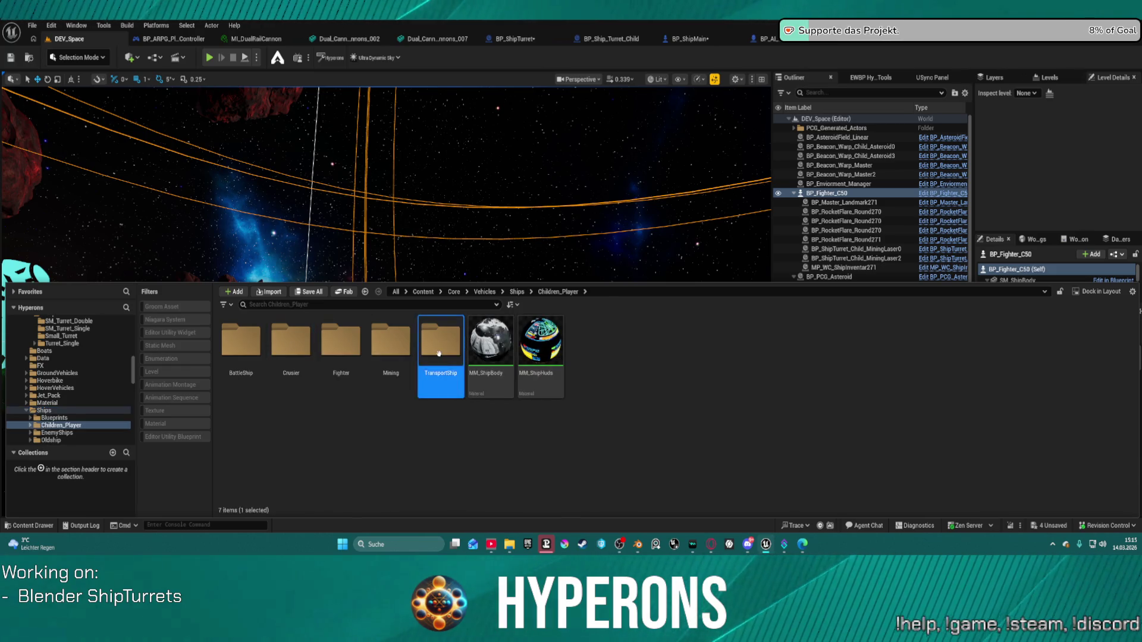
pyautogui.doubleClick(458, 354)
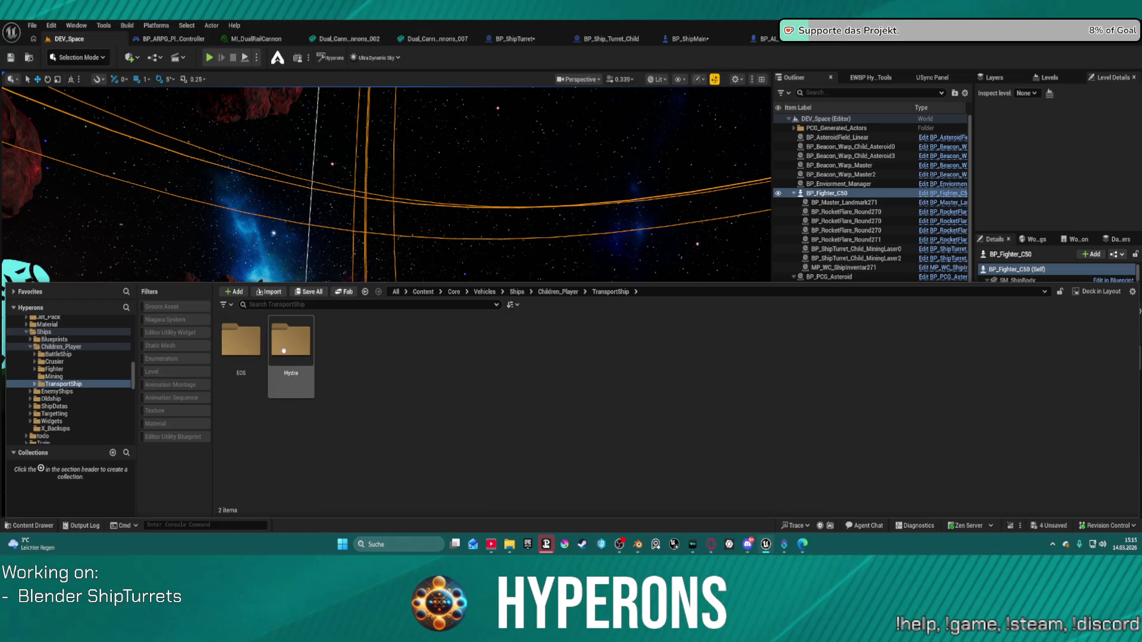
pyautogui.doubleClick(246, 353)
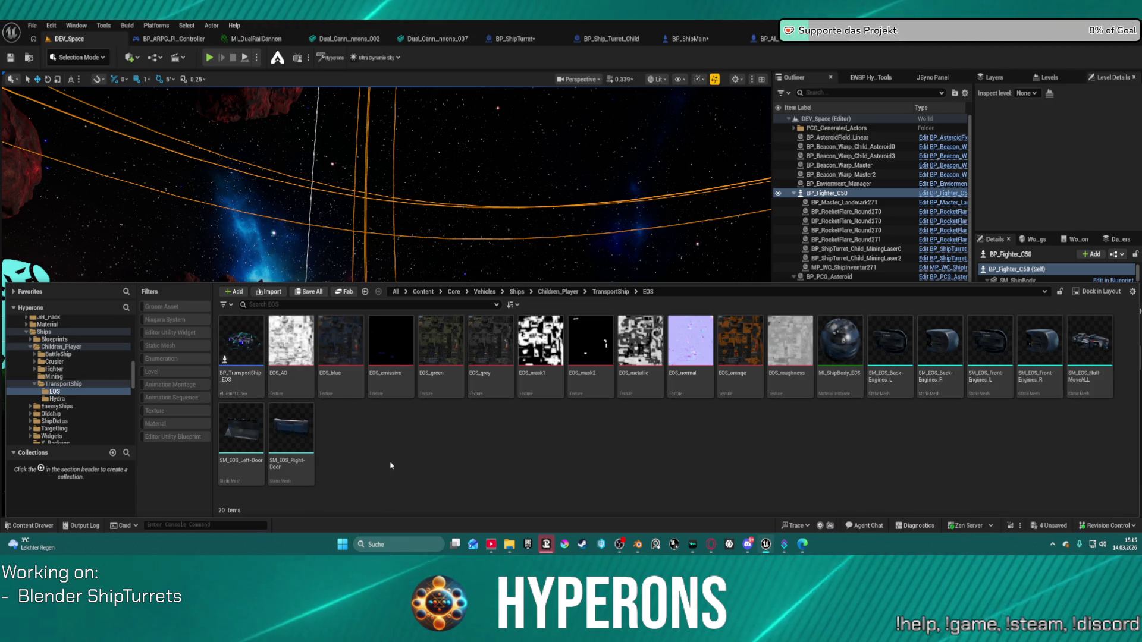
pyautogui.click(254, 349)
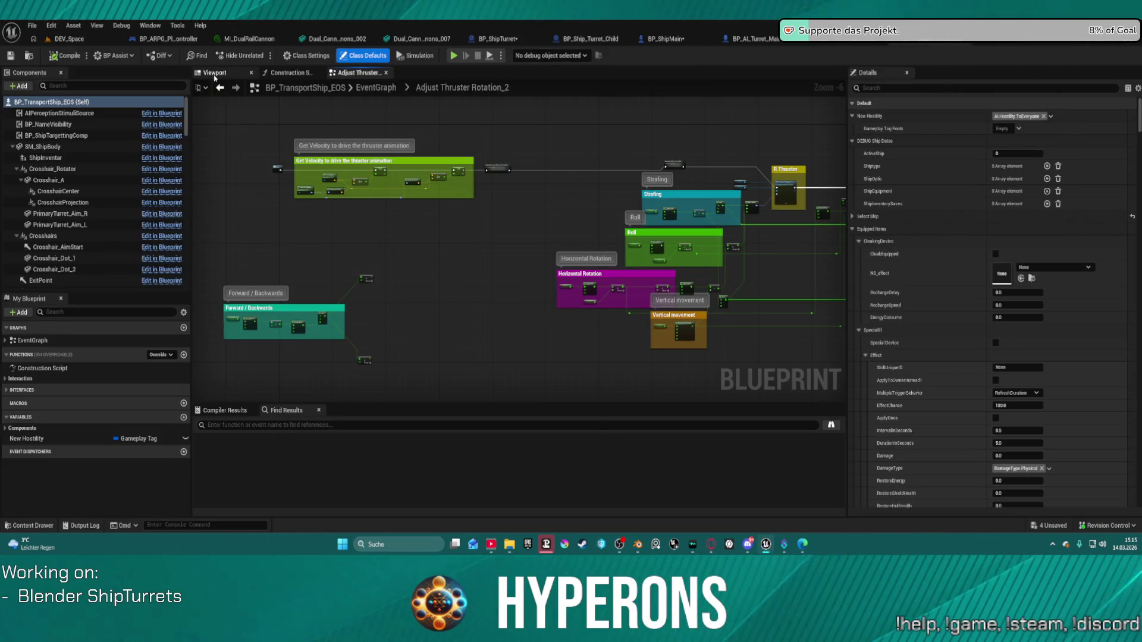
# Show the transport ship's Viewport and orbit closer around its side plate.
pyautogui.click(215, 76)
pyautogui.scroll(5, 501, 297)
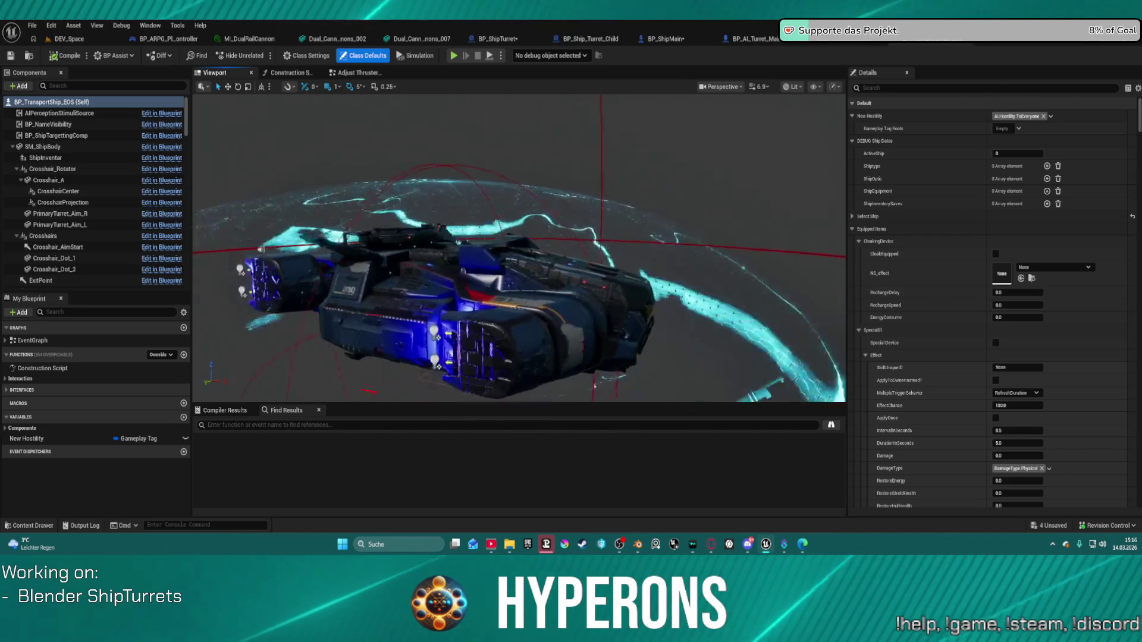
pyautogui.scroll(5, 517, 247)
pyautogui.moveTo(517, 247)
pyautogui.mouseDown(button='right')
pyautogui.moveTo(446, 261)
pyautogui.moveTo(710, 294)
pyautogui.moveTo(395, 260)
pyautogui.moveTo(473, 229)
pyautogui.mouseUp(button='right')
# Open BP_BattleShip_Virginia from the BattleShip > Virginia folder and view its 3D preview.
pyautogui.hotkey('ctrl', 'space')
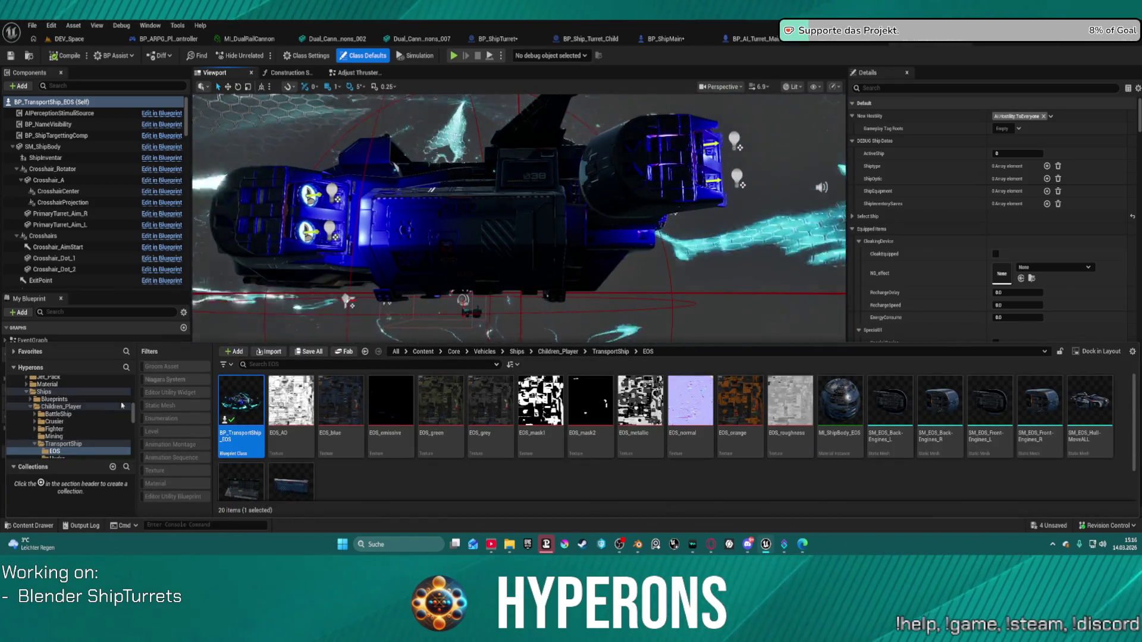
pyautogui.click(58, 414)
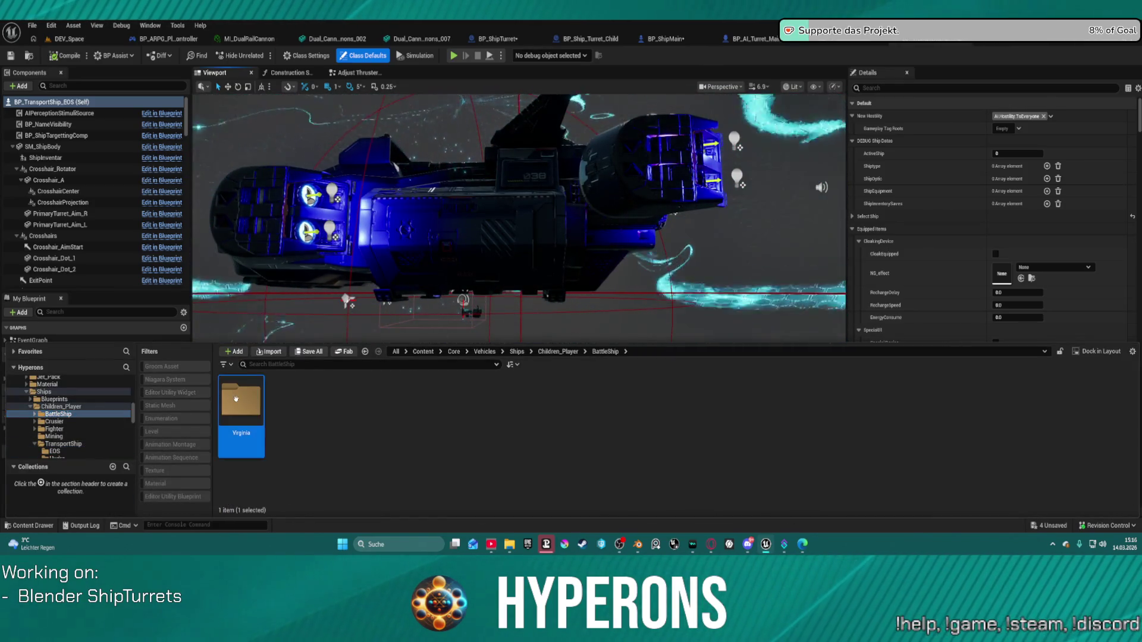
pyautogui.doubleClick(241, 405)
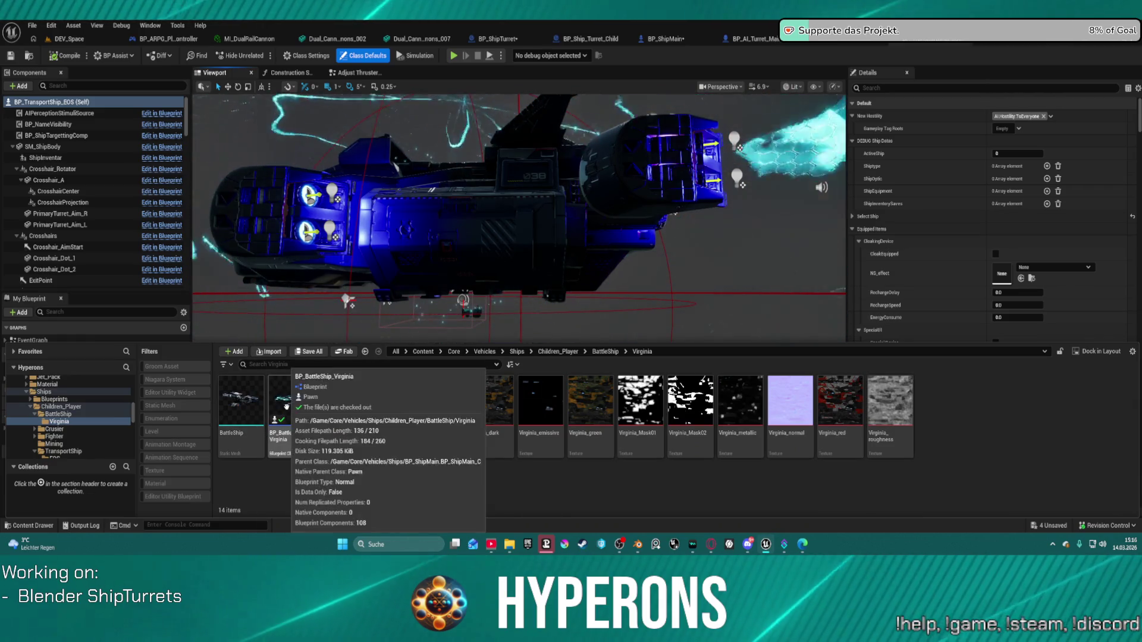
pyautogui.click(290, 402)
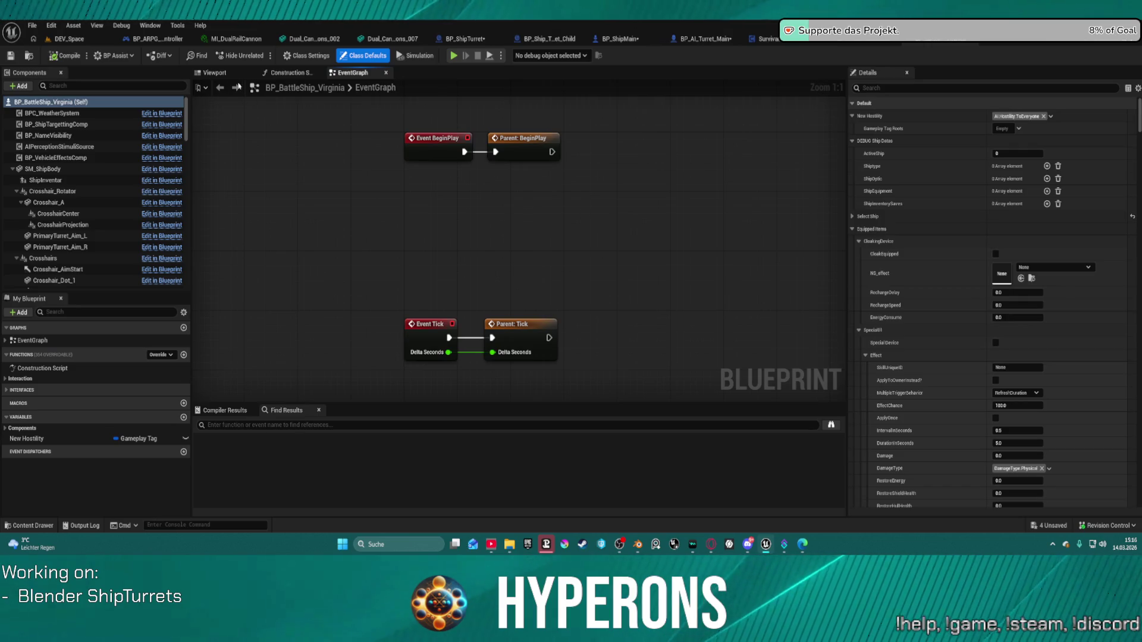
pyautogui.click(219, 73)
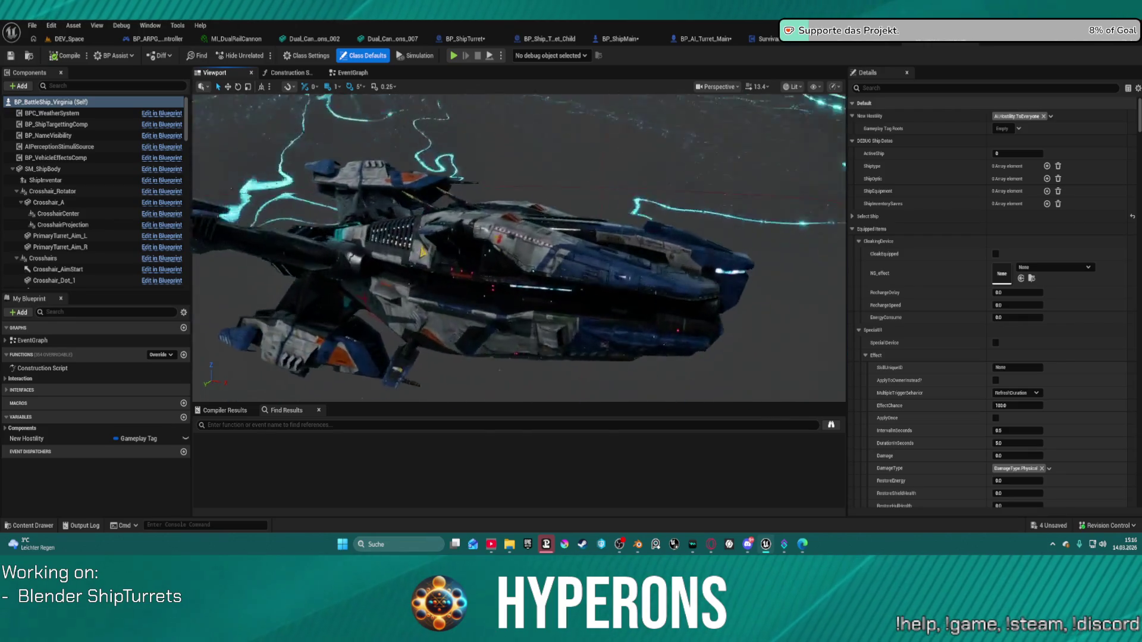
pyautogui.scroll(10, 263, 356)
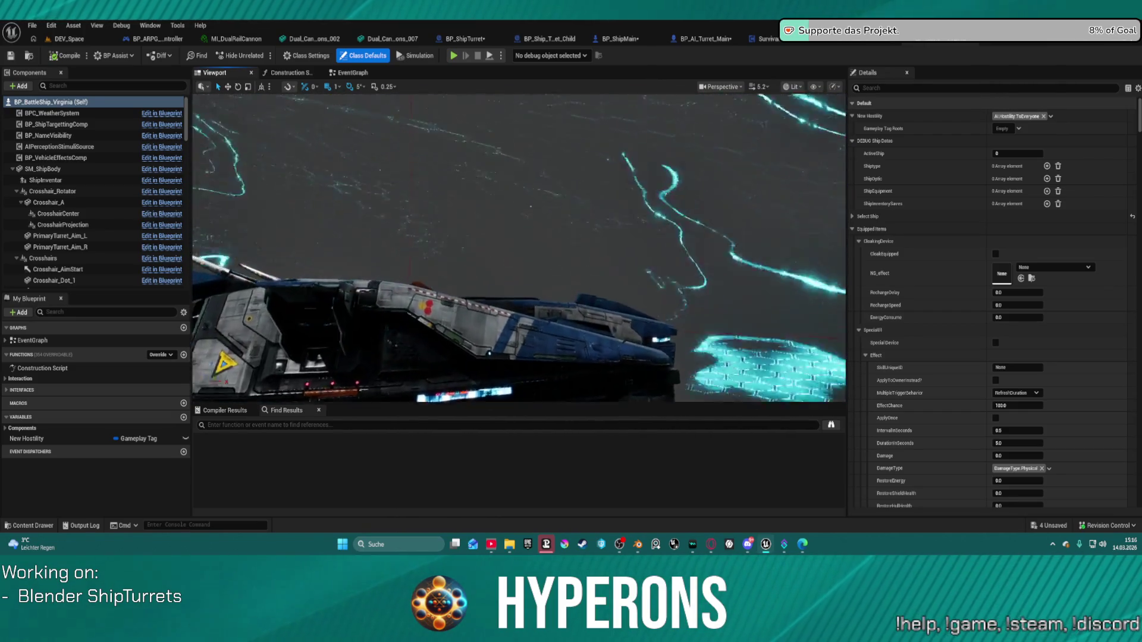
pyautogui.moveTo(517, 247); pyautogui.dragTo(502, 232, button='right')
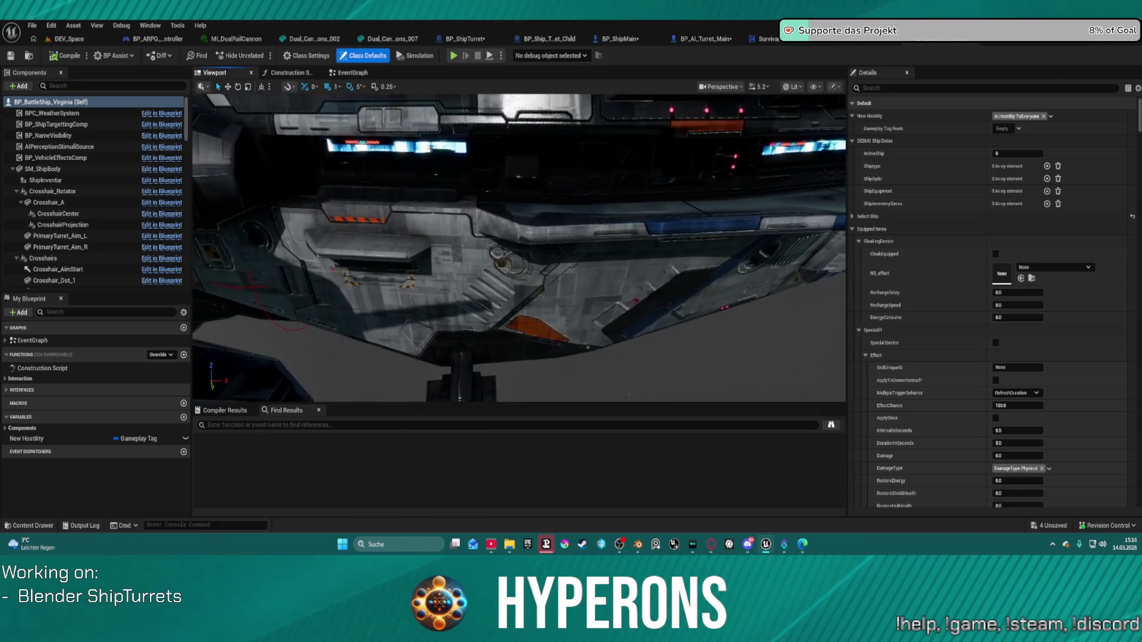
pyautogui.moveTo(517, 246); pyautogui.dragTo(446, 238, button='right')
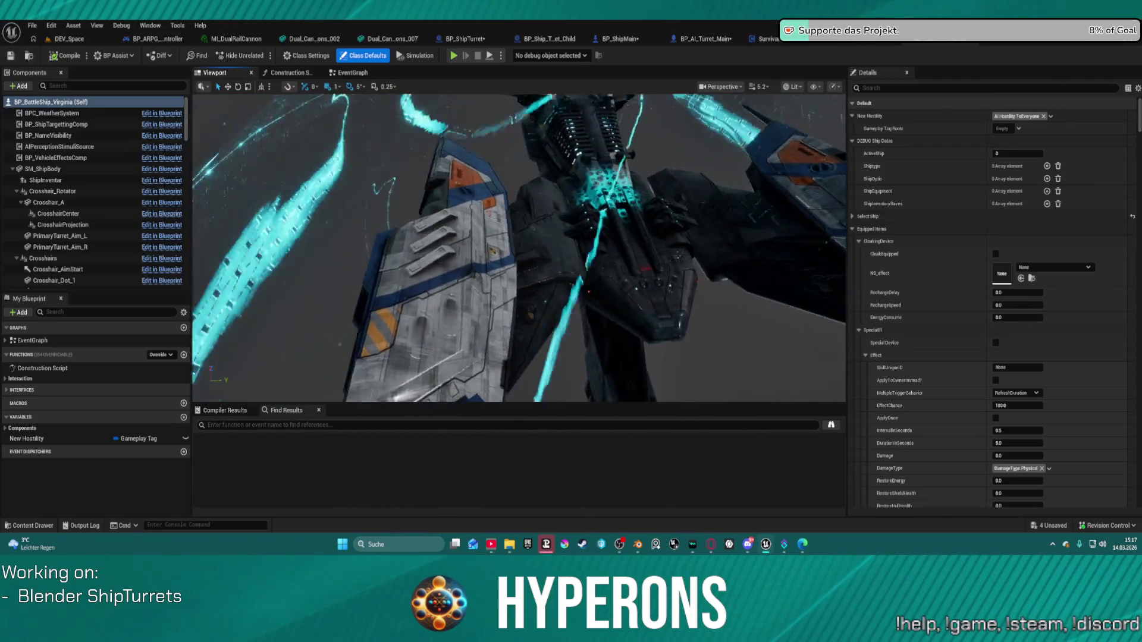
pyautogui.moveTo(518, 237); pyautogui.dragTo(428, 256)
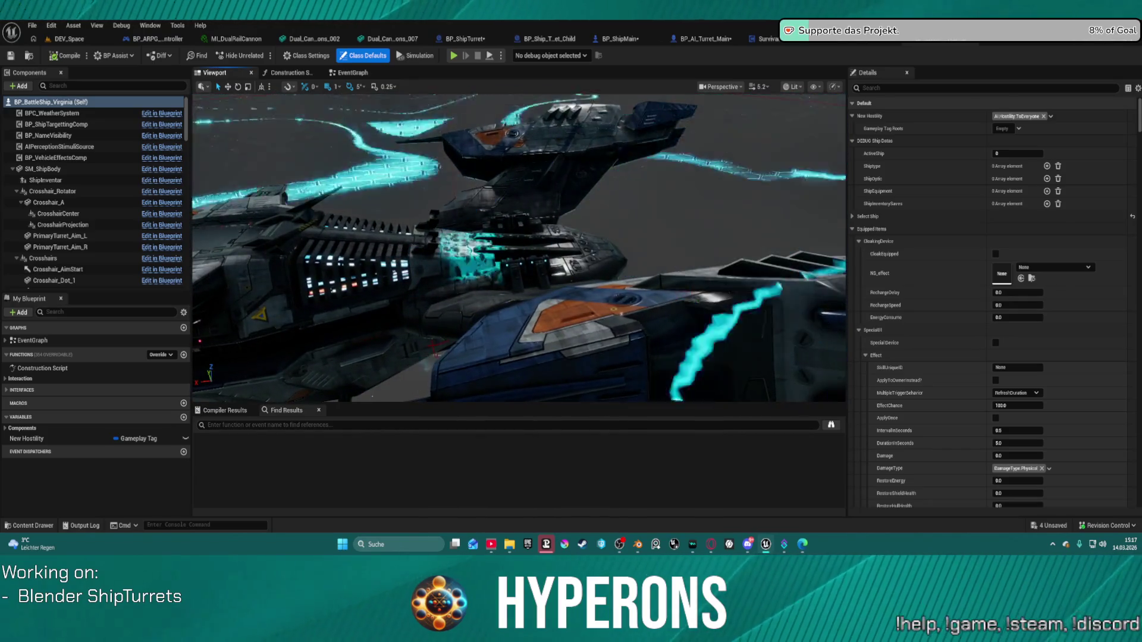
pyautogui.moveTo(518, 238)
pyautogui.mouseDown()
pyautogui.moveTo(446, 249)
pyautogui.moveTo(446, 202)
pyautogui.moveTo(469, 178)
pyautogui.mouseUp()
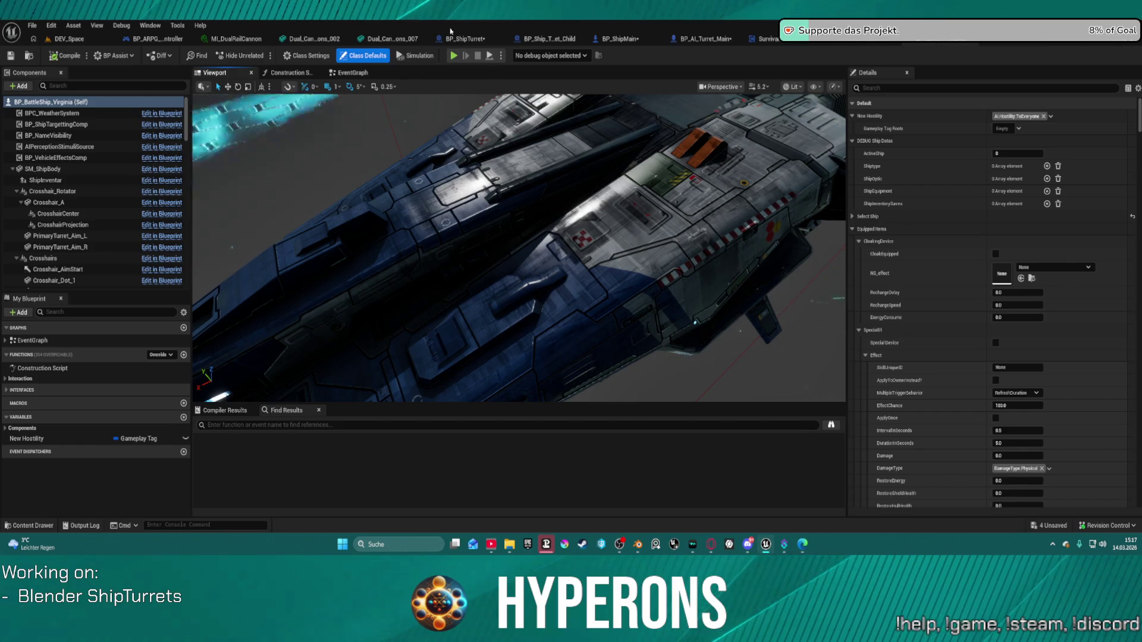
pyautogui.click(60, 40)
# Open DEV_StationUV from Recent Levels, look toward the station wall, then return to Blender.
pyautogui.hotkey('ctrl', 'space')
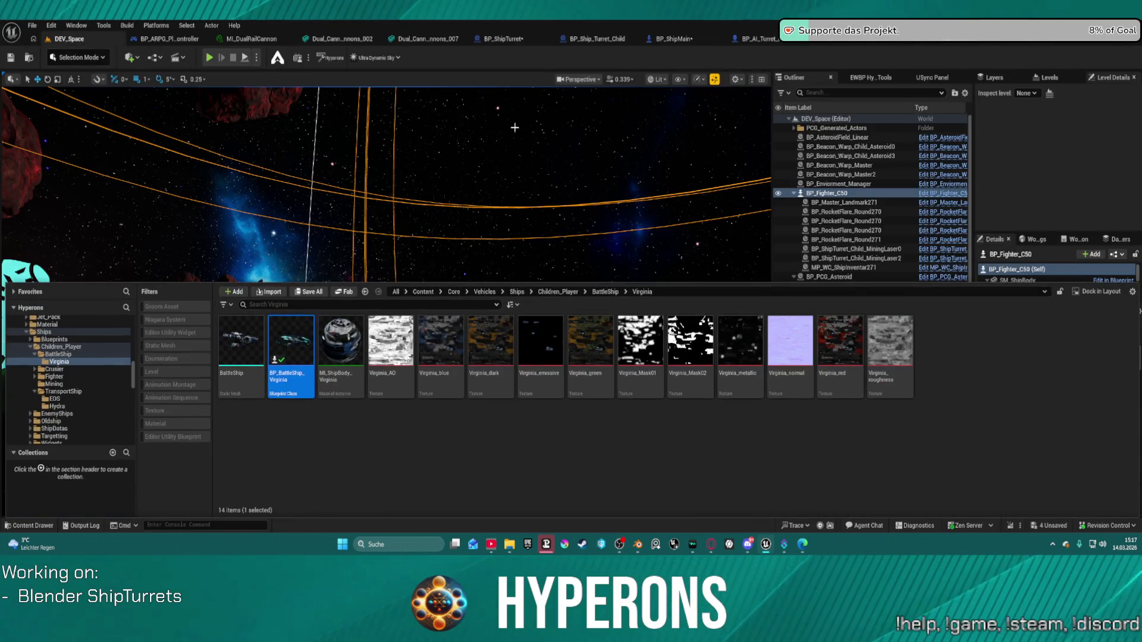
pyautogui.click(31, 26)
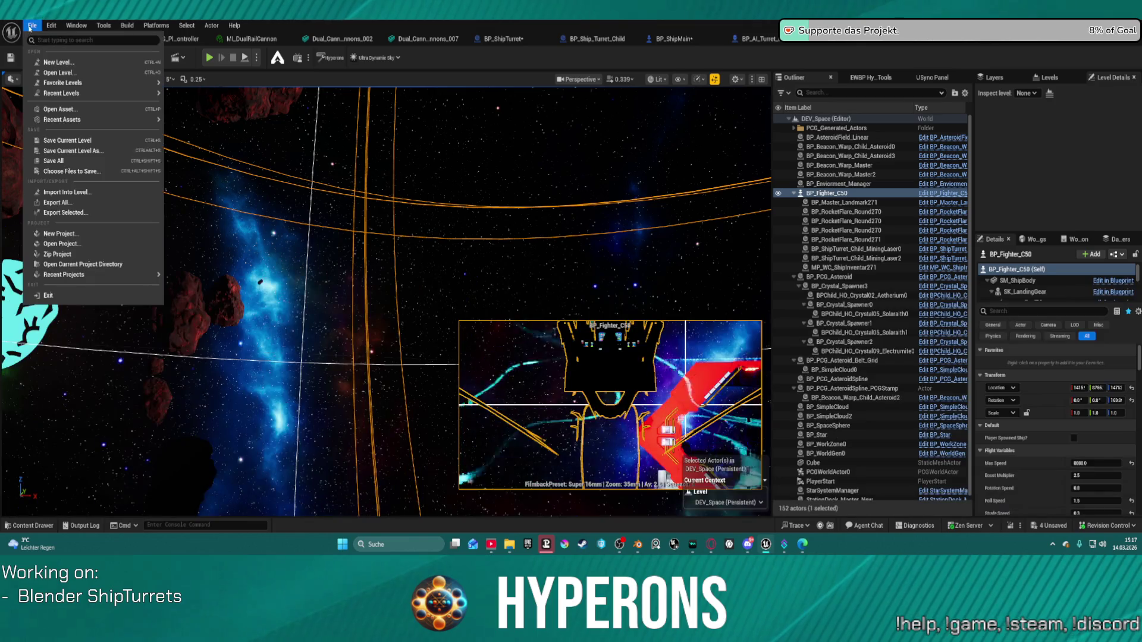
pyautogui.moveTo(119, 93)
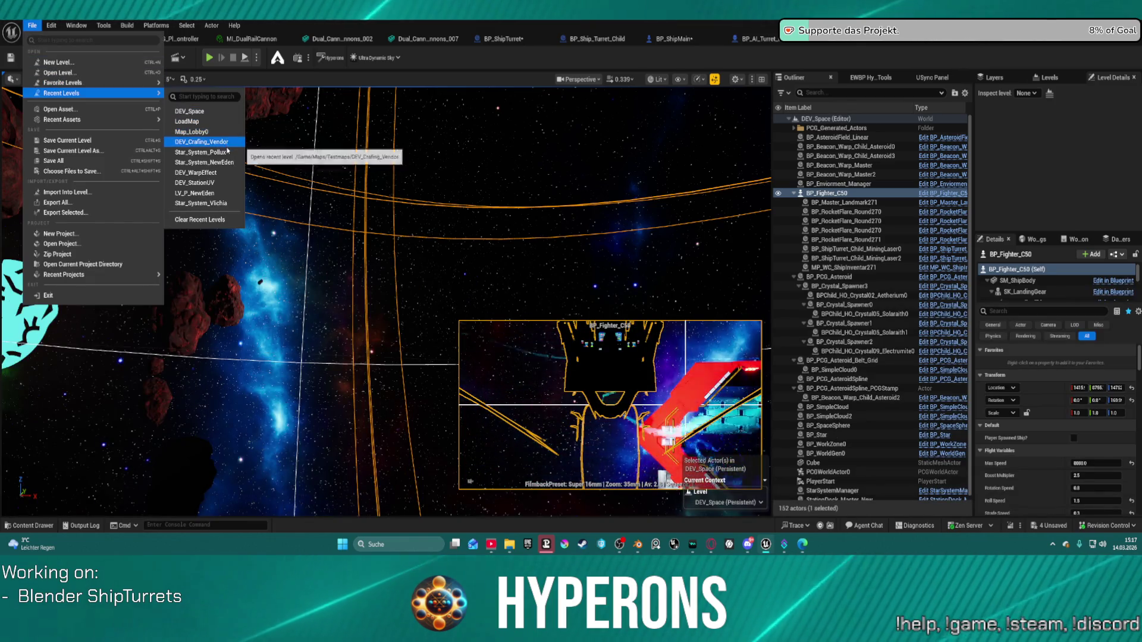
pyautogui.click(226, 183)
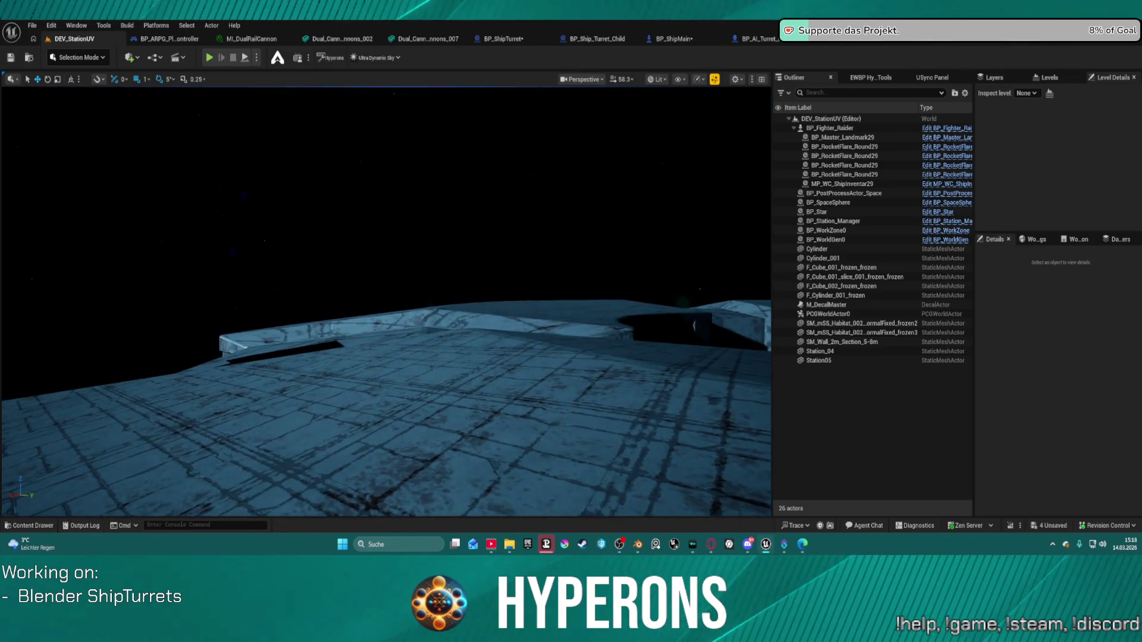
pyautogui.moveTo(229, 154); pyautogui.dragTo(229, 153, button='right')
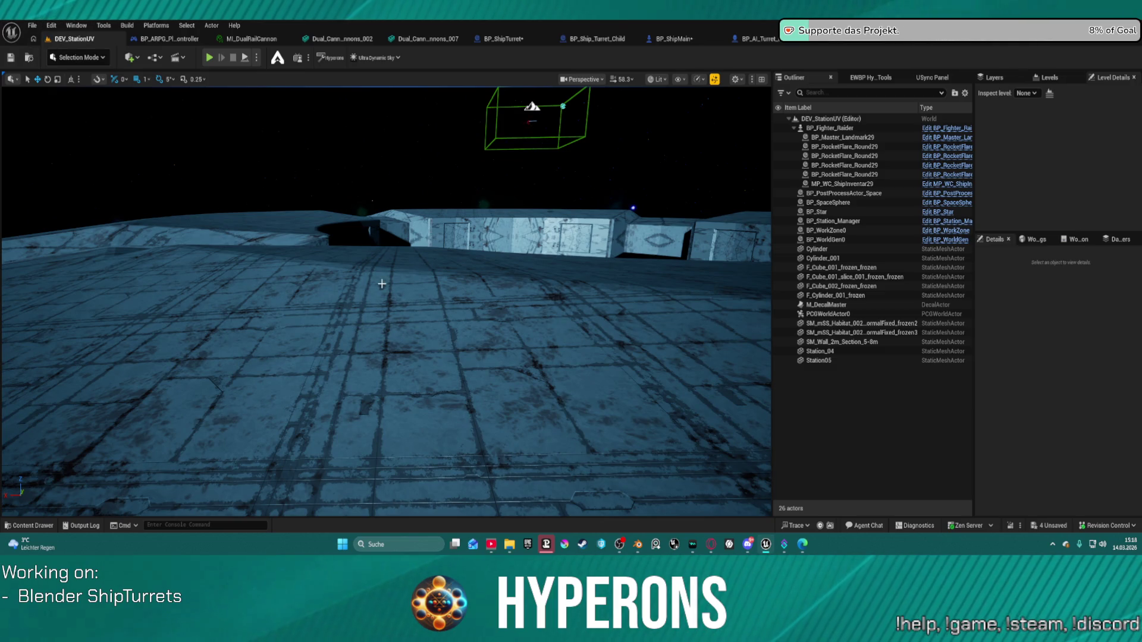
pyautogui.moveTo(637, 544)
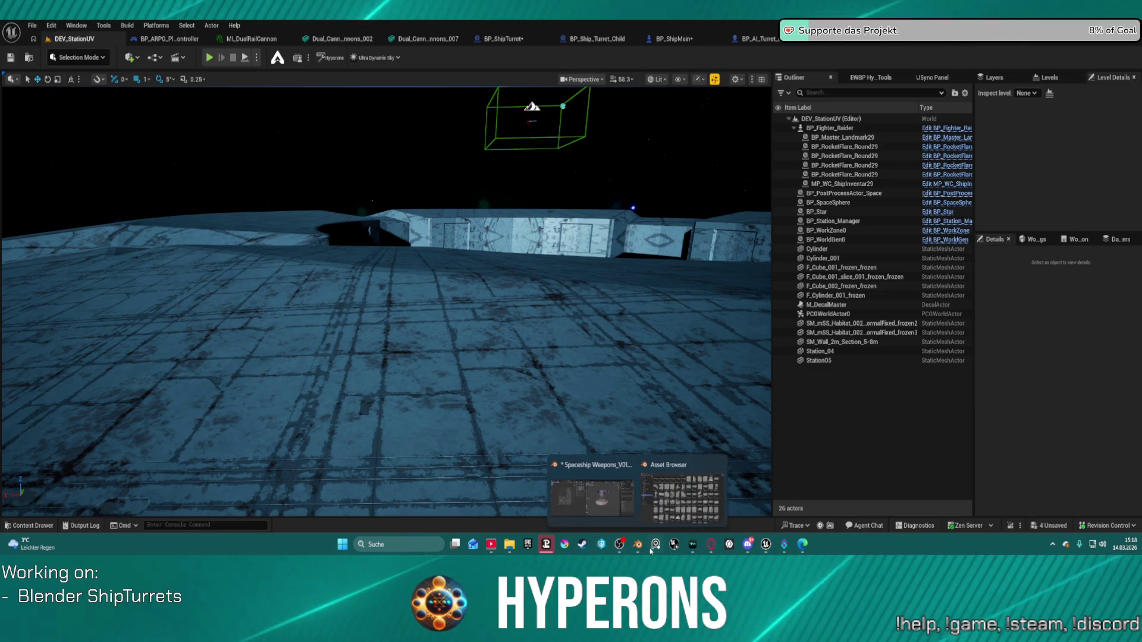
pyautogui.click(586, 494)
# Switch to Object Mode, select the cannon barrel object and enter Edit Mode on it.
pyautogui.scroll(-2, 662, 405)
pyautogui.moveTo(662, 404); pyautogui.dragTo(601, 387, button='middle')
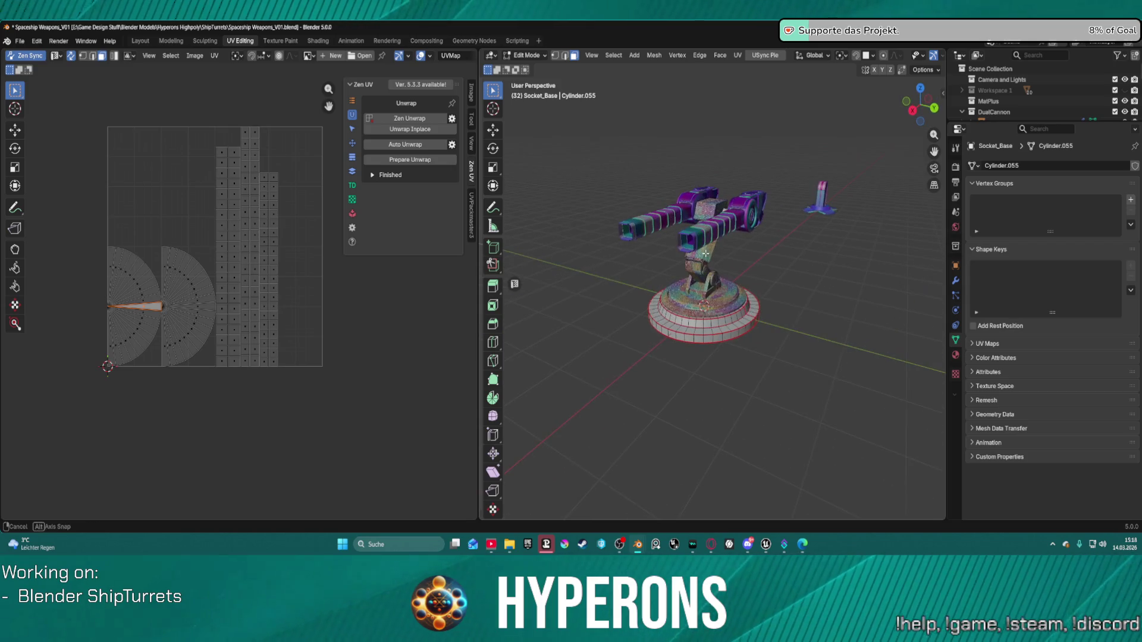
pyautogui.scroll(3, 764, 303)
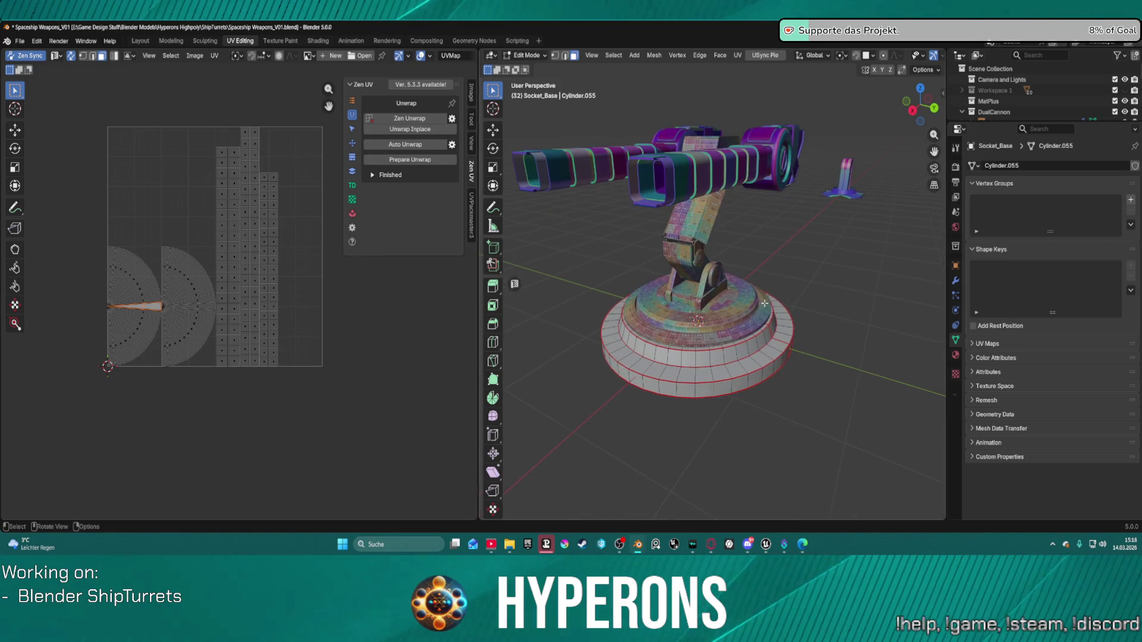
pyautogui.scroll(3, 809, 329)
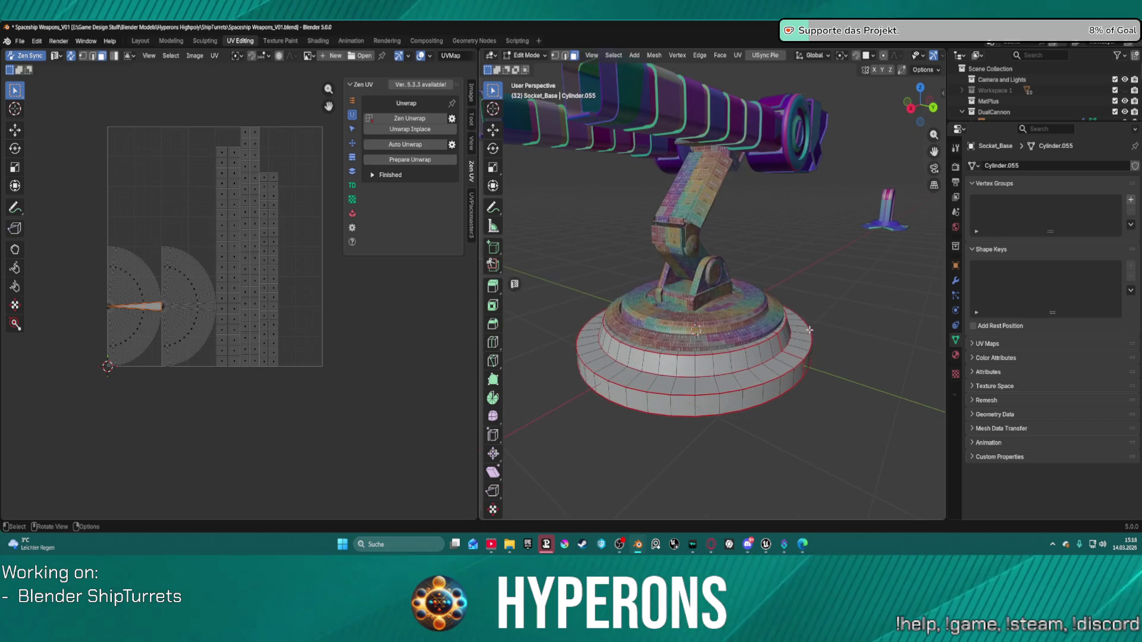
pyautogui.scroll(1, 812, 342)
pyautogui.hotkey('ctrl', 'Tab')
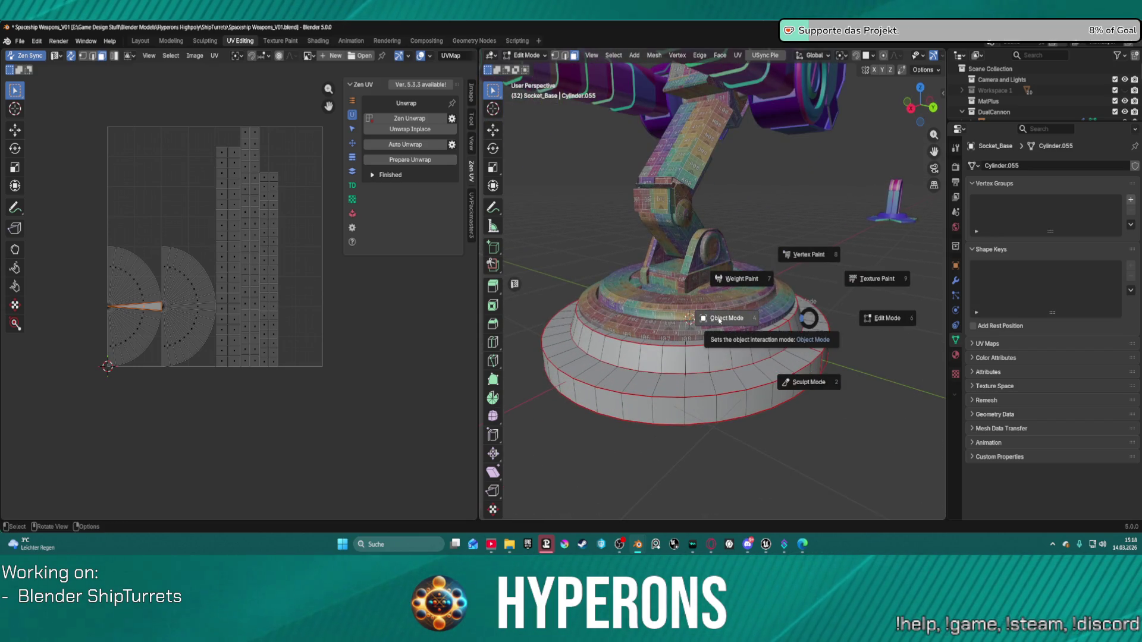
pyautogui.click(718, 321)
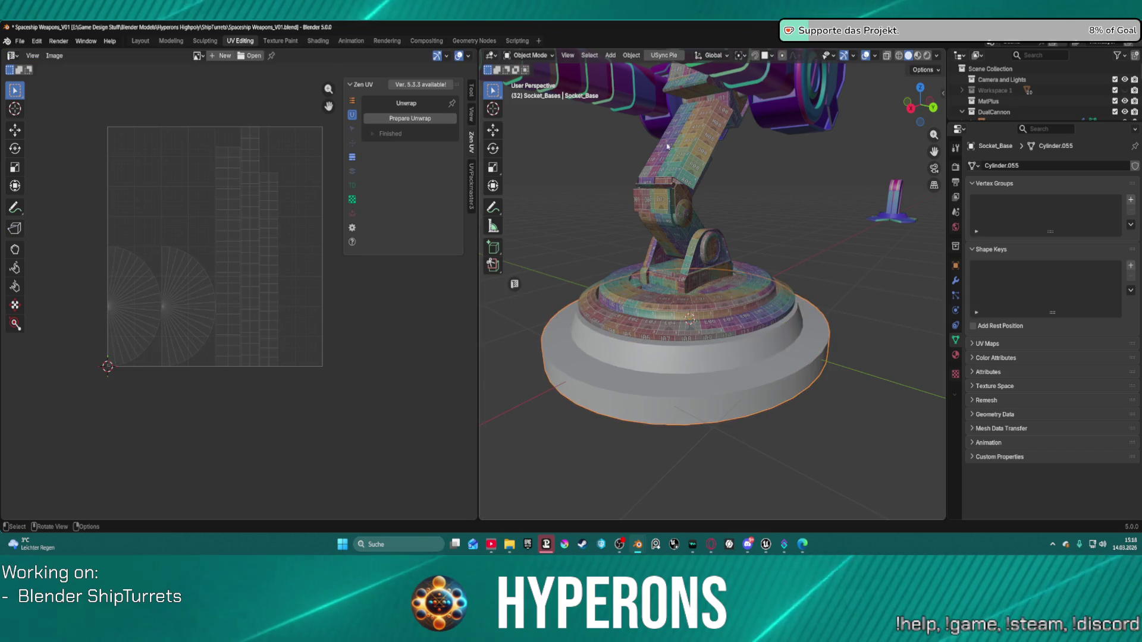
pyautogui.scroll(-6, 757, 150)
pyautogui.click(757, 151)
pyautogui.hotkey('ctrl', 'Tab')
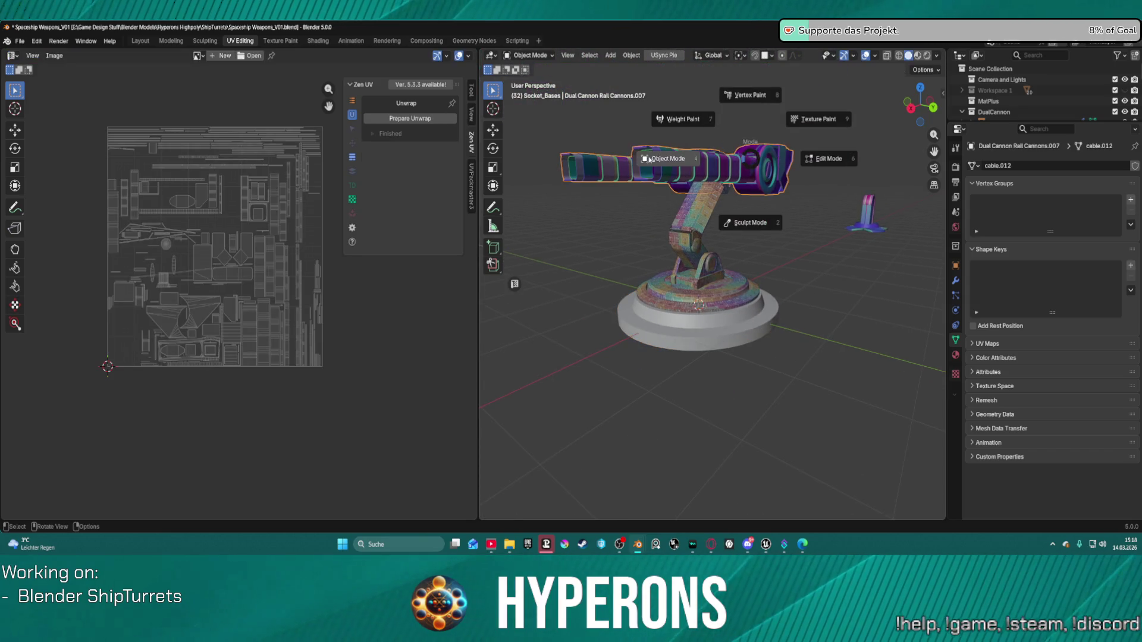
pyautogui.click(830, 160)
# Select the entire cannon mesh and run Zen UV Auto Unwrap.
pyautogui.press('Home')
pyautogui.moveTo(713, 268)
pyautogui.mouseDown(button='middle')
pyautogui.moveTo(752, 221)
pyautogui.moveTo(767, 178)
pyautogui.mouseUp(button='middle')
pyautogui.scroll(3, 753, 221)
pyautogui.press('a')
pyautogui.scroll(-3, 239, 162)
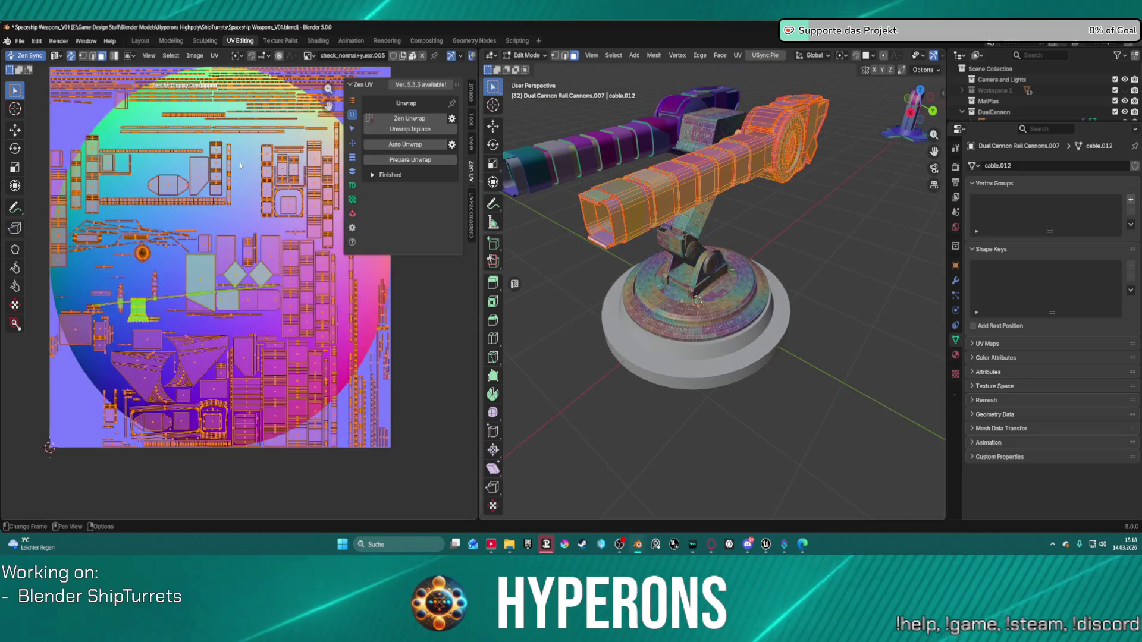
pyautogui.click(399, 144)
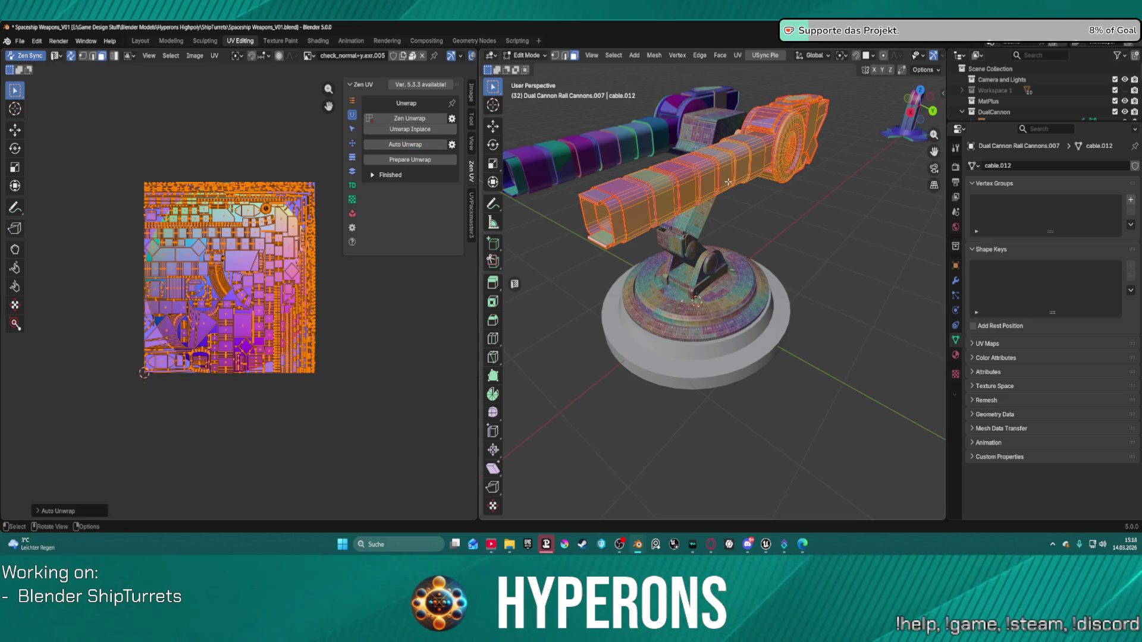
# Turn on the UV Checker's checker texture preview on the unwrapped cannon.
pyautogui.moveTo(843, 203); pyautogui.dragTo(783, 259, button='middle')
pyautogui.scroll(2, 783, 259)
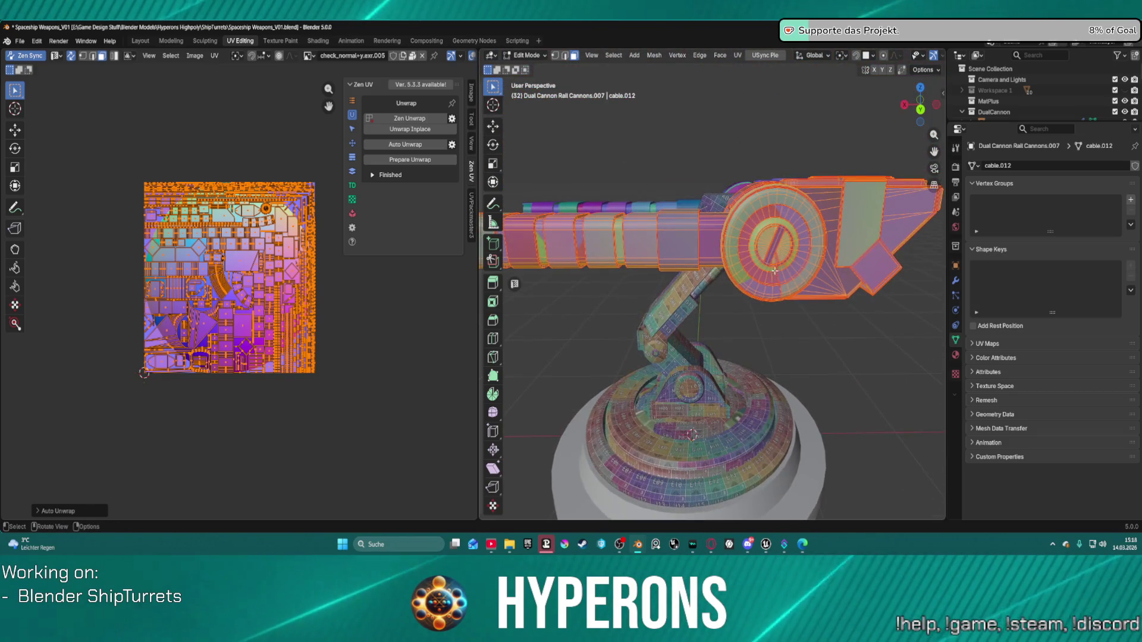
pyautogui.scroll(2, 783, 260)
pyautogui.click(352, 199)
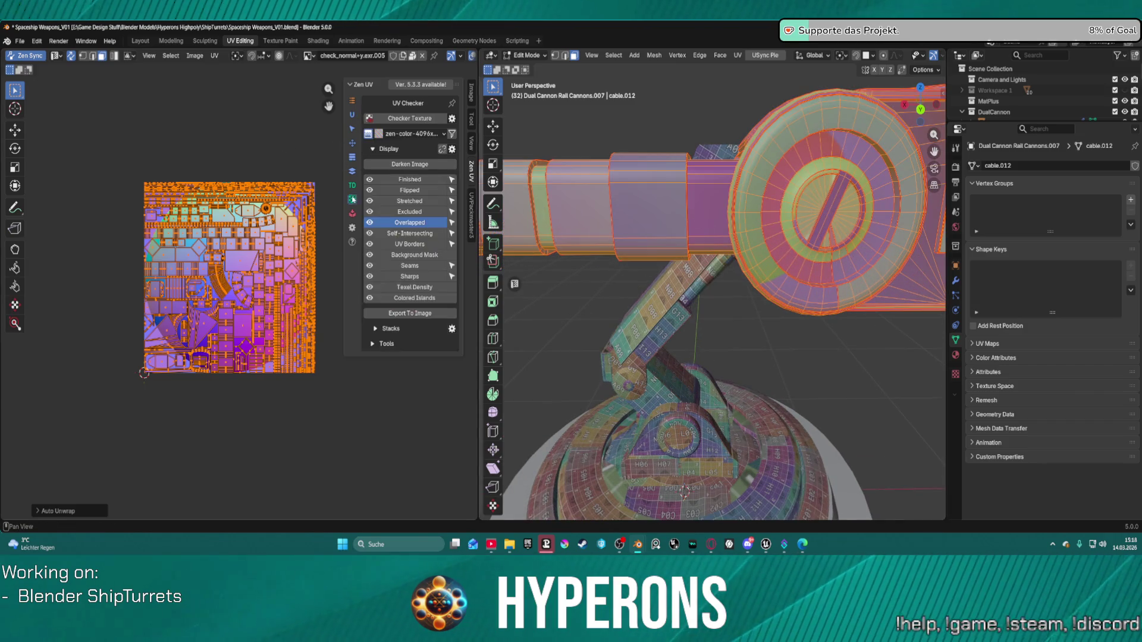
pyautogui.click(410, 118)
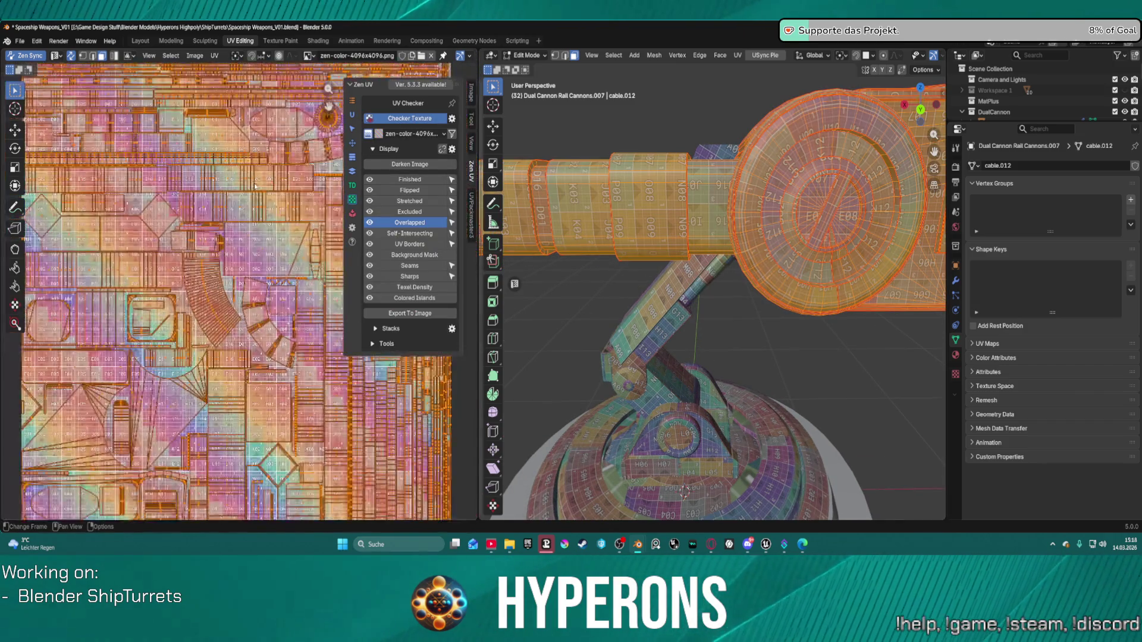
pyautogui.scroll(-3, 254, 186)
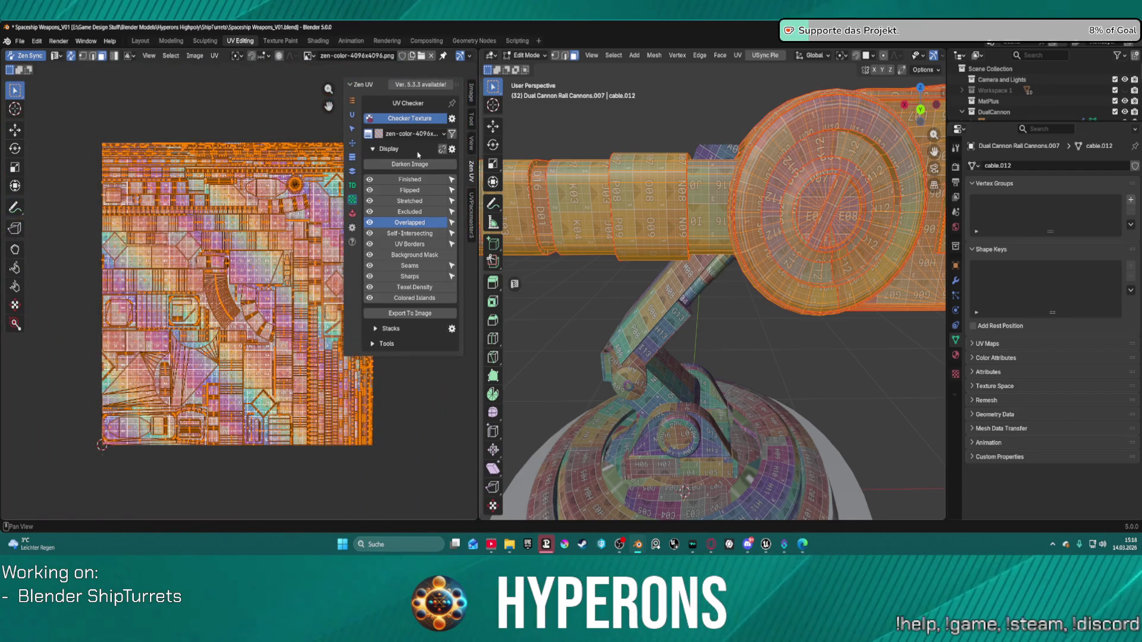
pyautogui.click(352, 185)
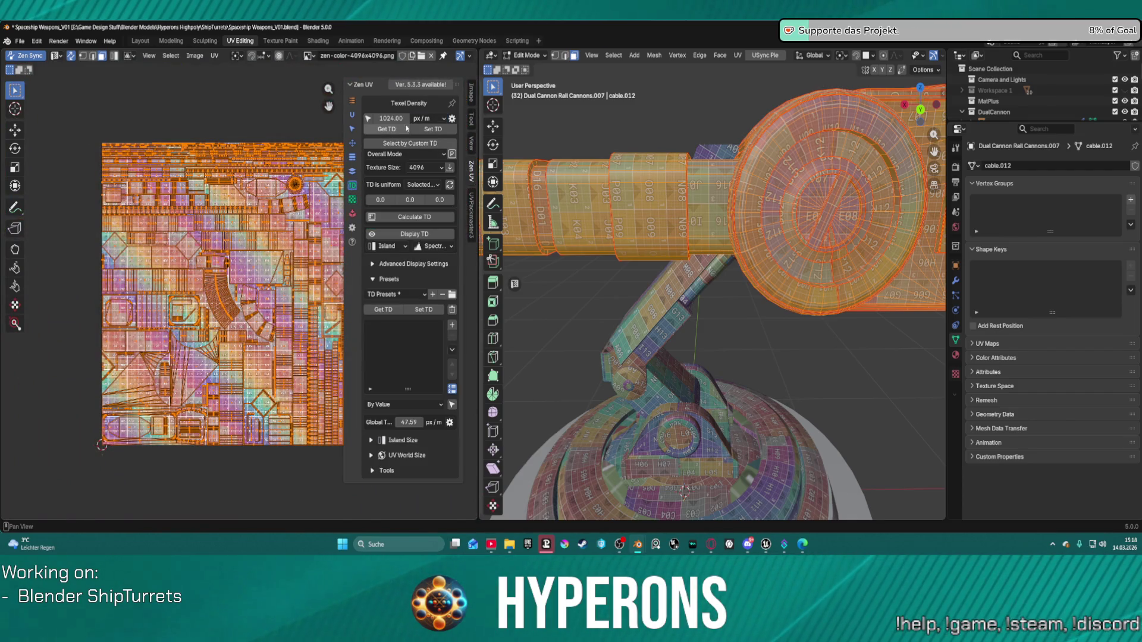
# Set the Zen UV texel density to 1024 and apply it to the cannon UVs.
pyautogui.click(393, 122)
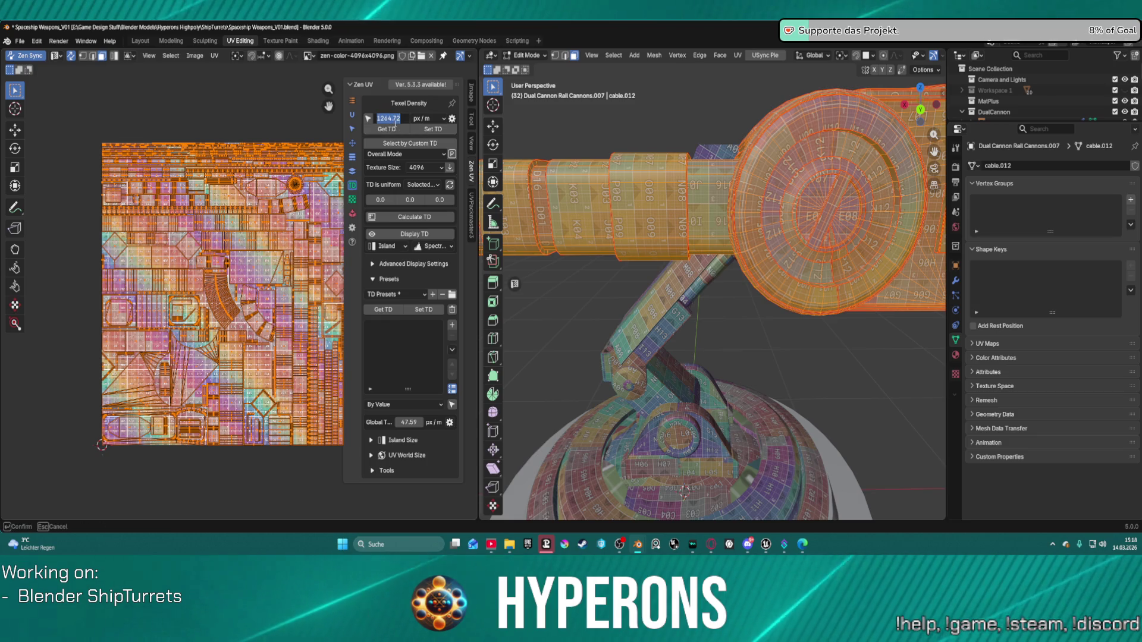
pyautogui.write('1024')
pyautogui.press('Return')
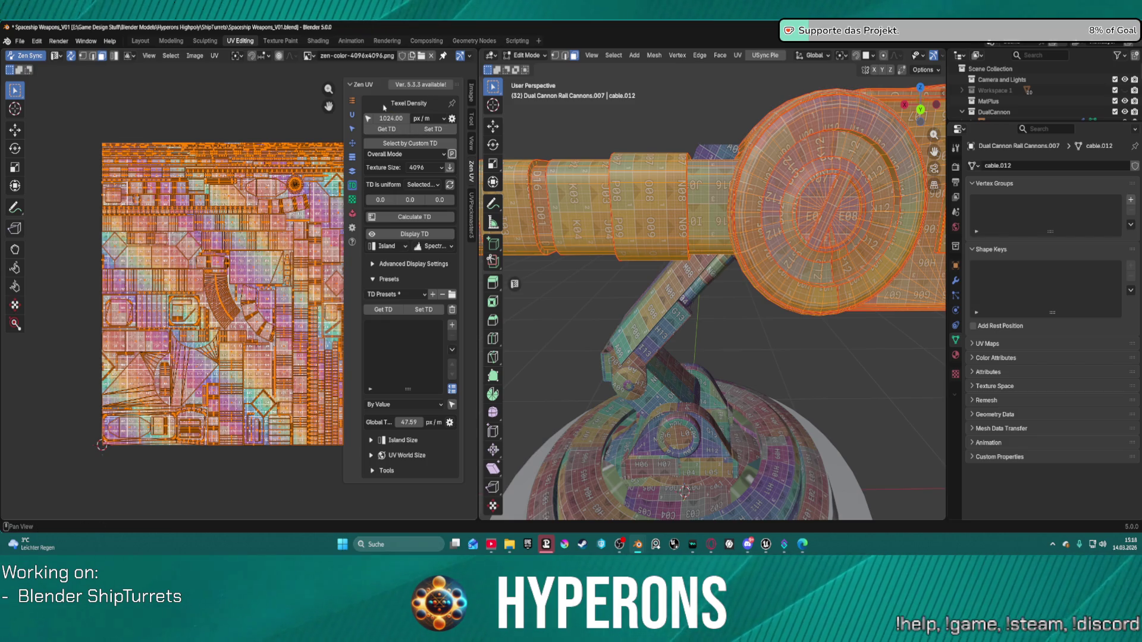
pyautogui.click(429, 129)
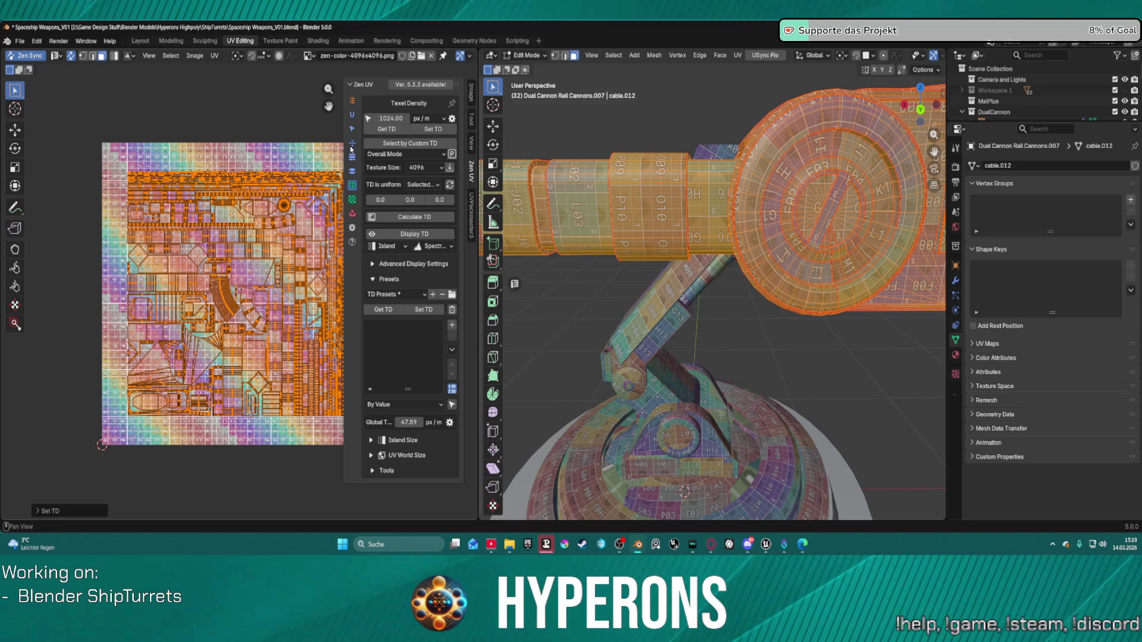
# Orient the cannon's UV islands to world axes with World Orient.
pyautogui.click(352, 144)
pyautogui.click(406, 133)
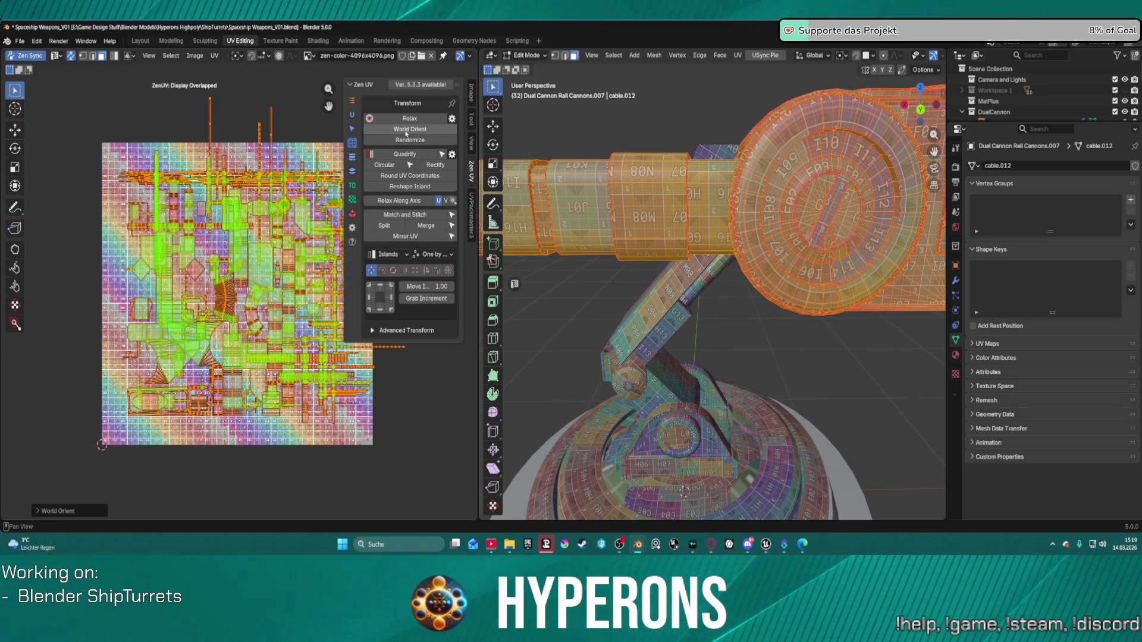
pyautogui.scroll(-5, 642, 130)
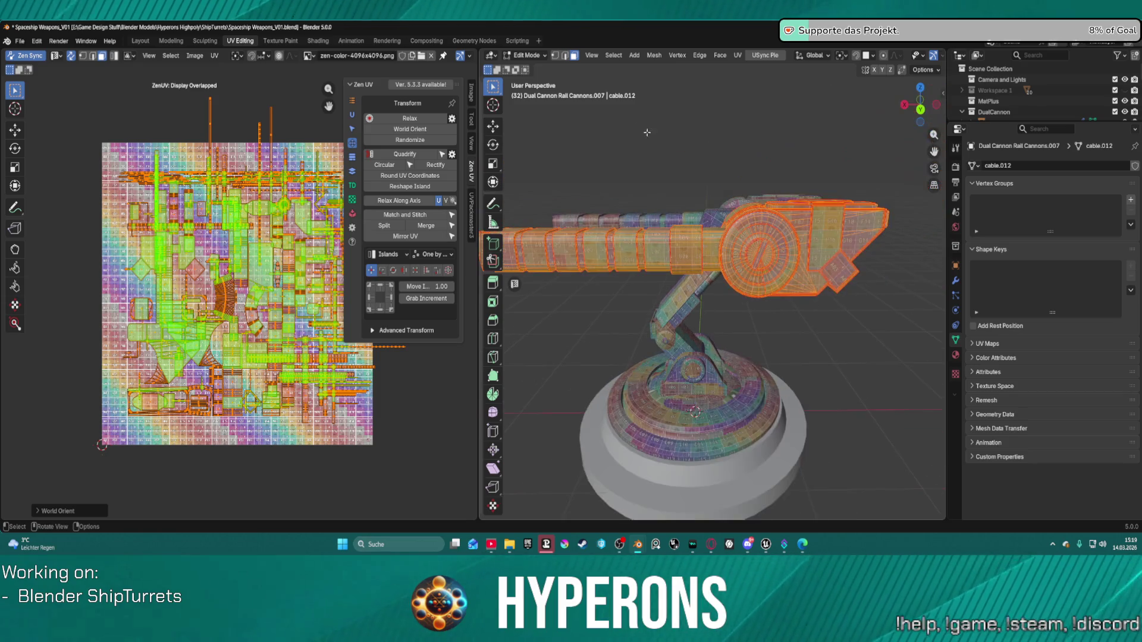
pyautogui.scroll(5, 659, 173)
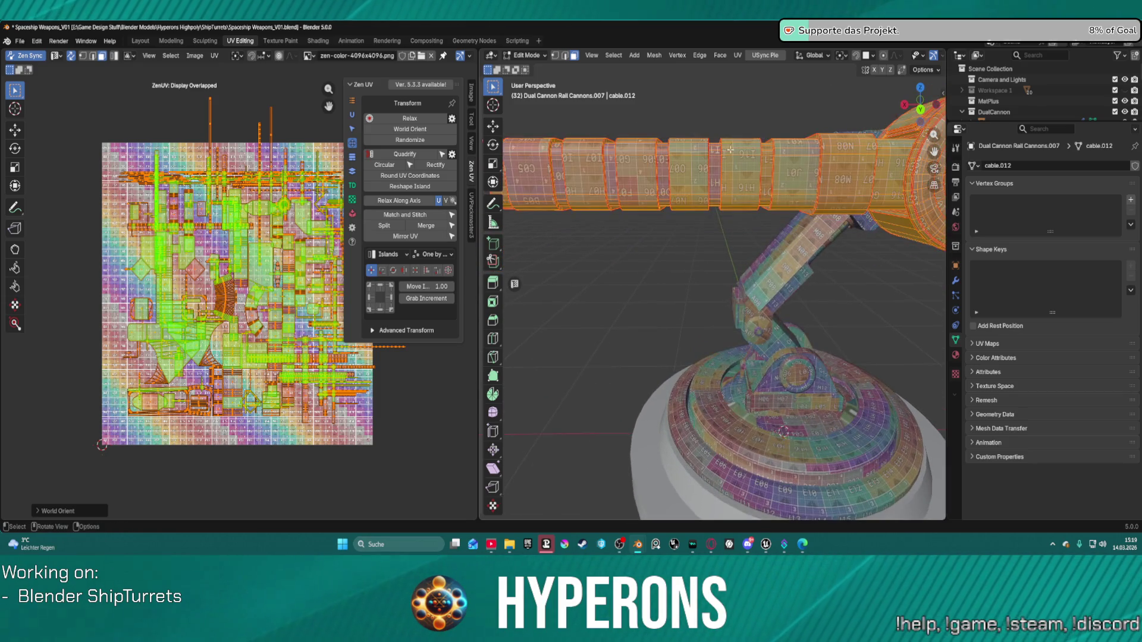
pyautogui.moveTo(709, 153); pyautogui.dragTo(709, 156, button='middle')
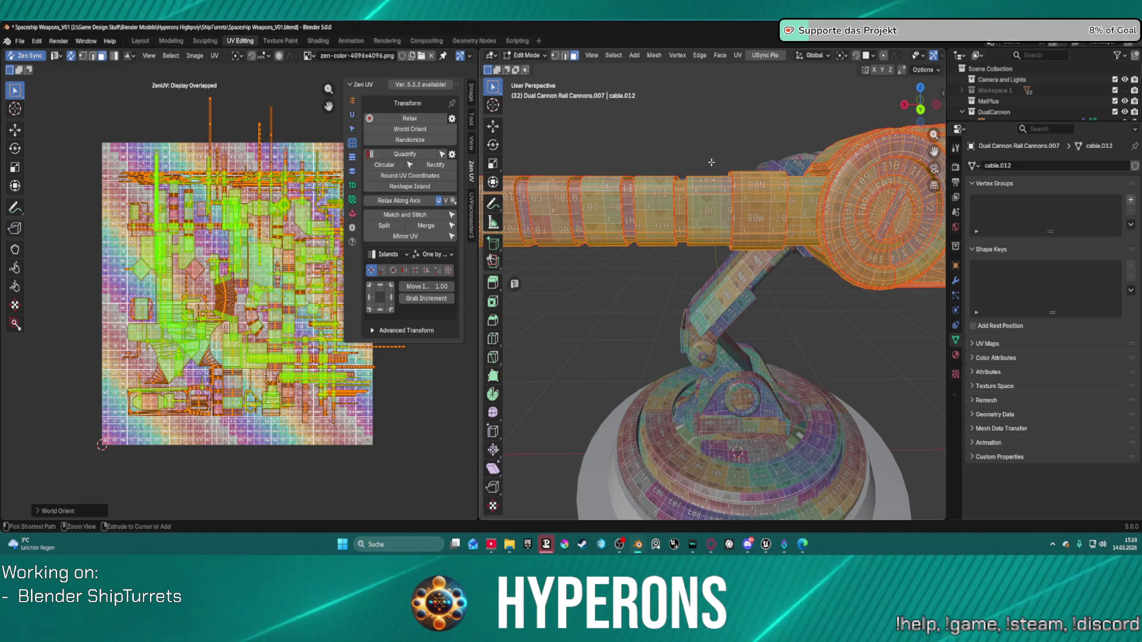
pyautogui.hotkey('ctrl', 'Tab')
# In Object Mode, apply all transforms to the cannon object.
pyautogui.click(557, 161)
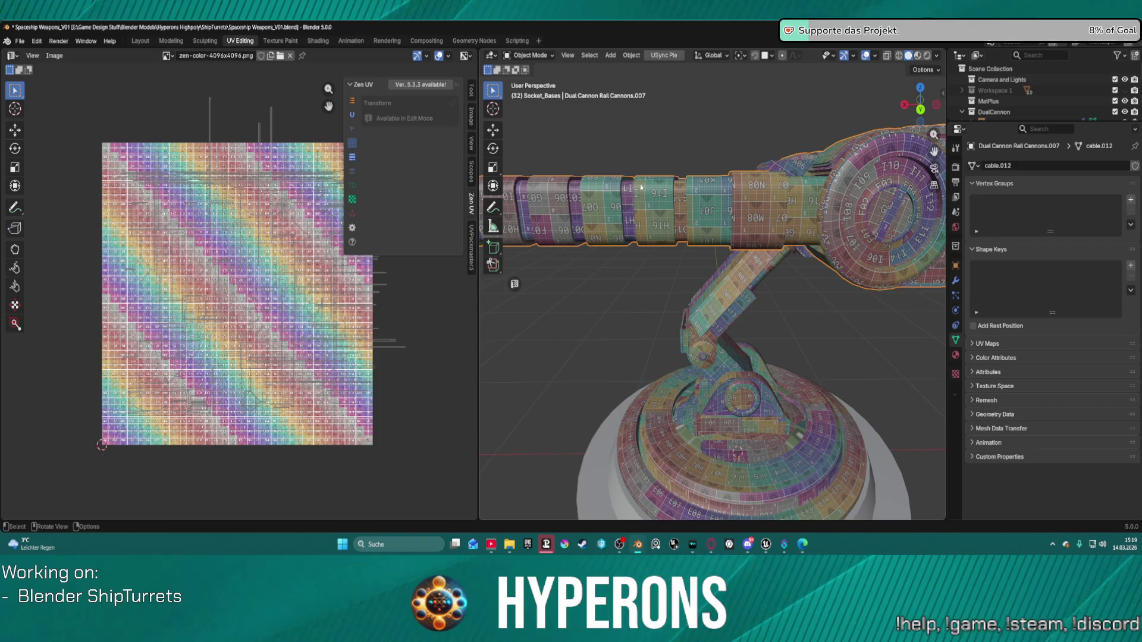
pyautogui.hotkey('ctrl', 'a')
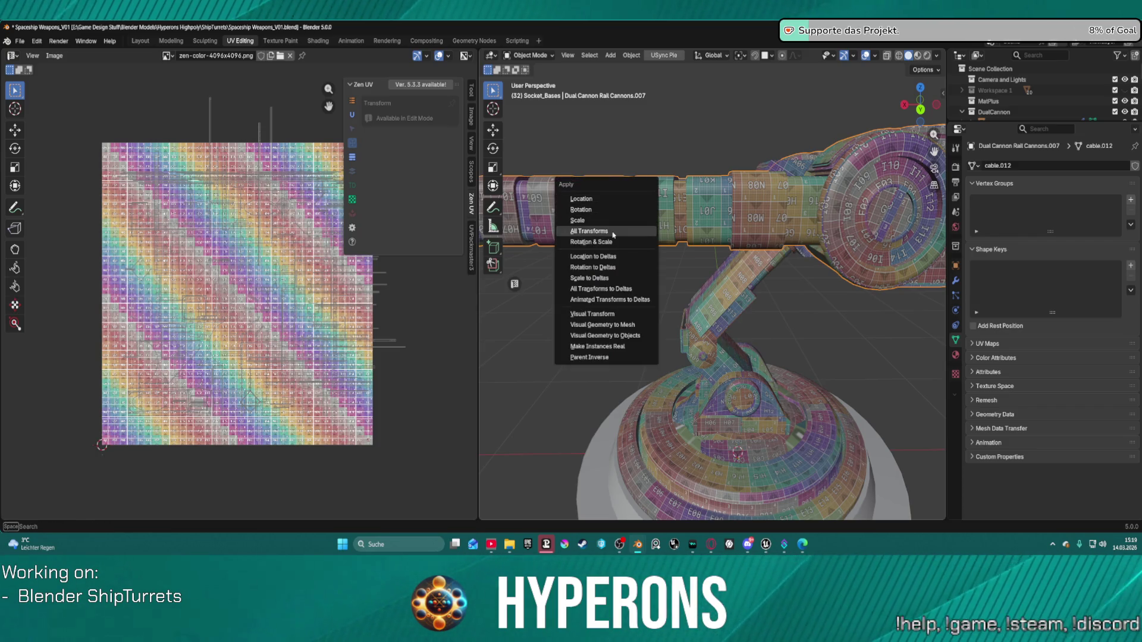
pyautogui.click(612, 234)
# Back in Edit Mode, re-orient the cannon's UV islands with World Orient.
pyautogui.hotkey('ctrl', 'Tab')
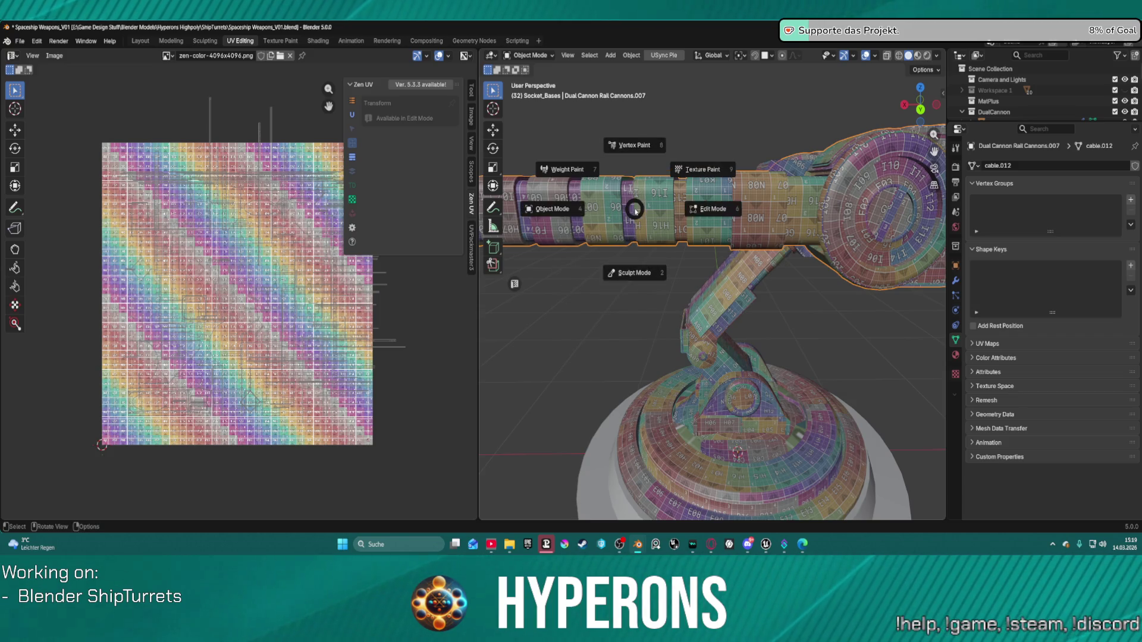
pyautogui.hotkey('ctrl', 'Tab')
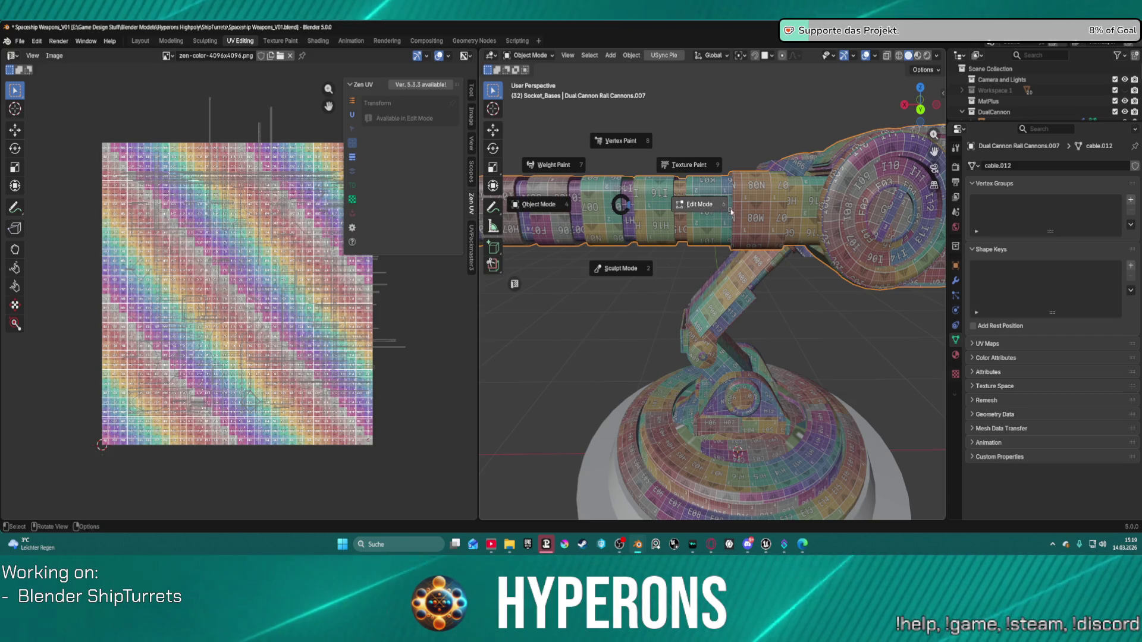
pyautogui.click(652, 199)
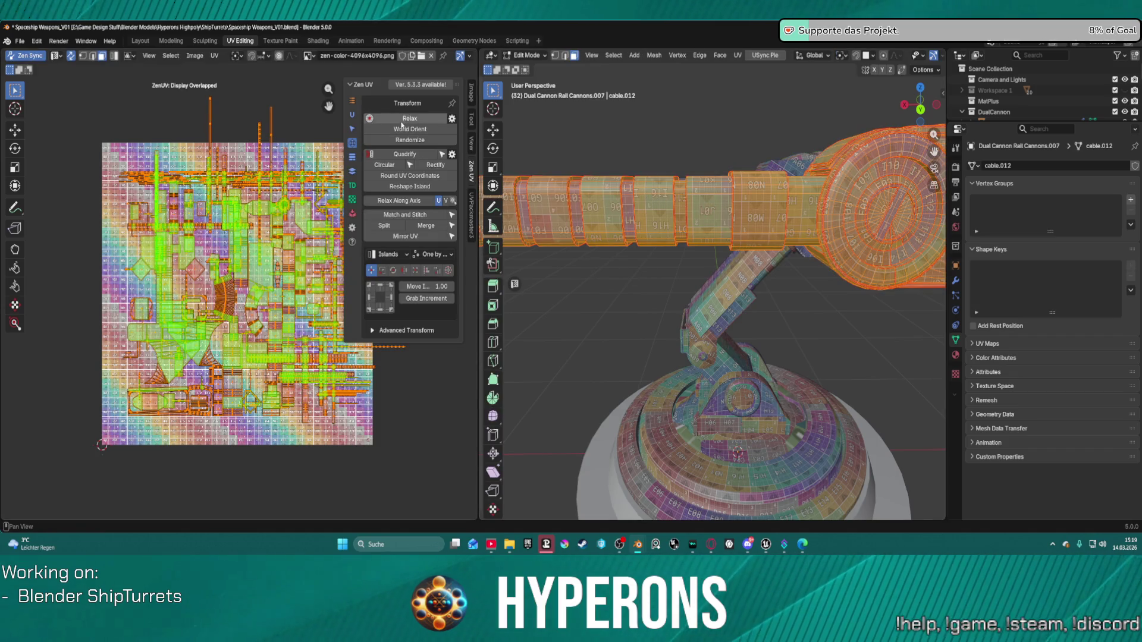
pyautogui.click(406, 129)
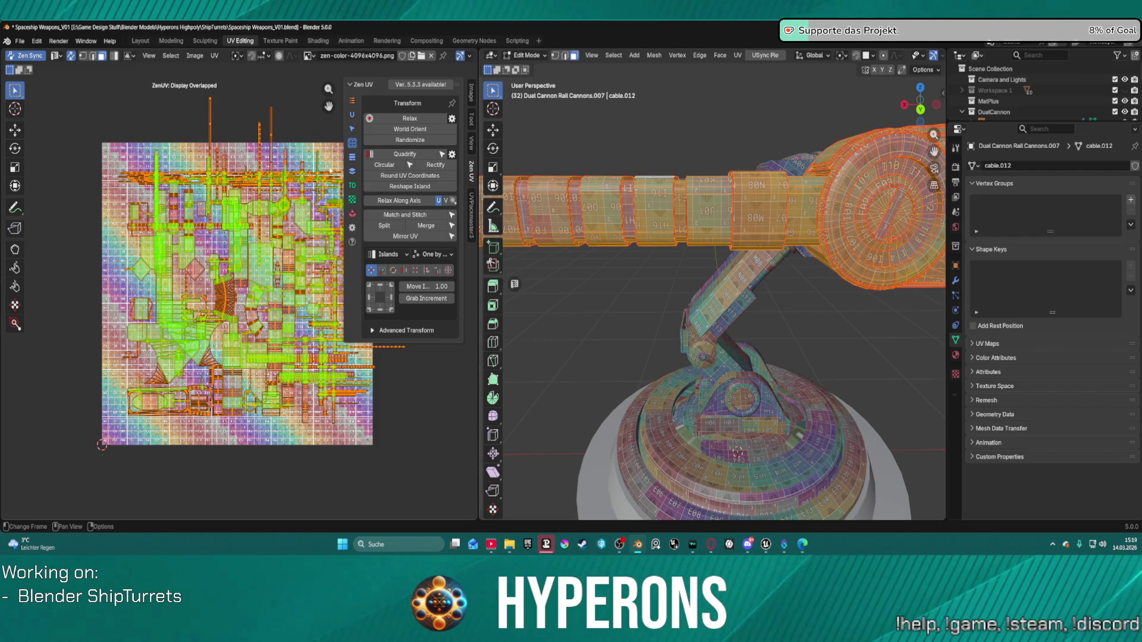
# Run Zen UV Auto Unwrap on the cannon again, then World Orient the islands.
pyautogui.click(352, 115)
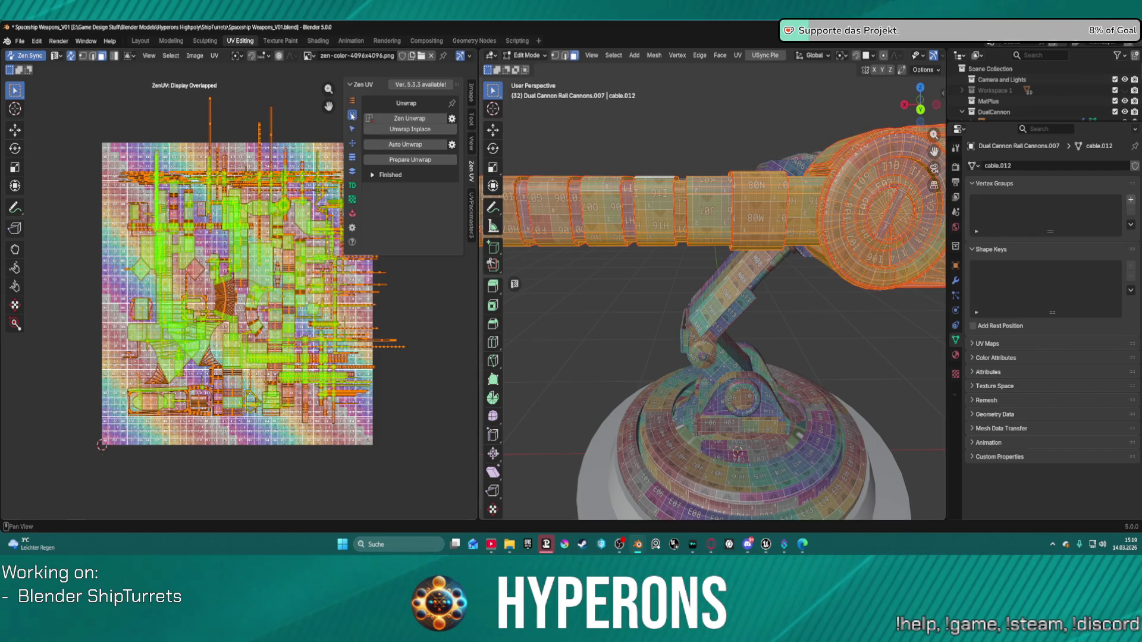
pyautogui.click(424, 151)
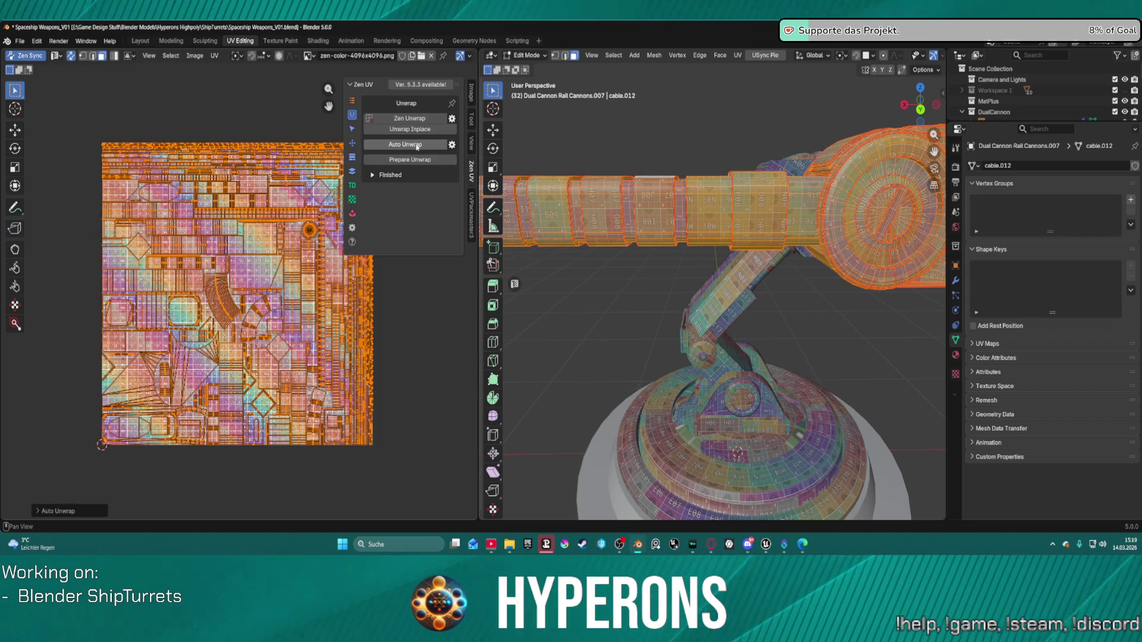
pyautogui.click(355, 144)
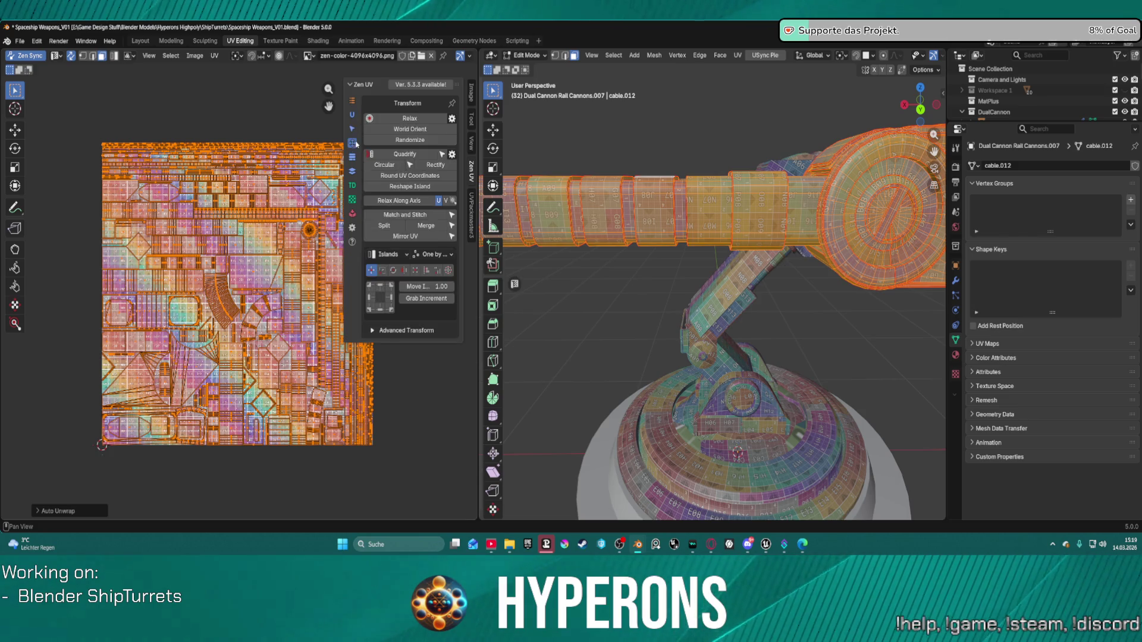
pyautogui.click(438, 129)
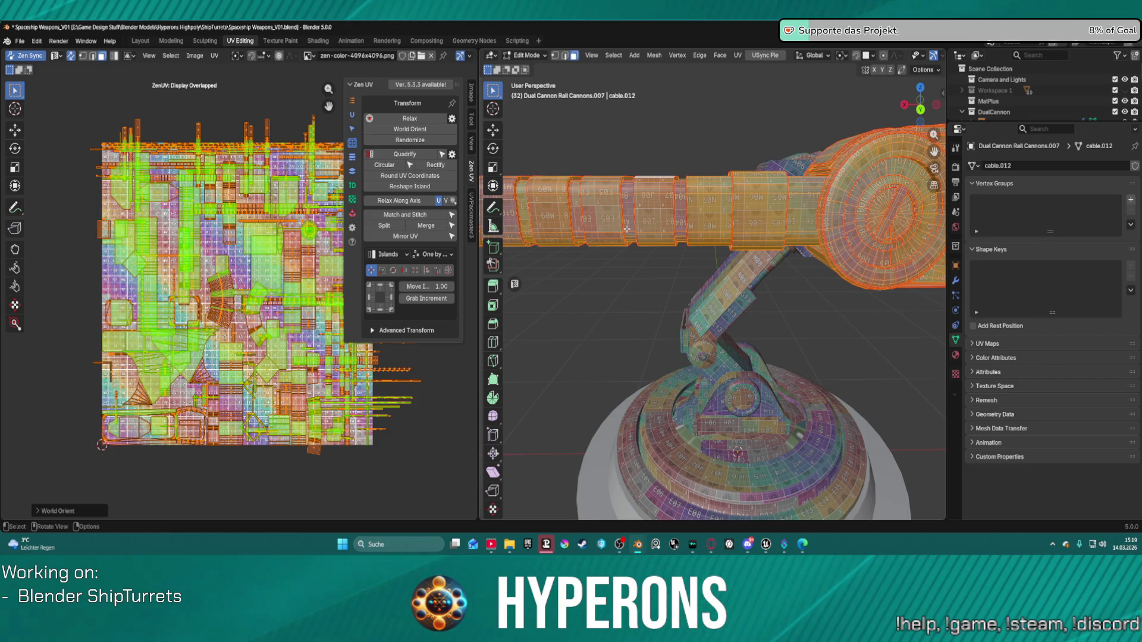
pyautogui.scroll(-3, 627, 228)
pyautogui.scroll(3, 627, 228)
pyautogui.moveTo(626, 228)
pyautogui.mouseDown(button='middle')
pyautogui.moveTo(841, 214)
pyautogui.moveTo(815, 203)
pyautogui.moveTo(691, 252)
pyautogui.moveTo(672, 271)
pyautogui.mouseUp(button='middle')
pyautogui.scroll(3, 842, 215)
pyautogui.scroll(-2, 857, 186)
pyautogui.scroll(2, 690, 252)
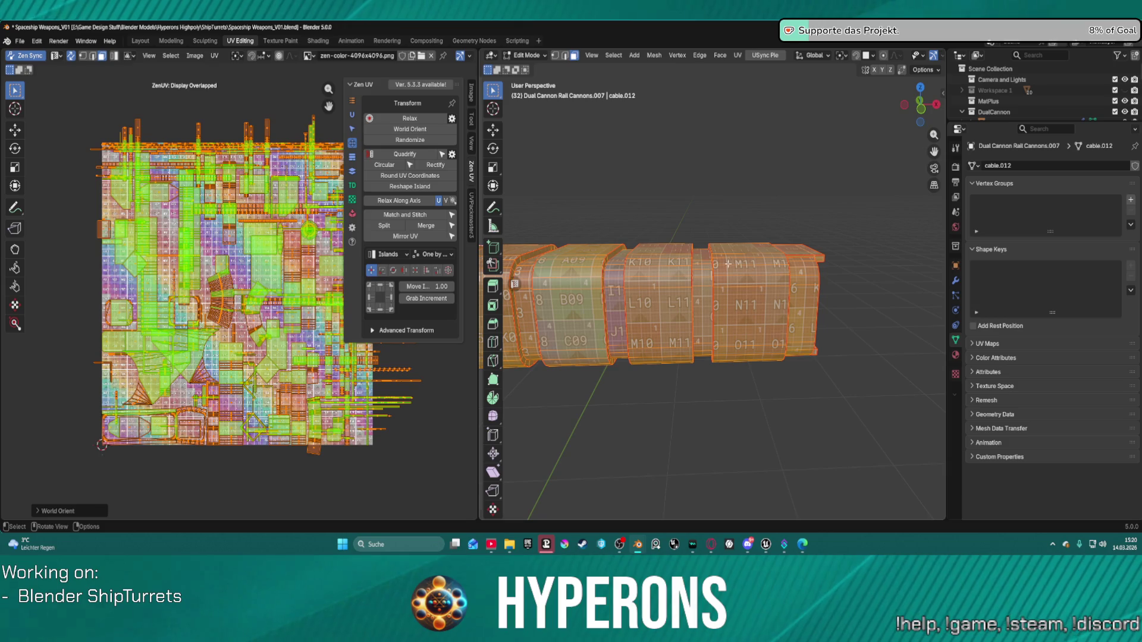
pyautogui.moveTo(750, 261)
pyautogui.mouseDown(button='middle')
pyautogui.moveTo(739, 274)
pyautogui.moveTo(558, 233)
pyautogui.moveTo(501, 234)
pyautogui.moveTo(794, 219)
pyautogui.moveTo(756, 232)
pyautogui.moveTo(739, 207)
pyautogui.moveTo(756, 215)
pyautogui.mouseUp(button='middle')
pyautogui.scroll(2, 756, 215)
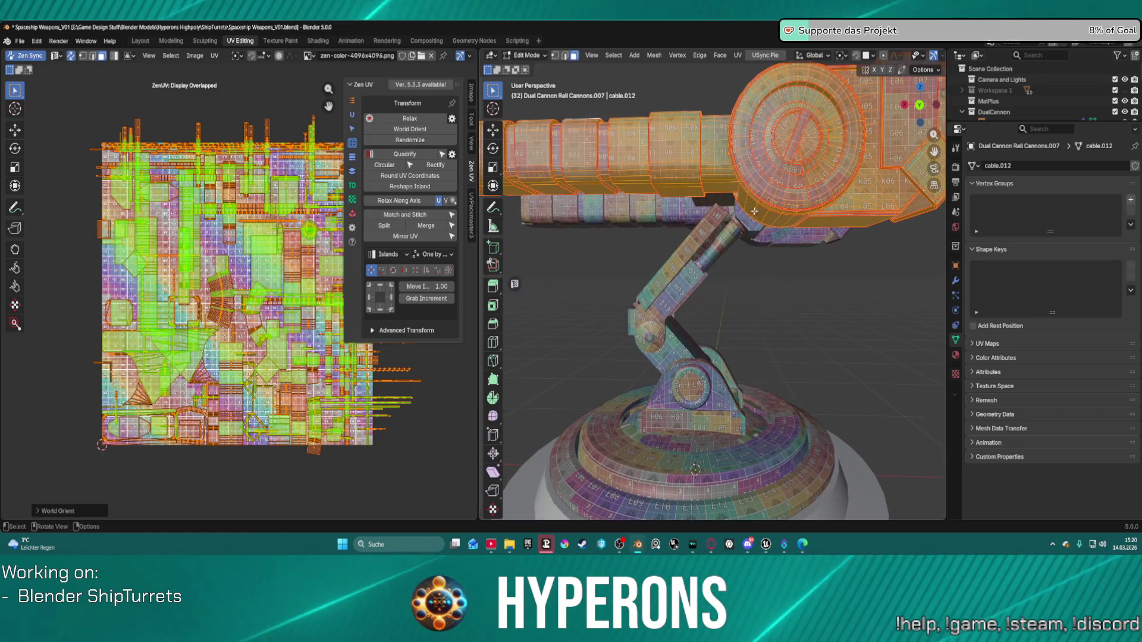
pyautogui.moveTo(796, 189); pyautogui.dragTo(834, 235, button='middle')
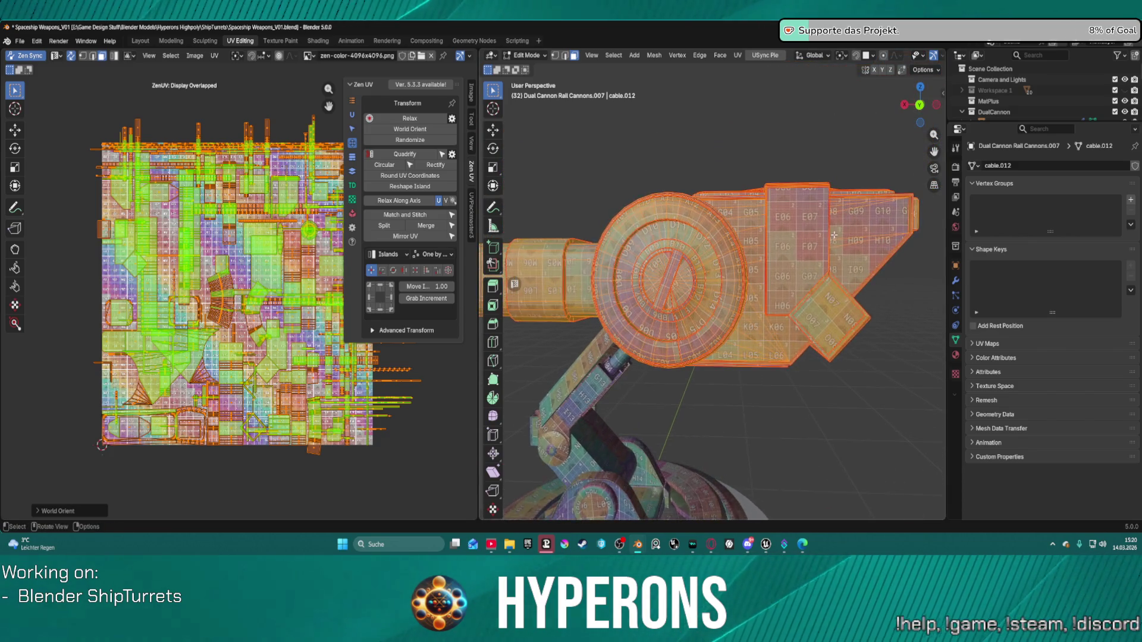
pyautogui.scroll(2, 834, 236)
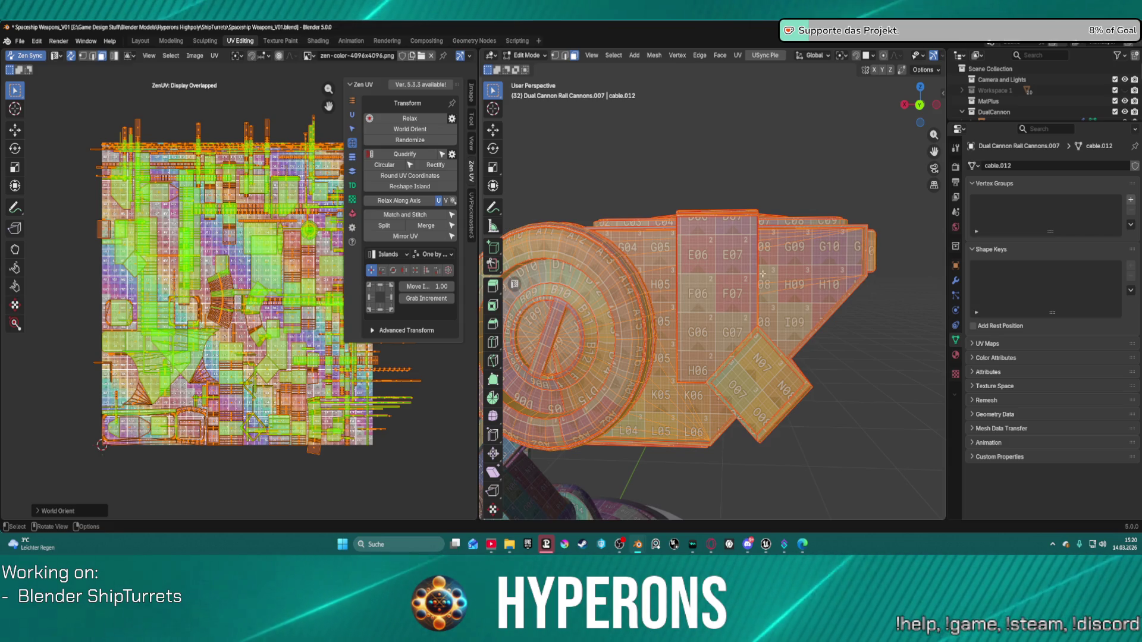
pyautogui.scroll(-5, 821, 347)
pyautogui.moveTo(800, 343)
pyautogui.mouseDown(button='middle')
pyautogui.moveTo(743, 353)
pyautogui.moveTo(736, 342)
pyautogui.moveTo(802, 347)
pyautogui.mouseUp(button='middle')
pyautogui.scroll(8, 734, 338)
pyautogui.scroll(-6, 733, 338)
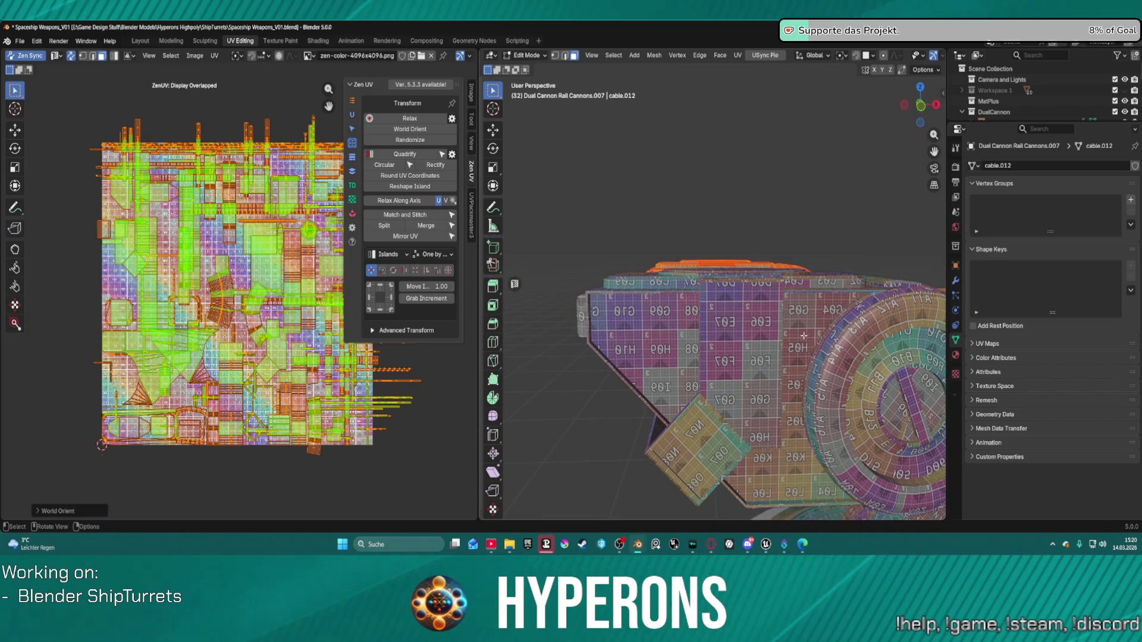
pyautogui.scroll(-5, 802, 337)
pyautogui.scroll(6, 766, 331)
pyautogui.moveTo(765, 331)
pyautogui.mouseDown(button='middle')
pyautogui.moveTo(731, 254)
pyautogui.moveTo(762, 221)
pyautogui.moveTo(858, 223)
pyautogui.mouseUp(button='middle')
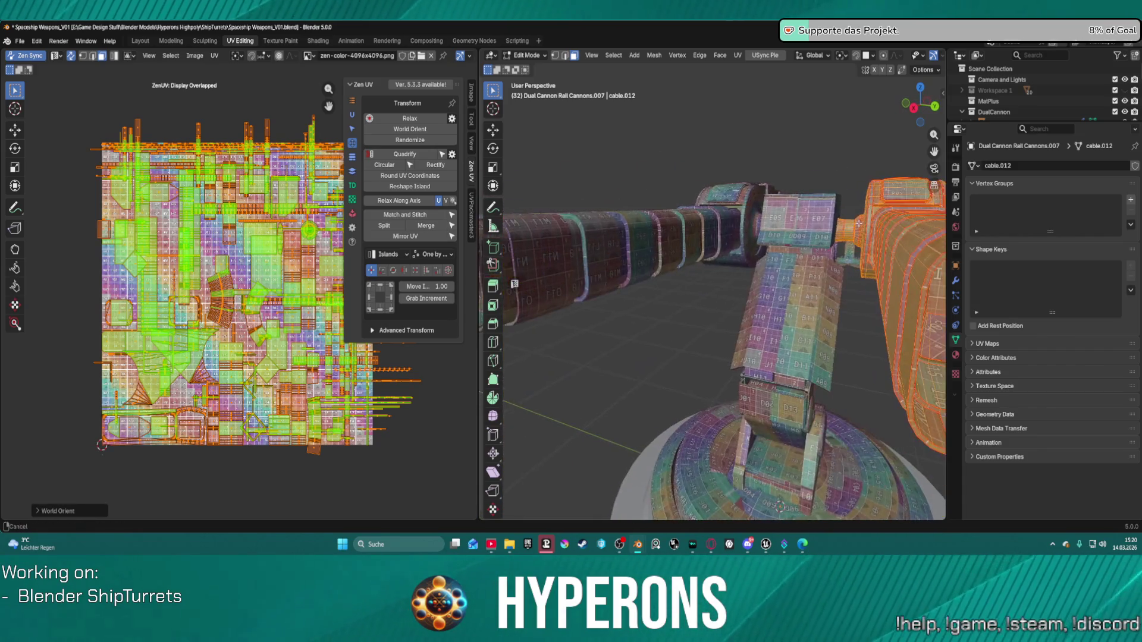
pyautogui.scroll(-5, 565, 255)
pyautogui.moveTo(565, 256); pyautogui.dragTo(686, 294, button='middle')
pyautogui.scroll(4, 625, 273)
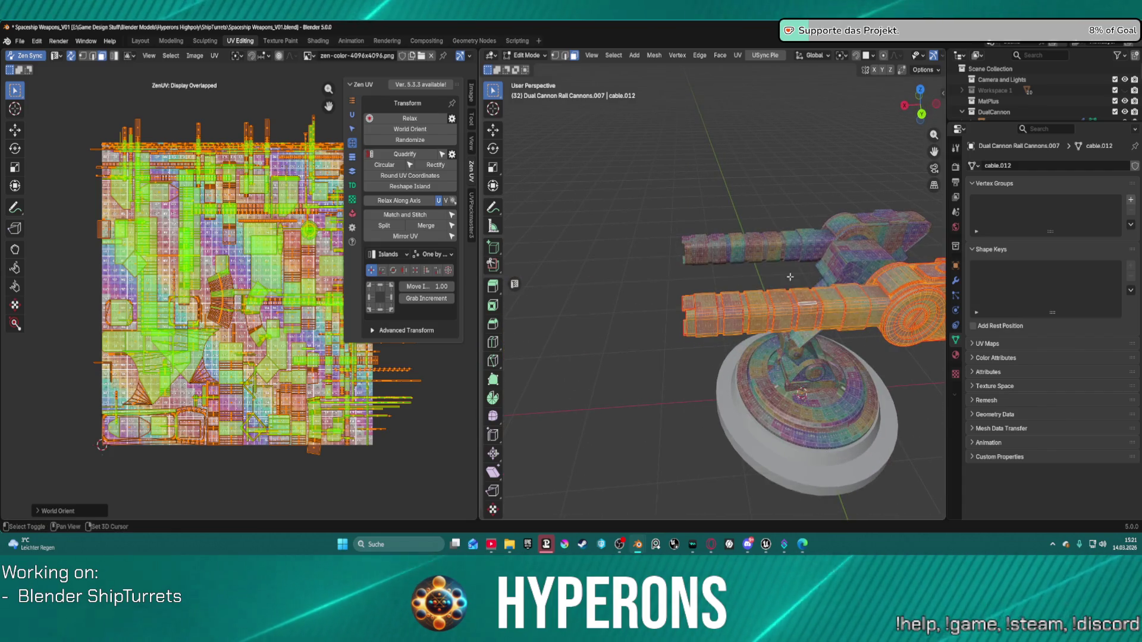
pyautogui.scroll(3, 683, 294)
pyautogui.moveTo(694, 283); pyautogui.dragTo(743, 289, button='middle')
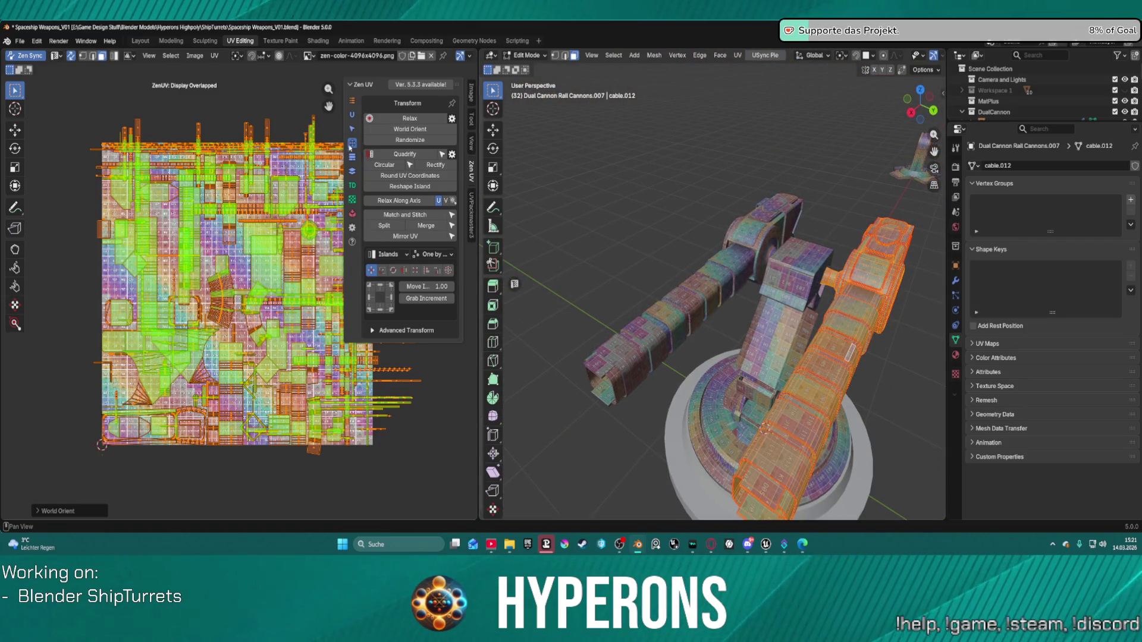
# Try packing the cannon's UV islands with Zen UV Pack Islands, which fails.
pyautogui.click(353, 200)
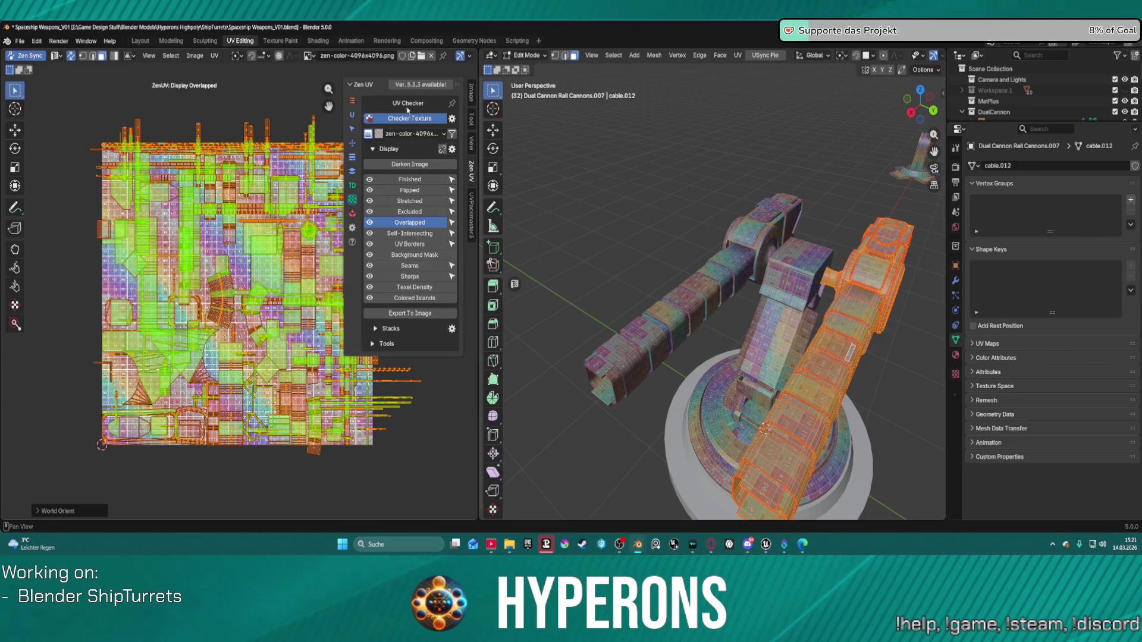
pyautogui.click(353, 214)
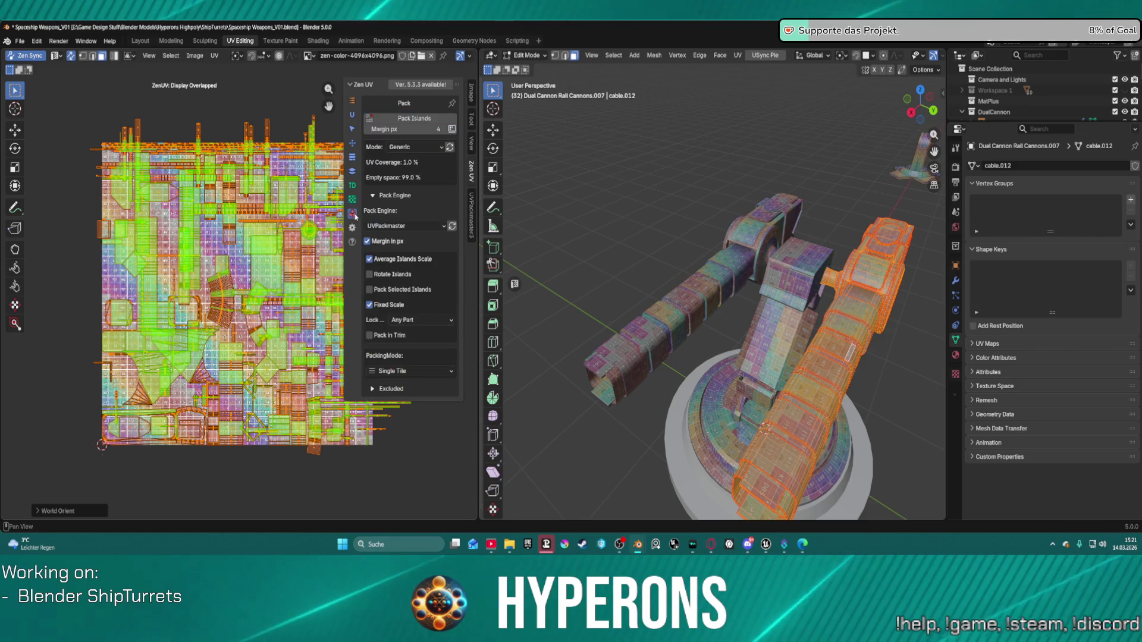
pyautogui.click(412, 118)
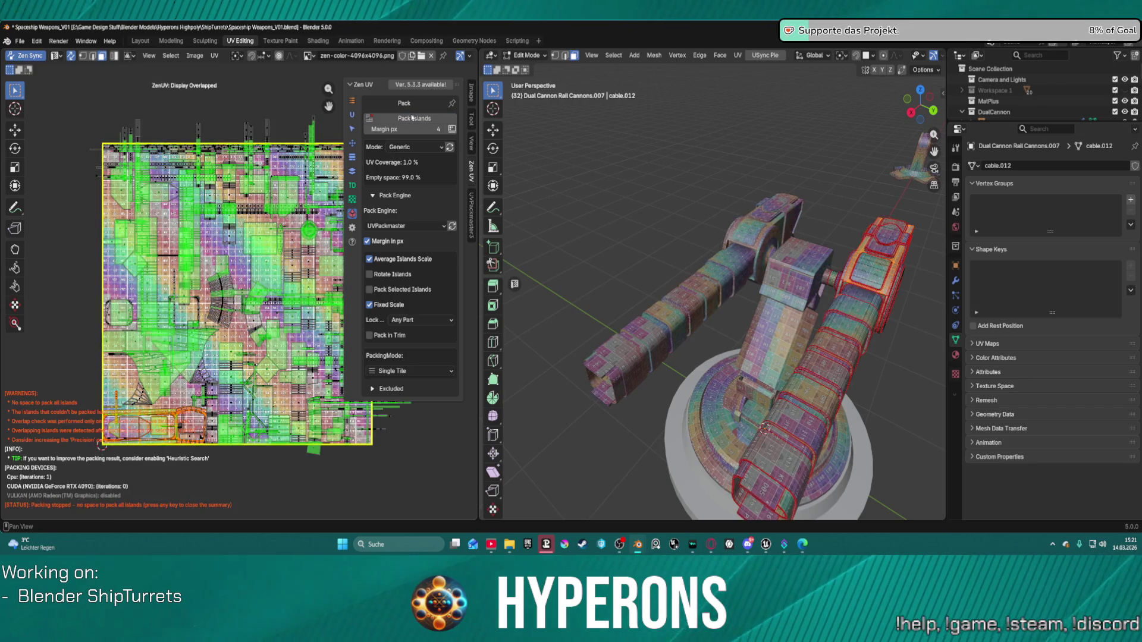
pyautogui.click(412, 118)
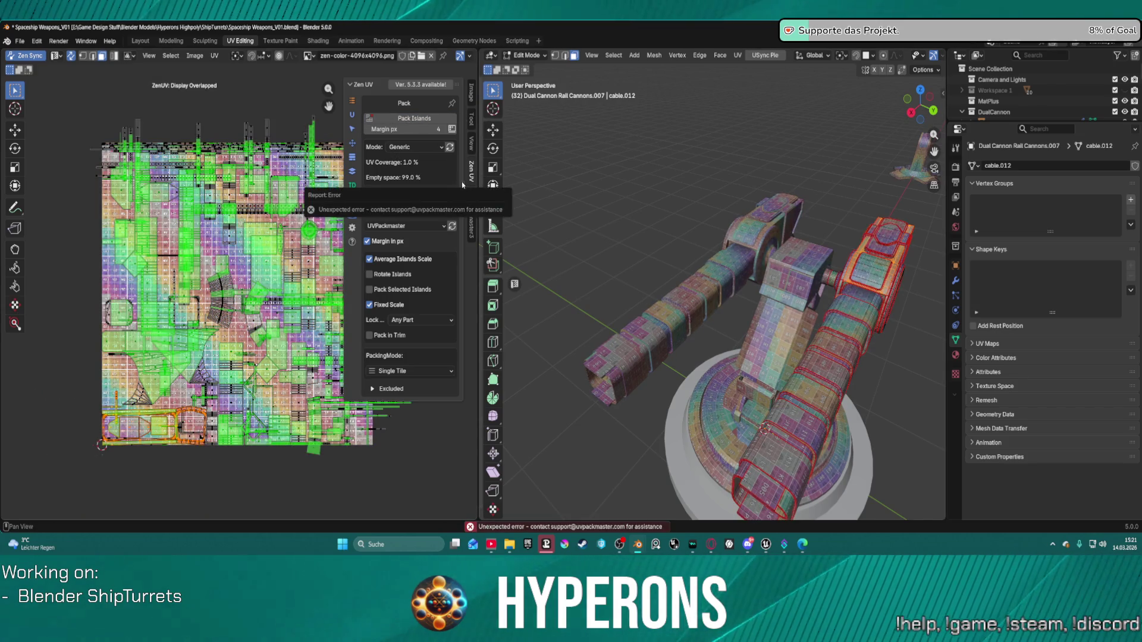
# Pack the islands with UVPackmaster3 instead, reaching a 0.182 packed area.
pyautogui.click(469, 217)
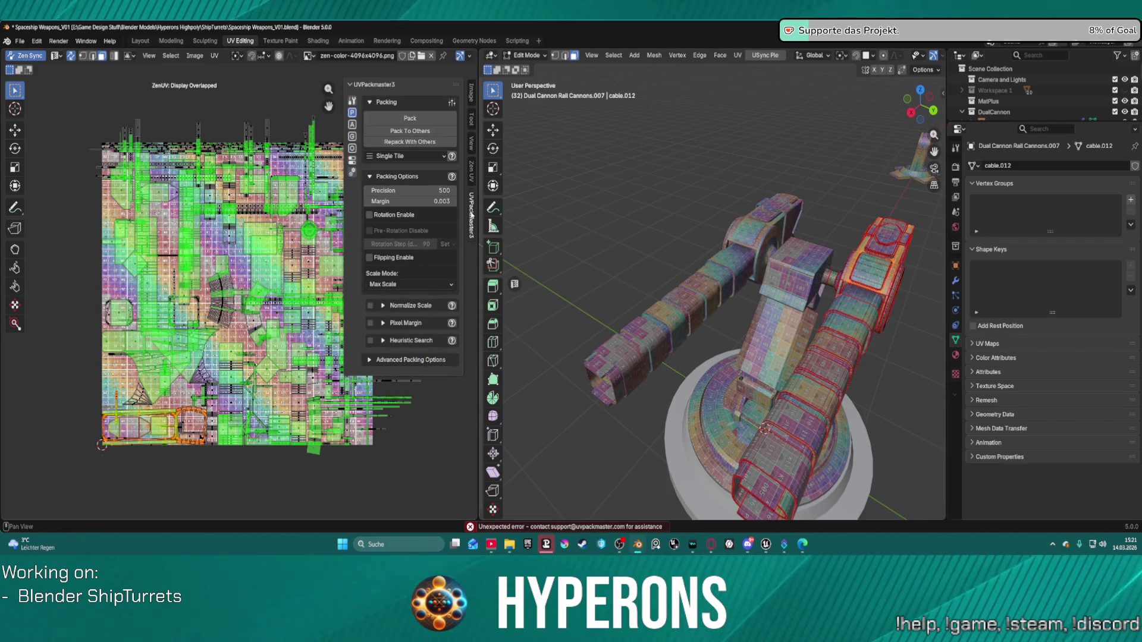
pyautogui.click(404, 118)
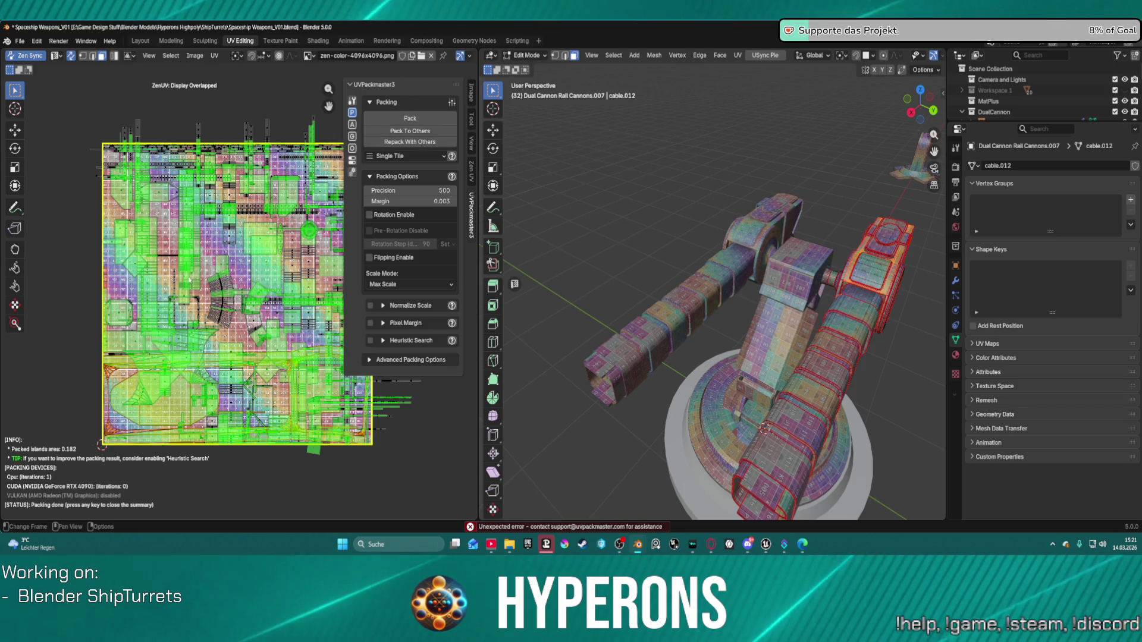
pyautogui.scroll(-3, 229, 337)
pyautogui.scroll(4, 238, 303)
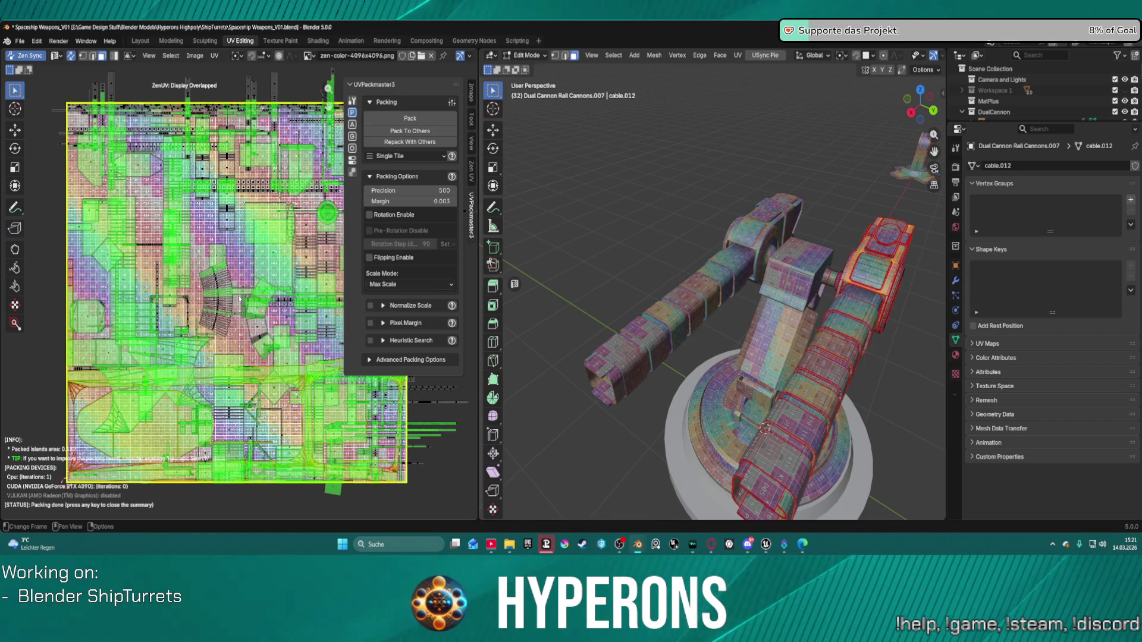
pyautogui.scroll(-1, 240, 299)
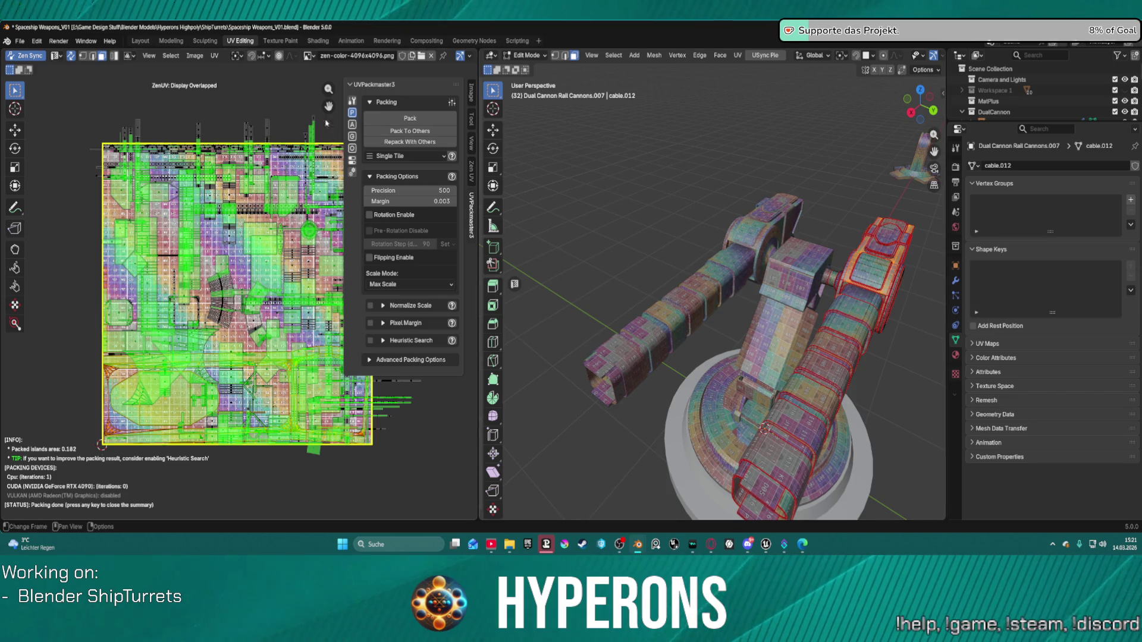
pyautogui.click(430, 119)
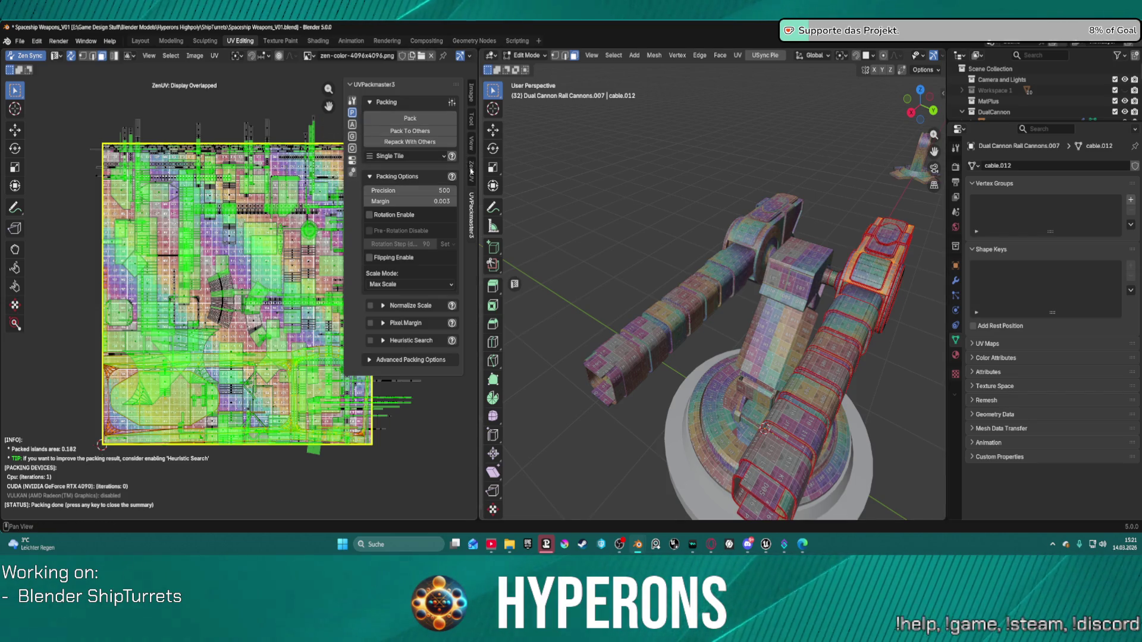
pyautogui.click(472, 174)
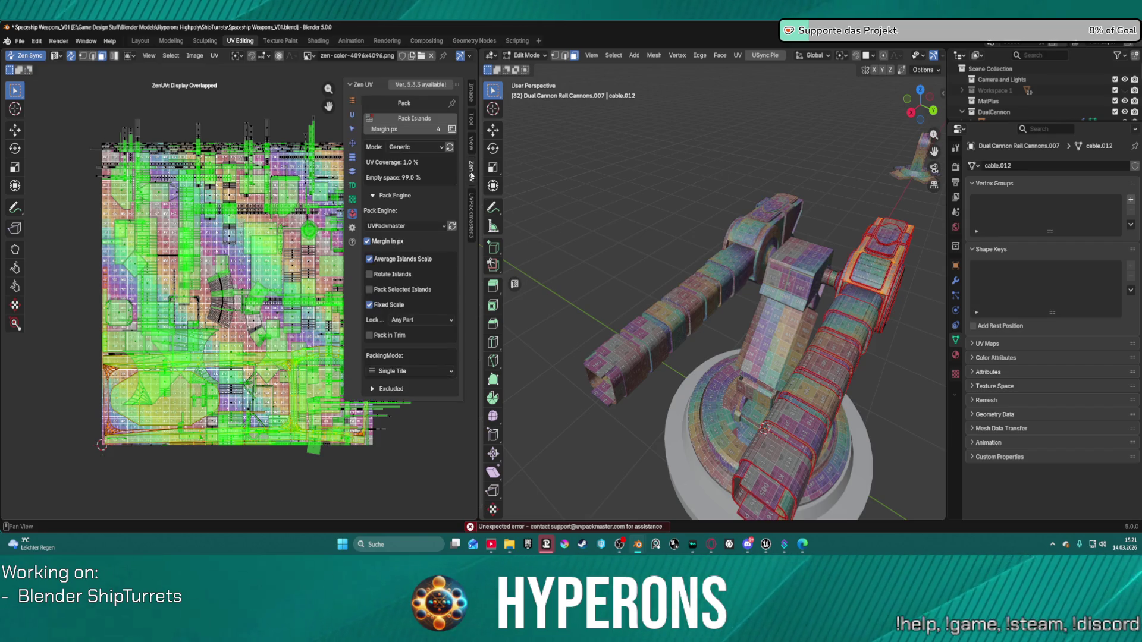
# Auto-unwrap the orange cannon's UVs with Zen UV.
pyautogui.click(352, 115)
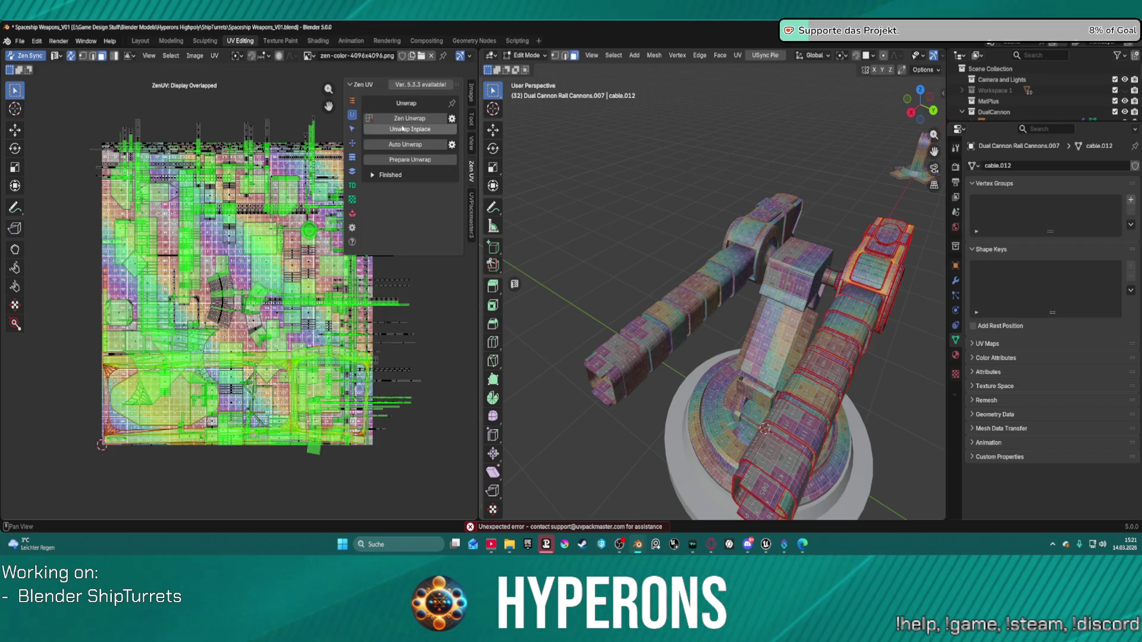
pyautogui.click(415, 145)
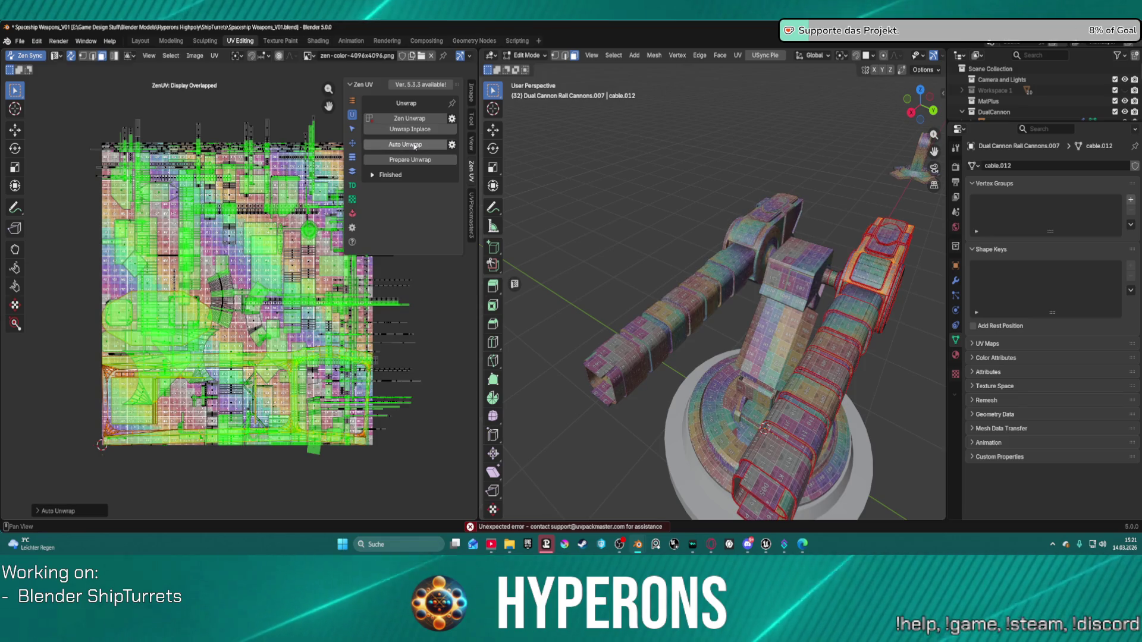
pyautogui.click(409, 146)
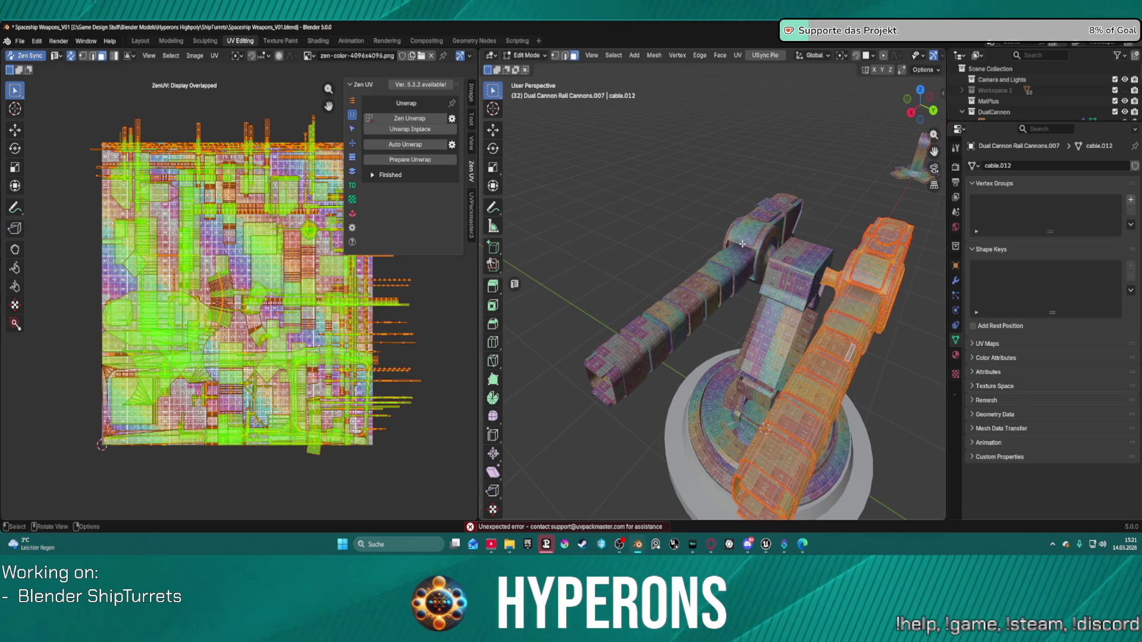
pyautogui.click(392, 148)
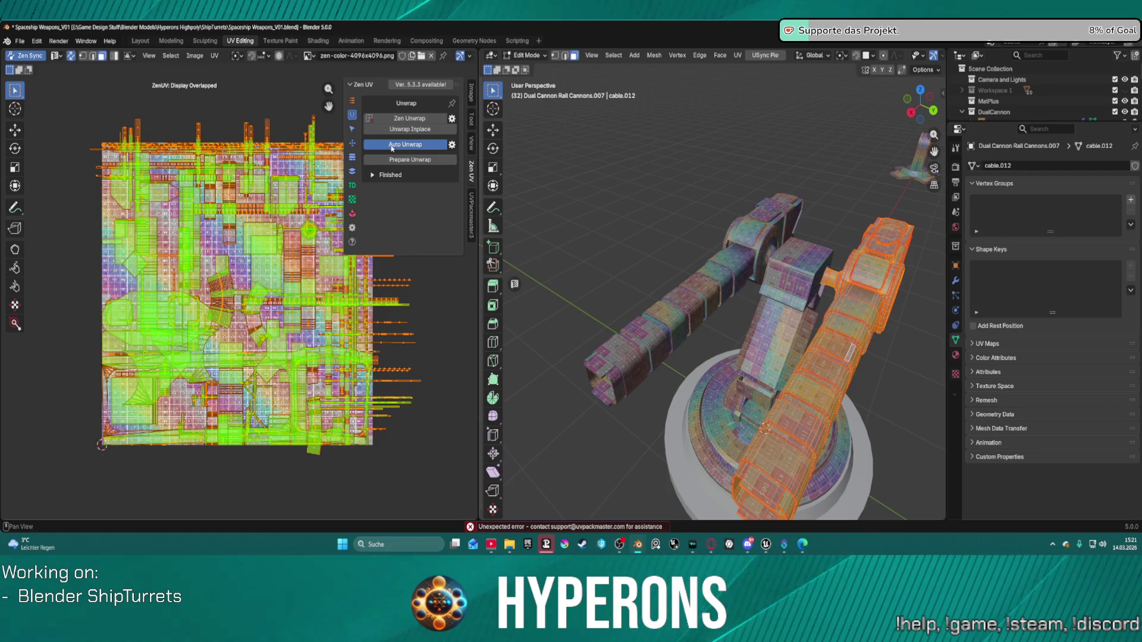
# World-orient the islands, pack them with UVPackmaster3 to 0.707 area, then world-orient again.
pyautogui.click(352, 143)
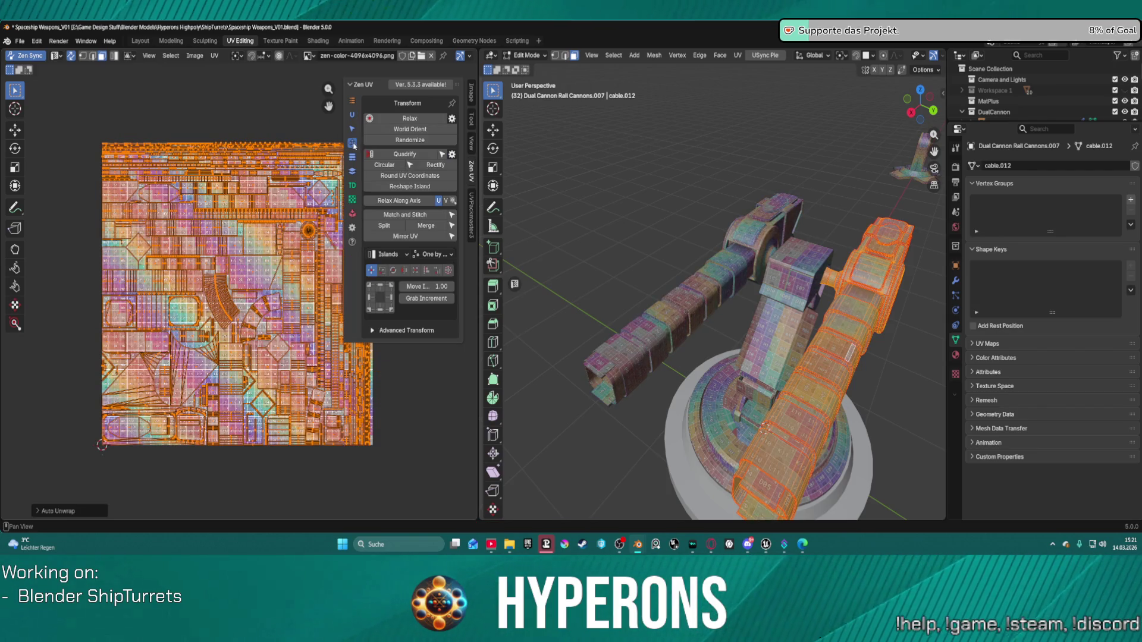
pyautogui.click(416, 135)
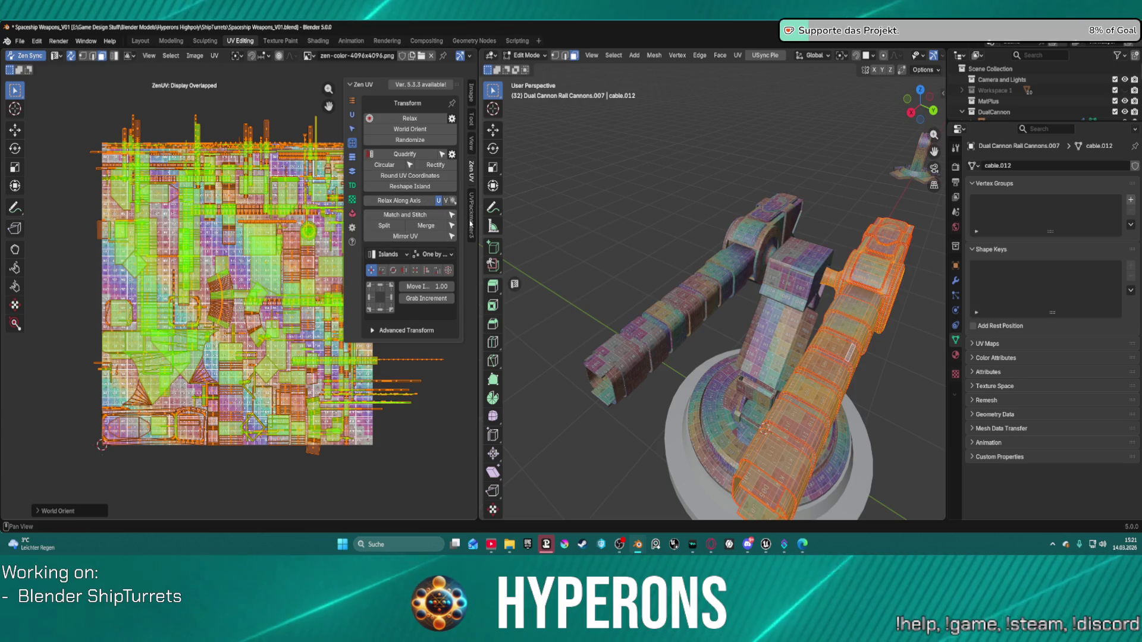
pyautogui.keyDown('ctrl'); pyautogui.scroll(-1, 433, 158); pyautogui.keyUp('ctrl')
pyautogui.click(416, 118)
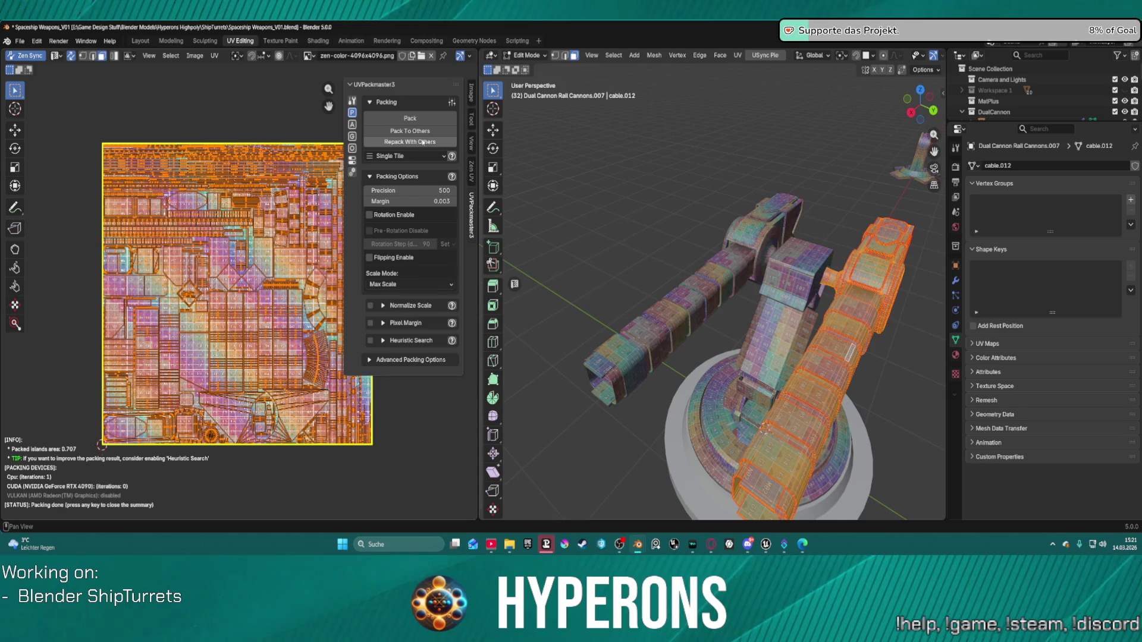
pyautogui.click(365, 131)
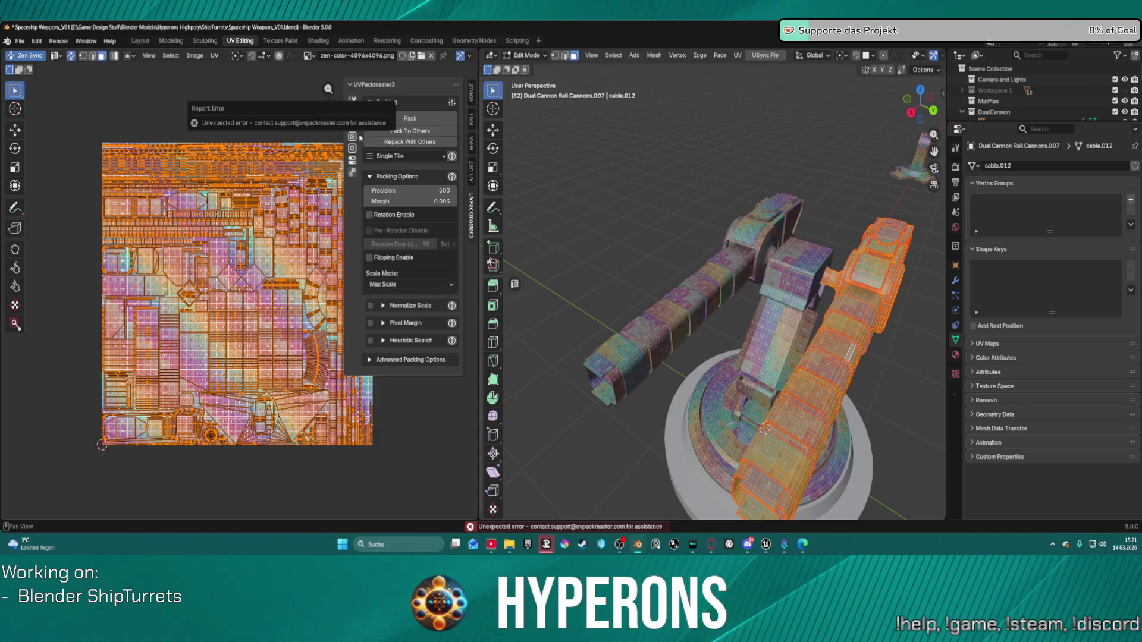
pyautogui.click(469, 179)
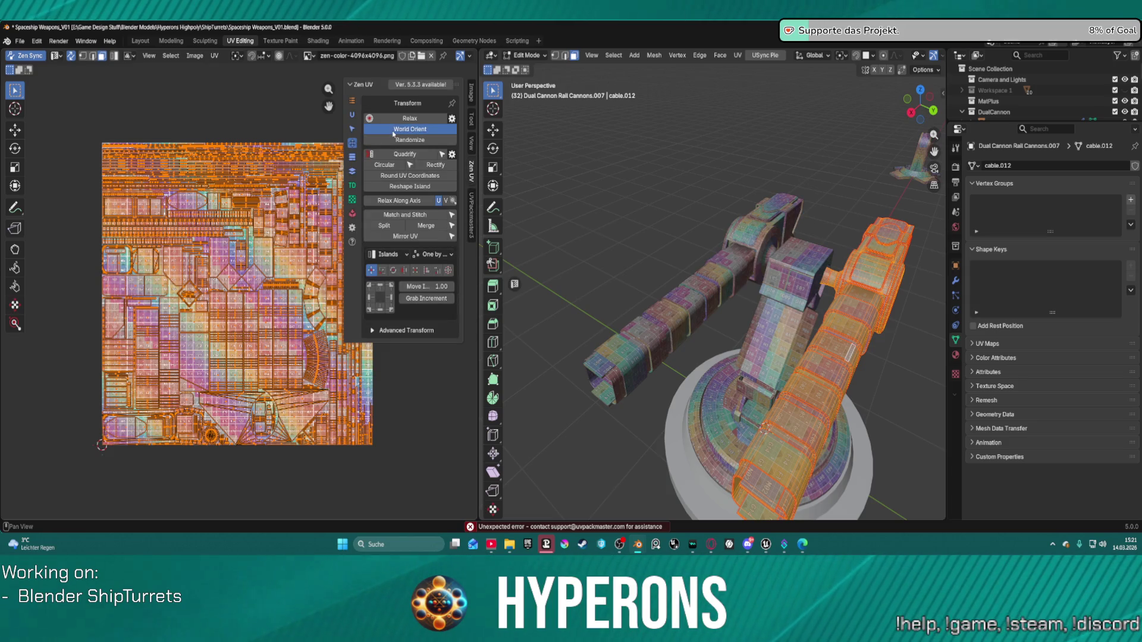
pyautogui.click(393, 132)
pyautogui.moveTo(684, 267); pyautogui.dragTo(715, 232, button='middle')
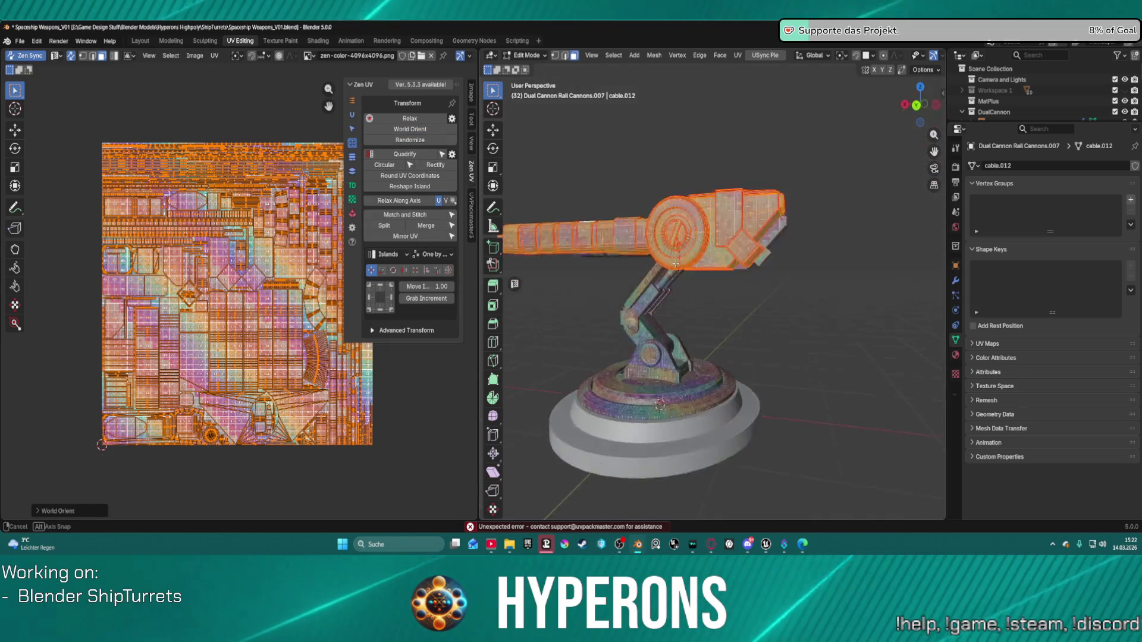
pyautogui.scroll(5, 716, 232)
pyautogui.scroll(2, 715, 232)
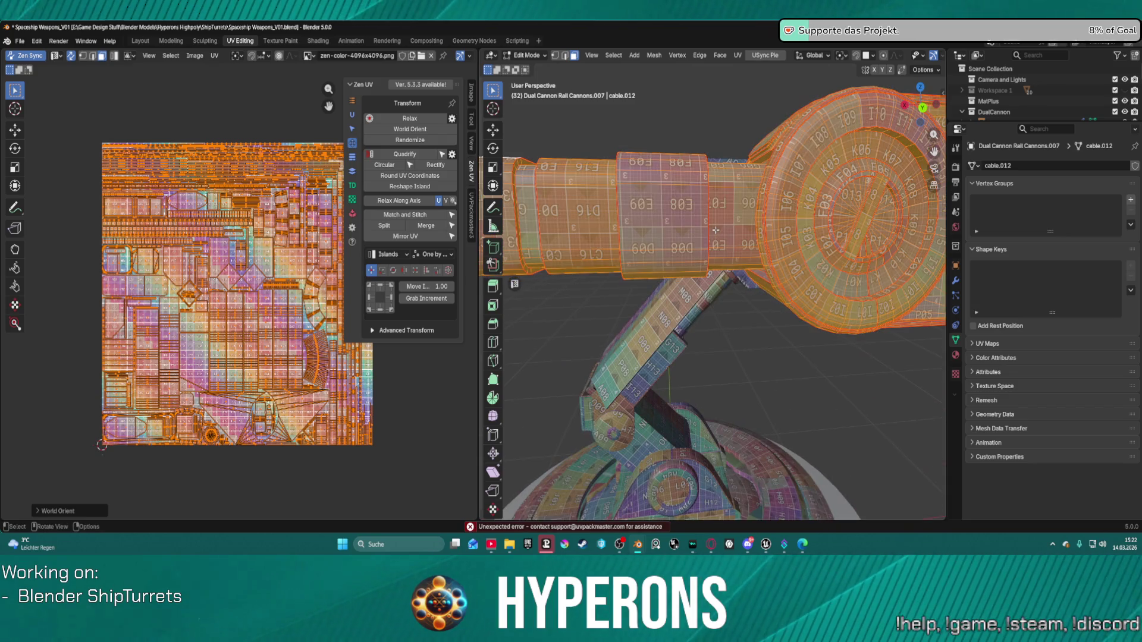
pyautogui.click(352, 185)
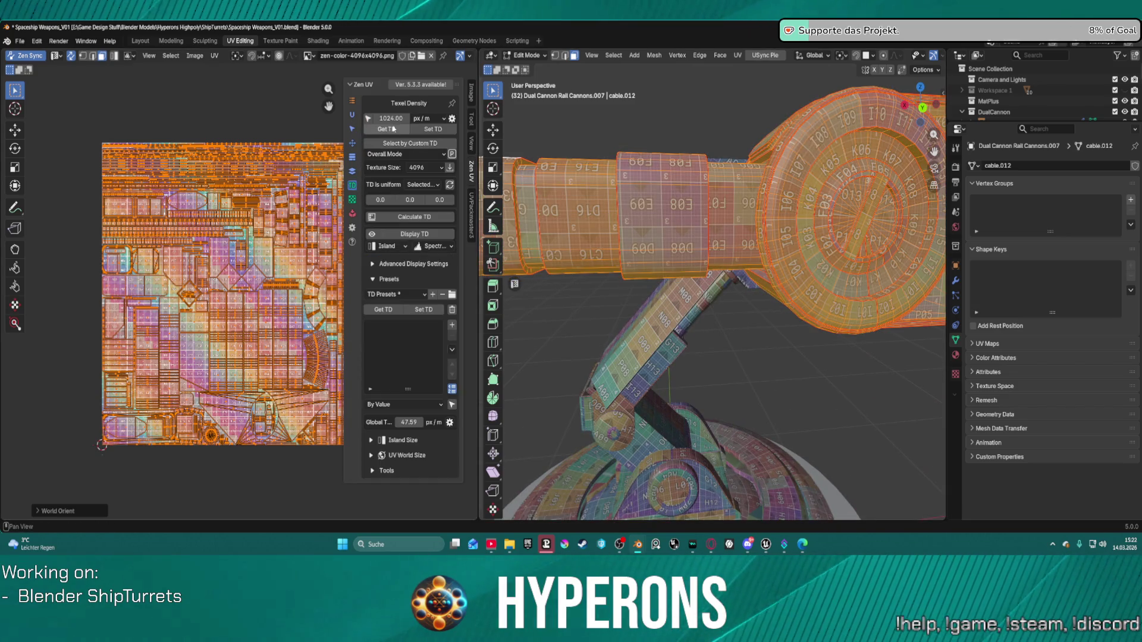
# Apply 1024 px/m texel density, move the islands toward the upper left, and deselect everything.
pyautogui.click(419, 130)
pyautogui.scroll(-6, 600, 249)
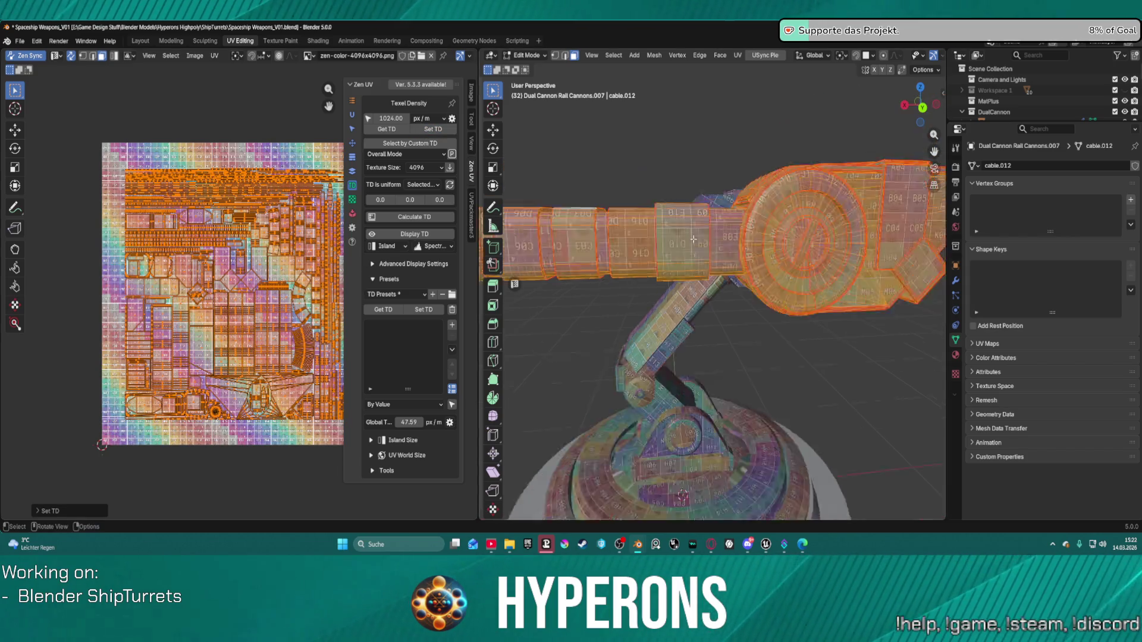
pyautogui.scroll(-3, 327, 192)
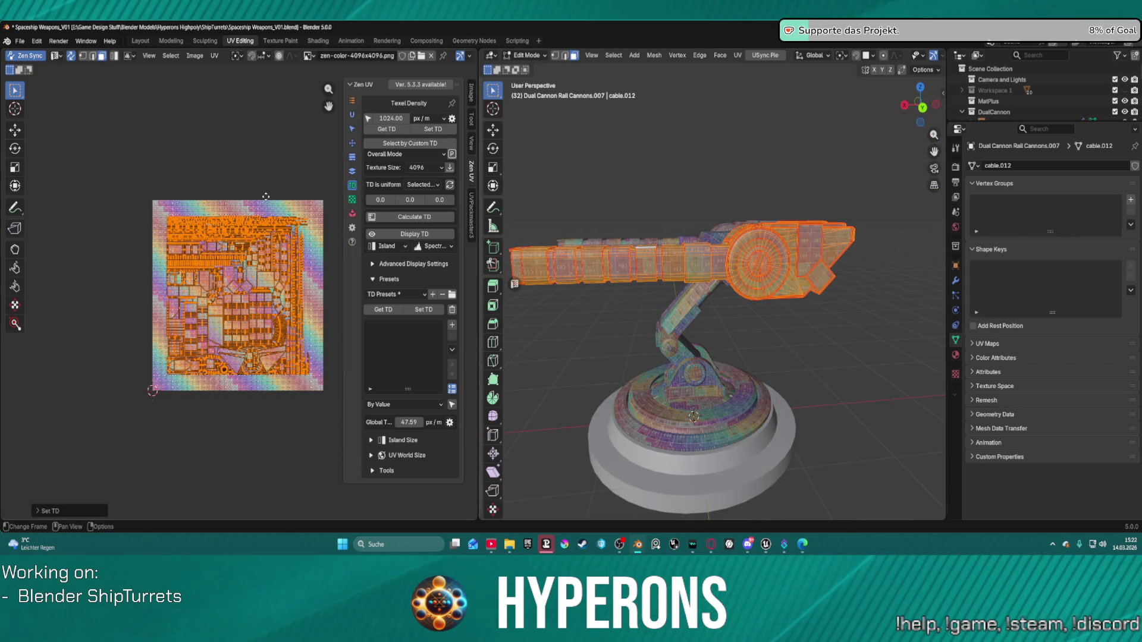
pyautogui.press('g')
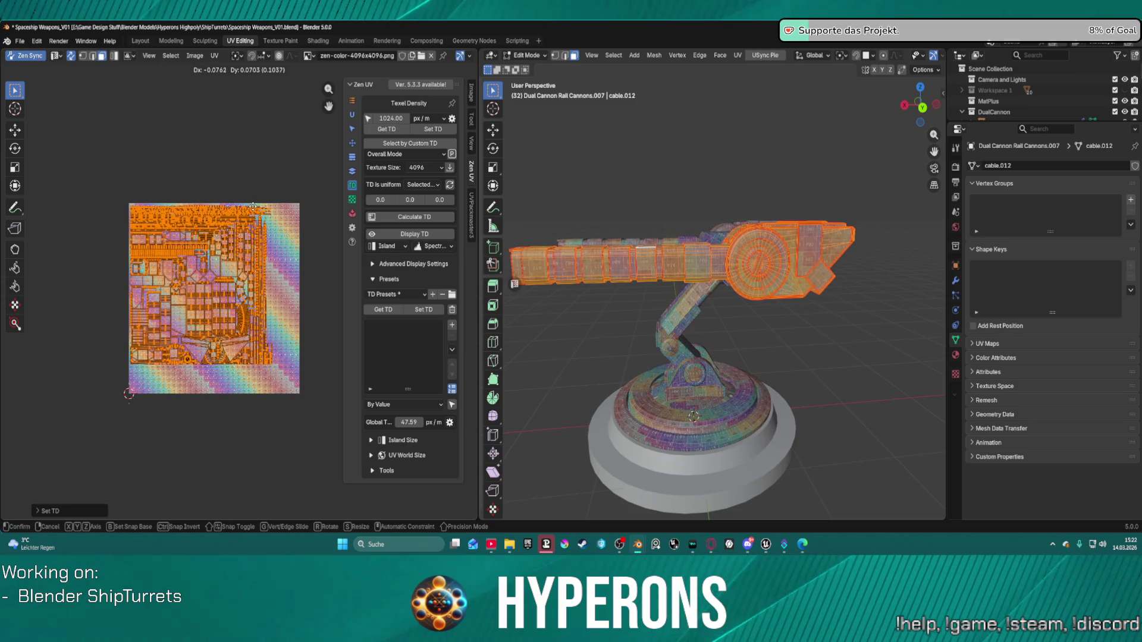
pyautogui.click(253, 205)
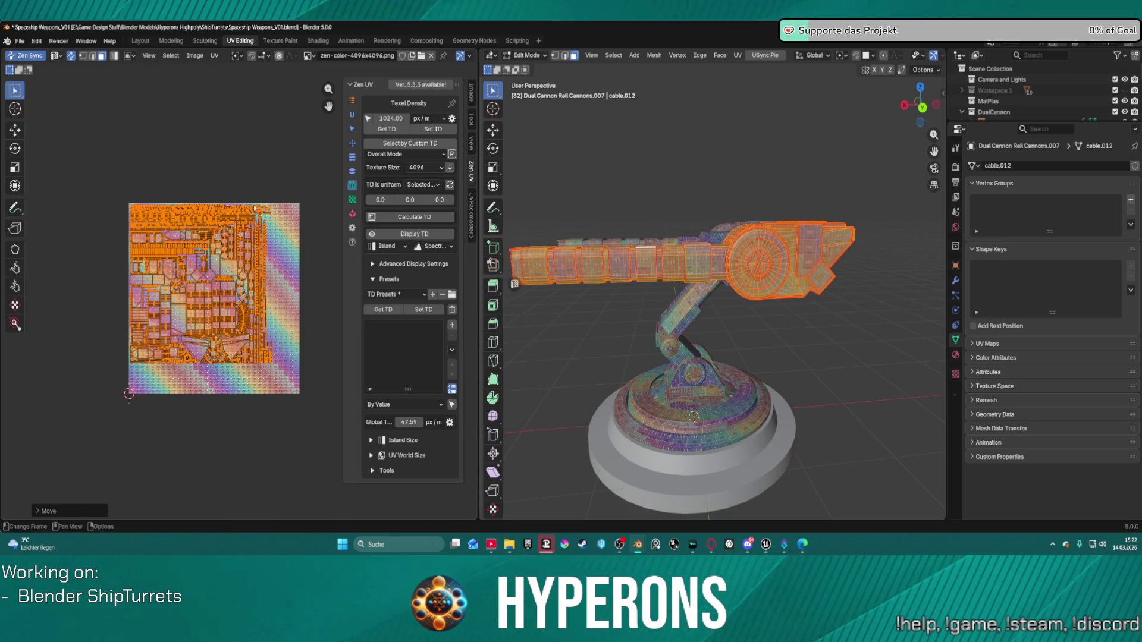
pyautogui.click(332, 412)
# Inspect the checker texture around the turret, then show the cannon's modifier stack.
pyautogui.scroll(5, 689, 267)
pyautogui.scroll(-3, 689, 268)
pyautogui.moveTo(660, 264); pyautogui.dragTo(739, 259, button='middle')
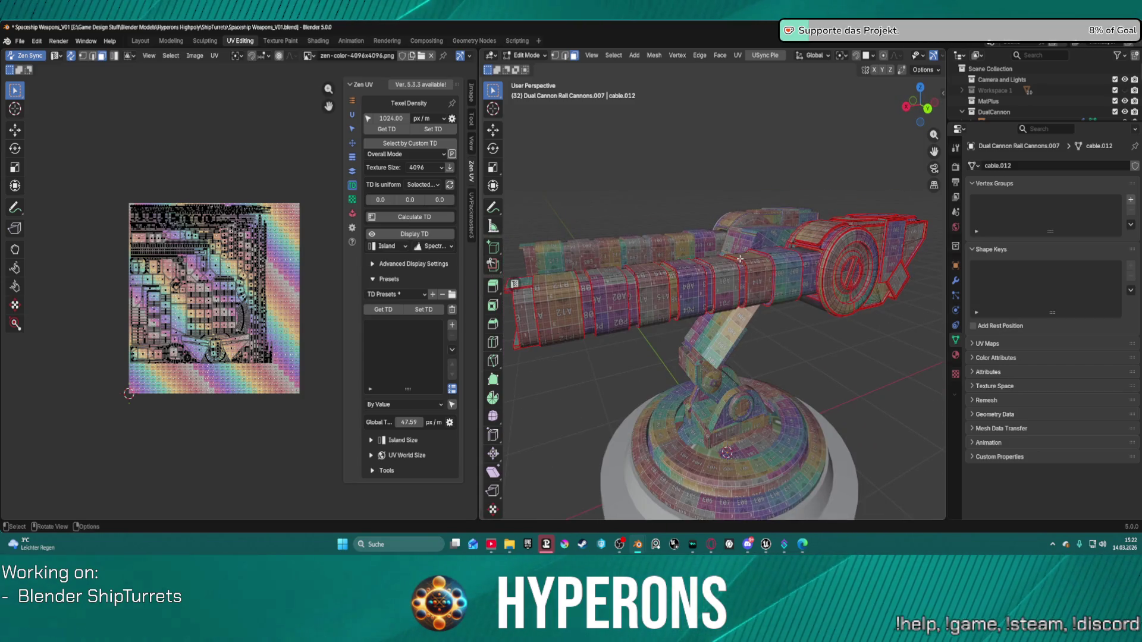
pyautogui.scroll(-3, 740, 258)
pyautogui.moveTo(864, 245); pyautogui.dragTo(773, 235, button='middle')
pyautogui.scroll(10, 743, 228)
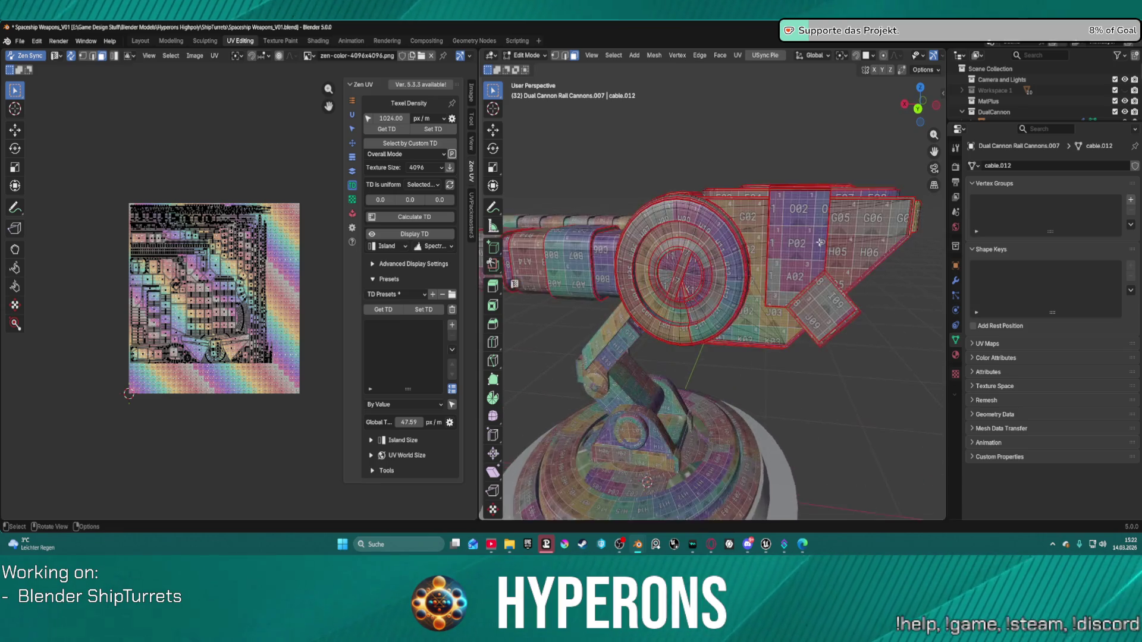
pyautogui.scroll(-8, 743, 227)
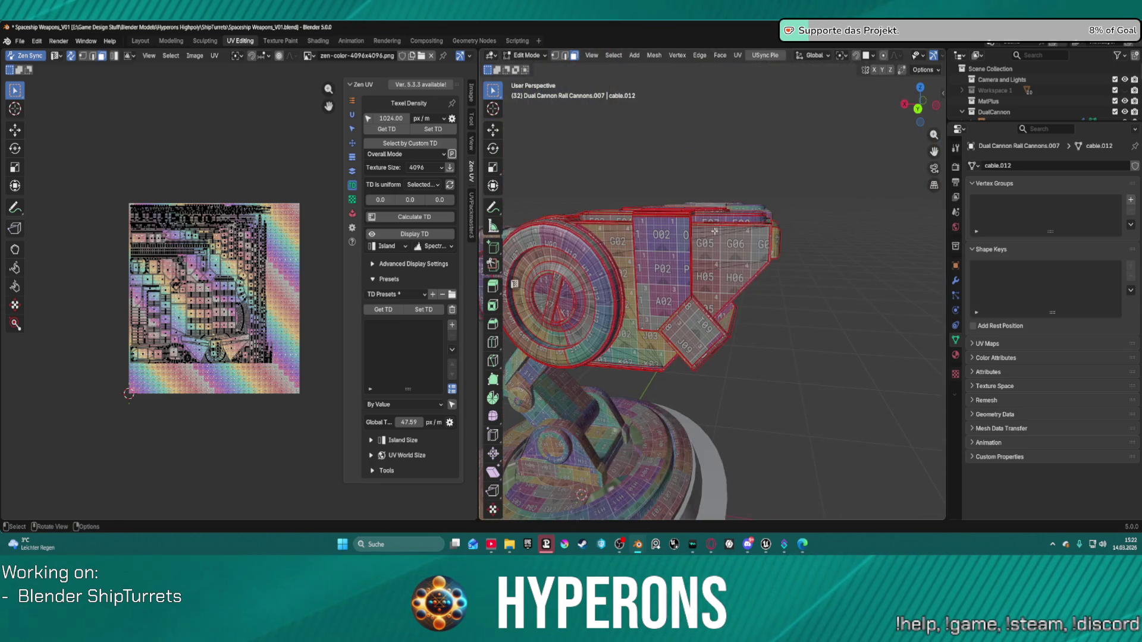
pyautogui.scroll(2, 694, 248)
pyautogui.scroll(-4, 708, 198)
pyautogui.moveTo(708, 198); pyautogui.dragTo(558, 211, button='middle')
pyautogui.scroll(4, 558, 211)
pyautogui.click(955, 280)
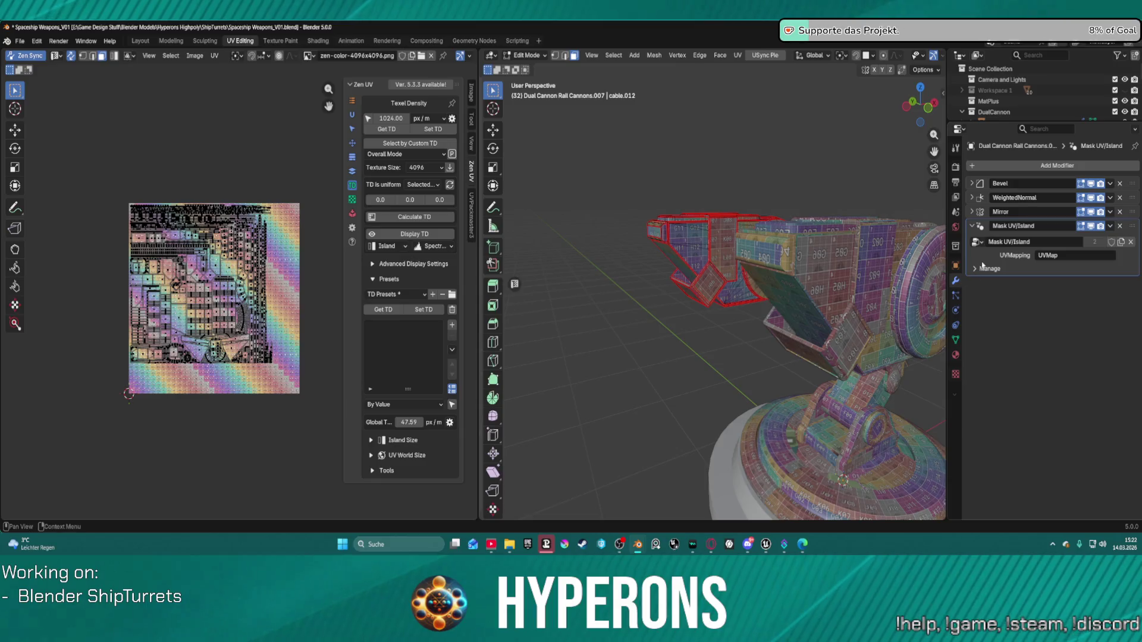
# Expand the Mirror modifier's Data options, enable Mirror U, and inspect the barrels.
pyautogui.click(971, 212)
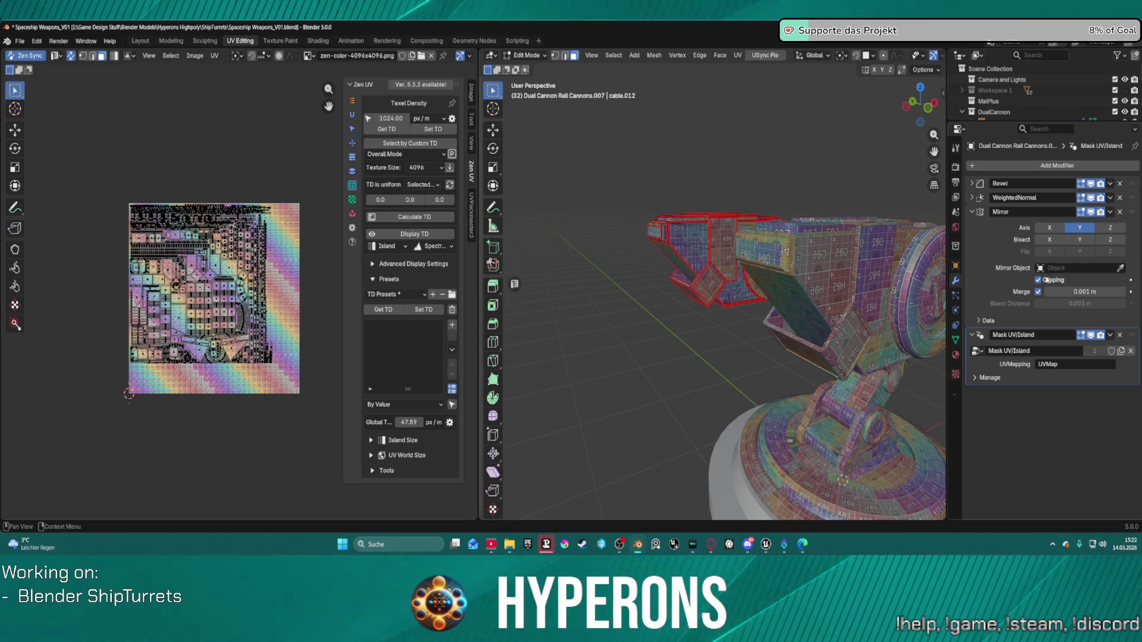
pyautogui.click(983, 321)
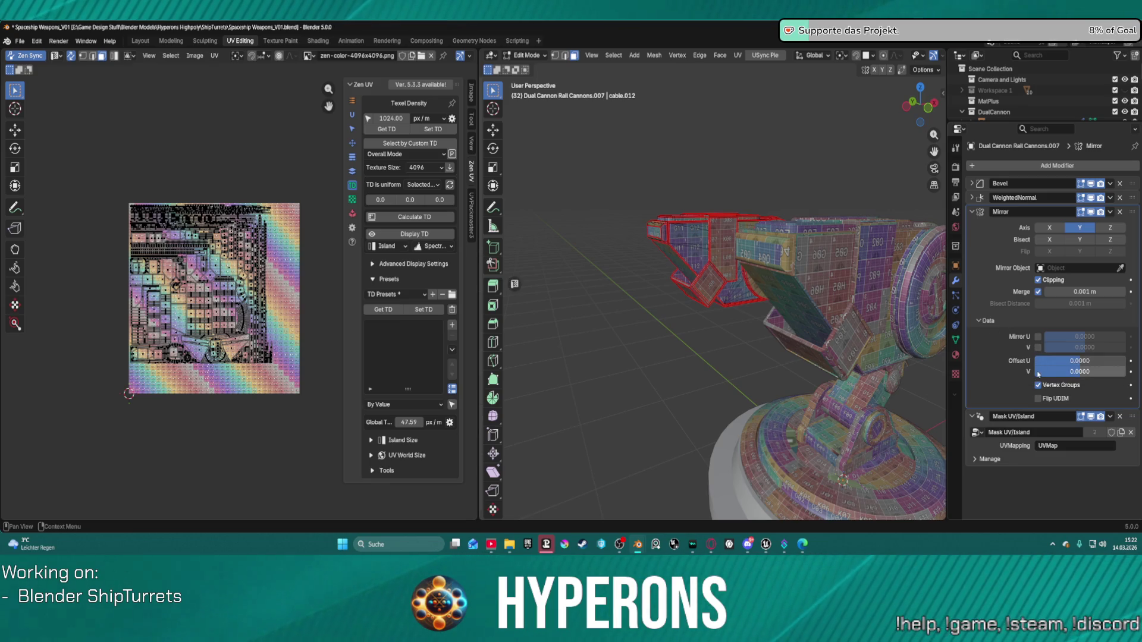
pyautogui.click(1038, 337)
pyautogui.click(1038, 348)
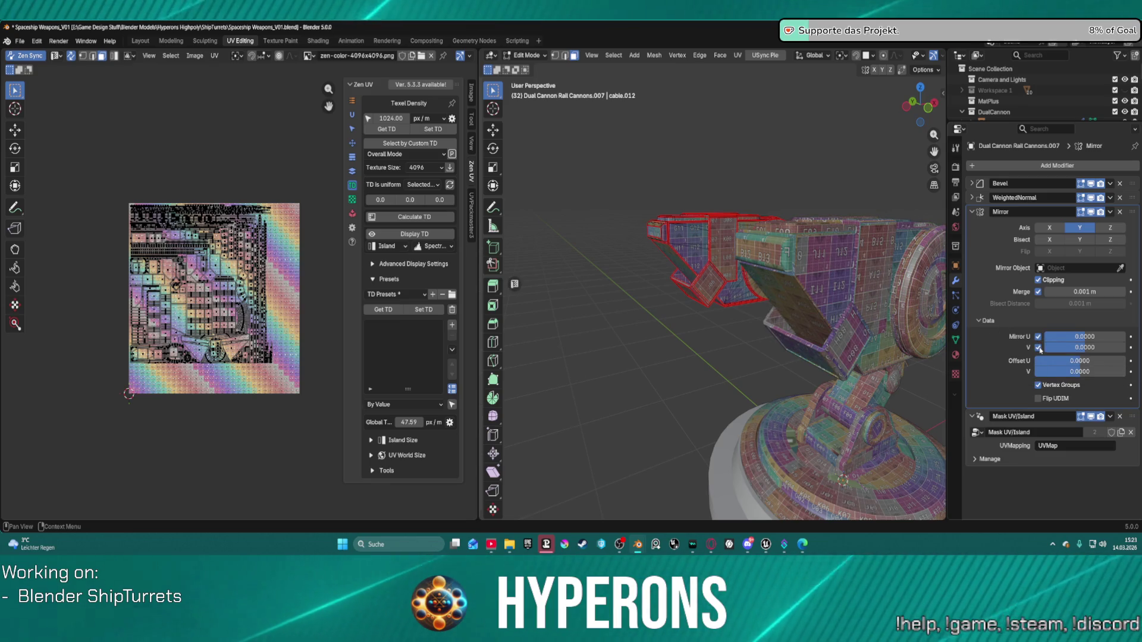
pyautogui.click(1038, 348)
pyautogui.moveTo(778, 300)
pyautogui.mouseDown(button='middle')
pyautogui.moveTo(906, 301)
pyautogui.moveTo(871, 324)
pyautogui.moveTo(911, 307)
pyautogui.moveTo(871, 321)
pyautogui.moveTo(731, 288)
pyautogui.moveTo(663, 289)
pyautogui.mouseUp(button='middle')
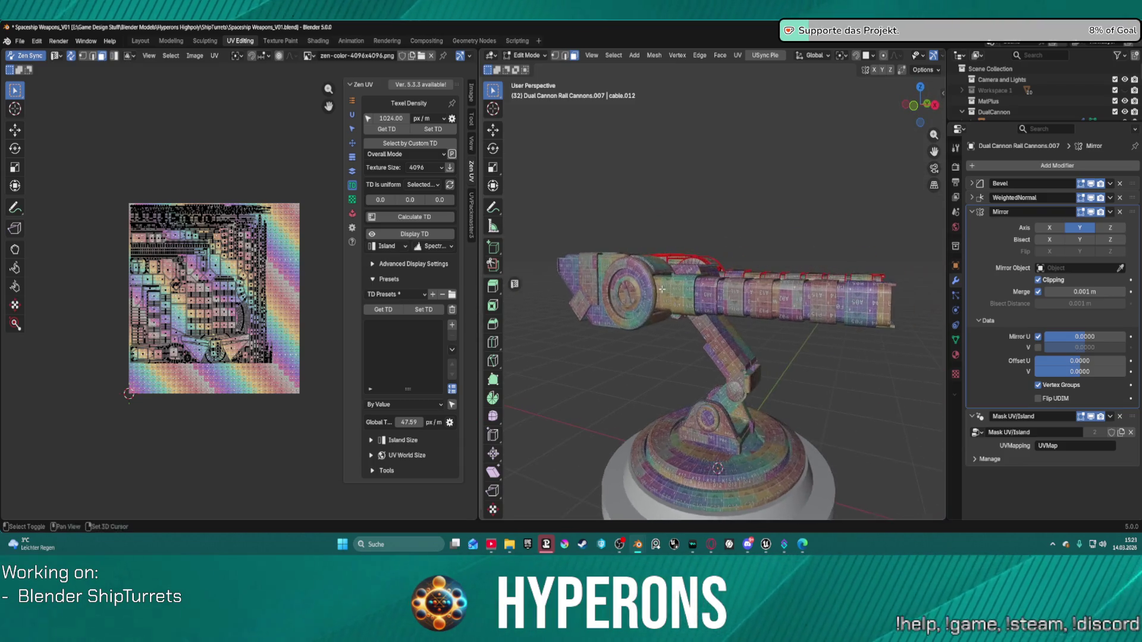
pyautogui.moveTo(735, 289)
pyautogui.mouseDown(button='middle')
pyautogui.moveTo(660, 262)
pyautogui.moveTo(650, 289)
pyautogui.moveTo(758, 288)
pyautogui.moveTo(624, 286)
pyautogui.mouseUp(button='middle')
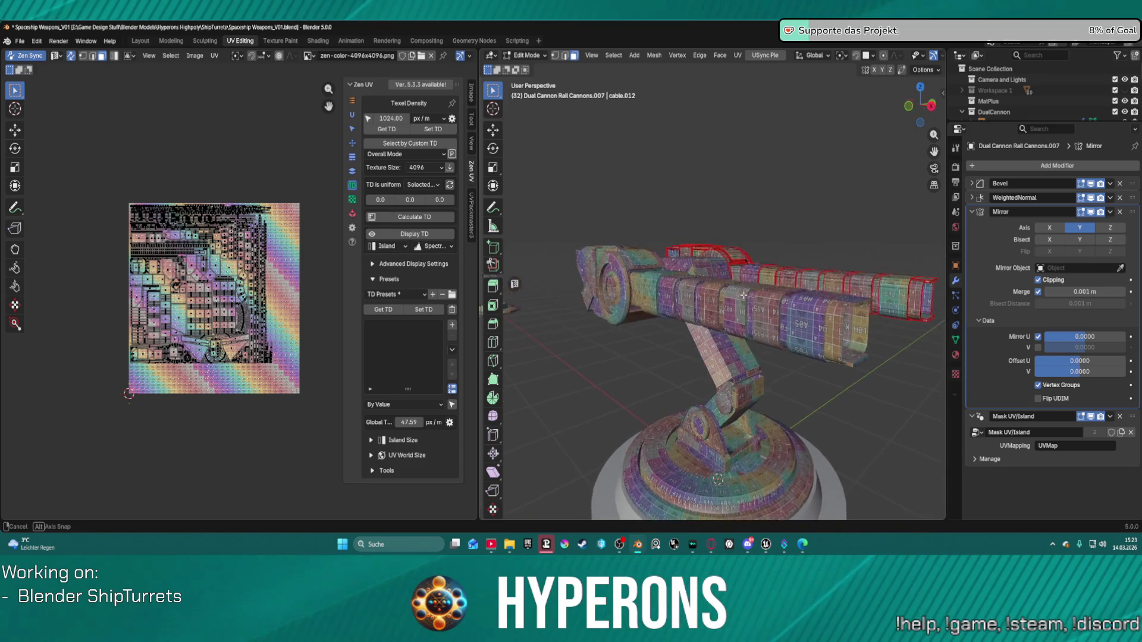
pyautogui.moveTo(774, 294); pyautogui.dragTo(850, 315, button='middle')
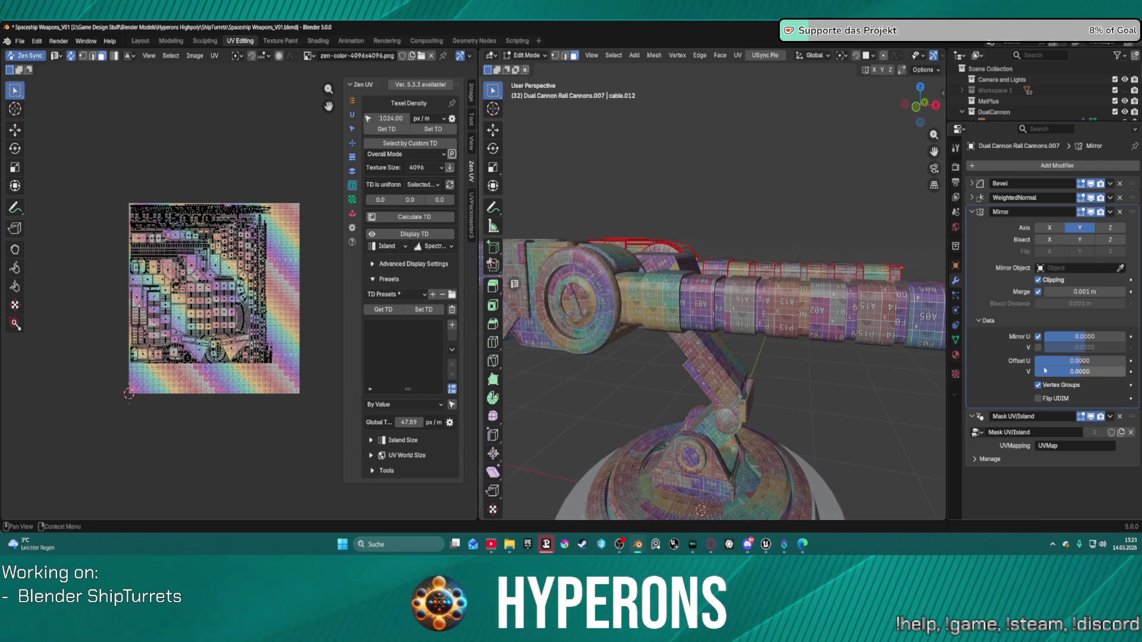
pyautogui.moveTo(732, 282); pyautogui.dragTo(921, 278, button='middle')
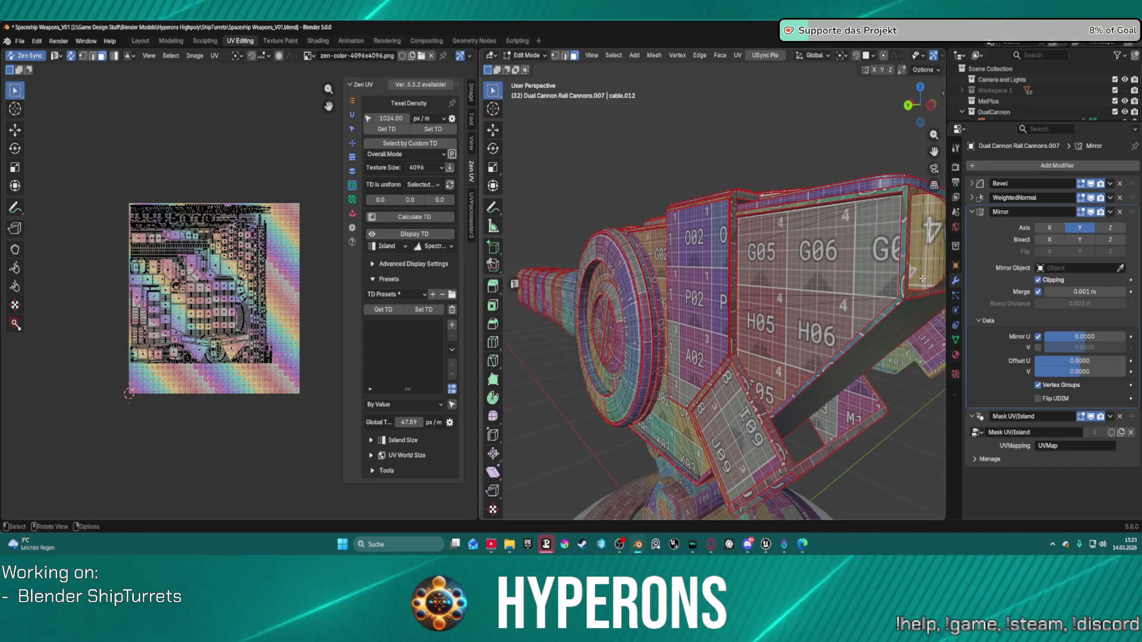
pyautogui.scroll(2, 922, 279)
pyautogui.scroll(-5, 802, 268)
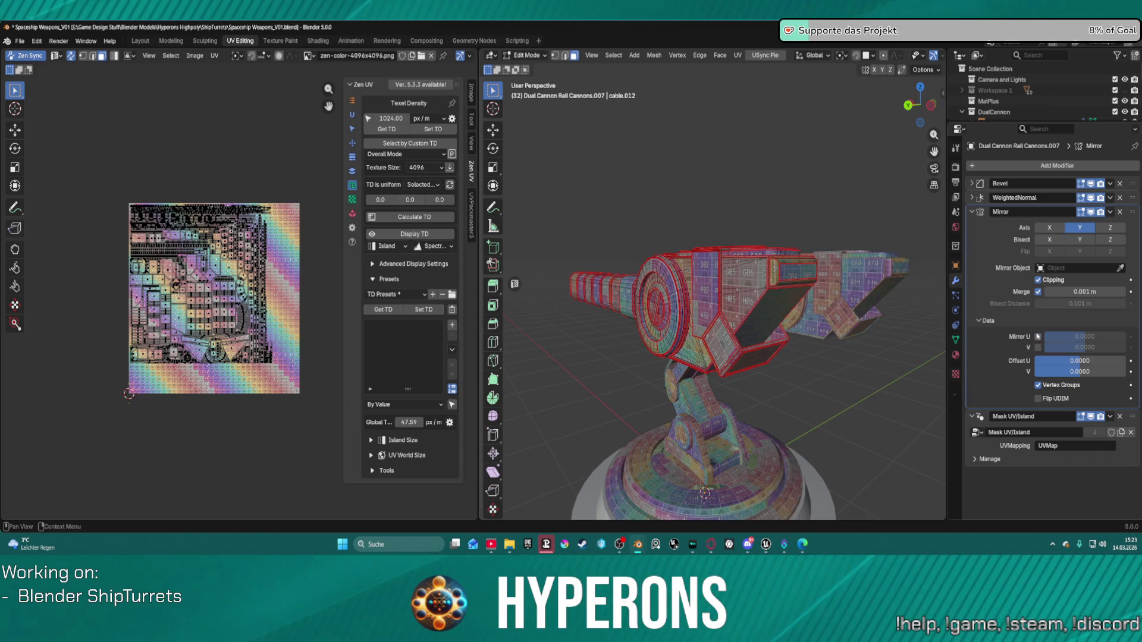
# Compare Mirror U on and off on the cannons, finally leaving U and V unchecked.
pyautogui.click(1038, 337)
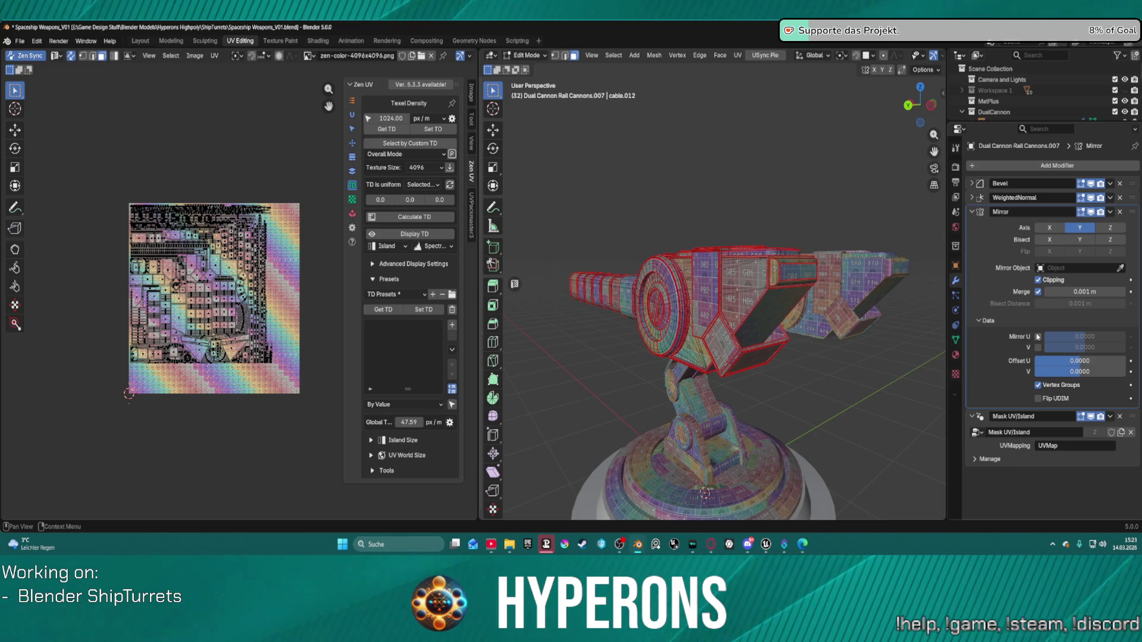
pyautogui.click(1038, 336)
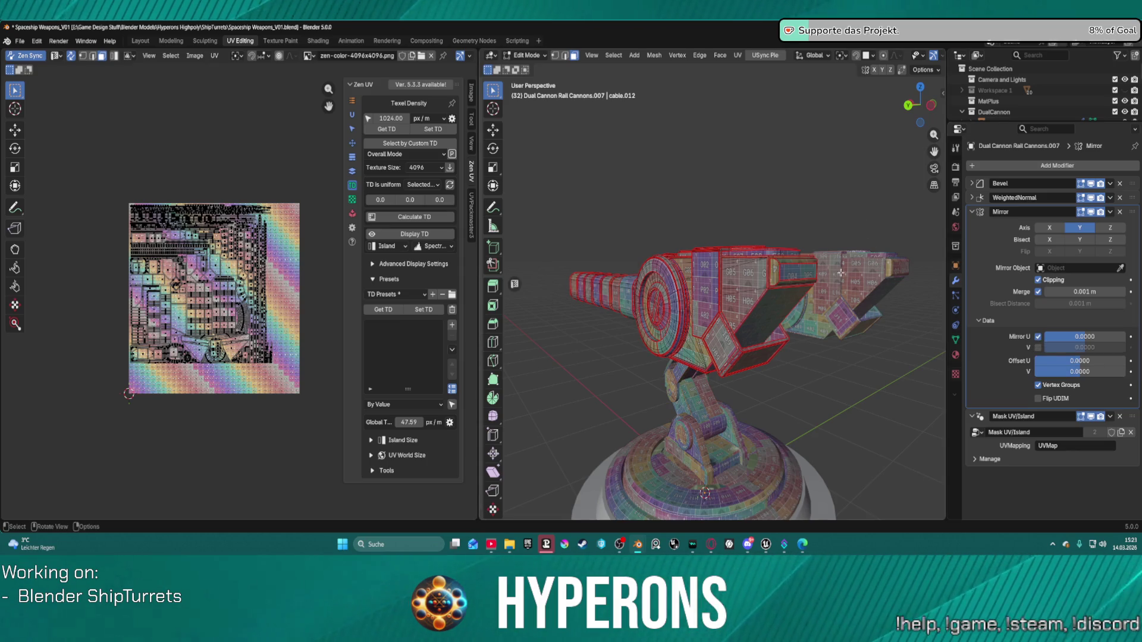
pyautogui.moveTo(869, 266)
pyautogui.mouseDown(button='middle')
pyautogui.moveTo(818, 314)
pyautogui.moveTo(630, 333)
pyautogui.moveTo(662, 312)
pyautogui.moveTo(770, 324)
pyautogui.mouseUp(button='middle')
pyautogui.scroll(4, 619, 339)
pyautogui.scroll(1, 770, 324)
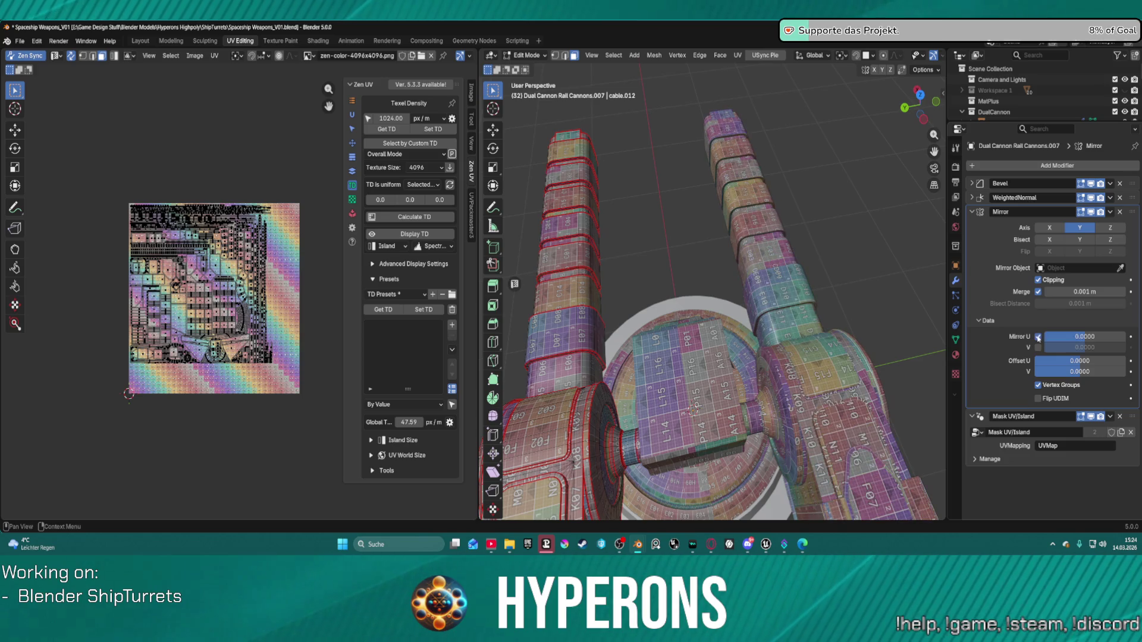
pyautogui.click(1038, 336)
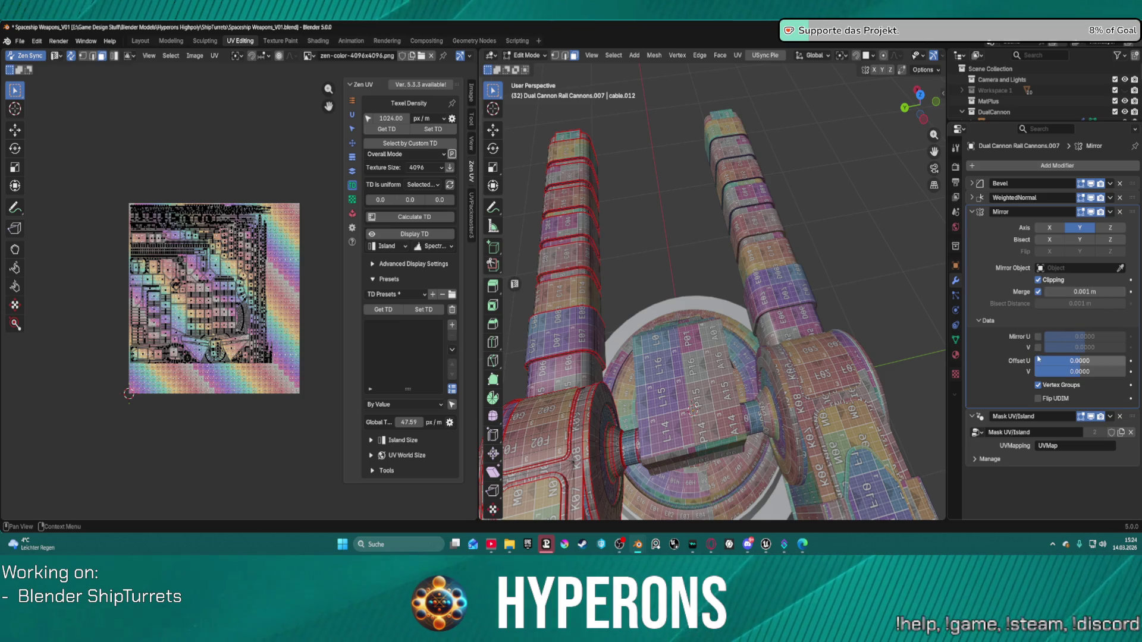
pyautogui.click(1038, 337)
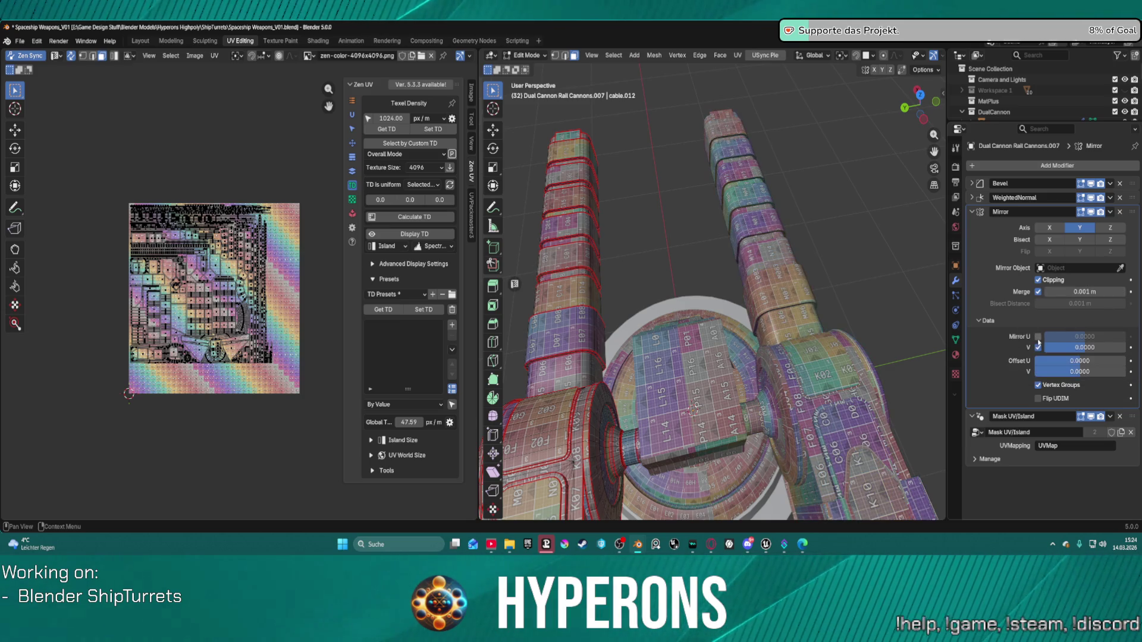
pyautogui.moveTo(716, 333)
pyautogui.mouseDown(button='middle')
pyautogui.moveTo(862, 322)
pyautogui.moveTo(762, 314)
pyautogui.mouseUp(button='middle')
pyautogui.click(1037, 337)
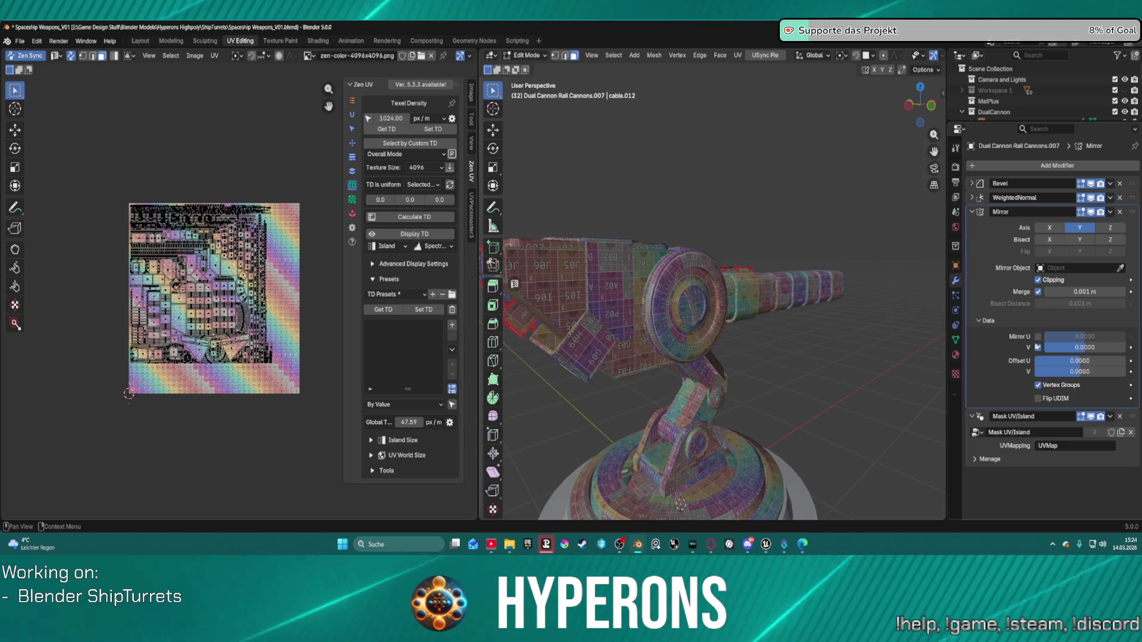
pyautogui.click(1037, 347)
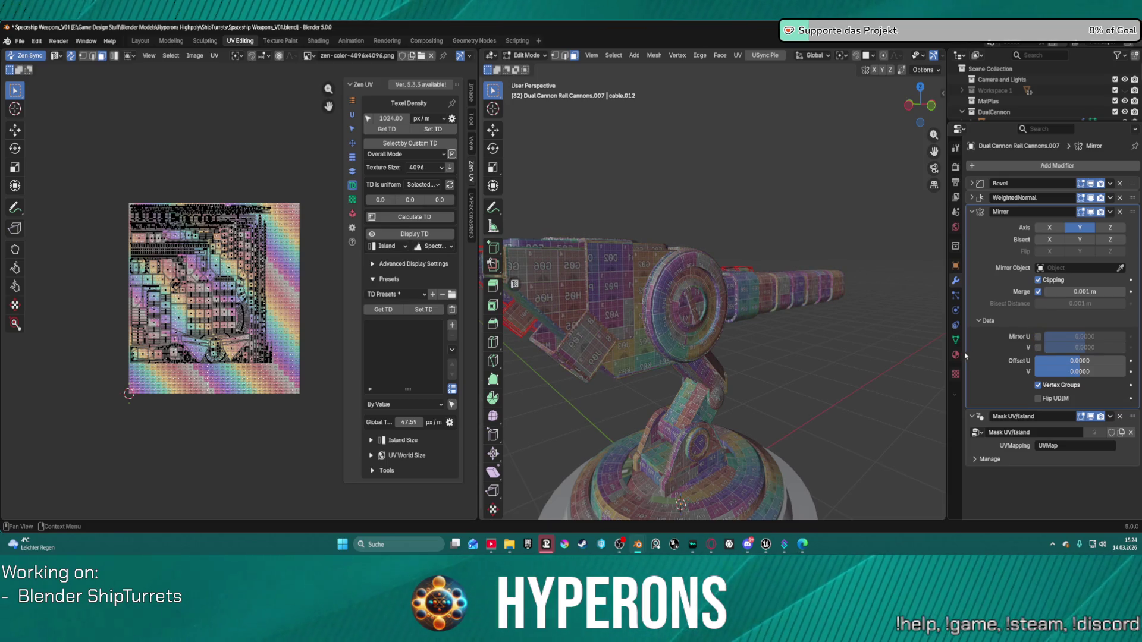
pyautogui.scroll(-3, 759, 338)
pyautogui.moveTo(759, 339)
pyautogui.mouseDown(button='middle')
pyautogui.moveTo(729, 368)
pyautogui.moveTo(904, 194)
pyautogui.mouseUp(button='middle')
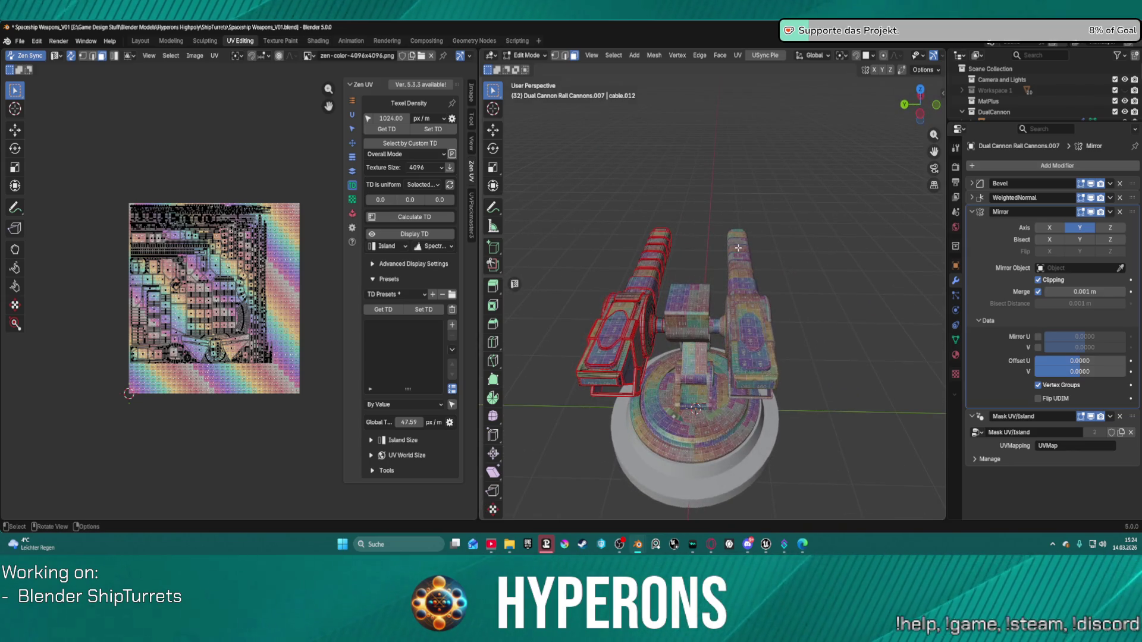
pyautogui.scroll(-4, 1011, 95)
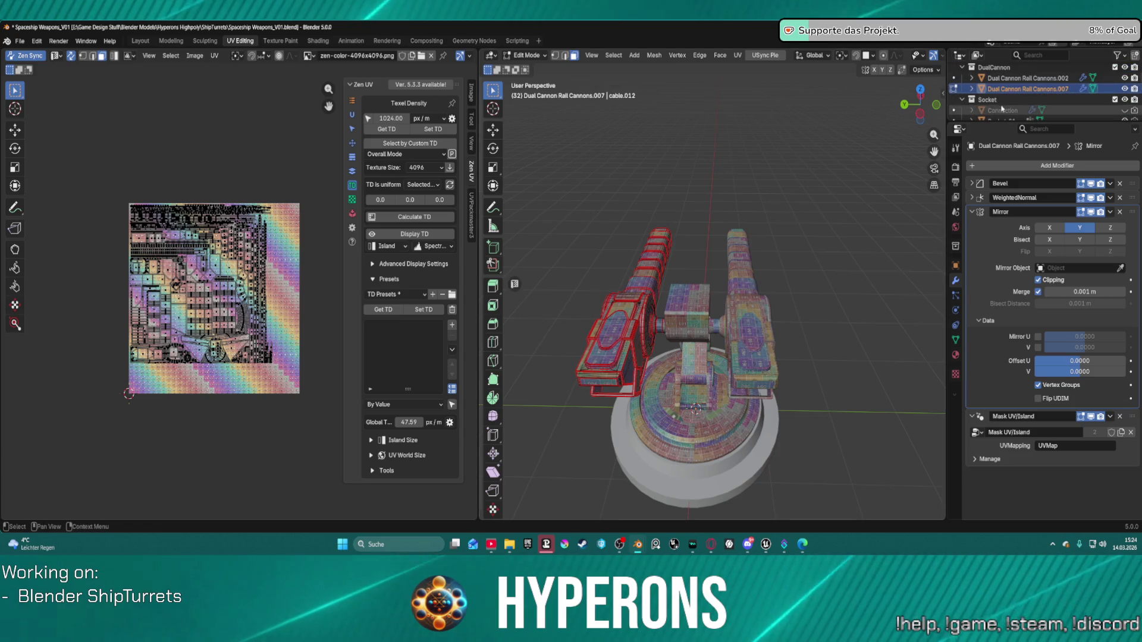
pyautogui.hotkey('ctrl', 'Tab')
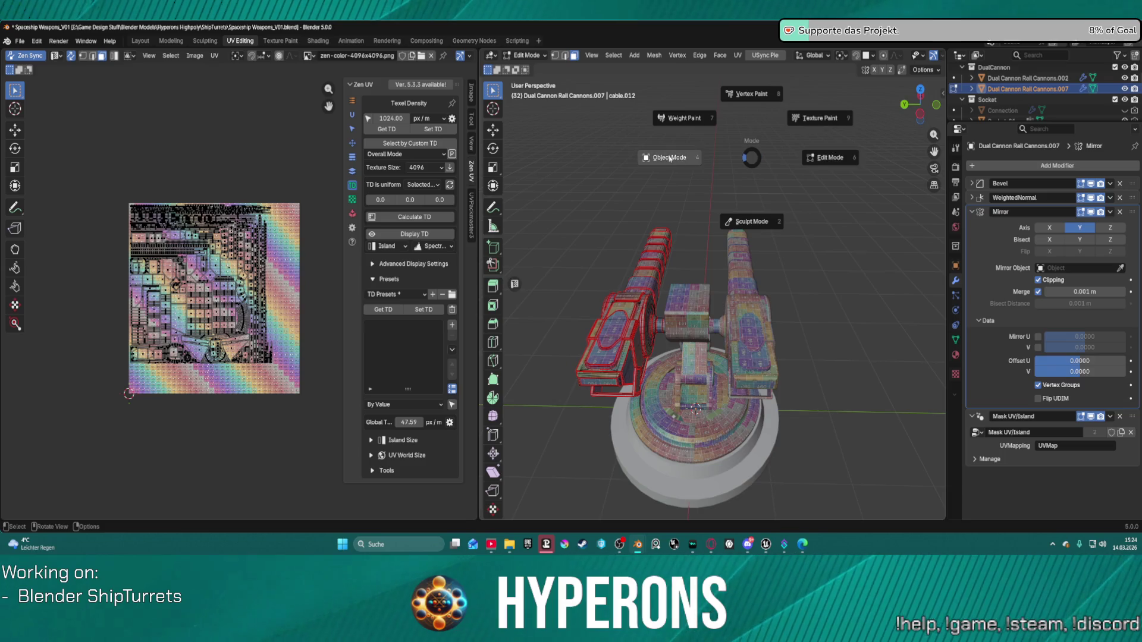
# Paste the turret copy, move Dual Cannon Rail Cannons.003 to another collection, and make it active.
pyautogui.click(675, 159)
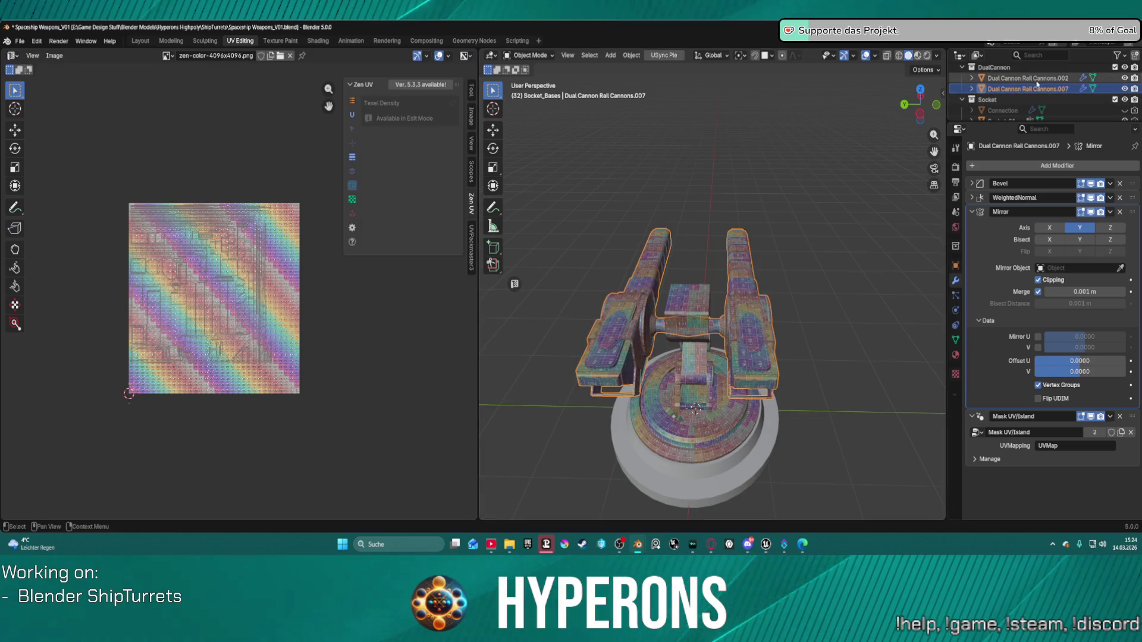
pyautogui.hotkey('ctrl', 'v')
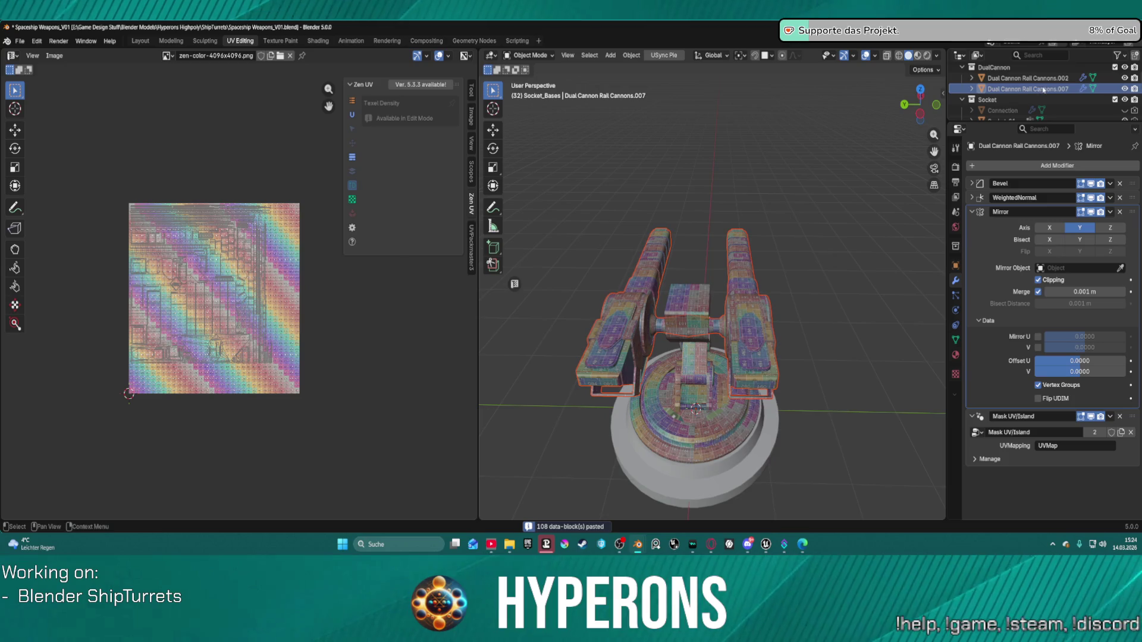
pyautogui.scroll(-5, 1025, 97)
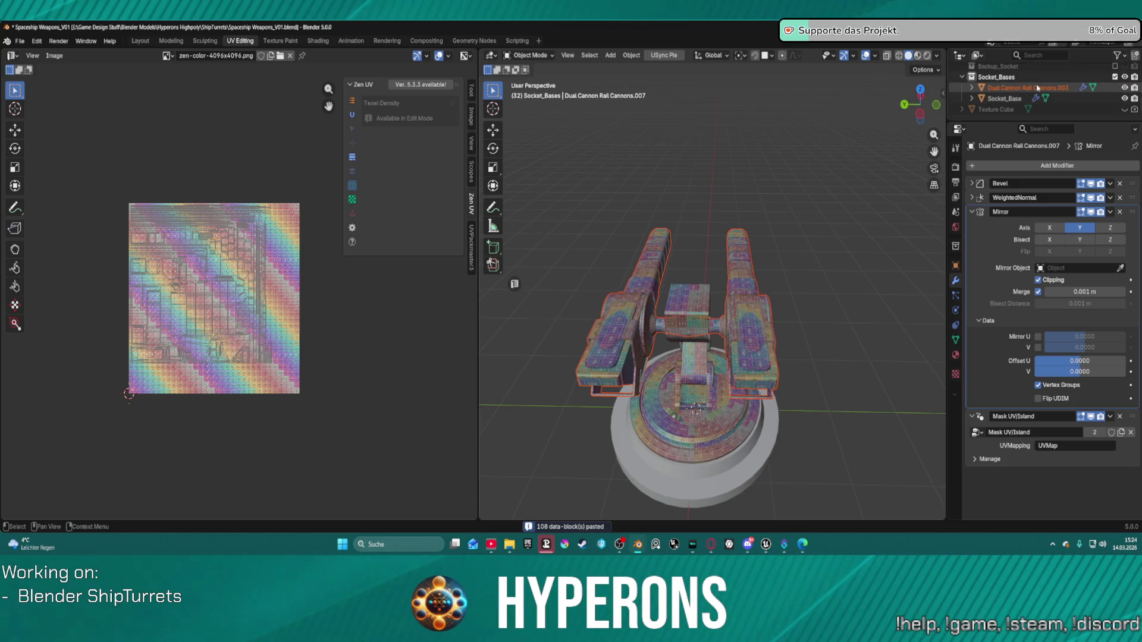
pyautogui.moveTo(1078, 88)
pyautogui.mouseDown()
pyautogui.moveTo(1027, 121)
pyautogui.moveTo(1010, 89)
pyautogui.moveTo(980, 93)
pyautogui.mouseUp()
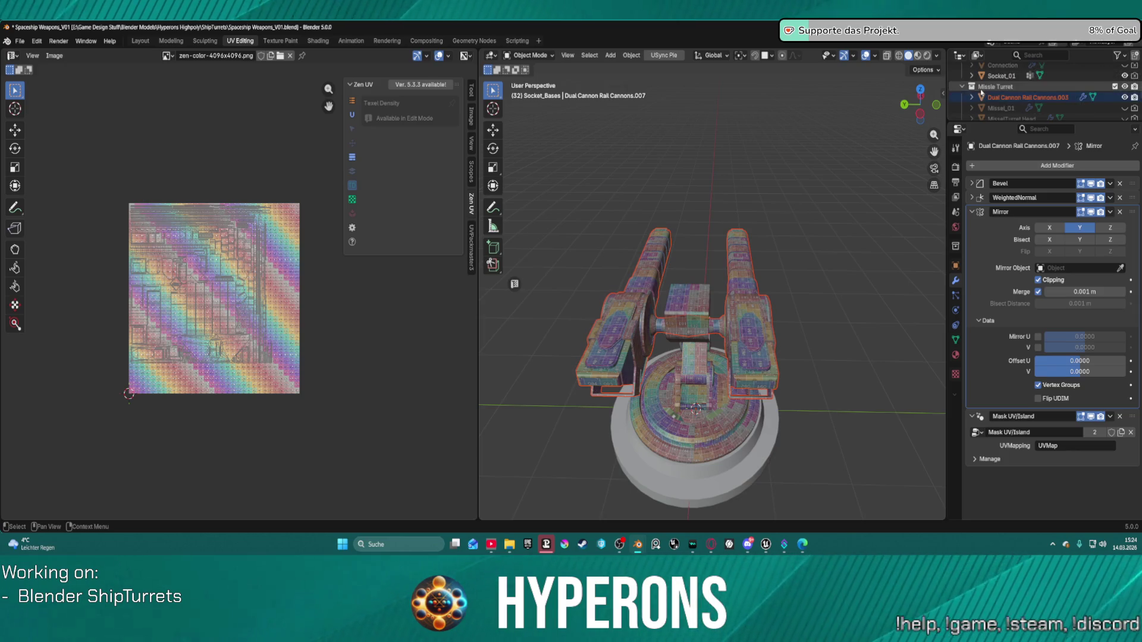
pyautogui.scroll(-3, 781, 285)
pyautogui.scroll(-5, 1023, 98)
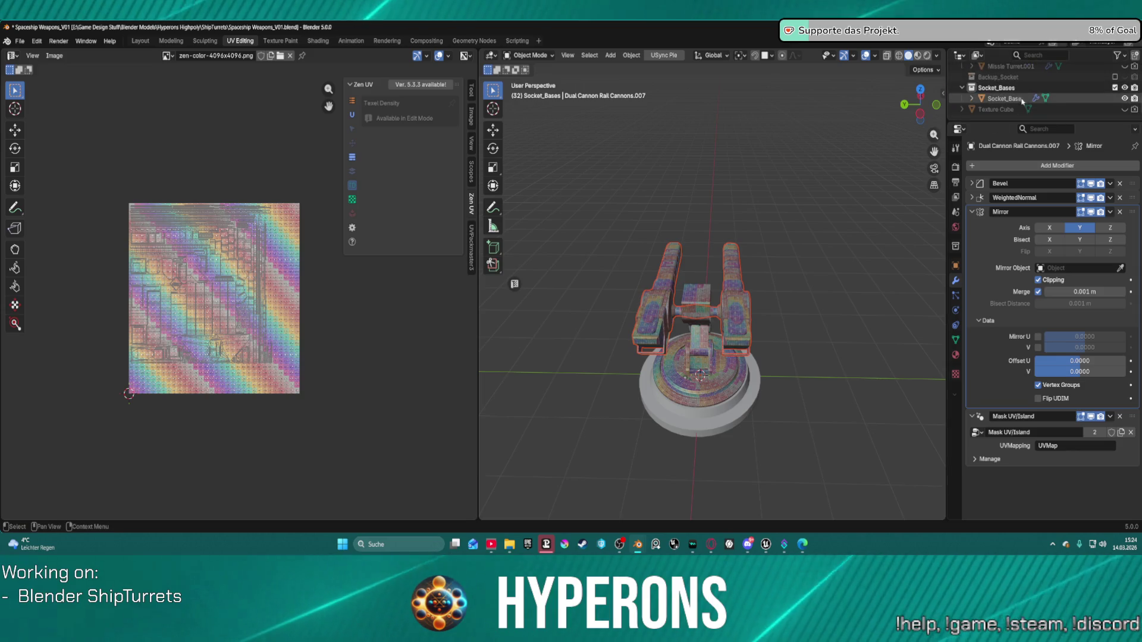
pyautogui.scroll(4, 1023, 100)
pyautogui.click(732, 325)
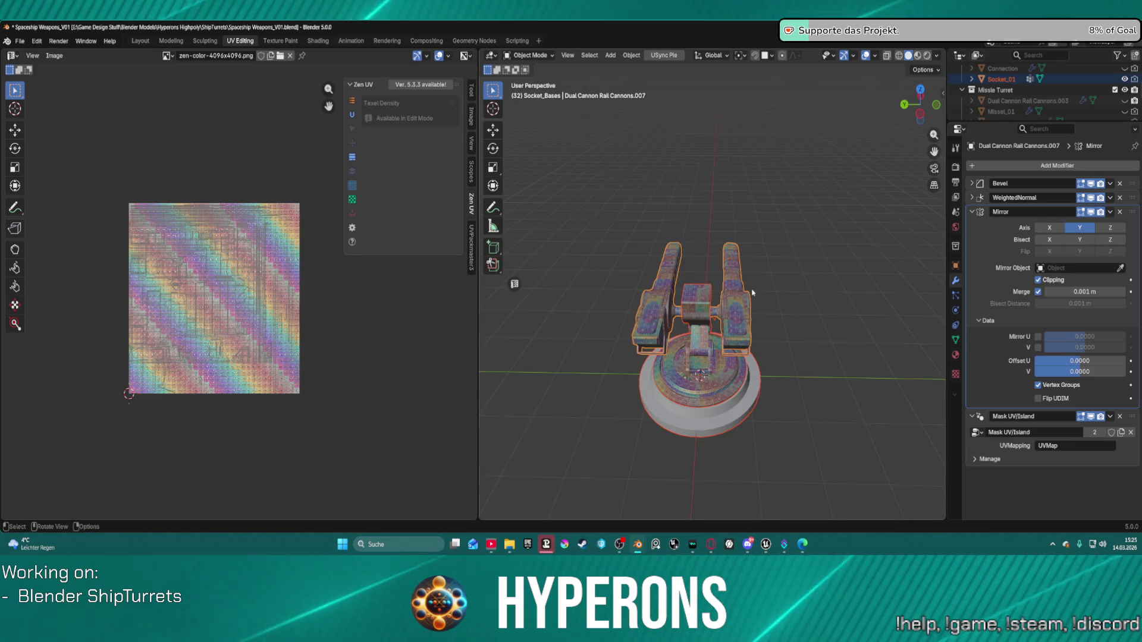
# Apply the Mirror modifier and collapse the Mask UV/Island modifier.
pyautogui.click(1110, 213)
pyautogui.click(1064, 224)
pyautogui.moveTo(715, 285); pyautogui.dragTo(836, 243, button='middle')
pyautogui.moveTo(759, 289); pyautogui.dragTo(779, 293, button='middle')
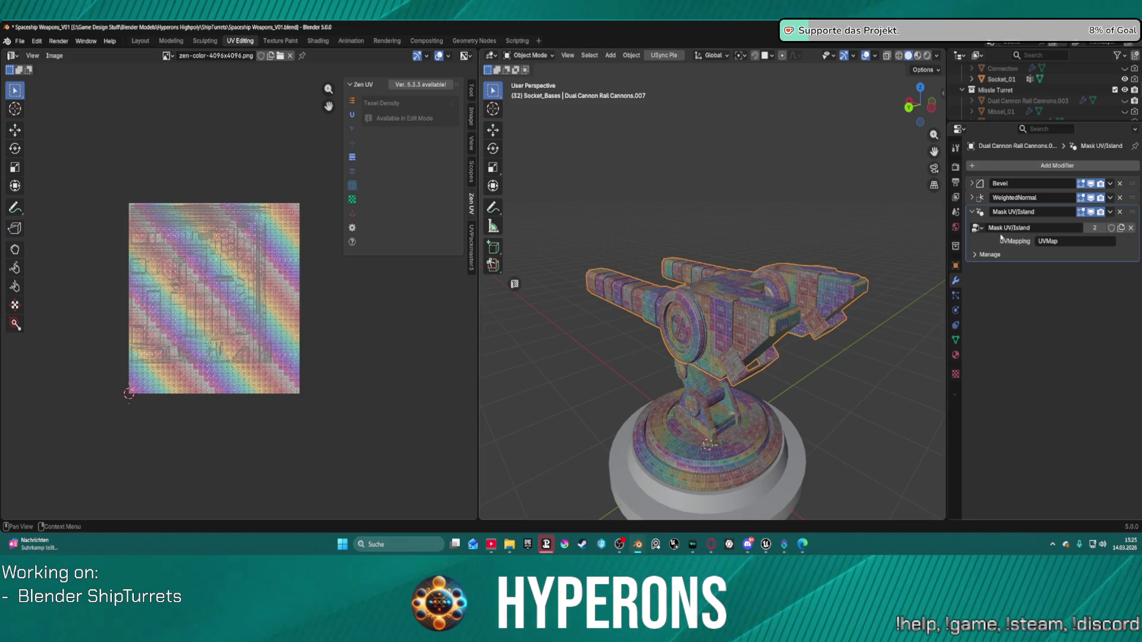
pyautogui.click(1112, 212)
pyautogui.click(1111, 212)
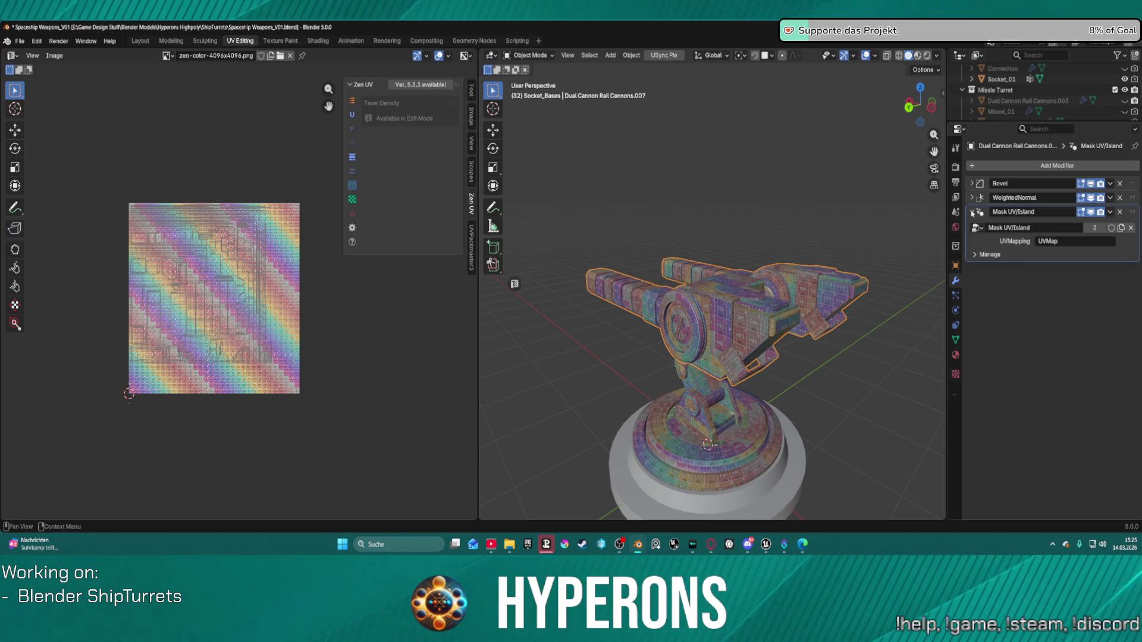
pyautogui.click(973, 212)
# Enter Edit Mode on the cannon mesh and select all of it.
pyautogui.hotkey('ctrl', 'Tab')
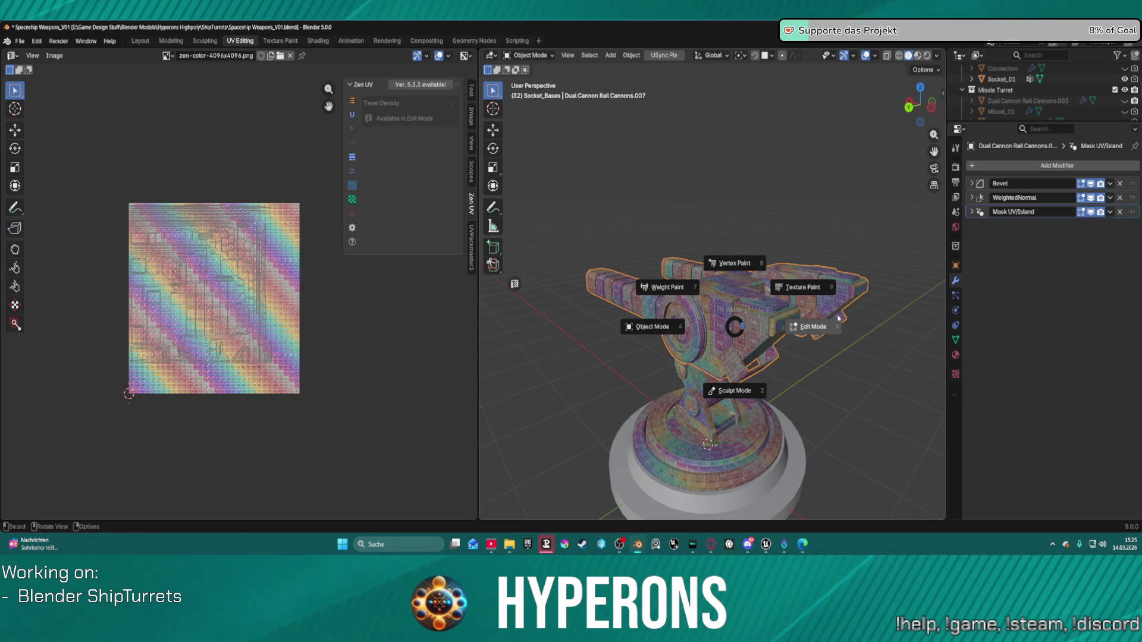
pyautogui.click(819, 321)
pyautogui.press('a')
pyautogui.scroll(3, 678, 307)
pyautogui.moveTo(678, 307)
pyautogui.mouseDown(button='middle')
pyautogui.moveTo(644, 234)
pyautogui.moveTo(678, 221)
pyautogui.mouseUp(button='middle')
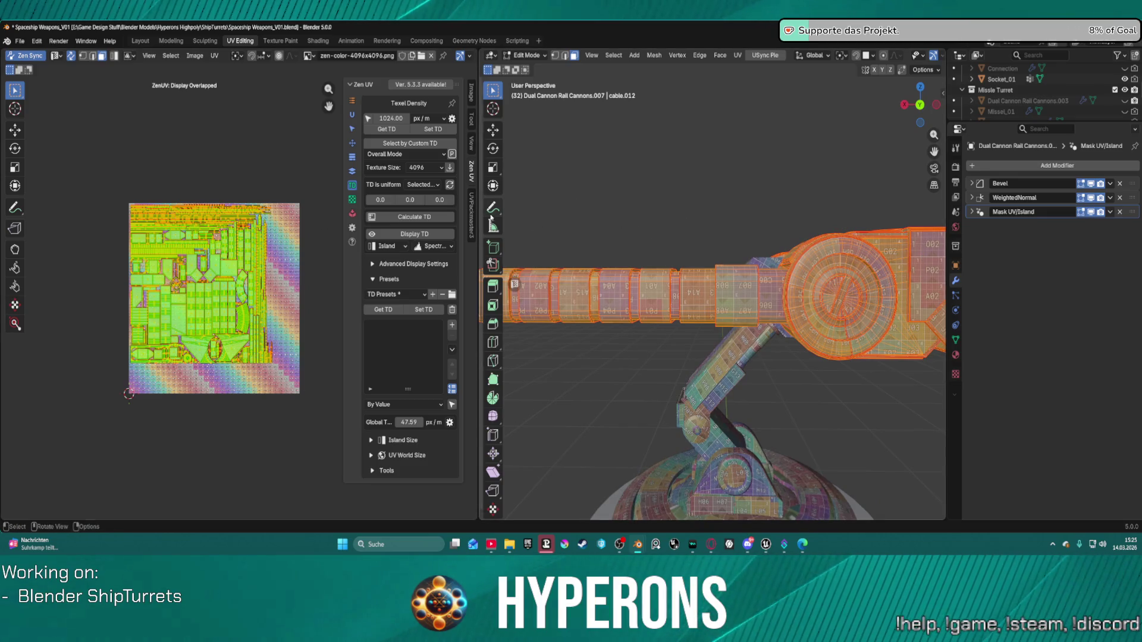
# Pack the mirror-applied cannon's UV islands with UVPackmaster3.
pyautogui.click(471, 214)
pyautogui.click(412, 118)
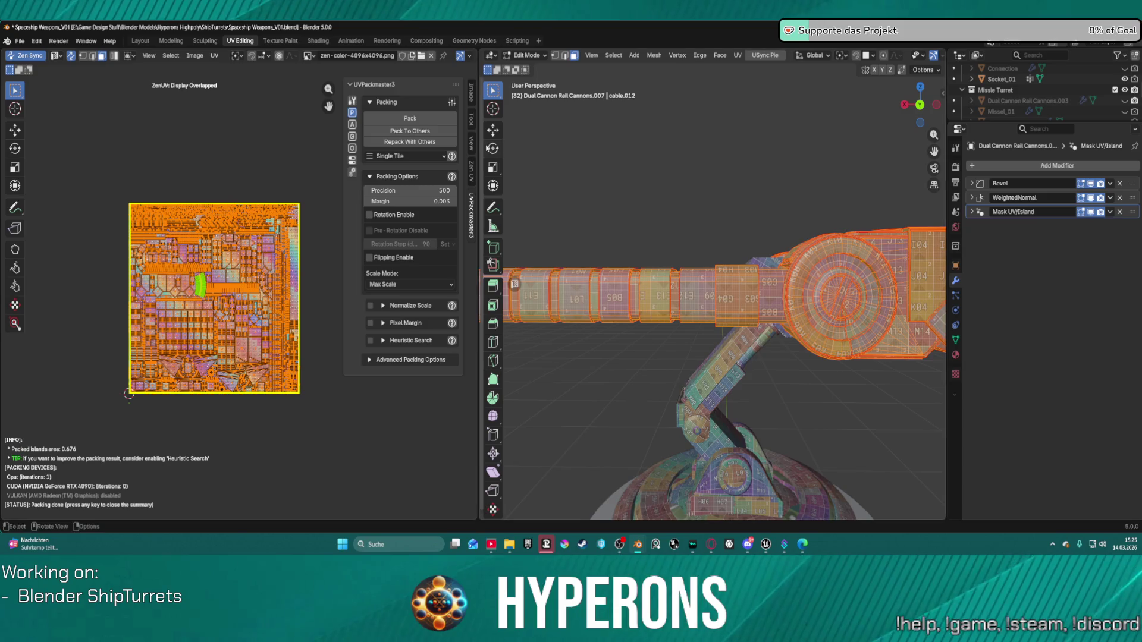
pyautogui.moveTo(769, 187)
pyautogui.mouseDown(button='middle')
pyautogui.moveTo(648, 235)
pyautogui.moveTo(761, 202)
pyautogui.moveTo(798, 209)
pyautogui.moveTo(645, 228)
pyautogui.mouseUp(button='middle')
pyautogui.scroll(4, 638, 237)
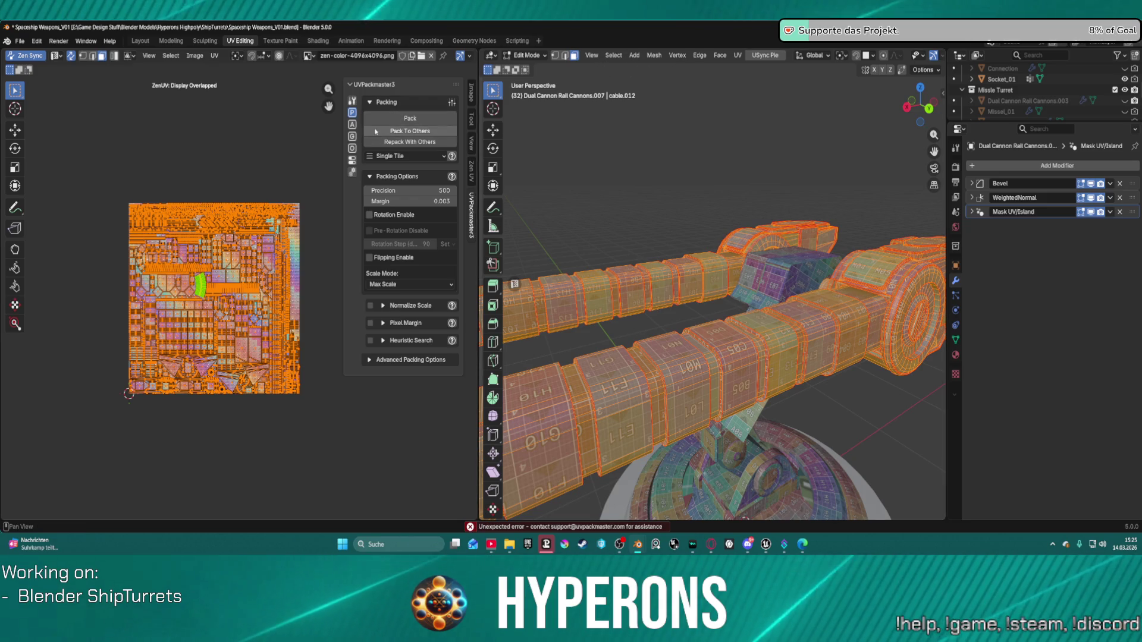
# Re-unwrap the mesh with Zen UV Auto Unwrap and World Orient the islands.
pyautogui.click(473, 171)
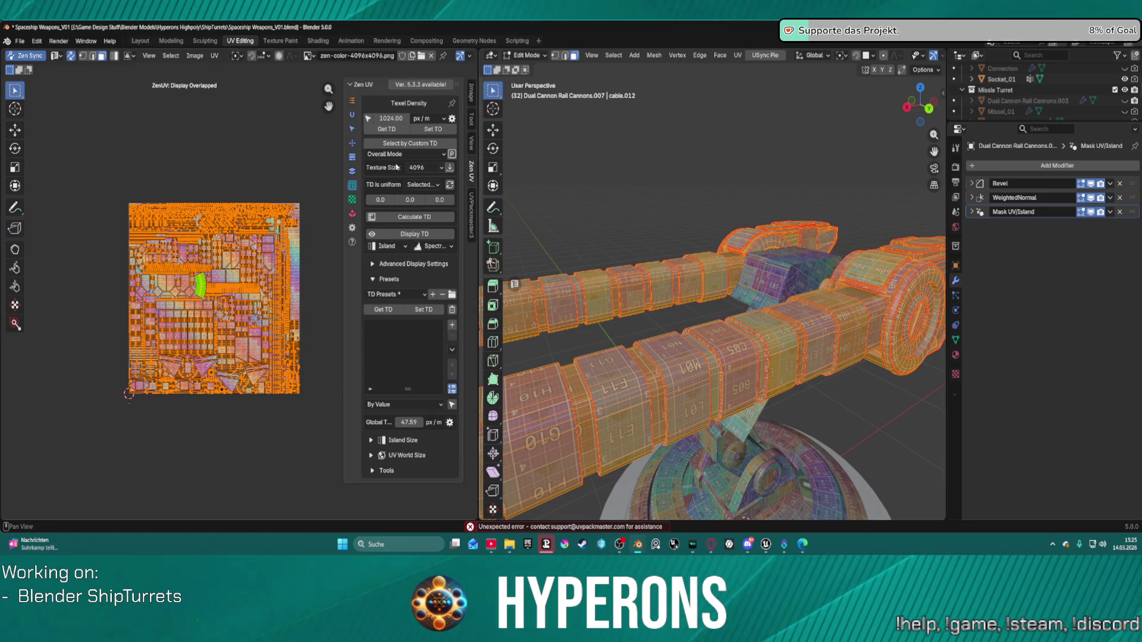
pyautogui.click(352, 114)
pyautogui.click(398, 152)
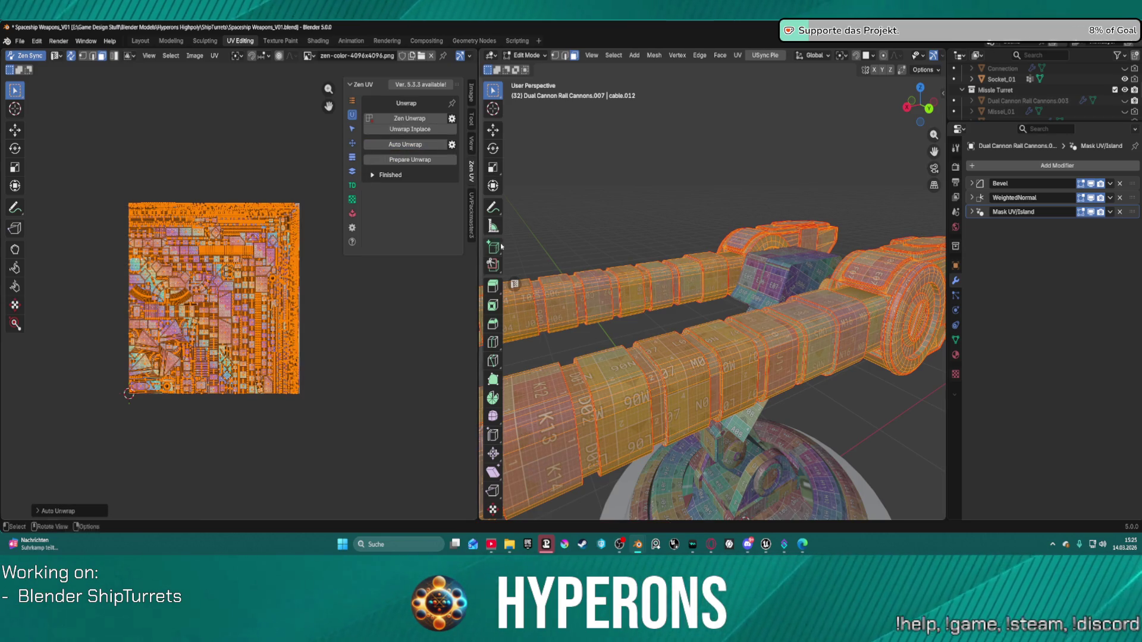
pyautogui.scroll(-3, 656, 227)
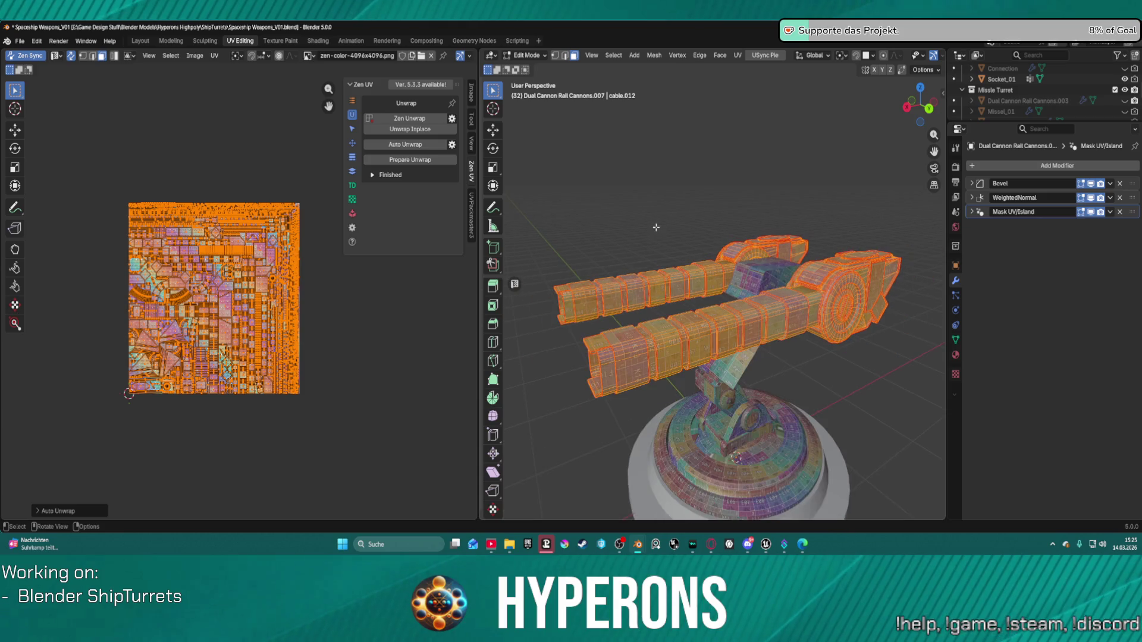
pyautogui.click(352, 143)
pyautogui.click(410, 129)
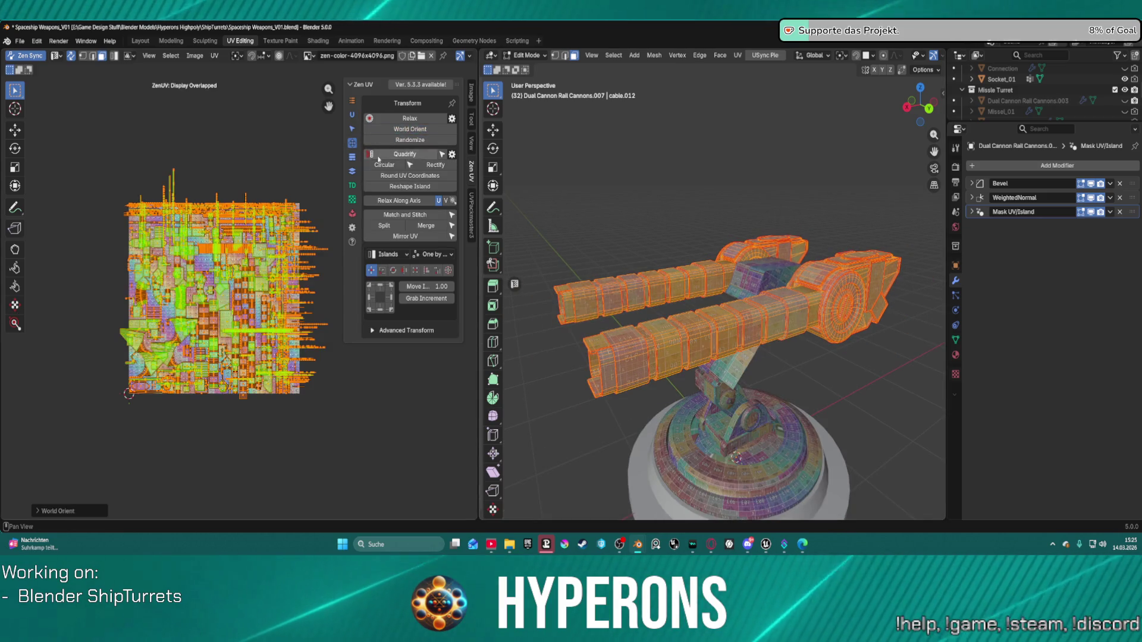
# Repack with UVPackmaster3 Pack and Pack To Others, reaching 0.636 packed area.
pyautogui.click(471, 214)
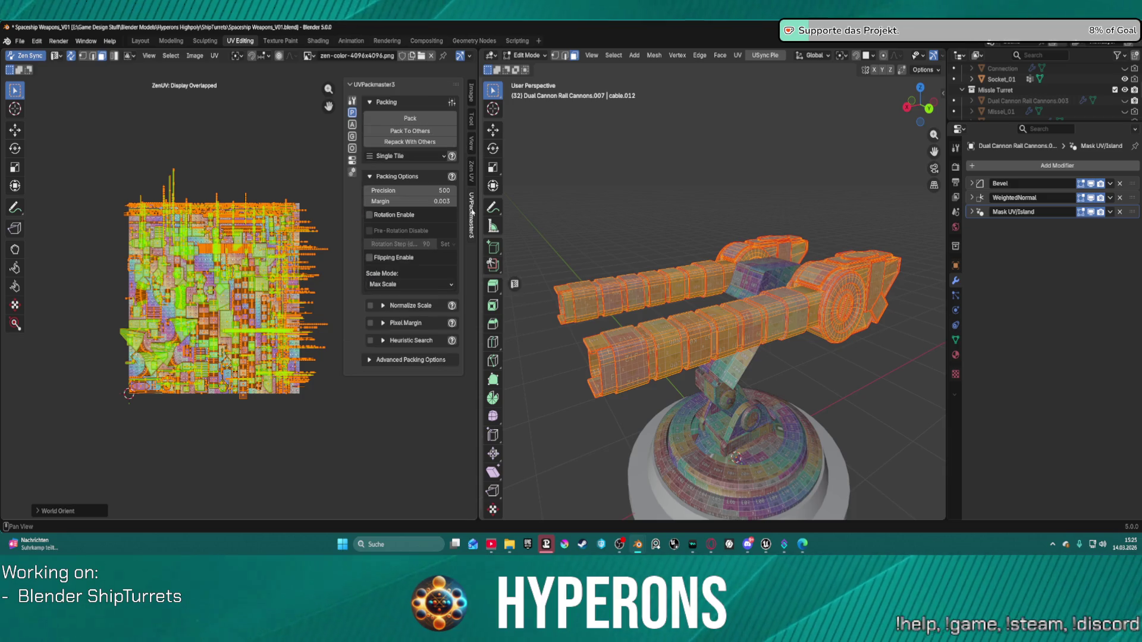
pyautogui.click(410, 119)
pyautogui.moveTo(678, 357)
pyautogui.keyDown('ctrl'); pyautogui.mouseDown(button='middle')
pyautogui.moveTo(677, 324)
pyautogui.moveTo(660, 336)
pyautogui.moveTo(594, 309)
pyautogui.mouseUp(button='middle'); pyautogui.keyUp('ctrl')
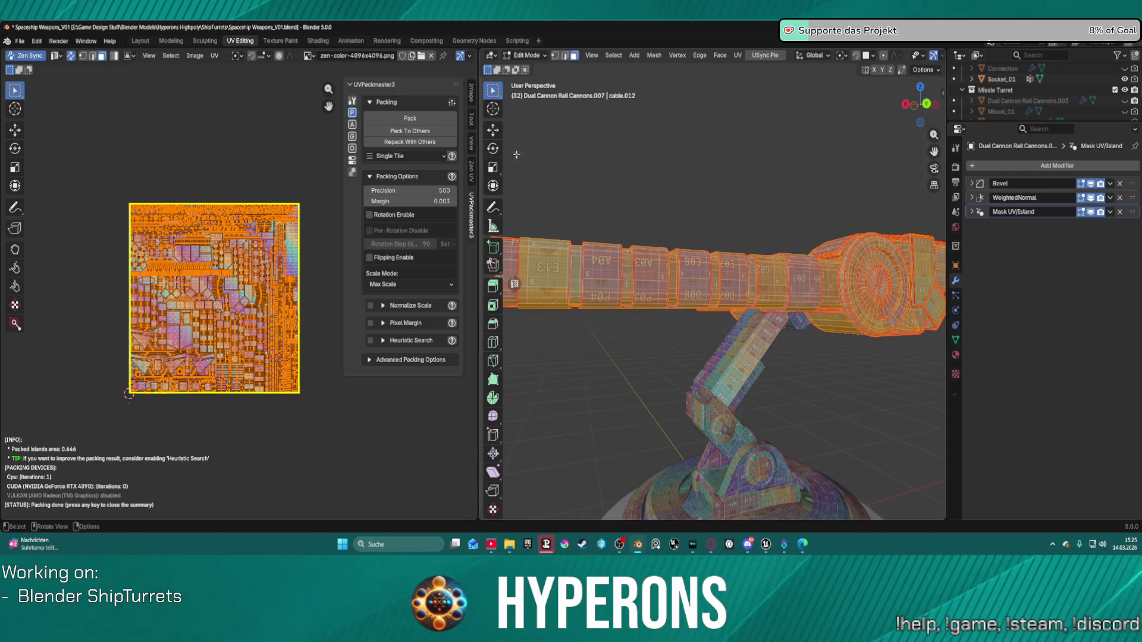
pyautogui.click(386, 143)
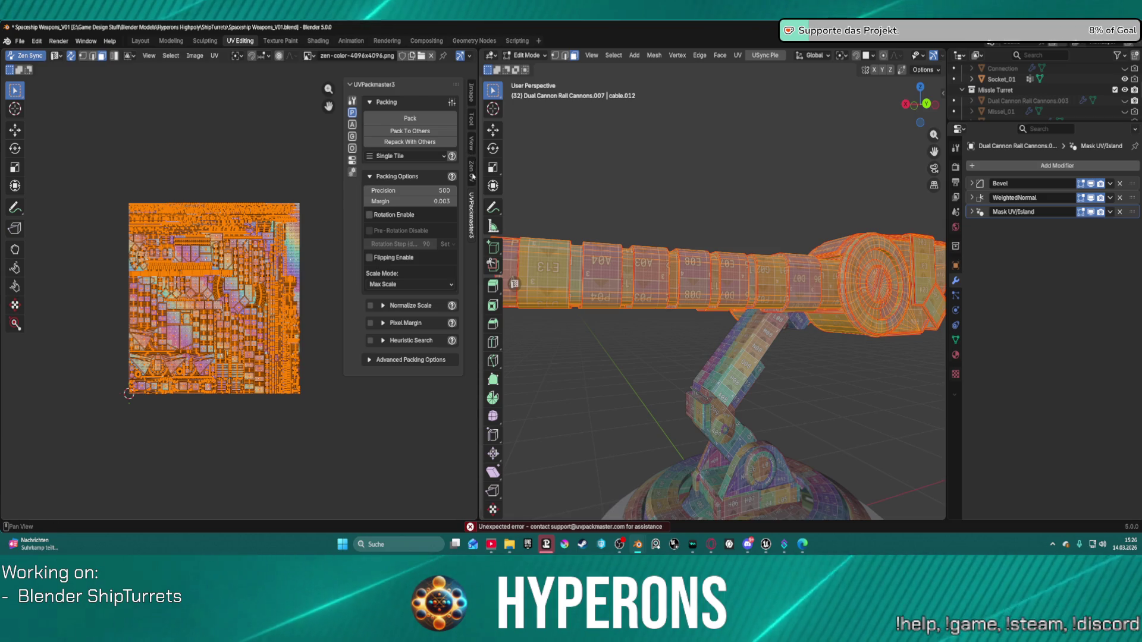
pyautogui.click(471, 170)
pyautogui.click(405, 131)
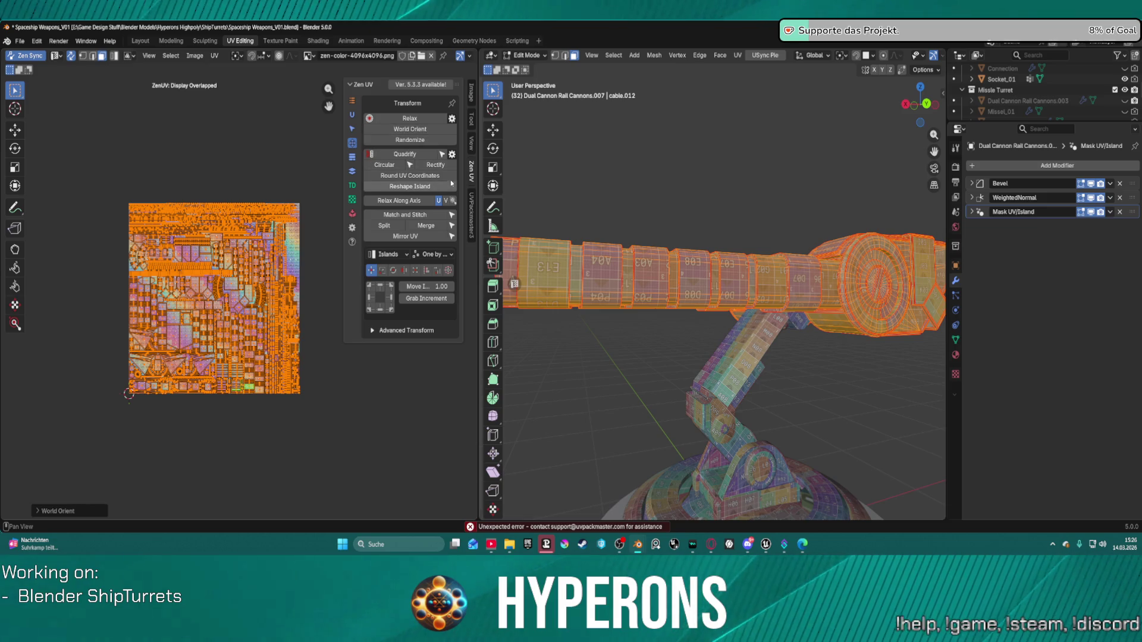
pyautogui.click(471, 214)
pyautogui.click(425, 132)
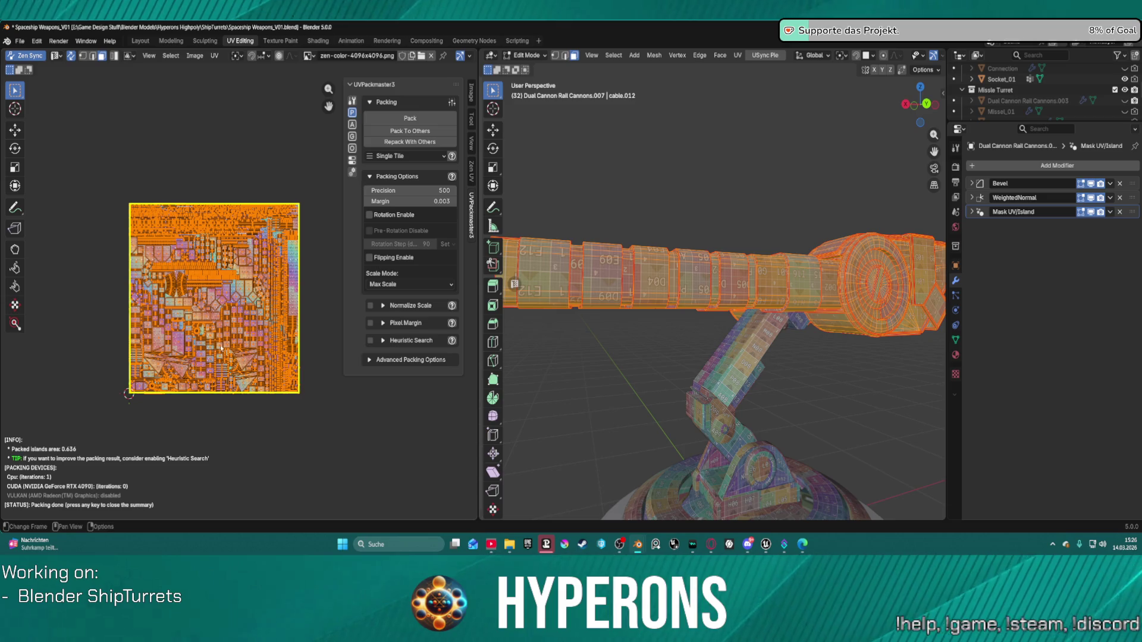
# World-orient the islands and set their texel density to 1024 px/m.
pyautogui.click(455, 159)
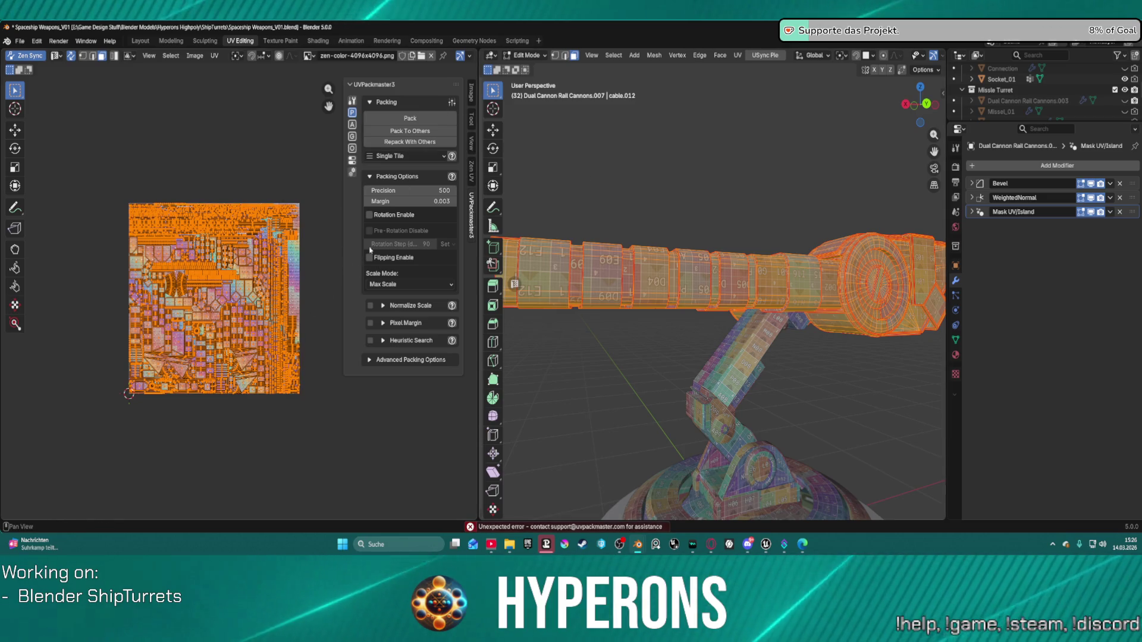
pyautogui.keyDown('ctrl'); pyautogui.scroll(1, 355, 150); pyautogui.keyUp('ctrl')
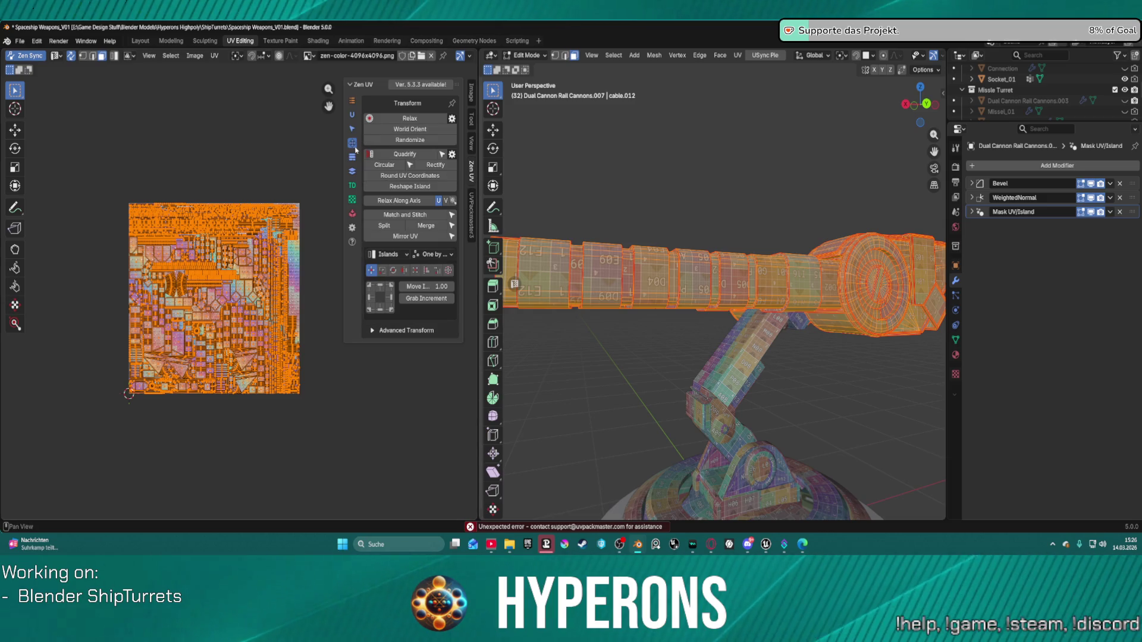
pyautogui.click(413, 129)
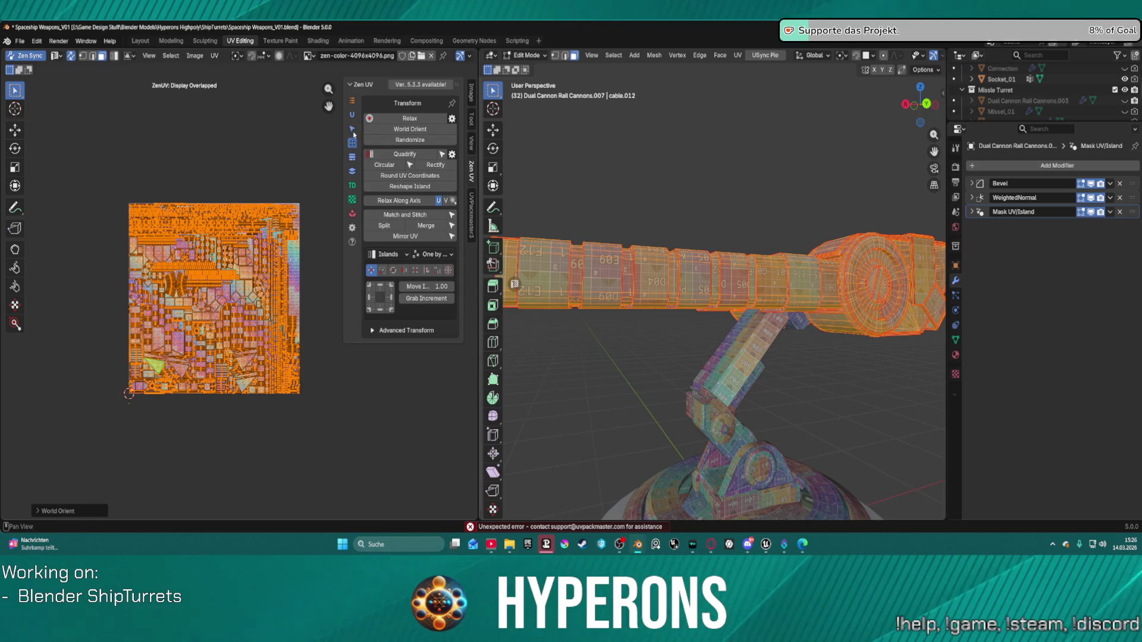
pyautogui.click(351, 185)
pyautogui.click(385, 130)
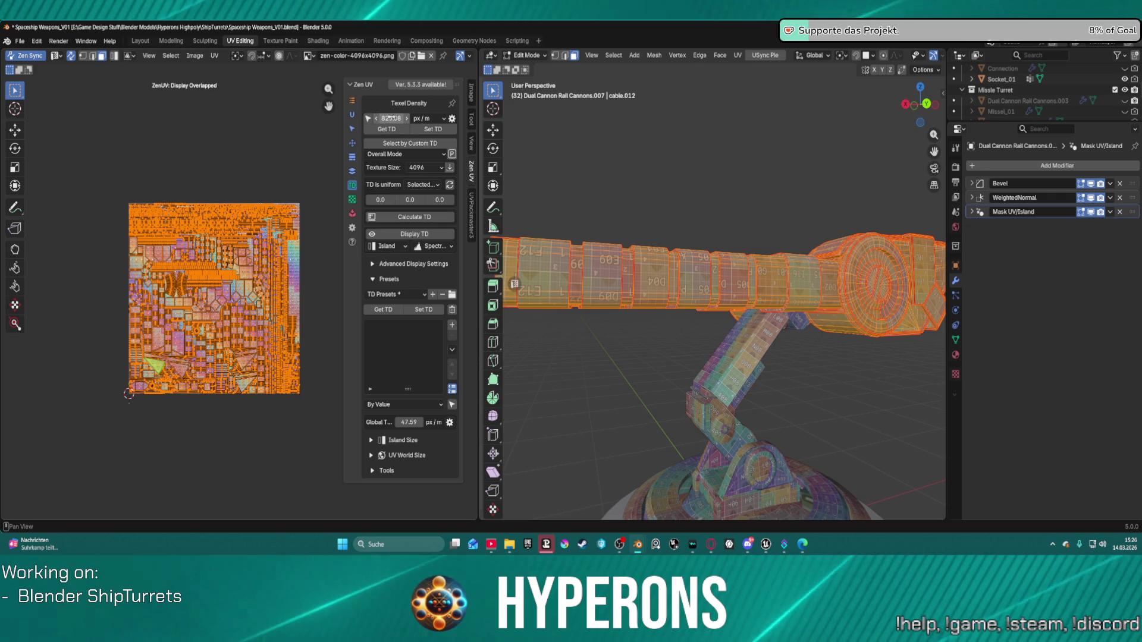
pyautogui.click(411, 118)
pyautogui.write('1024')
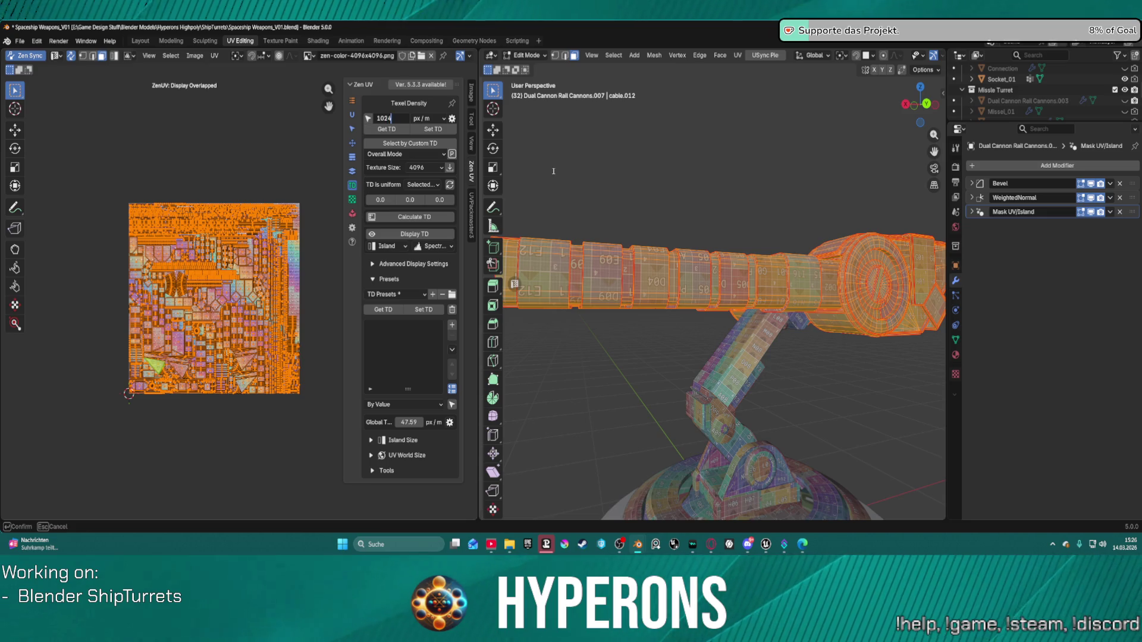
pyautogui.press('Return')
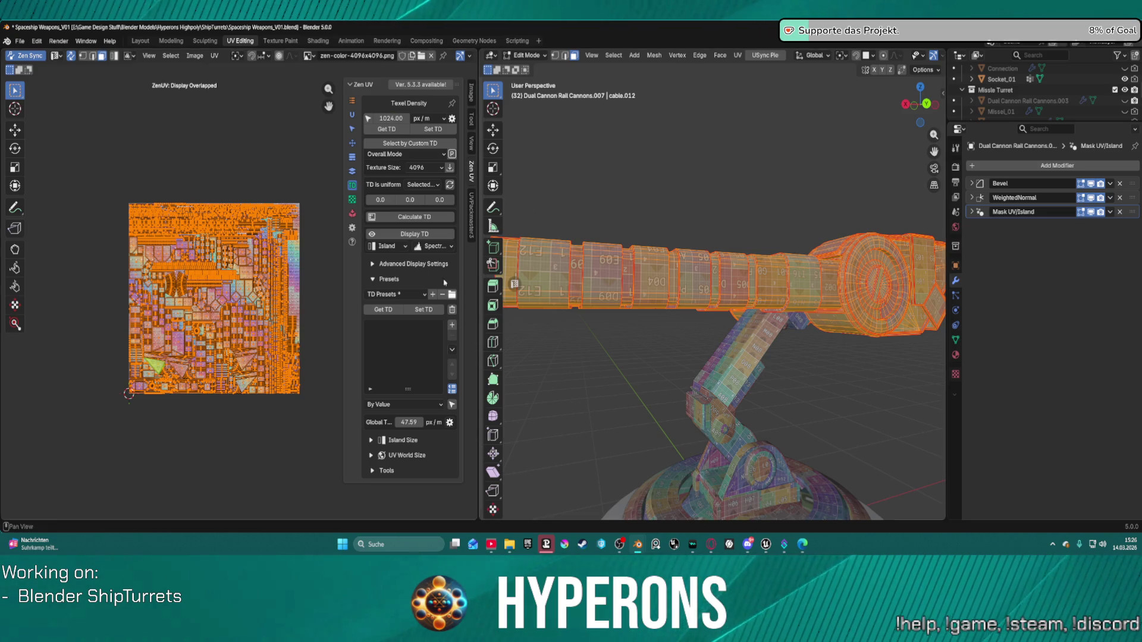
pyautogui.click(434, 127)
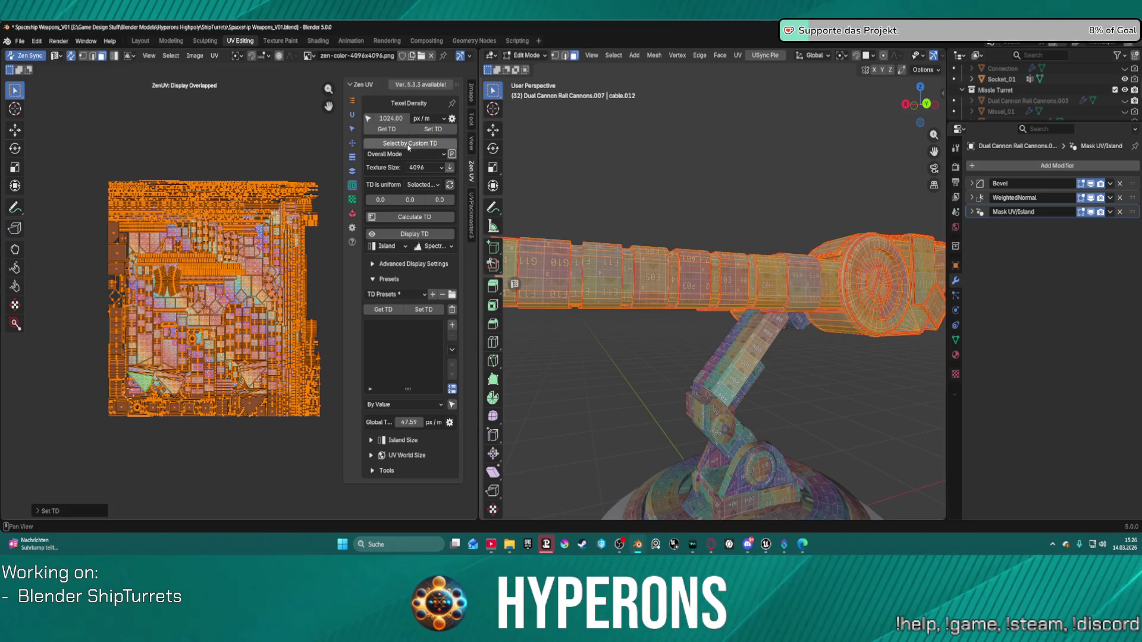
pyautogui.click(351, 204)
# Repack the rescaled islands with UVPackmaster3 Pack To Others, reaching 0.667 packed area.
pyautogui.click(352, 213)
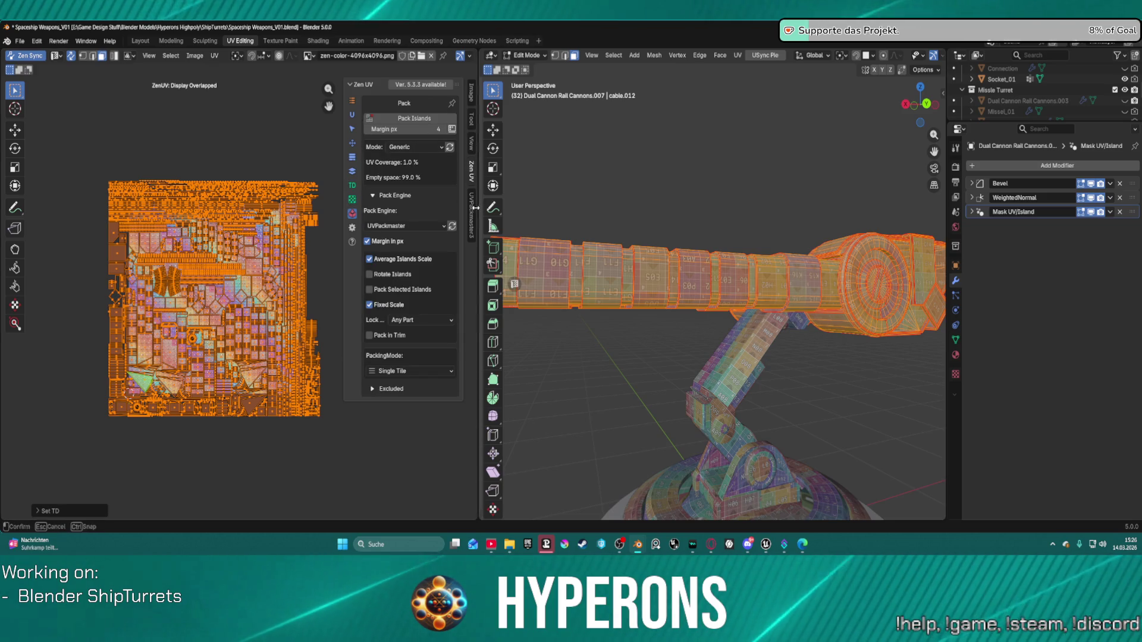
pyautogui.click(471, 212)
pyautogui.click(420, 131)
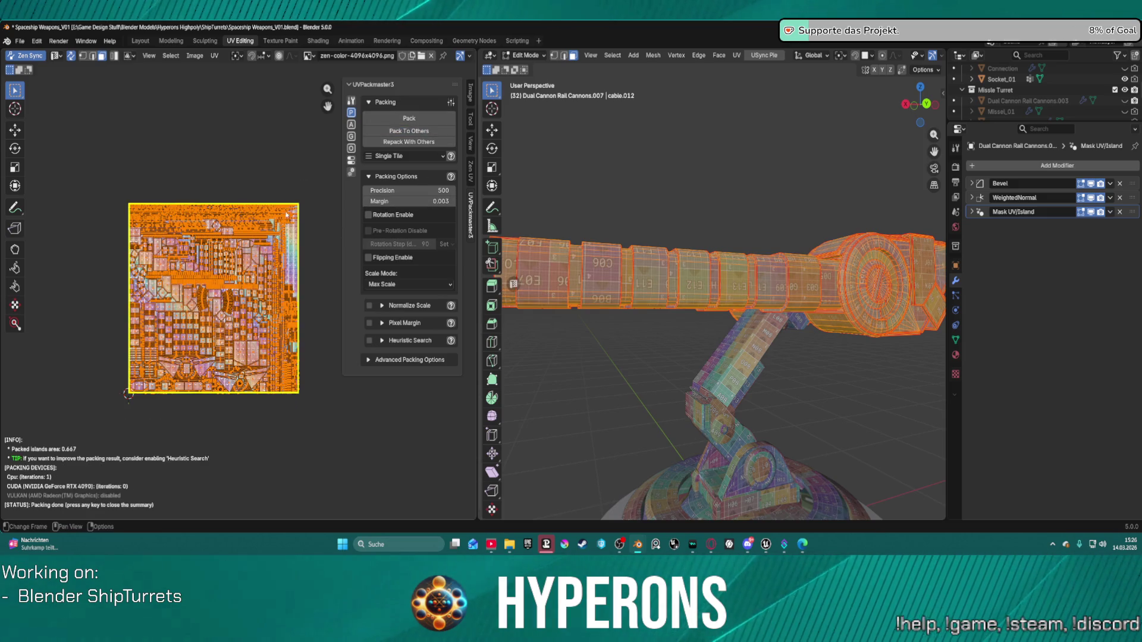
pyautogui.scroll(2, 293, 158)
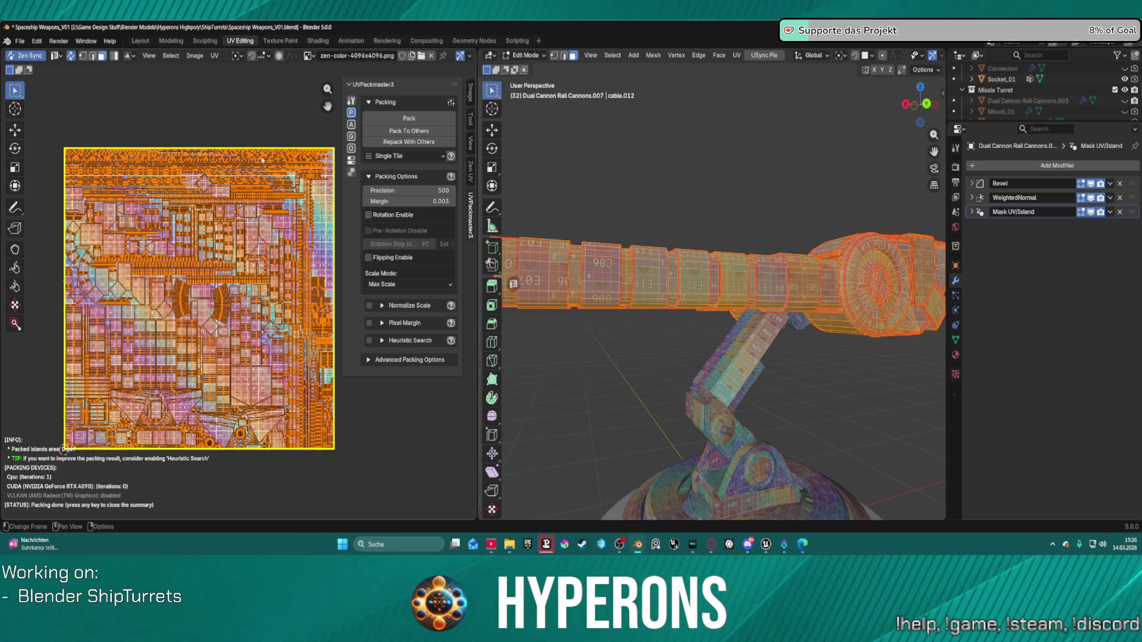
pyautogui.scroll(-3, 262, 159)
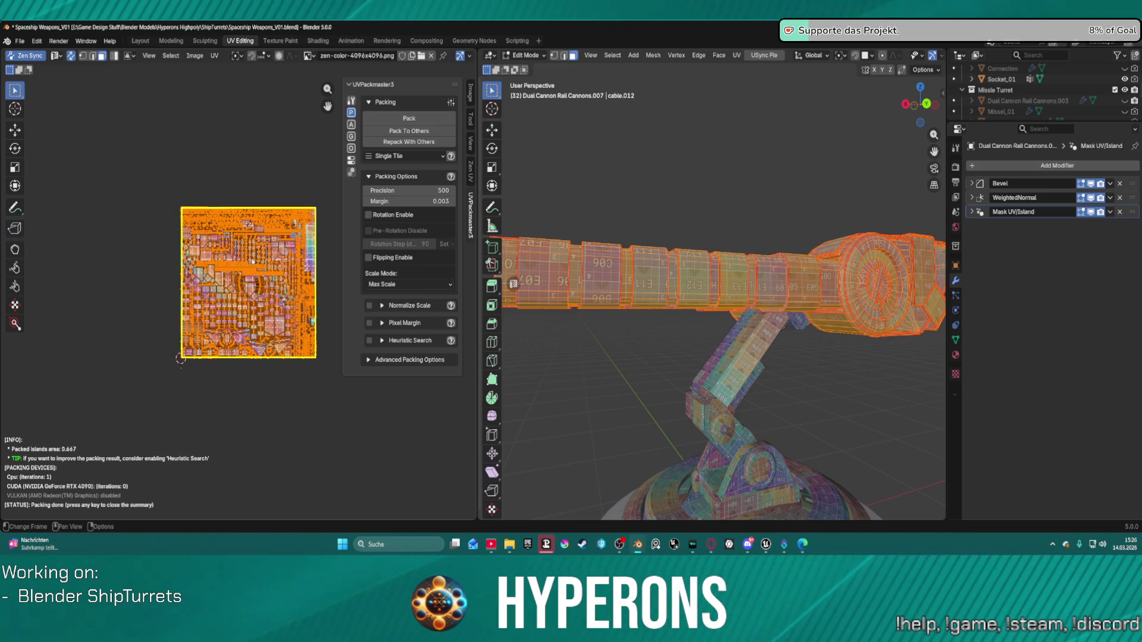
pyautogui.scroll(1, 250, 253)
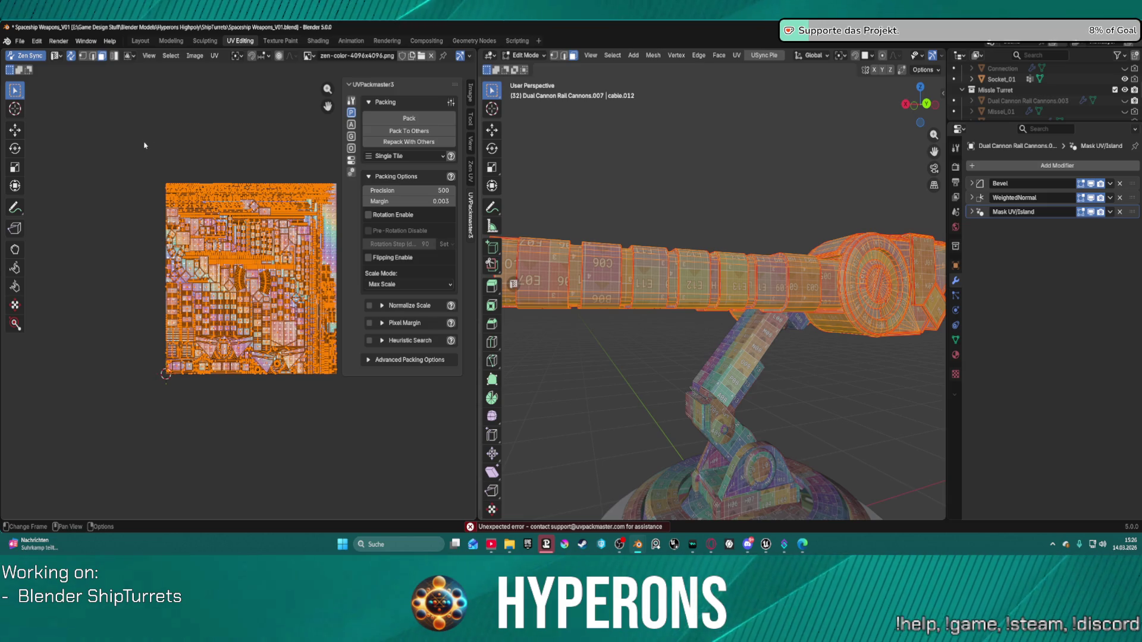
# Inspect the 4096 checker texture across both repacked cannons, then return to Object Mode.
pyautogui.moveTo(612, 186); pyautogui.dragTo(600, 190, button='middle')
pyautogui.scroll(4, 595, 190)
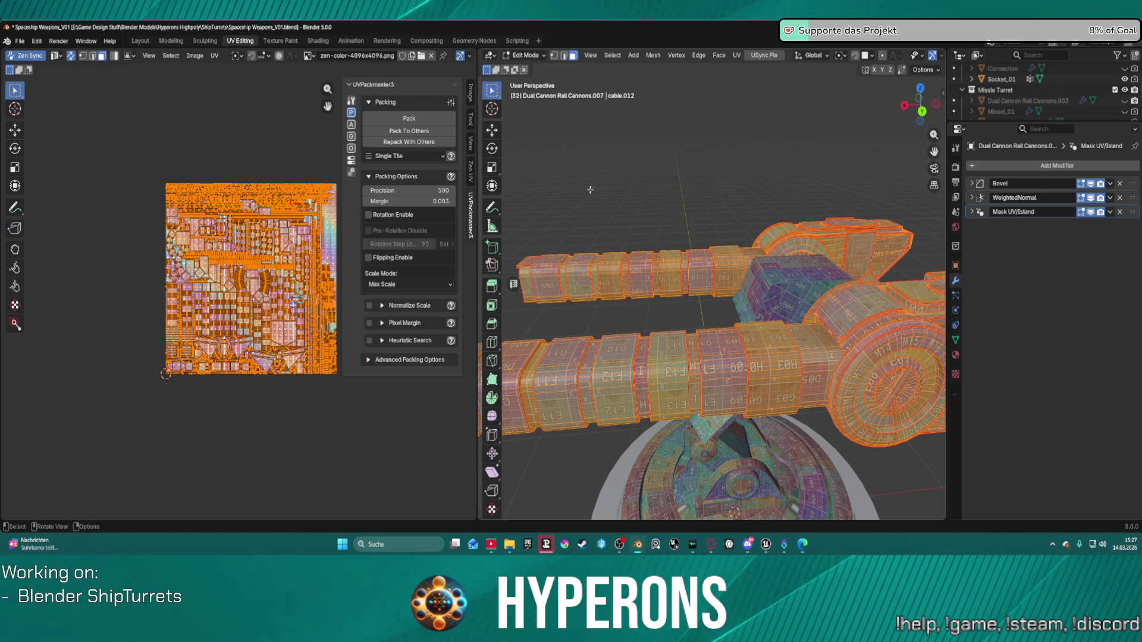
pyautogui.scroll(-3, 790, 288)
pyautogui.moveTo(790, 288); pyautogui.dragTo(736, 321, button='middle')
pyautogui.scroll(2, 661, 292)
pyautogui.moveTo(662, 292); pyautogui.dragTo(684, 339, button='middle')
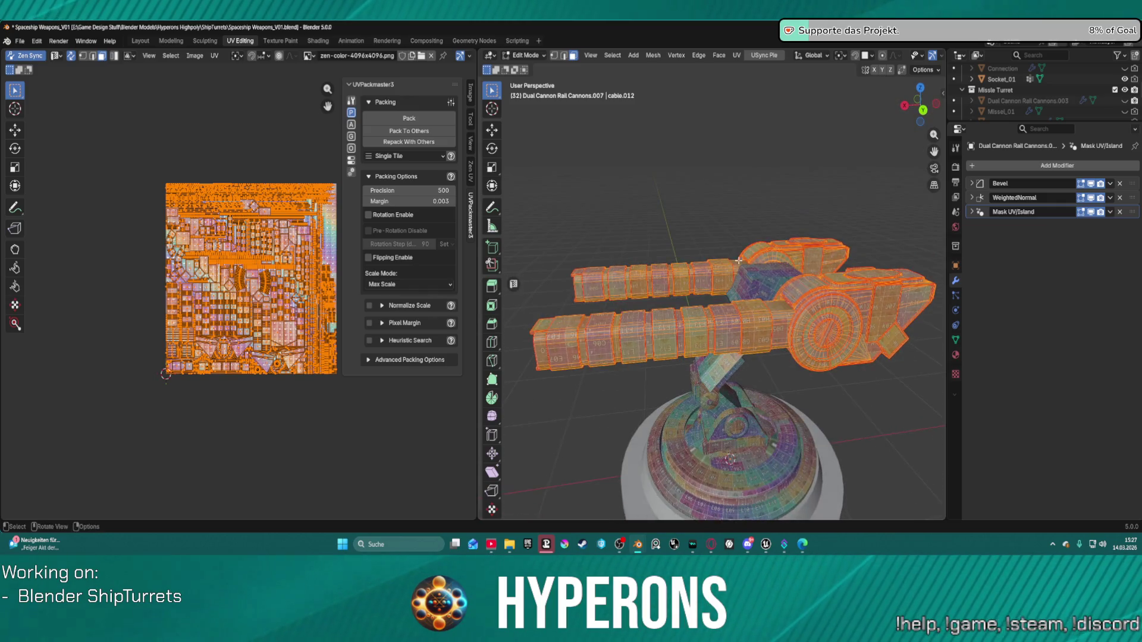
pyautogui.scroll(3, 695, 359)
pyautogui.scroll(-2, 721, 348)
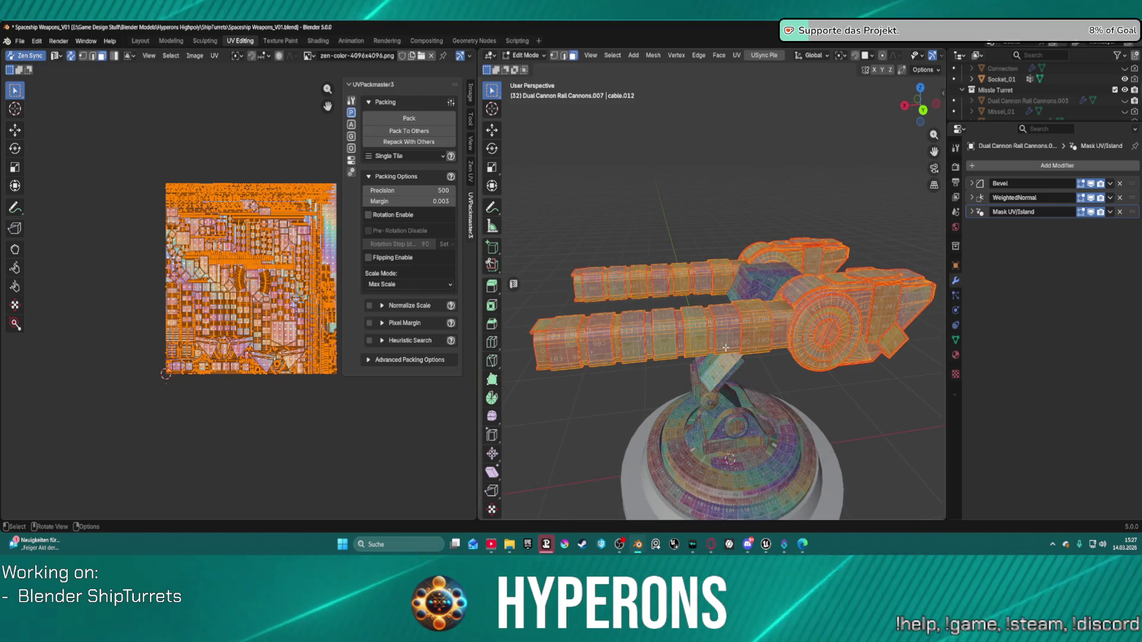
pyautogui.moveTo(722, 347)
pyautogui.mouseDown(button='middle')
pyautogui.moveTo(658, 319)
pyautogui.moveTo(517, 305)
pyautogui.moveTo(726, 319)
pyautogui.moveTo(655, 316)
pyautogui.mouseUp(button='middle')
pyautogui.scroll(2, 656, 315)
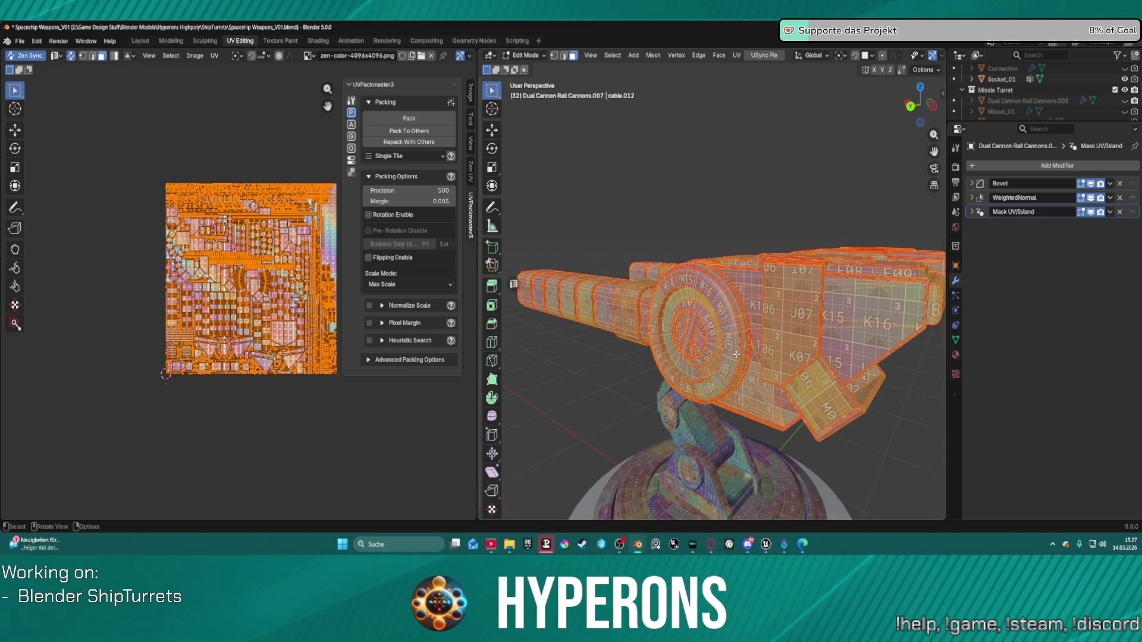
pyautogui.press('Tab')
# Return to Object Mode and add Socket_01 and Socket_Base to the turret selection.
pyautogui.click(668, 181)
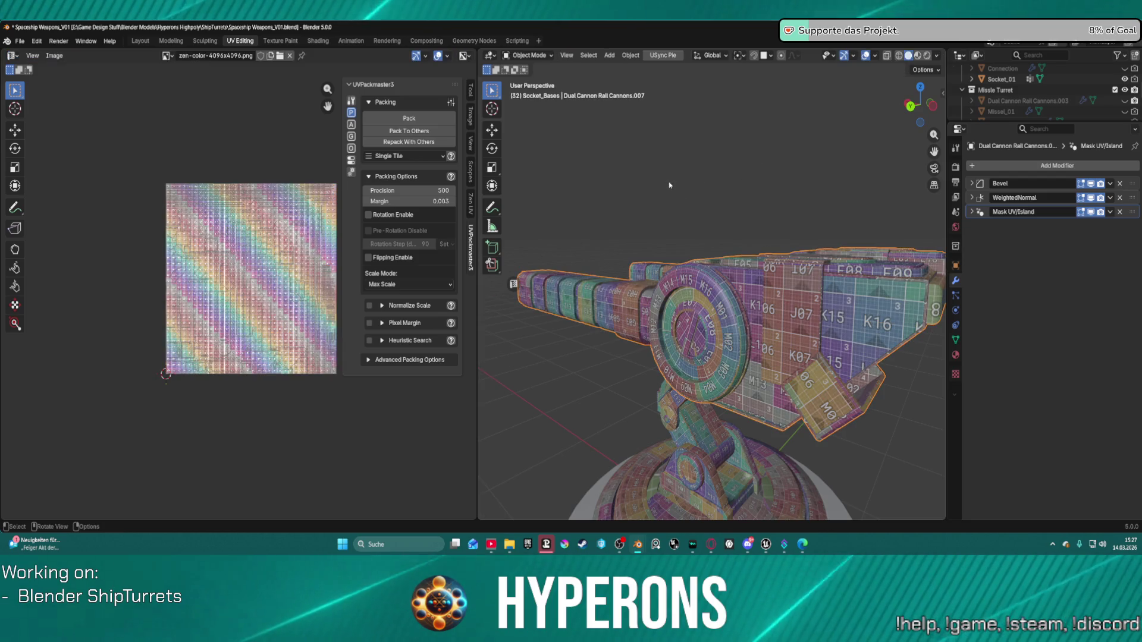
pyautogui.scroll(-3, 669, 186)
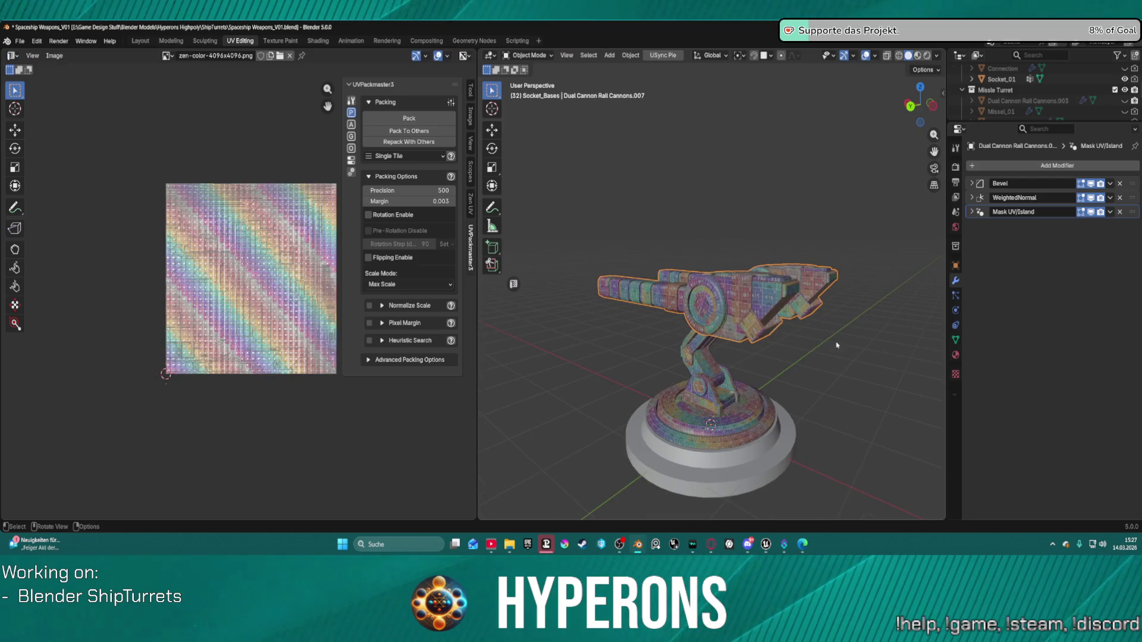
pyautogui.scroll(-2, 1023, 95)
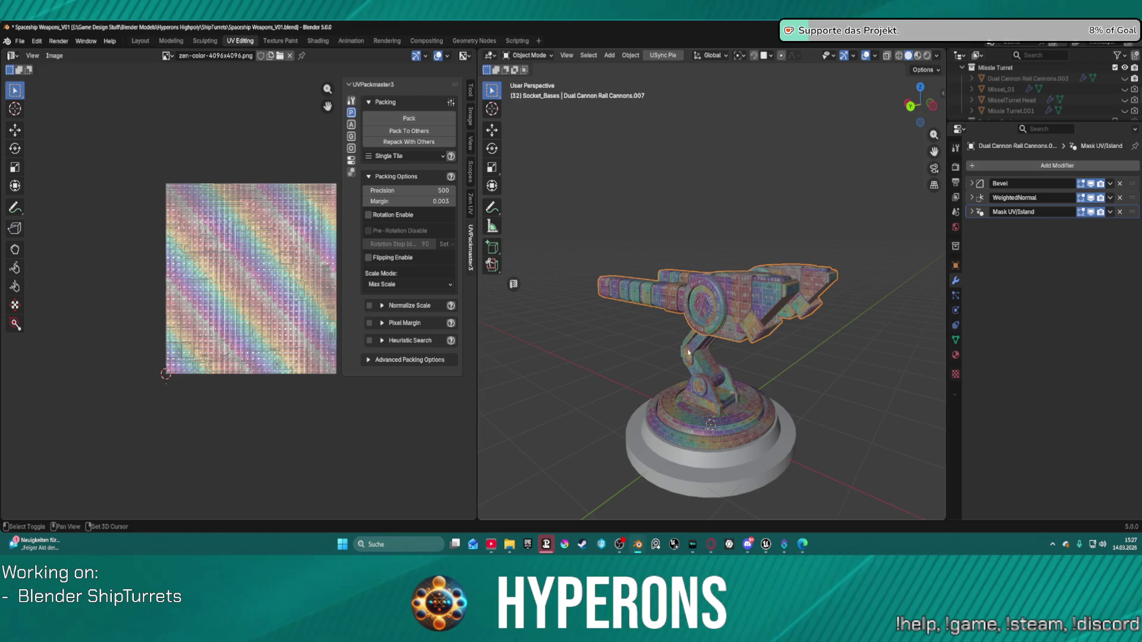
pyautogui.keyDown('shift'); pyautogui.click(702, 394); pyautogui.keyUp('shift')
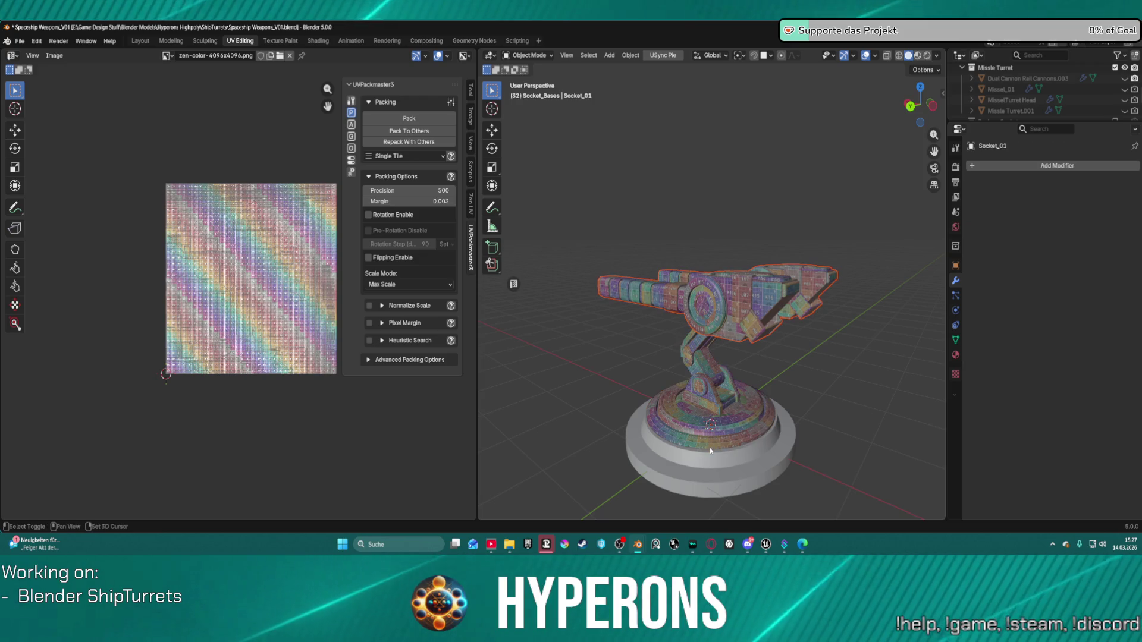
pyautogui.keyDown('shift'); pyautogui.click(703, 464); pyautogui.keyUp('shift')
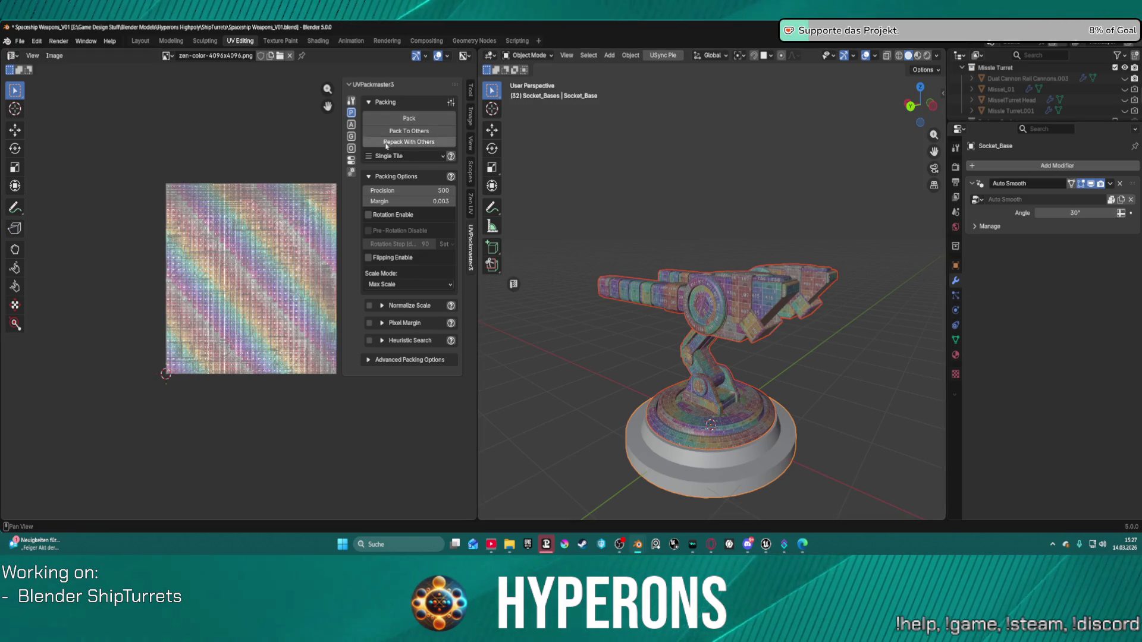
# Turn off the Zen UV checker texture on the turret.
pyautogui.click(471, 202)
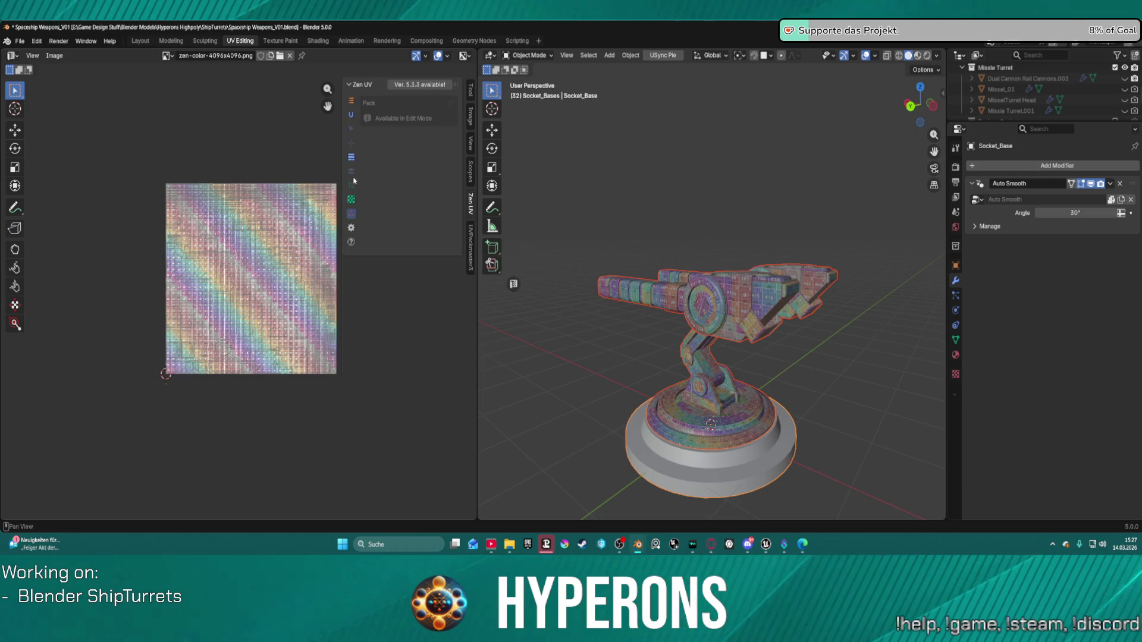
pyautogui.click(352, 201)
pyautogui.click(402, 122)
# Remove both material slots, MatPlus_02 and ZenUV, from Dual Cannon Rail Cannons.007.
pyautogui.moveTo(684, 208)
pyautogui.mouseDown(button='middle')
pyautogui.moveTo(707, 214)
pyautogui.moveTo(714, 250)
pyautogui.mouseUp(button='middle')
pyautogui.click(684, 324)
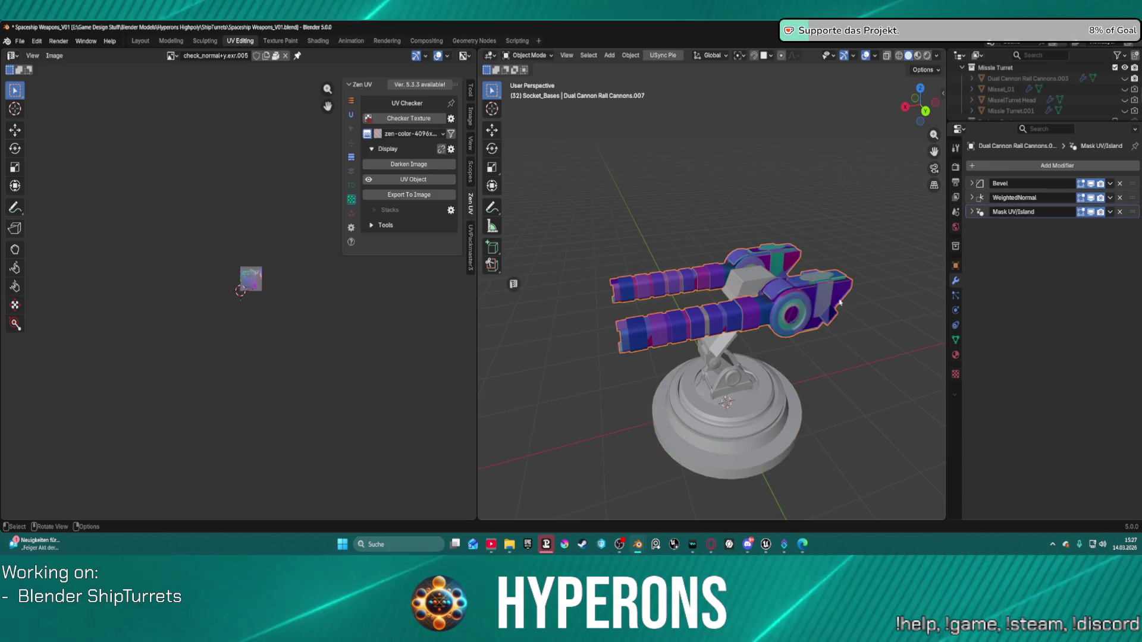
pyautogui.click(954, 355)
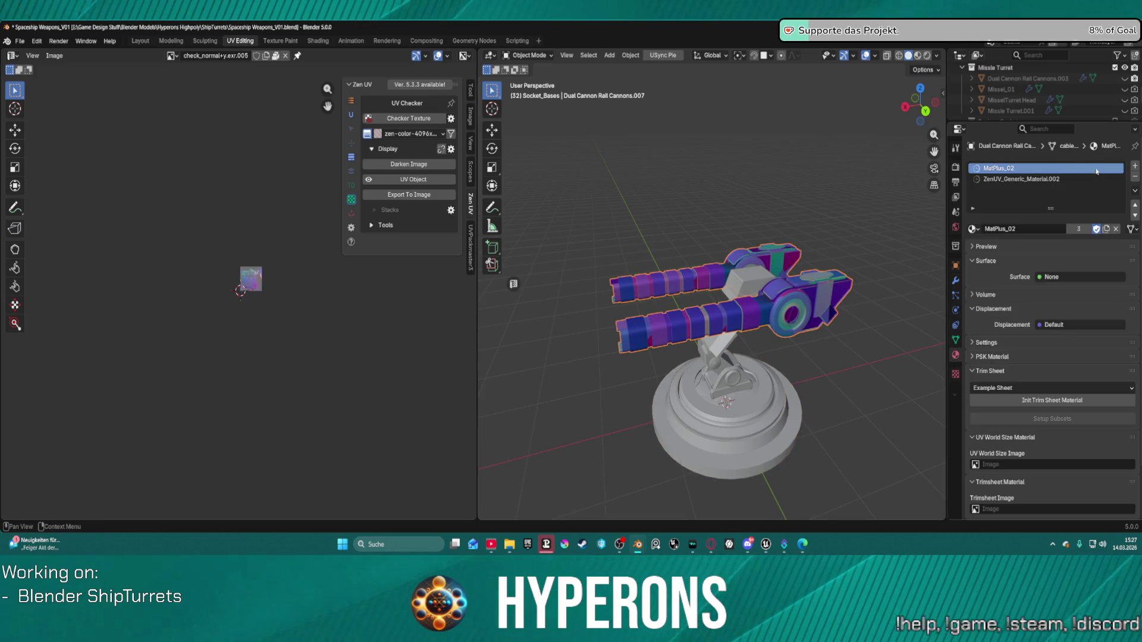
pyautogui.click(1134, 177)
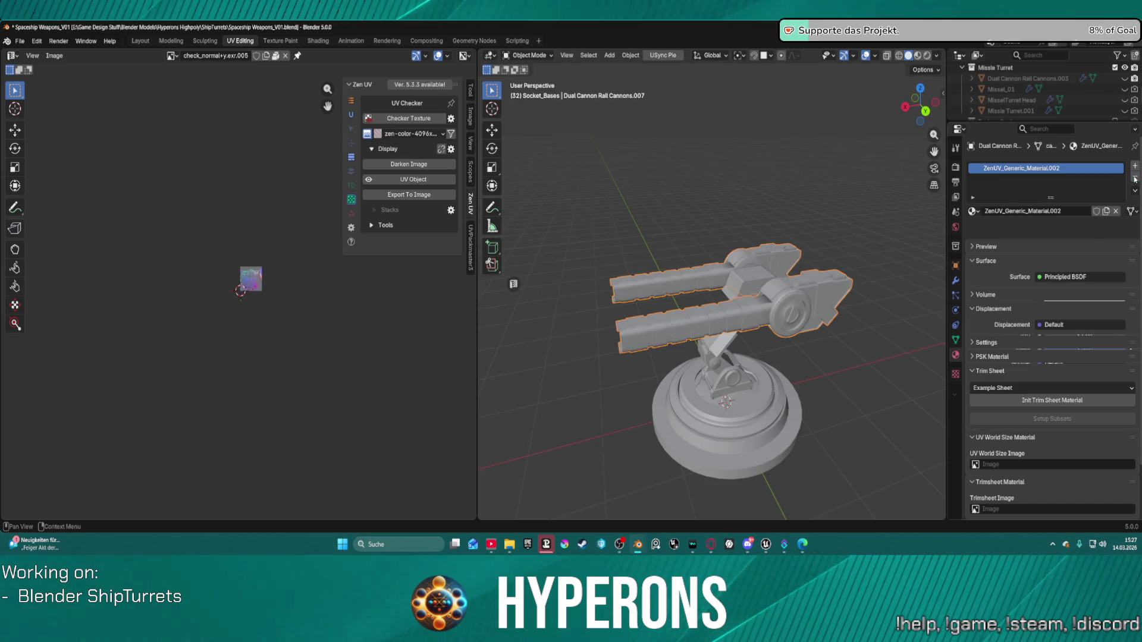
pyautogui.click(1134, 177)
# Enlarge the Outliner and add Socket_01 and Socket_Base to the cannon selection.
pyautogui.scroll(2, 812, 274)
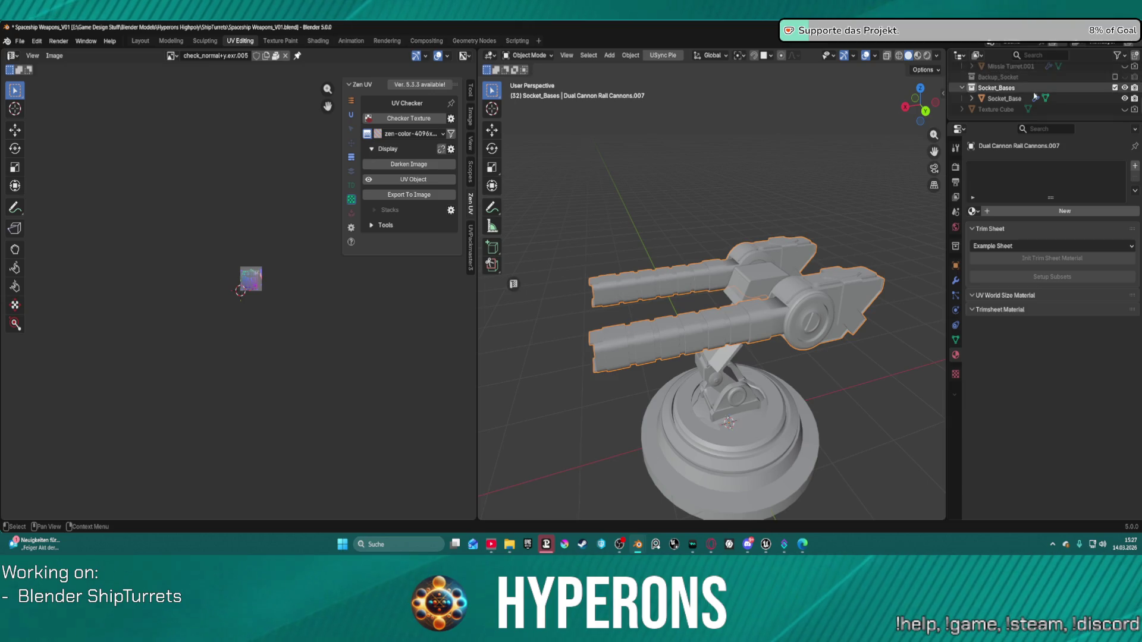
pyautogui.moveTo(1046, 122); pyautogui.dragTo(1047, 290)
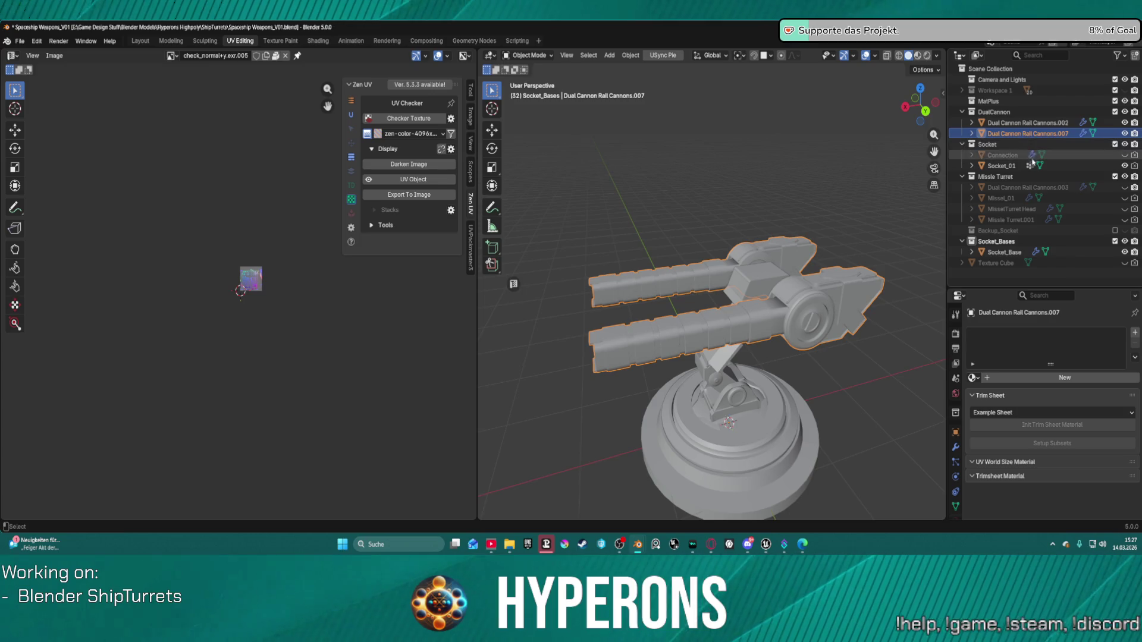
pyautogui.keyDown('ctrl'); pyautogui.click(1003, 165); pyautogui.keyUp('ctrl')
pyautogui.keyDown('ctrl'); pyautogui.click(1004, 252); pyautogui.keyUp('ctrl')
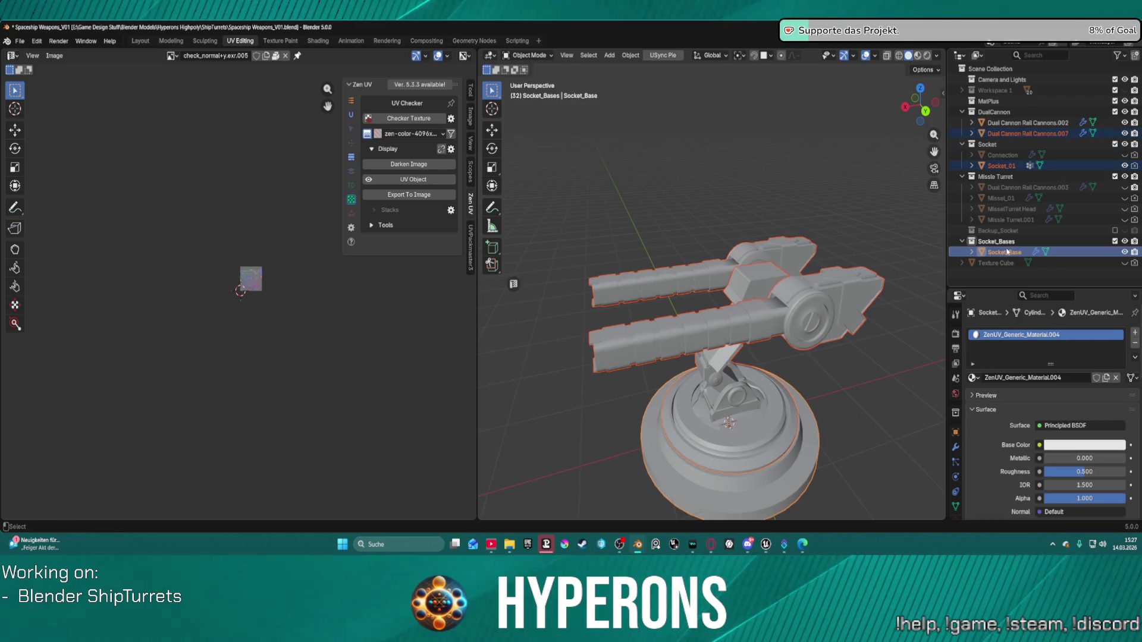
# Copy the cannon and both socket parts, then open DualRailCannon.blend from recent files.
pyautogui.hotkey('ctrl', 'c')
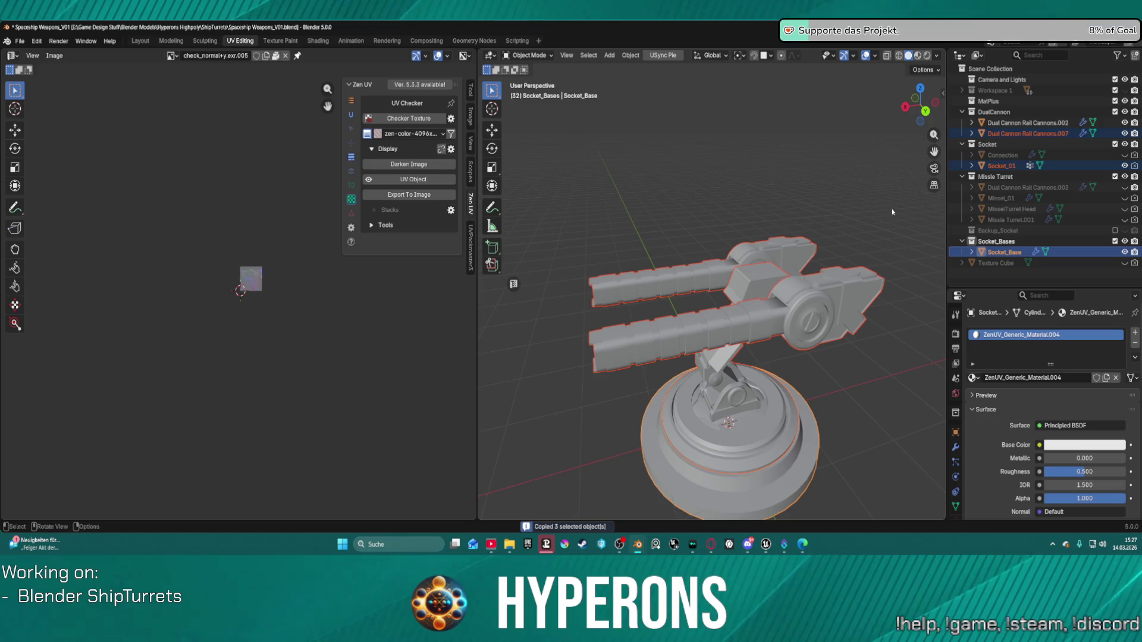
pyautogui.click(19, 41)
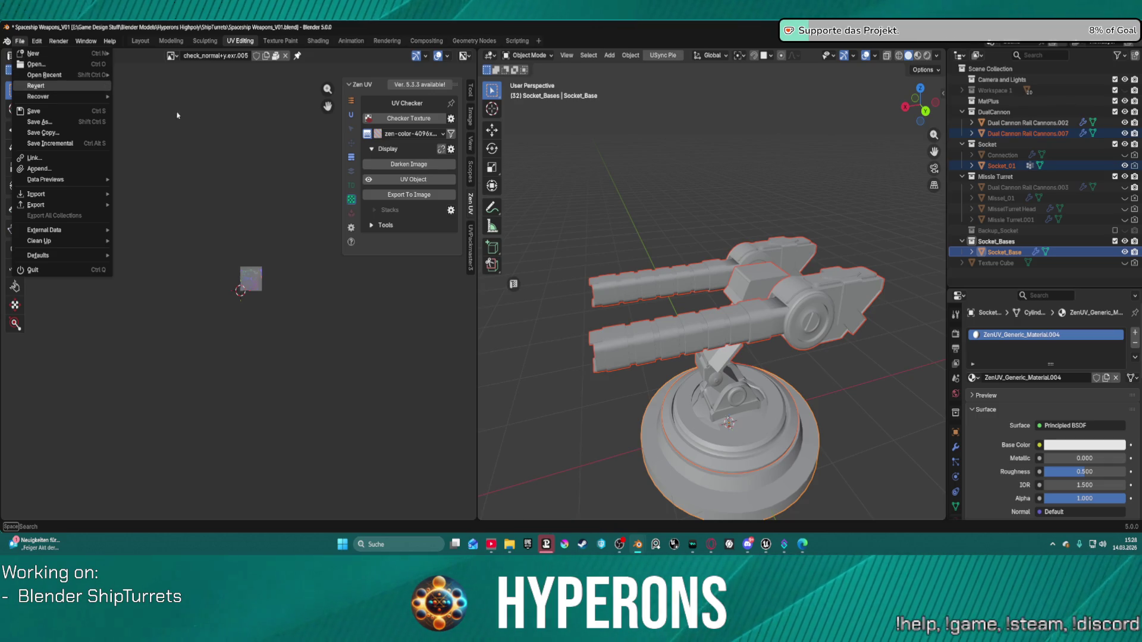
pyautogui.rightClick(639, 545)
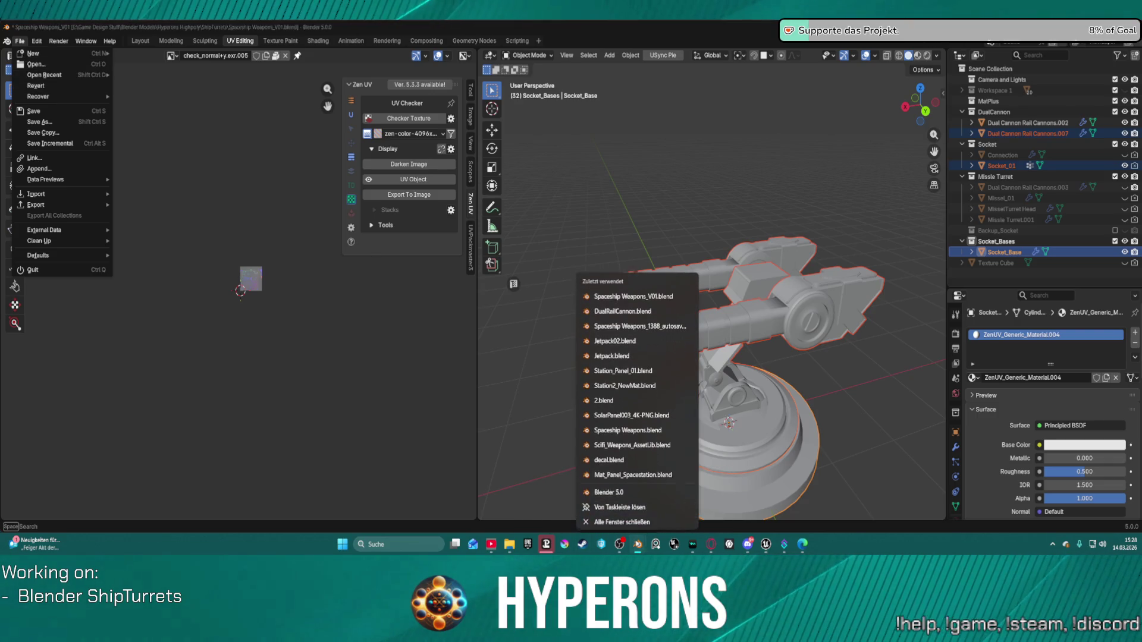
pyautogui.click(630, 309)
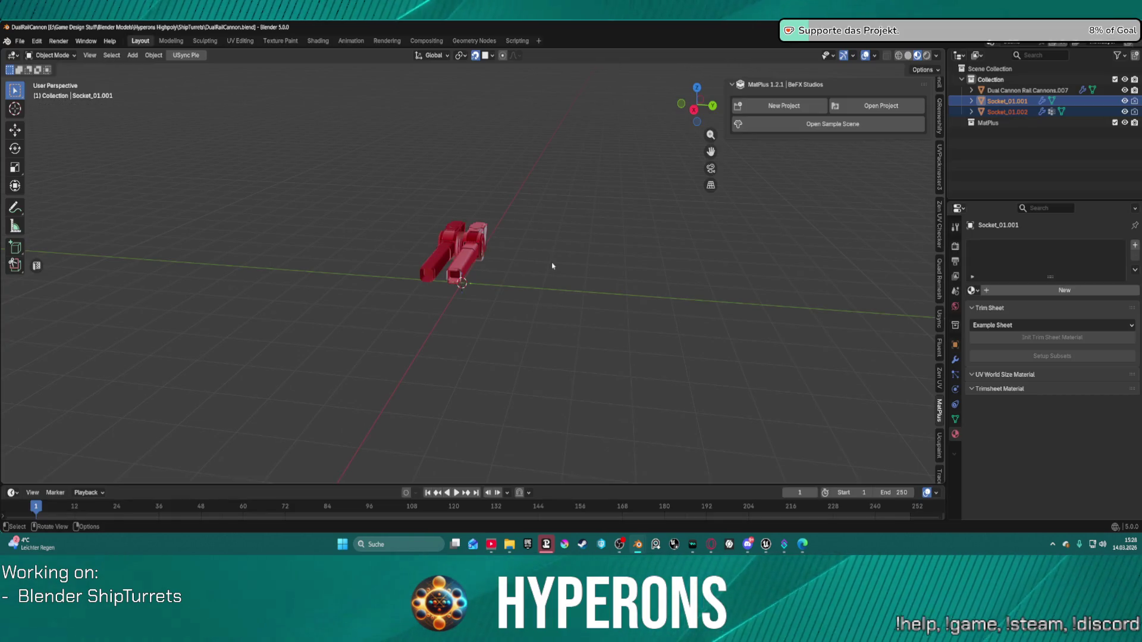
# Delete the old cannon and socket objects and paste the copied turret in their place.
pyautogui.click(1061, 111)
pyautogui.keyDown('shift'); pyautogui.click(1061, 90); pyautogui.keyUp('shift')
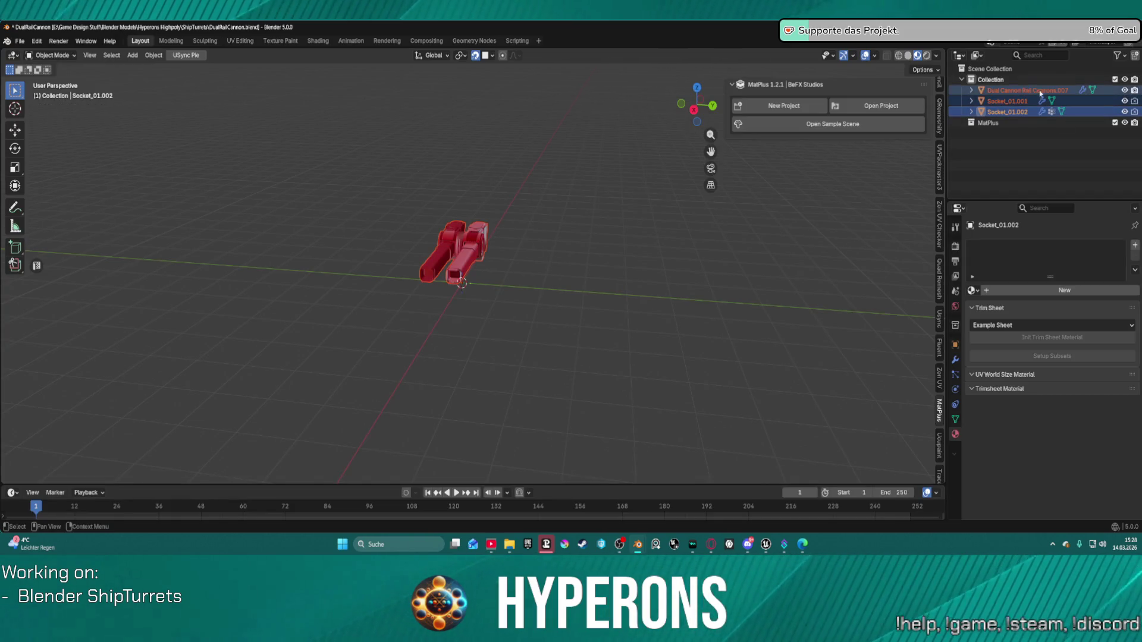
pyautogui.press('Delete')
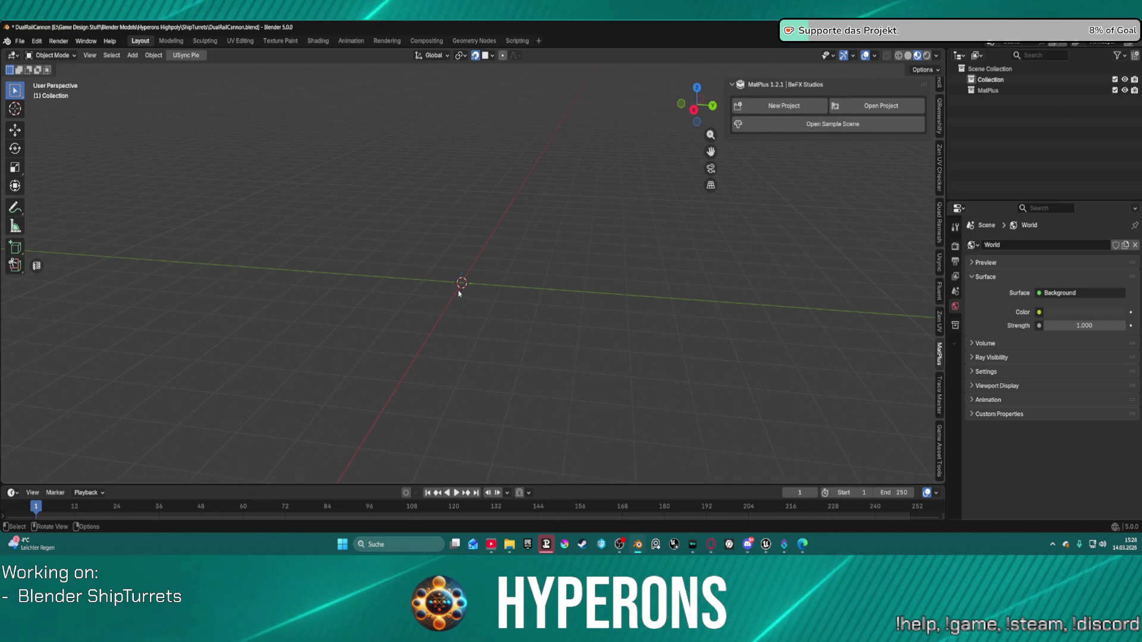
pyautogui.hotkey('ctrl', 'v')
pyautogui.moveTo(599, 258)
pyautogui.mouseDown(button='middle')
pyautogui.moveTo(506, 230)
pyautogui.moveTo(621, 248)
pyautogui.mouseUp(button='middle')
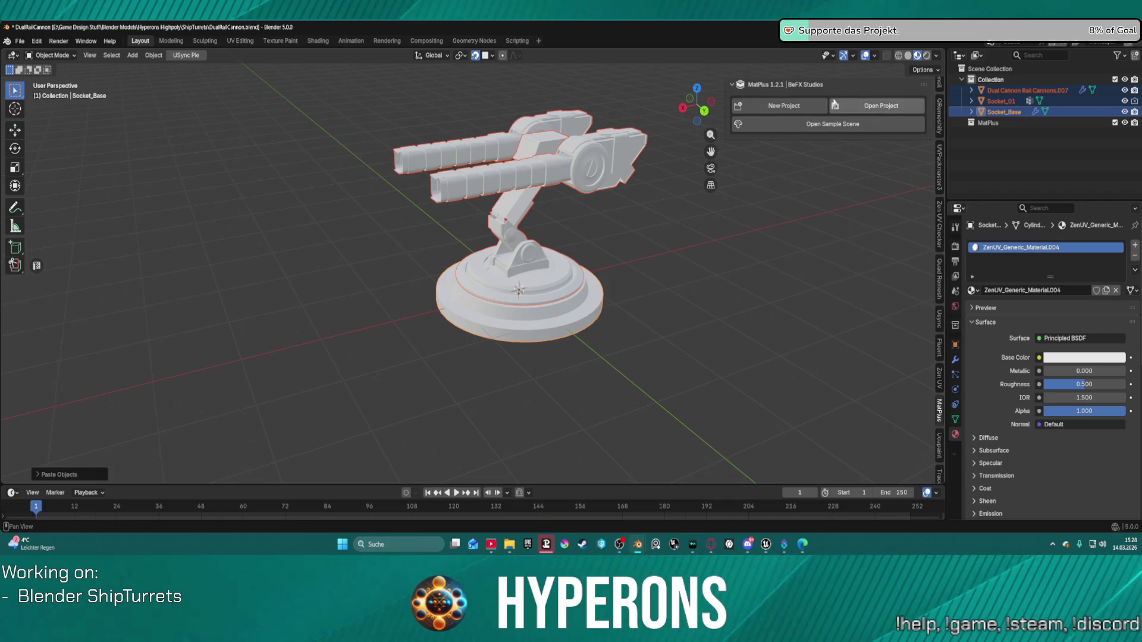
pyautogui.click(800, 106)
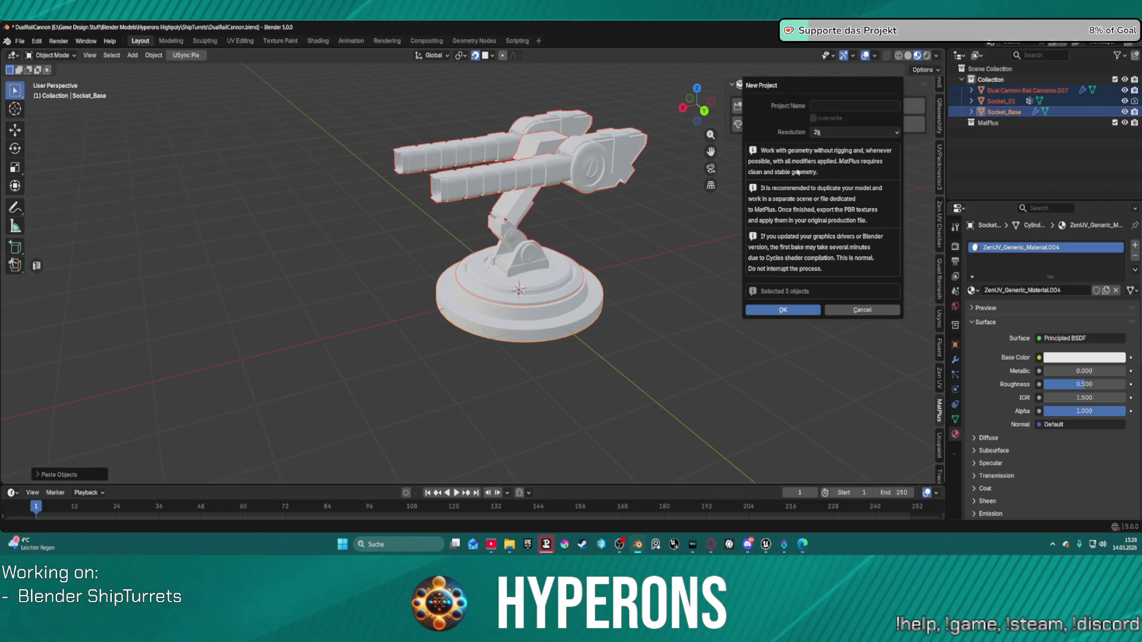
pyautogui.click(837, 109)
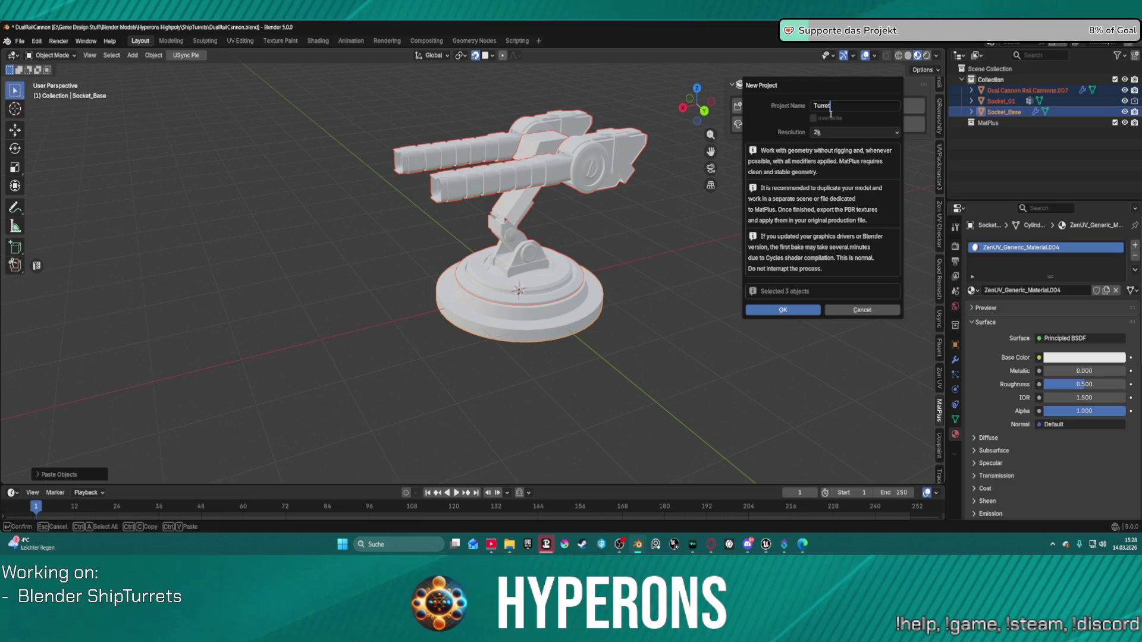
pyautogui.write('DualCann')
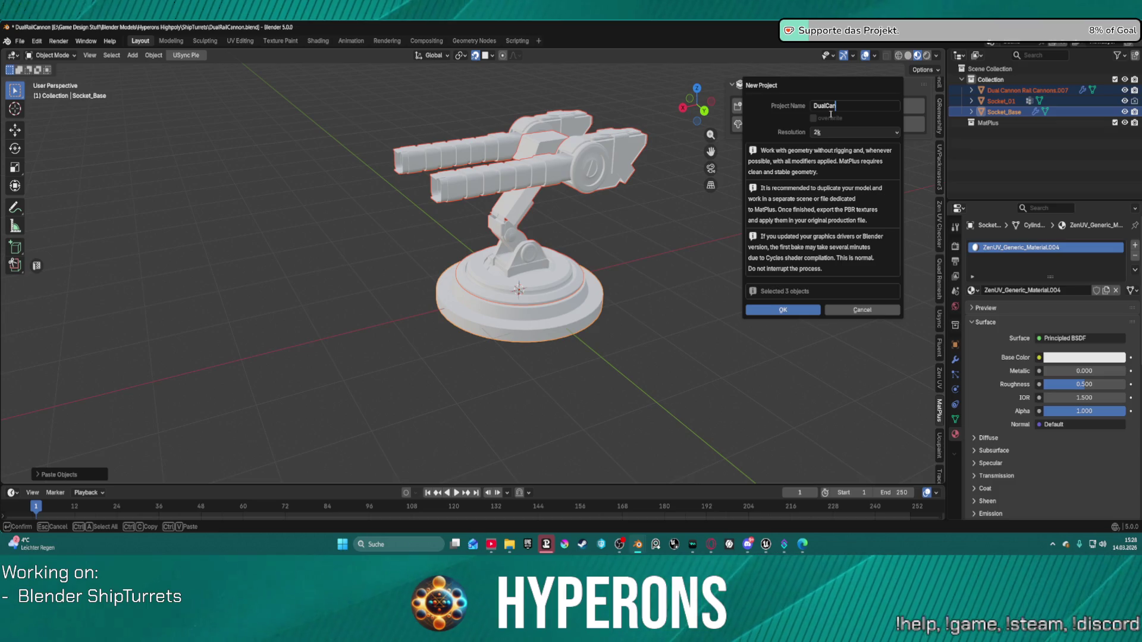
pyautogui.write('onRail')
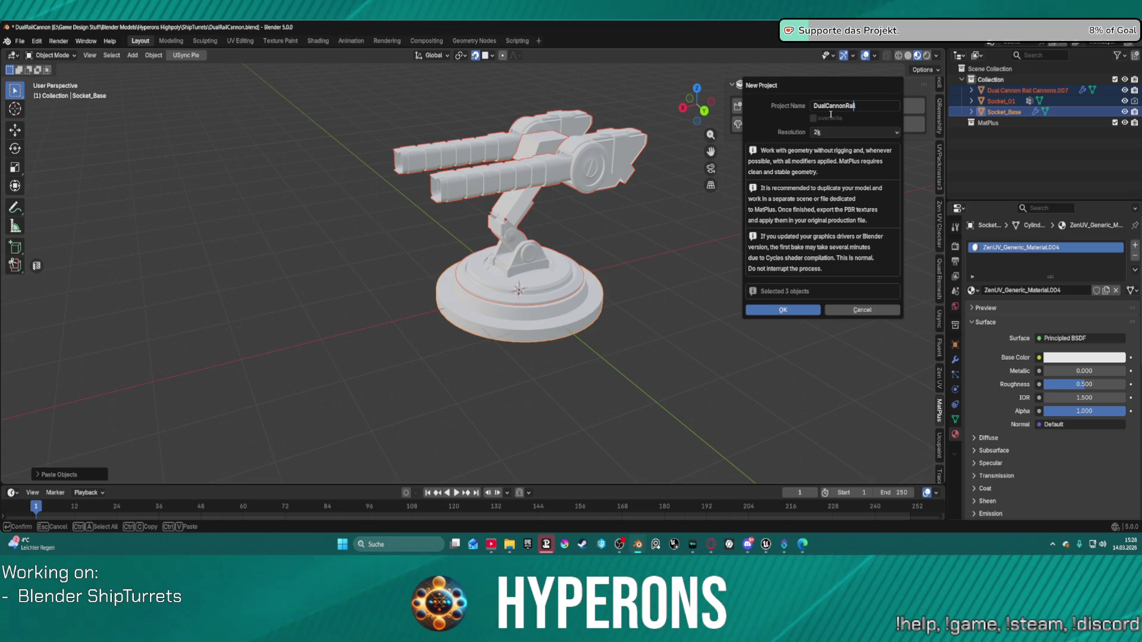
pyautogui.press('Delete')
pyautogui.press('Delete')
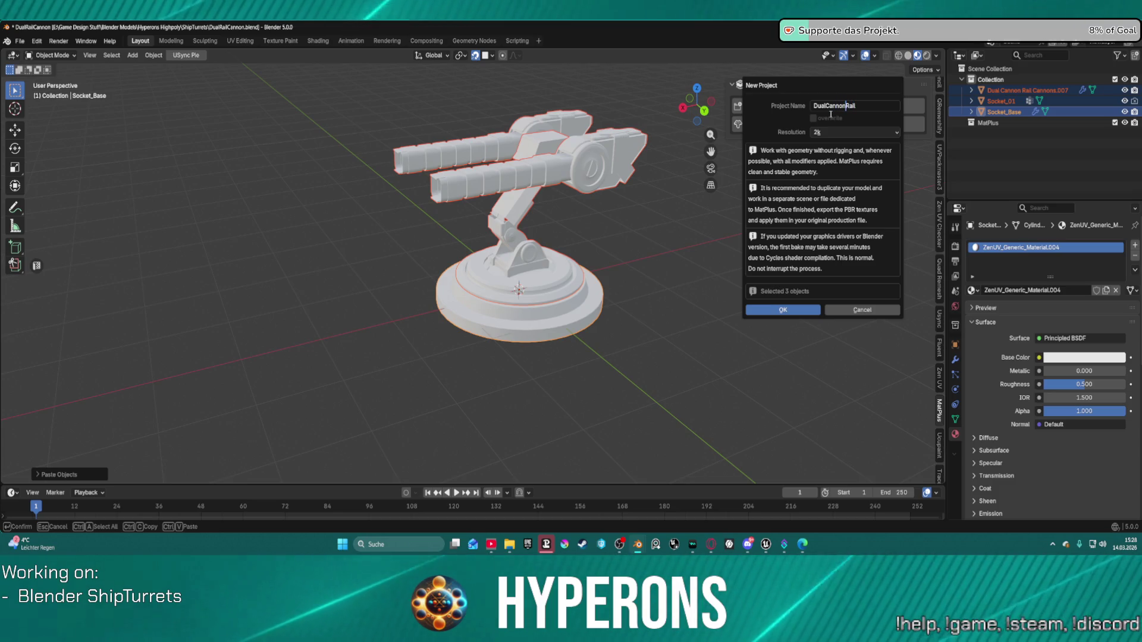
pyautogui.press('BackSpace')
pyautogui.press('BackSpace')
pyautogui.press('BackSpace')
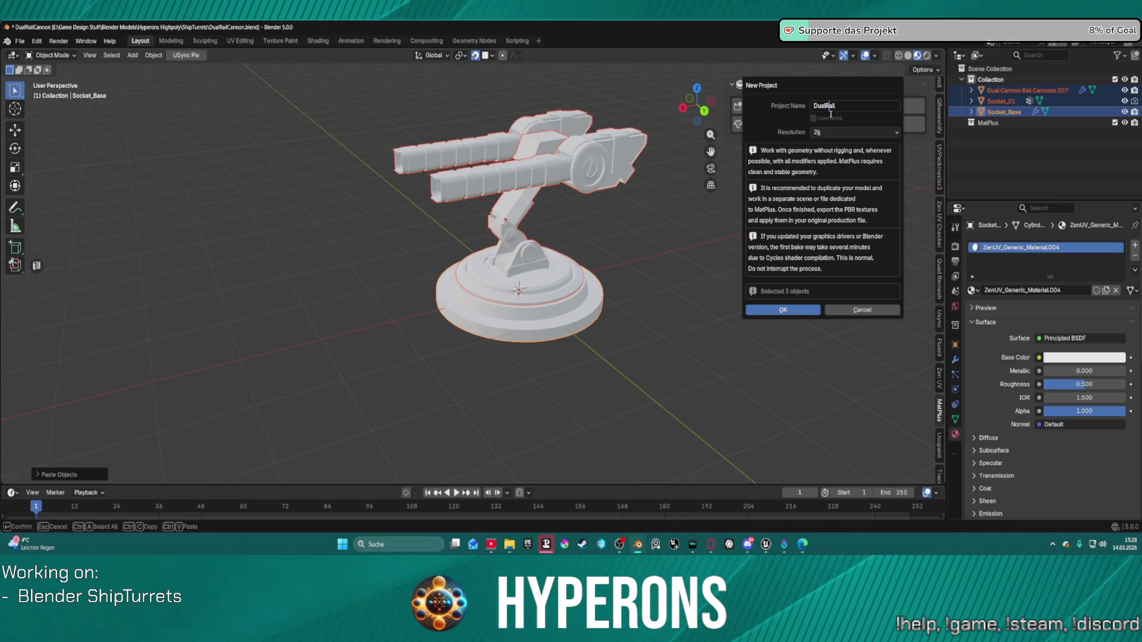
pyautogui.press('End')
pyautogui.write('Cann')
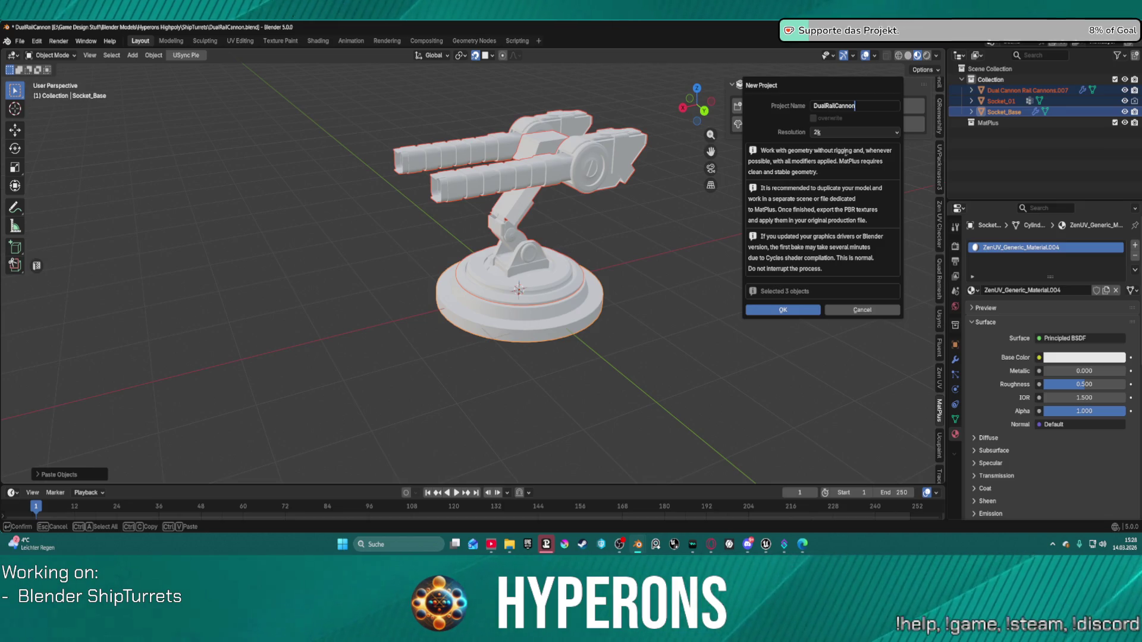
pyautogui.press('Return')
pyautogui.click(850, 132)
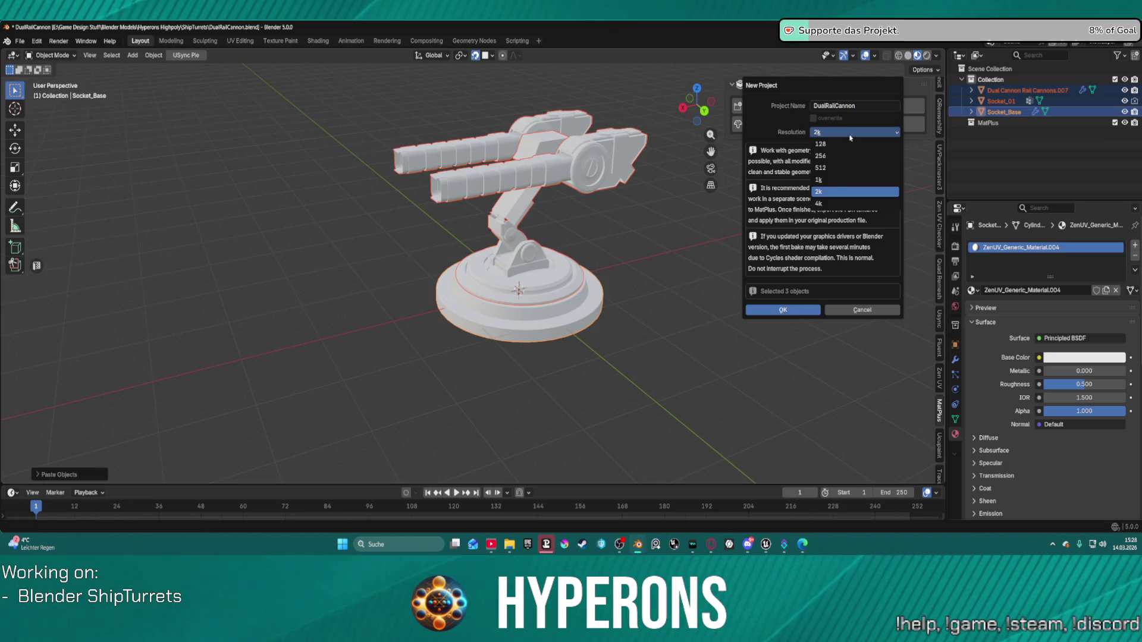
pyautogui.click(829, 204)
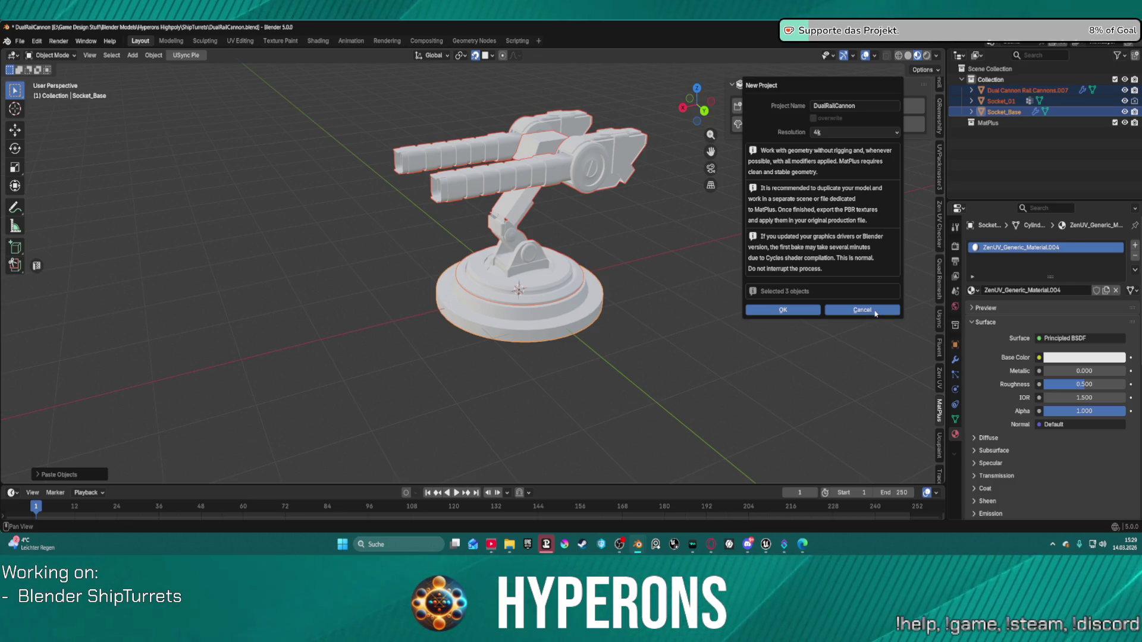
pyautogui.click(863, 310)
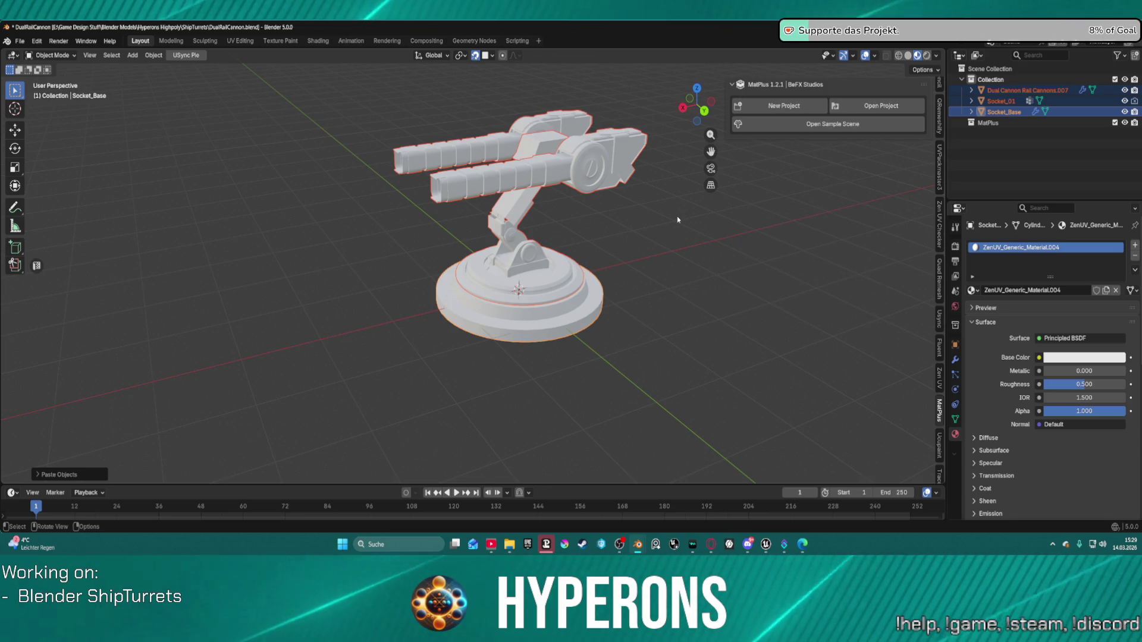
pyautogui.click(619, 161)
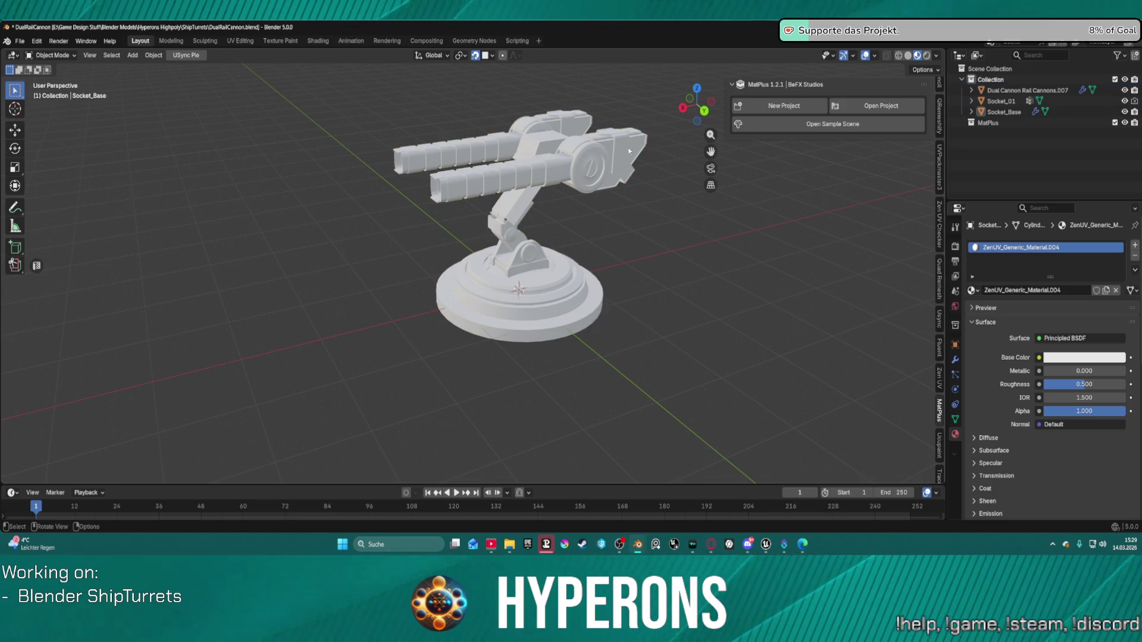
# Create a 4k MatPlus project named DualCannonRail for Dual Cannon Rail Cannons.007.
pyautogui.click(823, 107)
pyautogui.write('DualCannonRail')
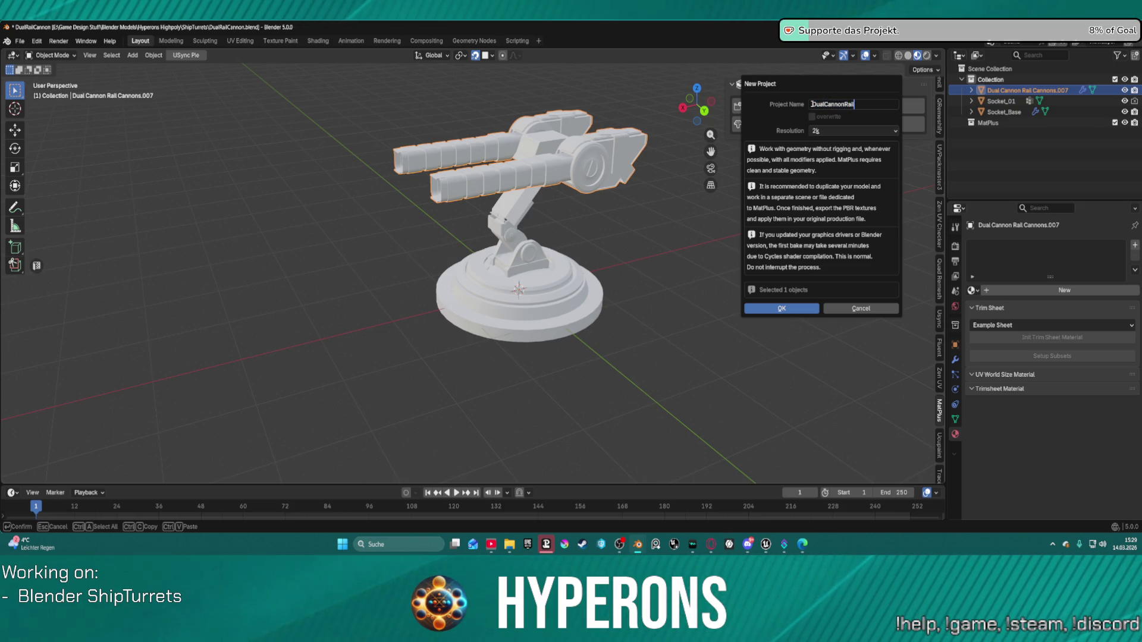
pyautogui.click(836, 130)
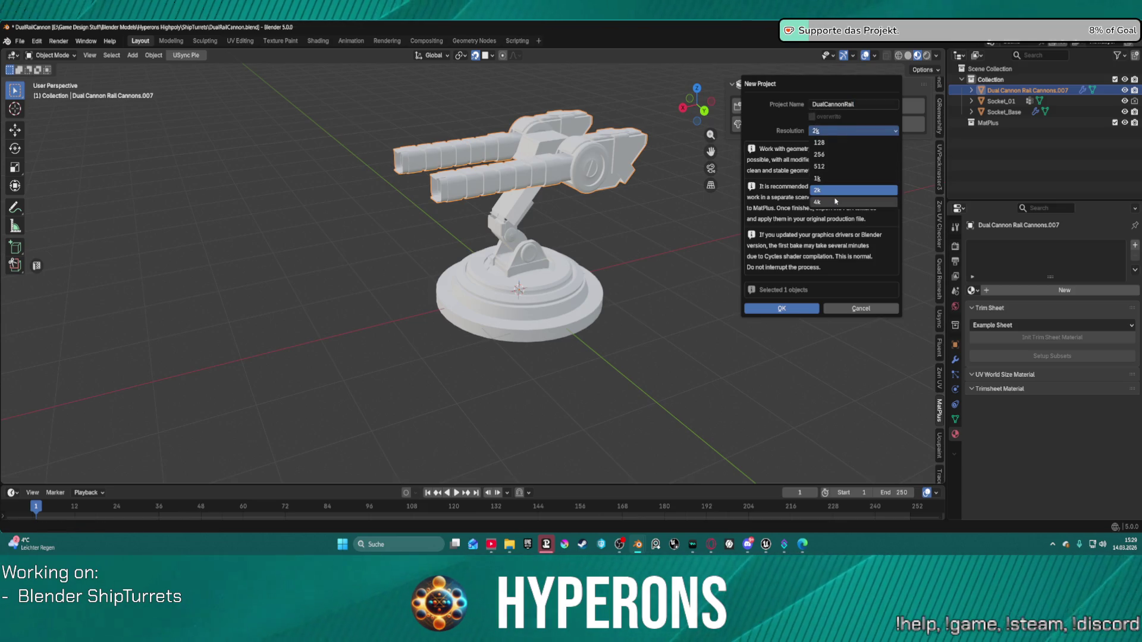
pyautogui.click(832, 202)
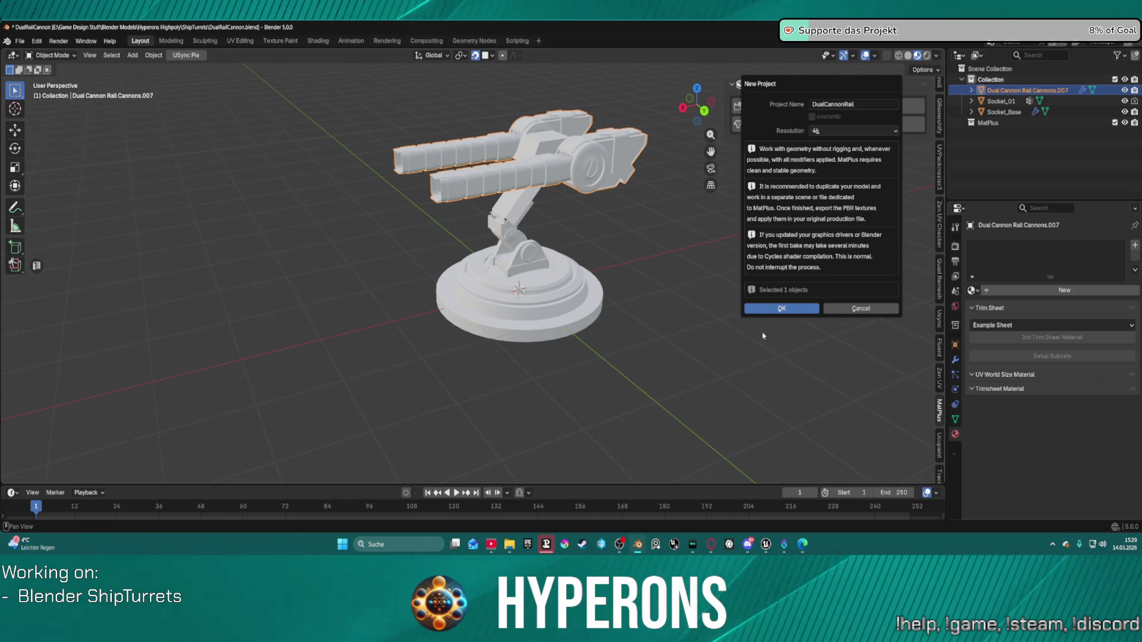
pyautogui.click(790, 309)
pyautogui.click(778, 303)
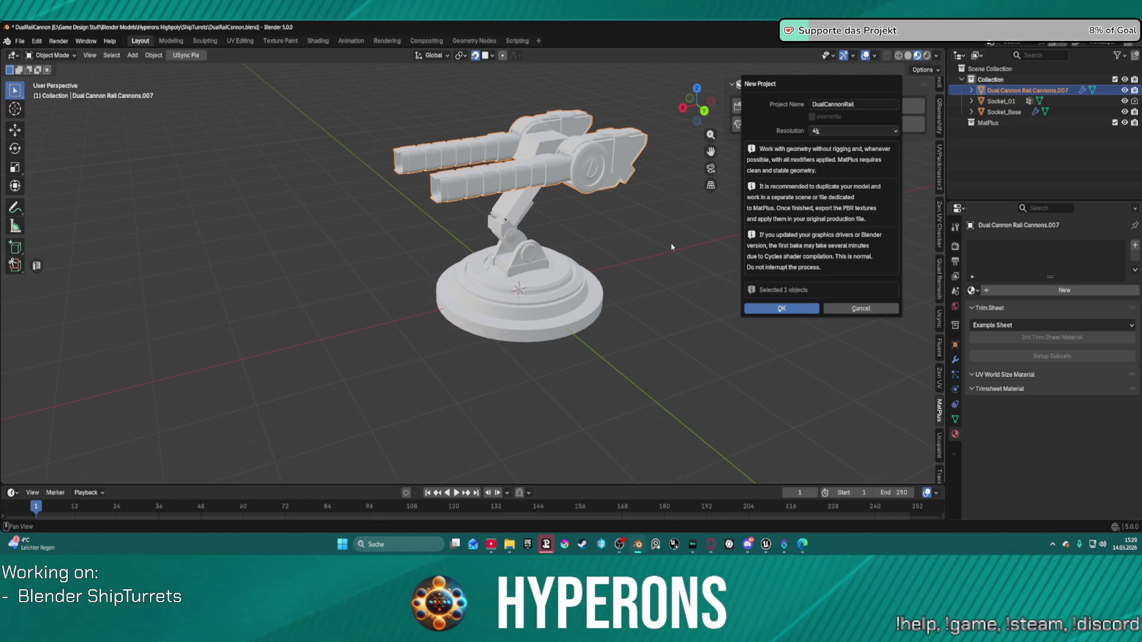
pyautogui.click(794, 310)
pyautogui.moveTo(595, 267); pyautogui.dragTo(533, 211, button='middle')
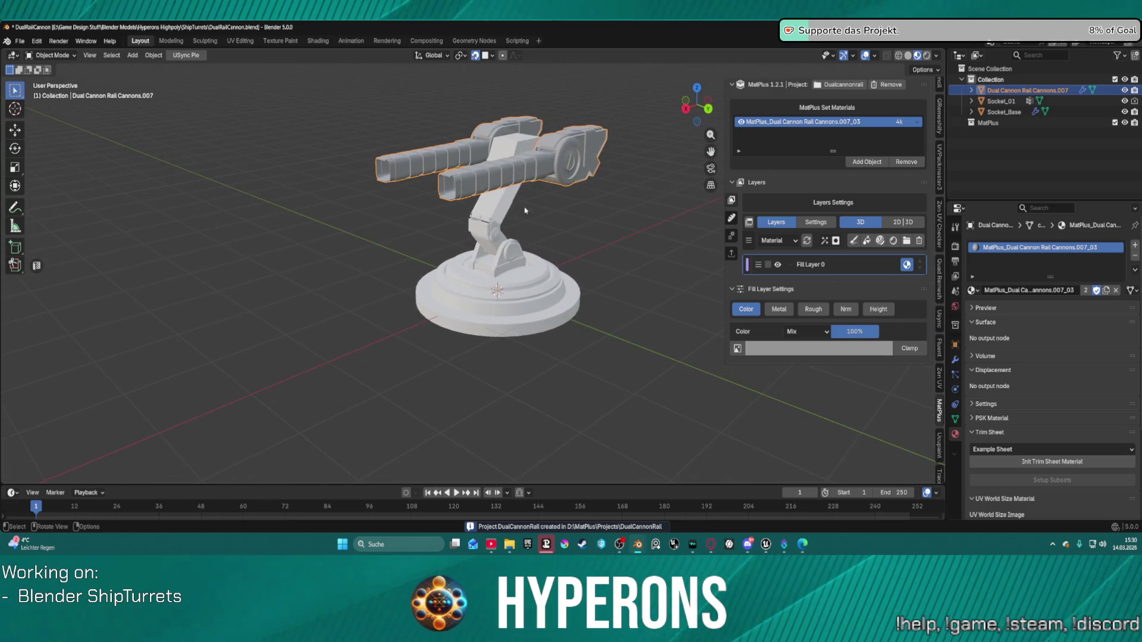
# Add Socket_01's and Socket_Base's materials to the MatPlus material set beside the cannons' material.
pyautogui.click(499, 200)
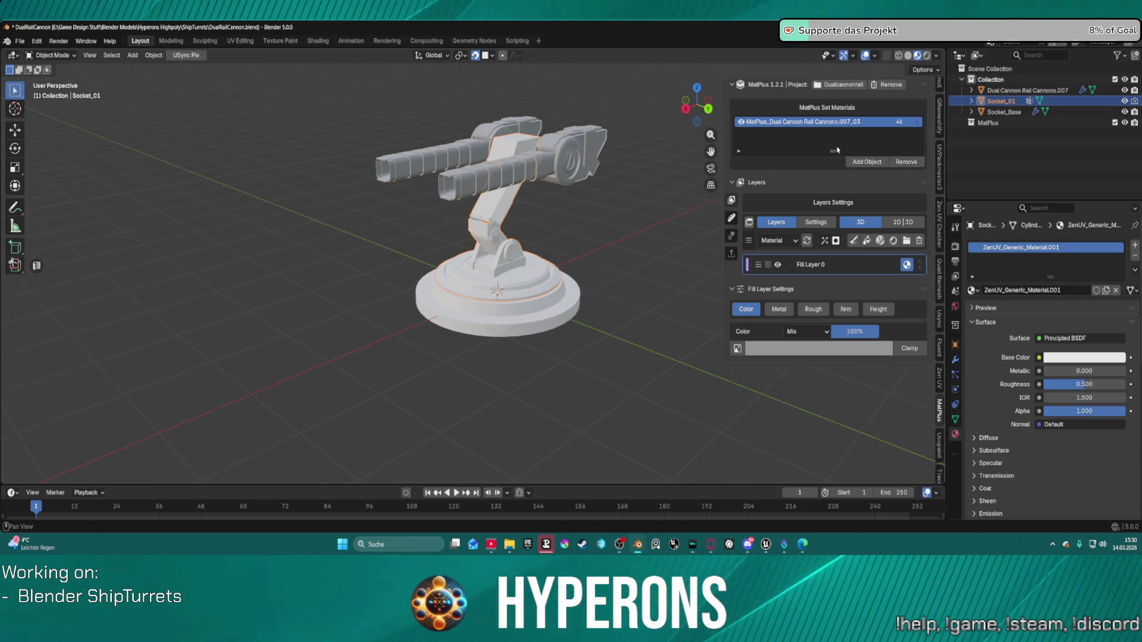
pyautogui.click(883, 166)
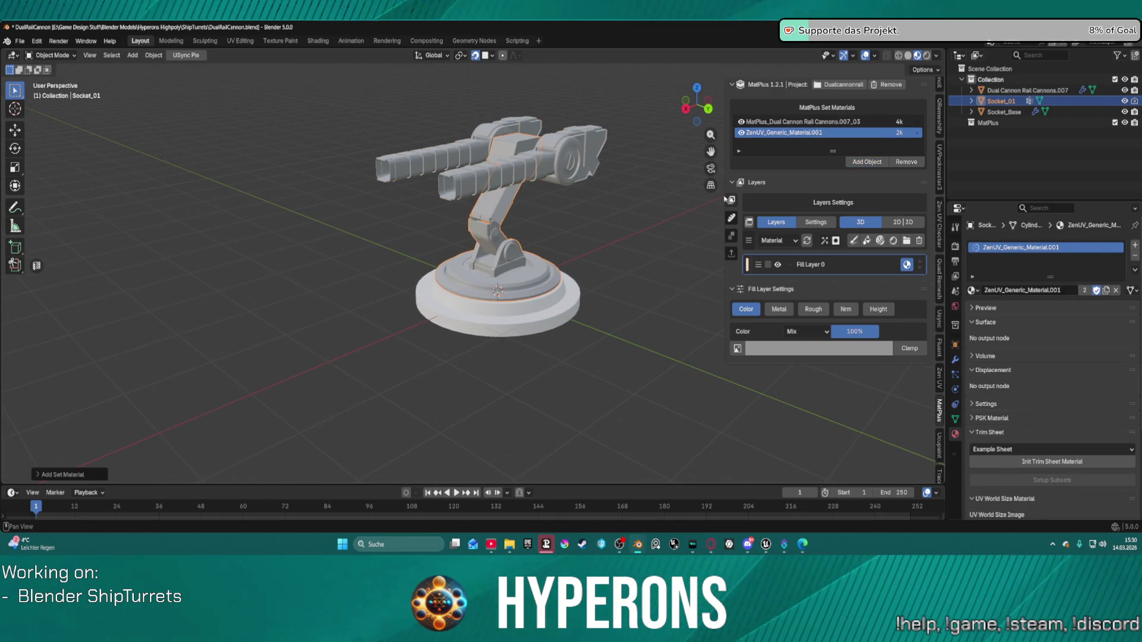
pyautogui.click(873, 166)
pyautogui.click(813, 122)
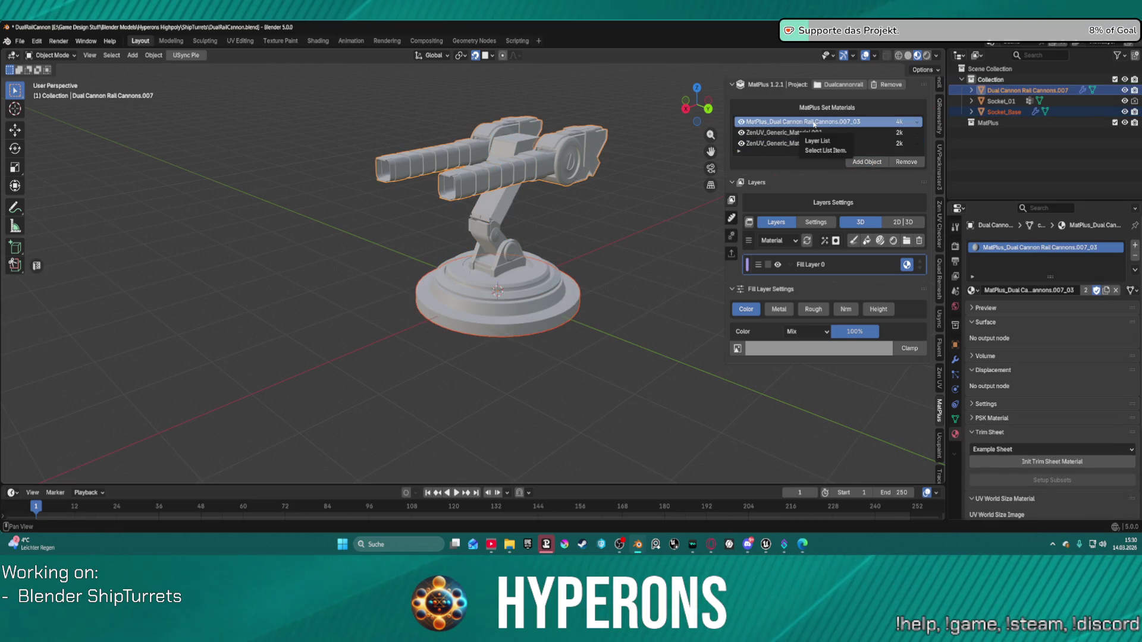
pyautogui.scroll(3, 404, 261)
pyautogui.moveTo(404, 261)
pyautogui.mouseDown(button='middle')
pyautogui.moveTo(529, 190)
pyautogui.moveTo(671, 211)
pyautogui.moveTo(503, 241)
pyautogui.mouseUp(button='middle')
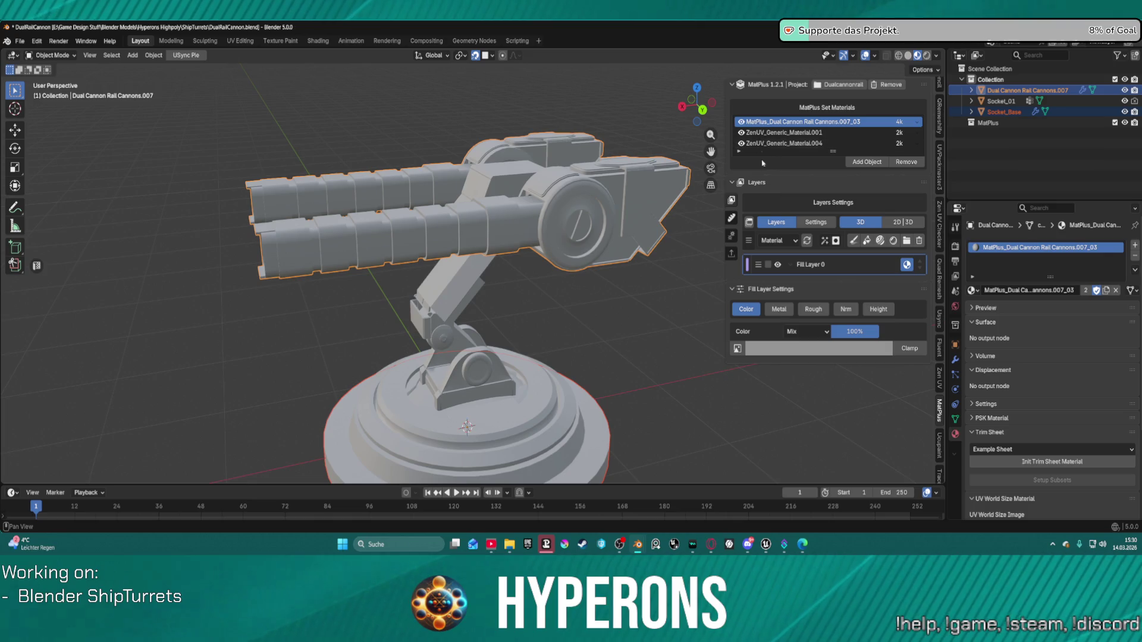
# Set the cannons' bake maps resolution to 2k and raise both ZenUV materials to 4k.
pyautogui.click(730, 219)
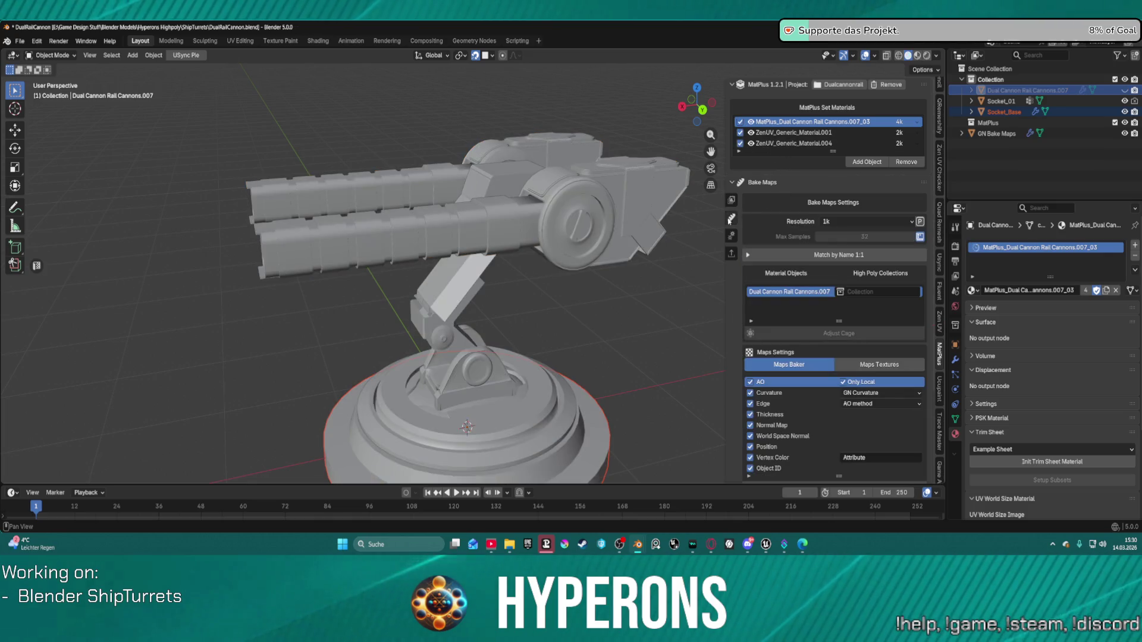
pyautogui.click(865, 221)
pyautogui.click(835, 282)
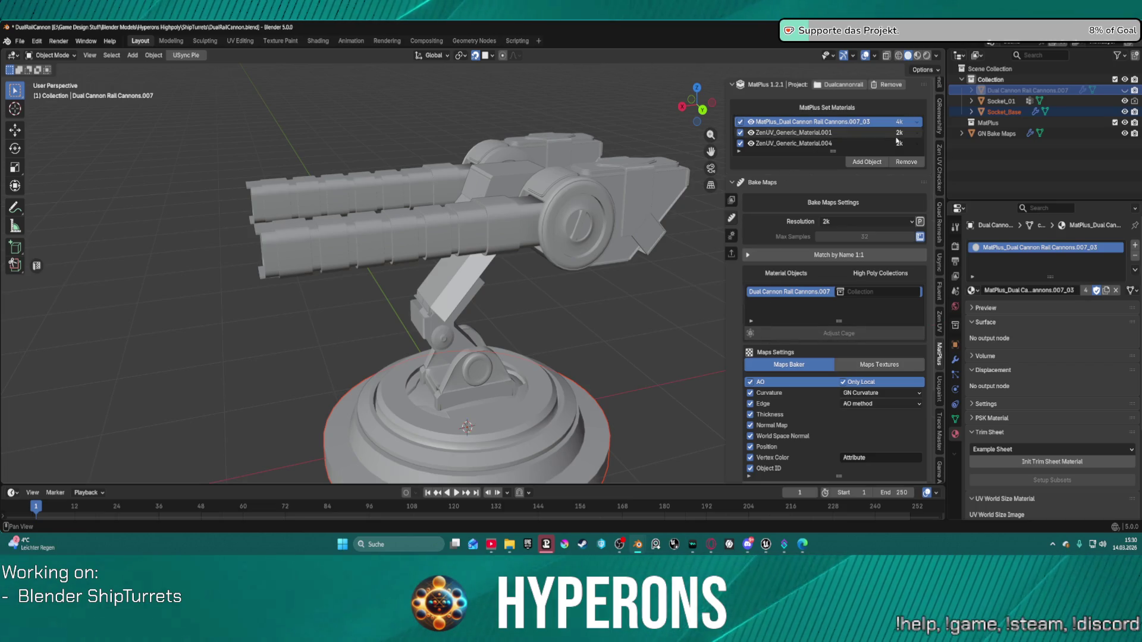
pyautogui.click(914, 134)
pyautogui.click(901, 219)
pyautogui.click(904, 143)
pyautogui.click(904, 230)
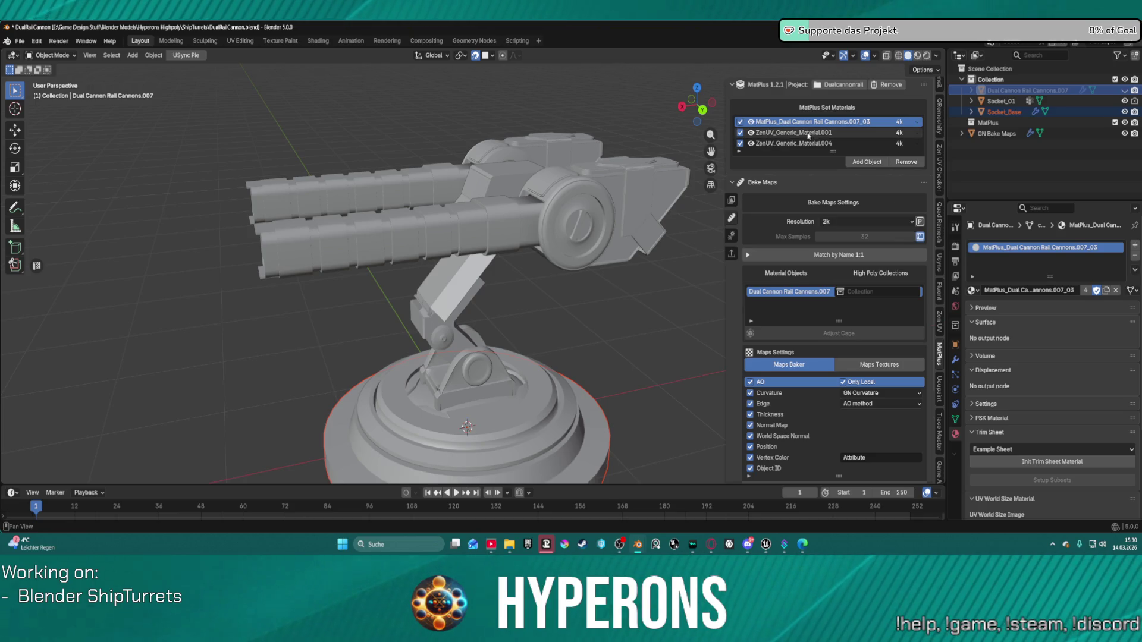
# Set the bake maps resolution to 2k for Socket_Base's and Socket_01's materials.
pyautogui.click(788, 143)
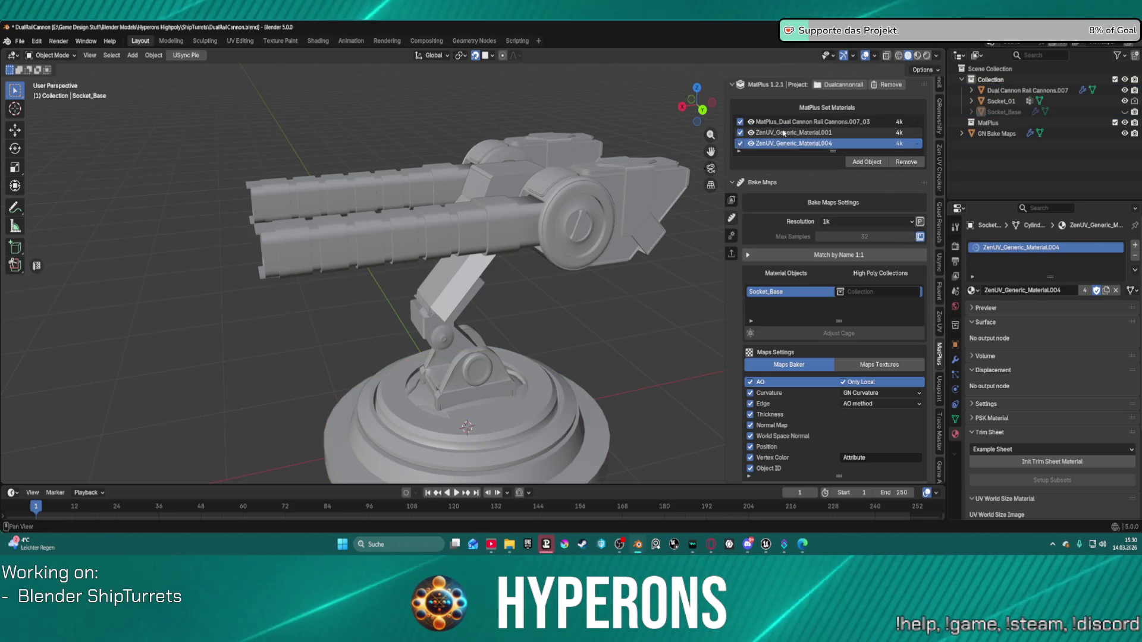
pyautogui.click(850, 221)
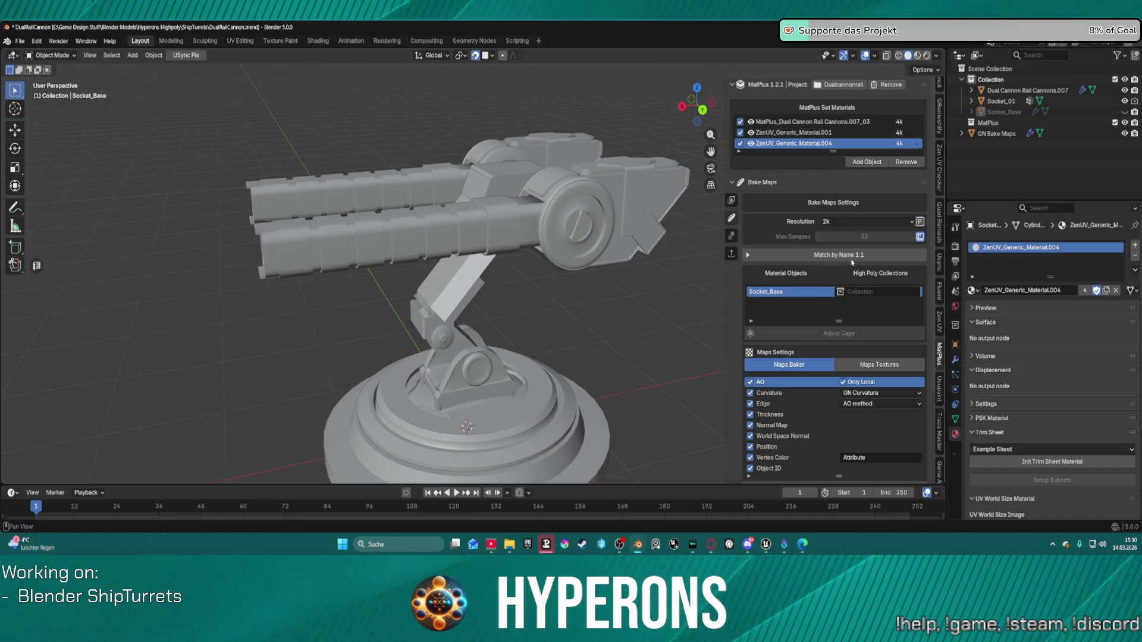
pyautogui.click(794, 132)
pyautogui.click(851, 221)
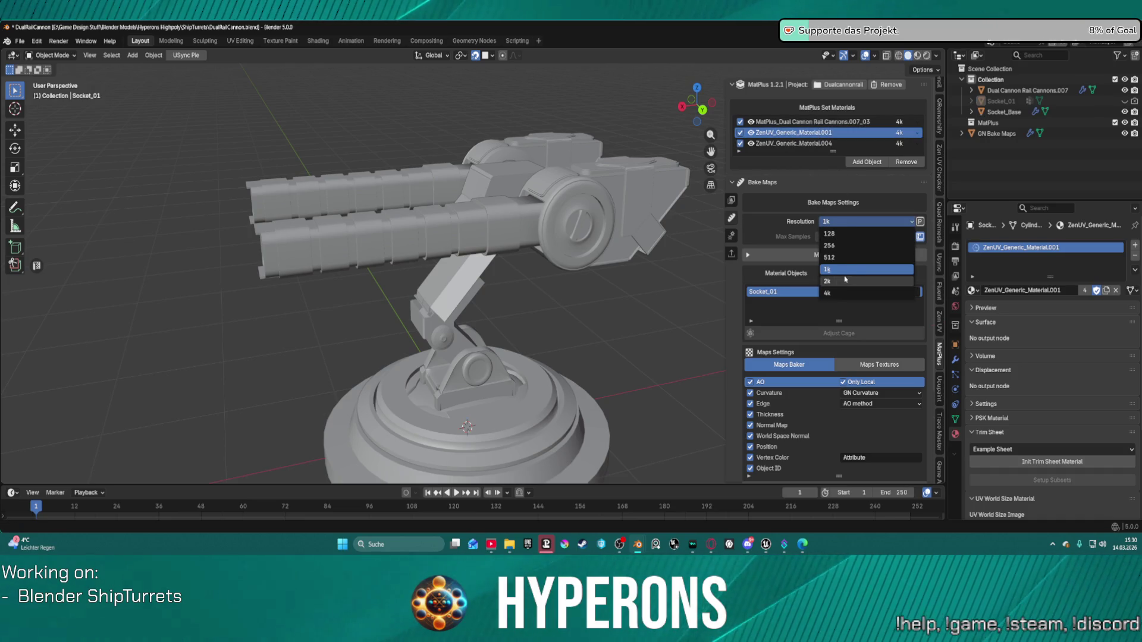
pyautogui.click(780, 186)
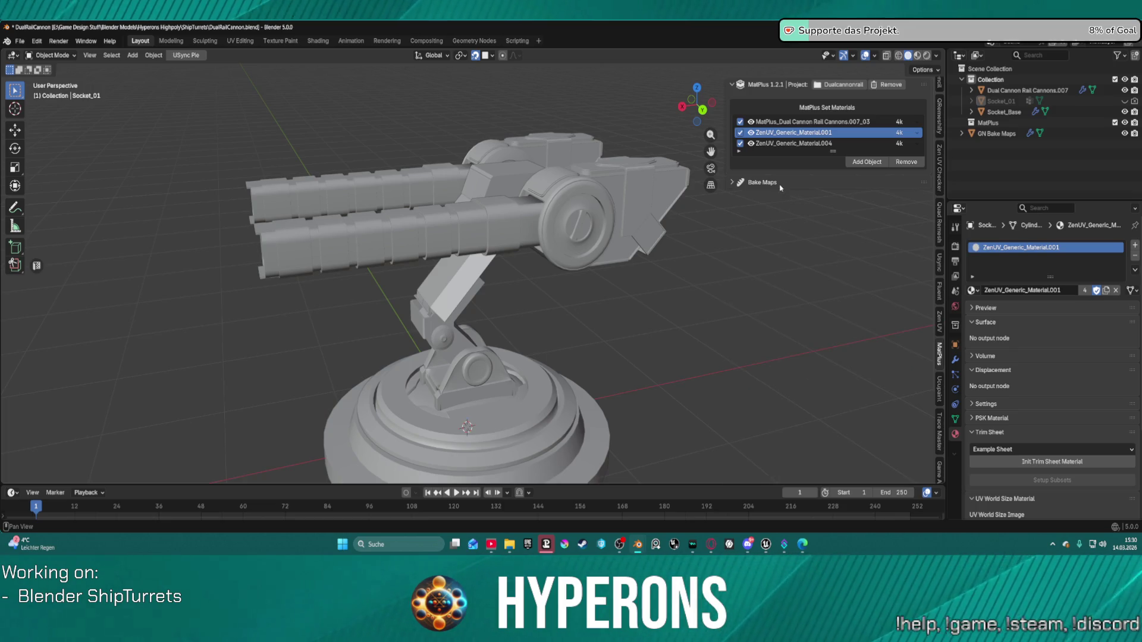
pyautogui.click(738, 182)
pyautogui.scroll(-5, 832, 327)
pyautogui.scroll(-3, 654, 357)
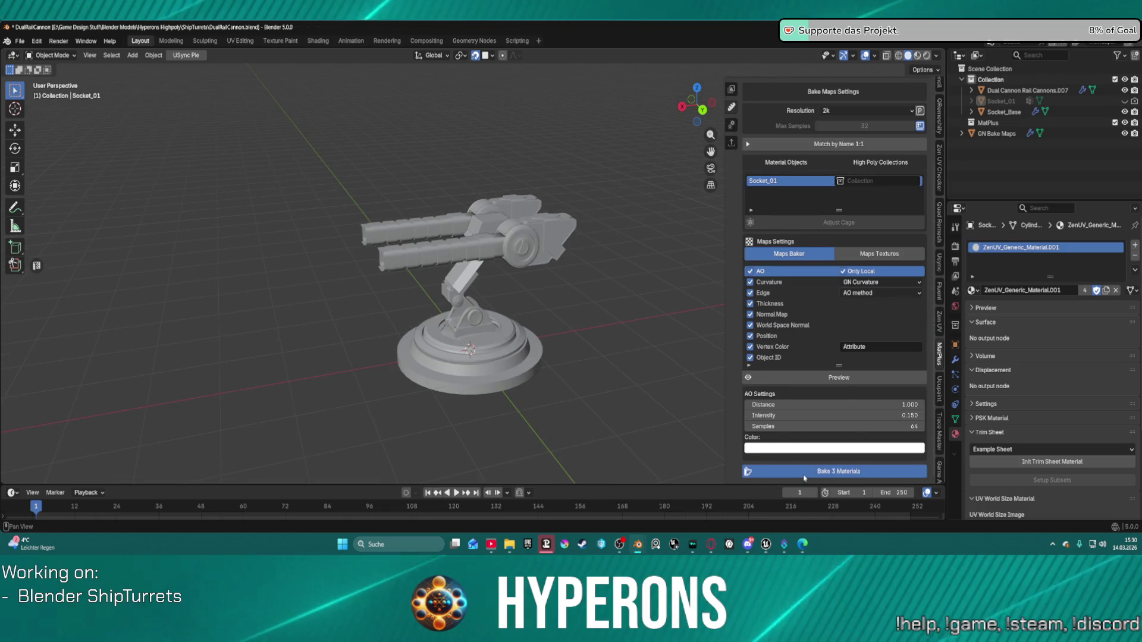
# Bake all three MatPlus materials at 2048x2048, beginning with the AO map.
pyautogui.click(803, 473)
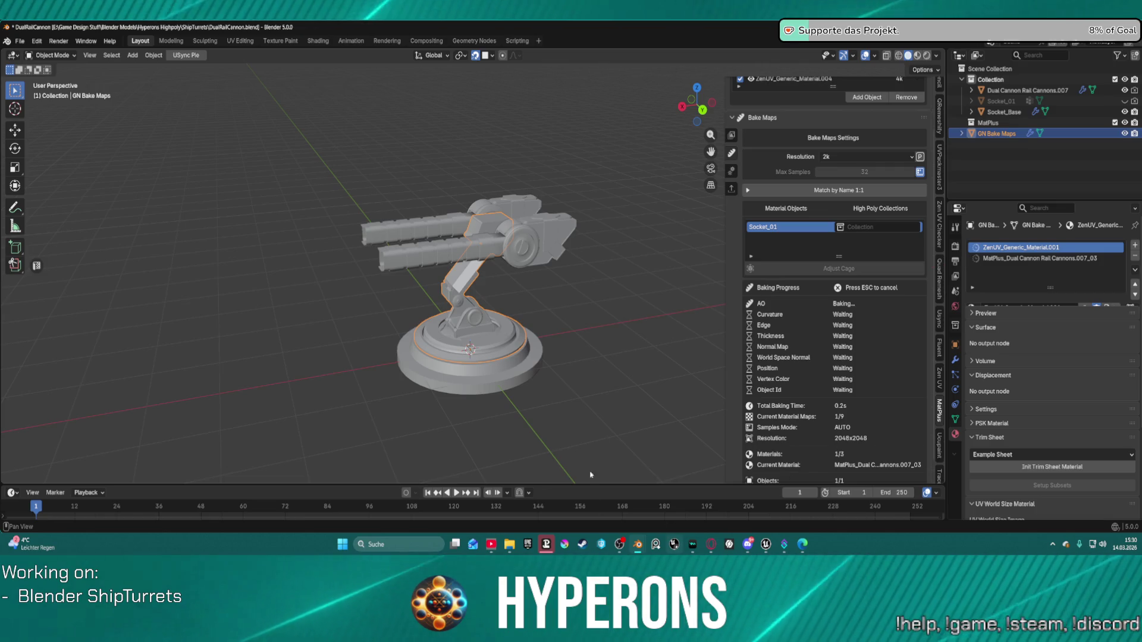
pyautogui.click(584, 544)
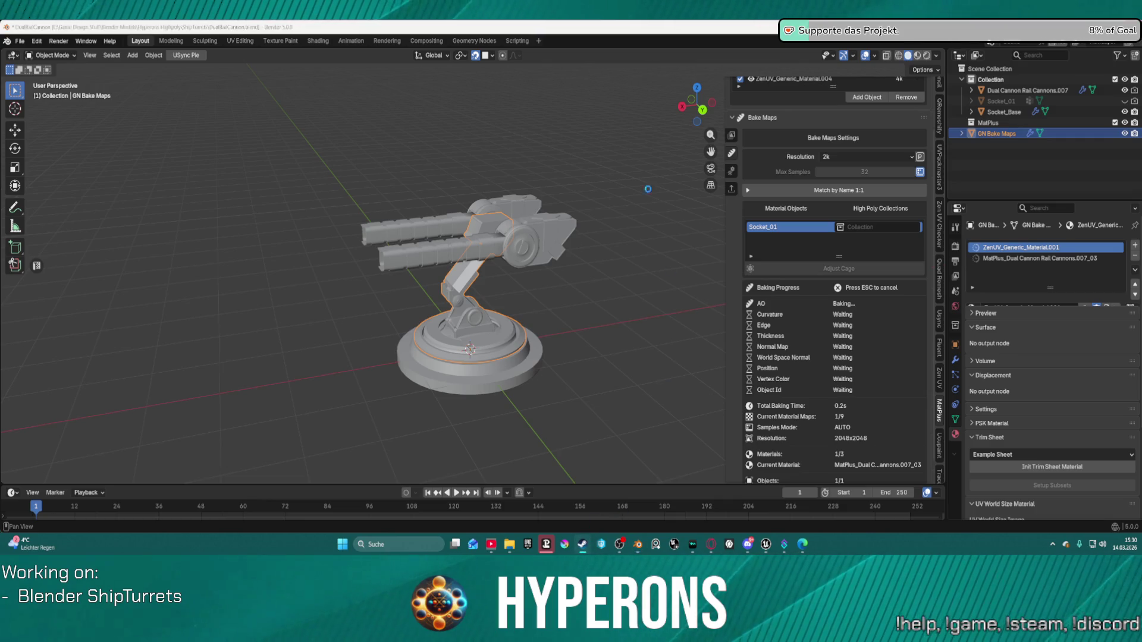
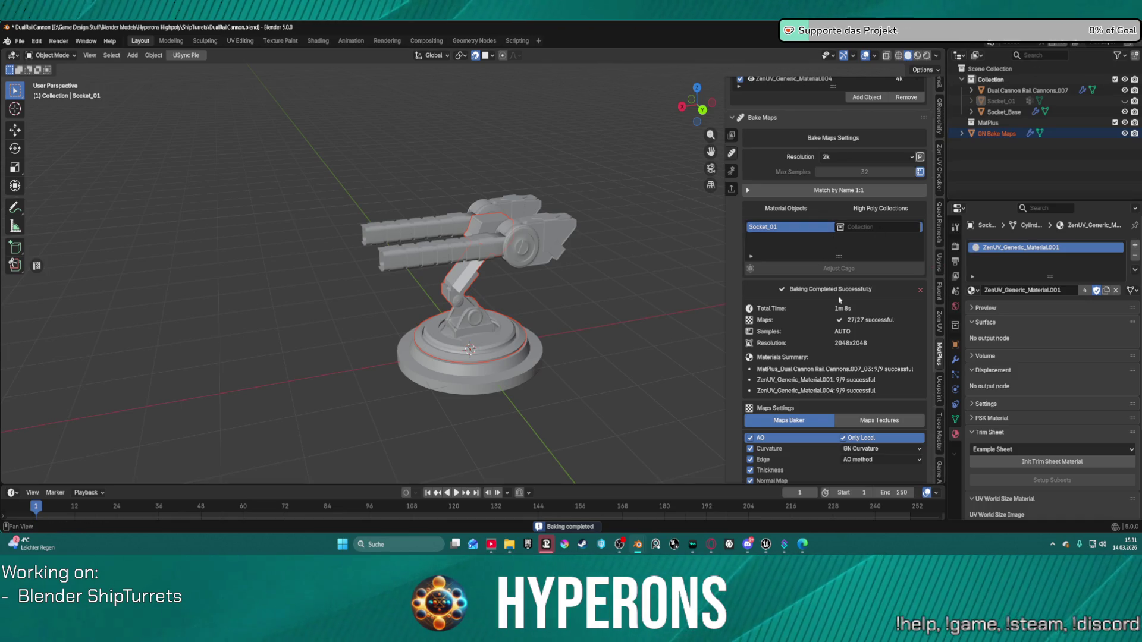
# Orbit toward the turret and switch the sidebar to MatPlus Layers, removing GN Bake Maps.
pyautogui.moveTo(538, 257)
pyautogui.mouseDown(button='middle')
pyautogui.moveTo(611, 264)
pyautogui.moveTo(599, 261)
pyautogui.moveTo(642, 246)
pyautogui.moveTo(535, 250)
pyautogui.moveTo(579, 204)
pyautogui.moveTo(558, 224)
pyautogui.mouseUp(button='middle')
pyautogui.click(735, 137)
pyautogui.scroll(-3, 559, 232)
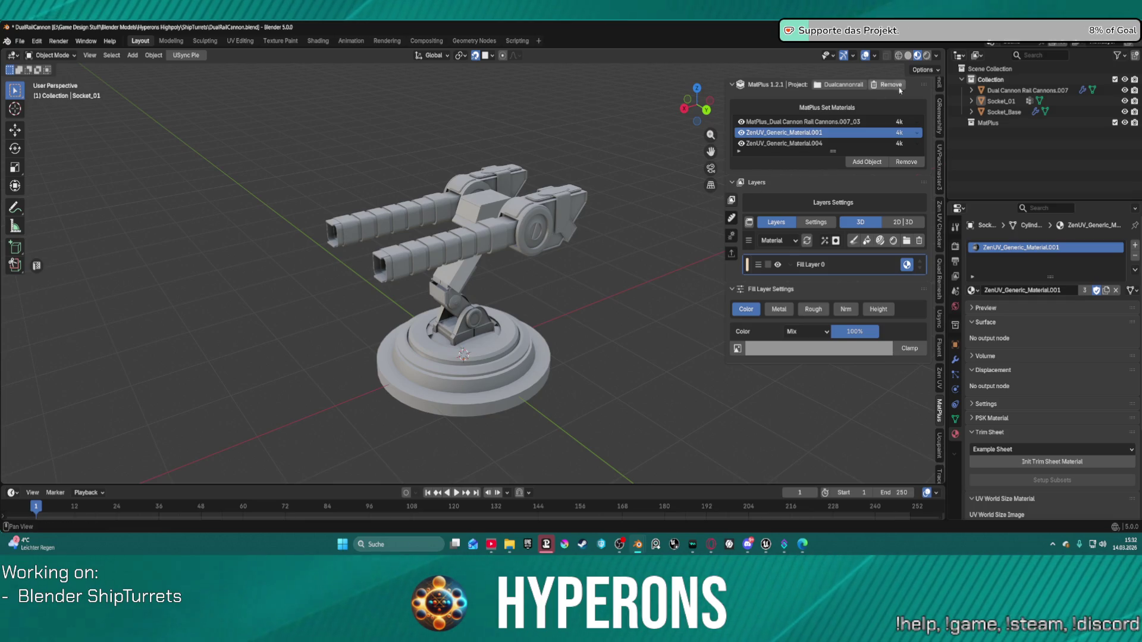
pyautogui.click(36, 41)
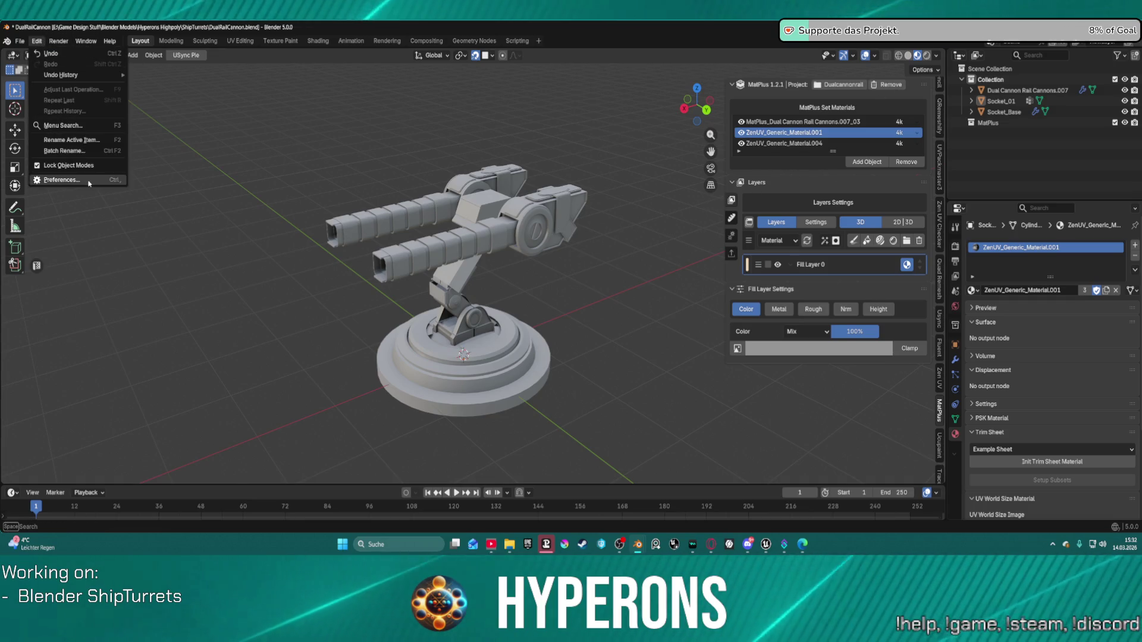
pyautogui.click(66, 180)
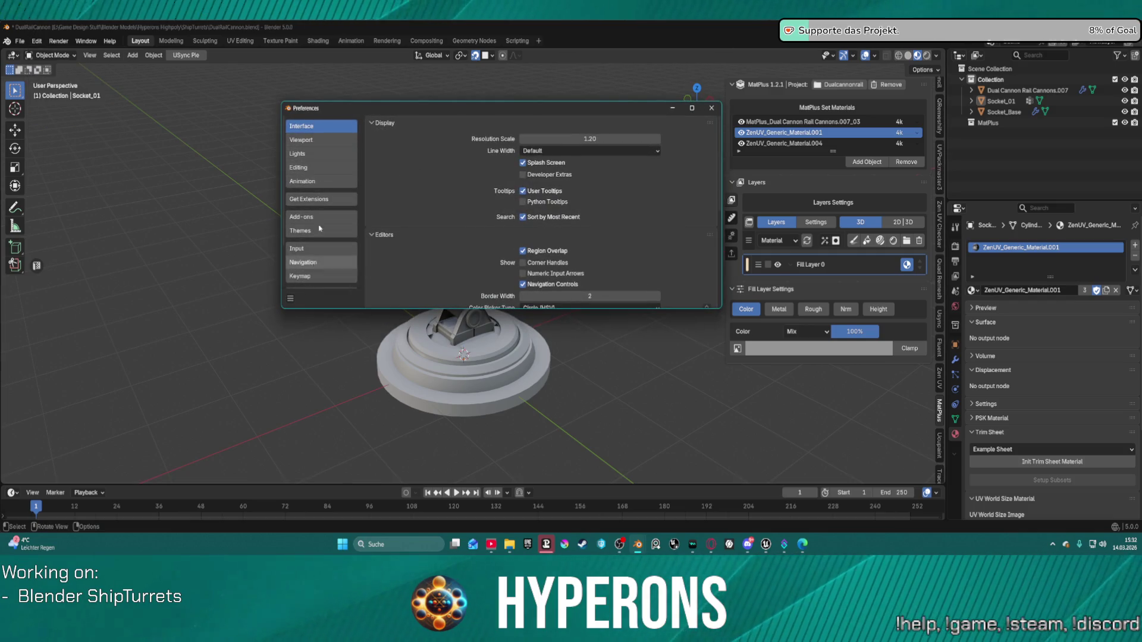
pyautogui.click(301, 140)
pyautogui.scroll(-3, 696, 217)
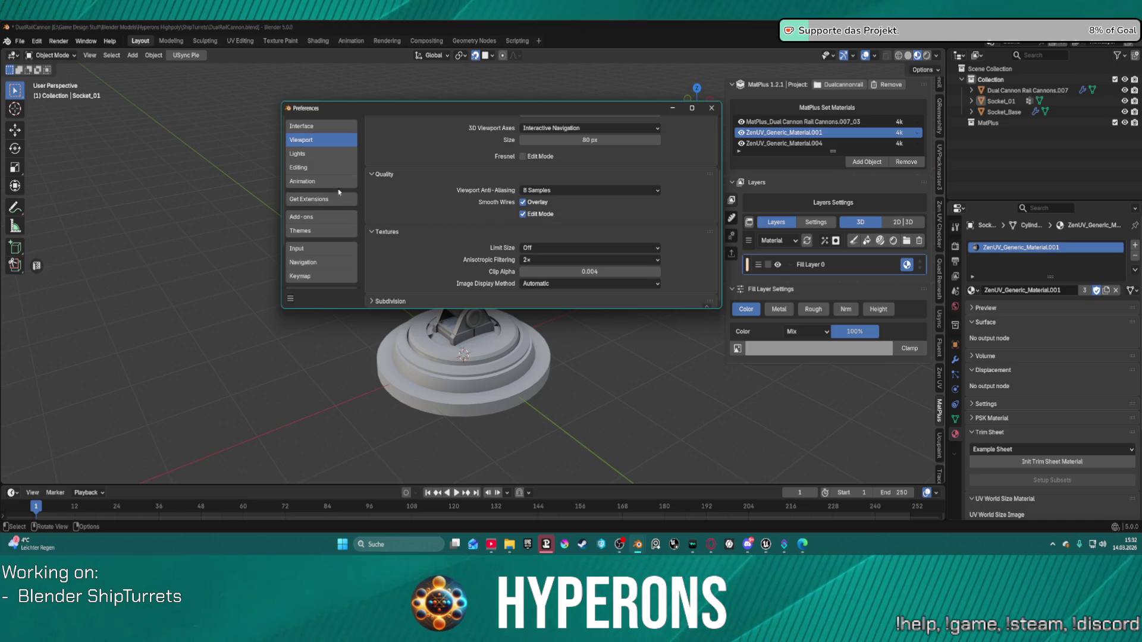
pyautogui.click(327, 154)
pyautogui.click(329, 167)
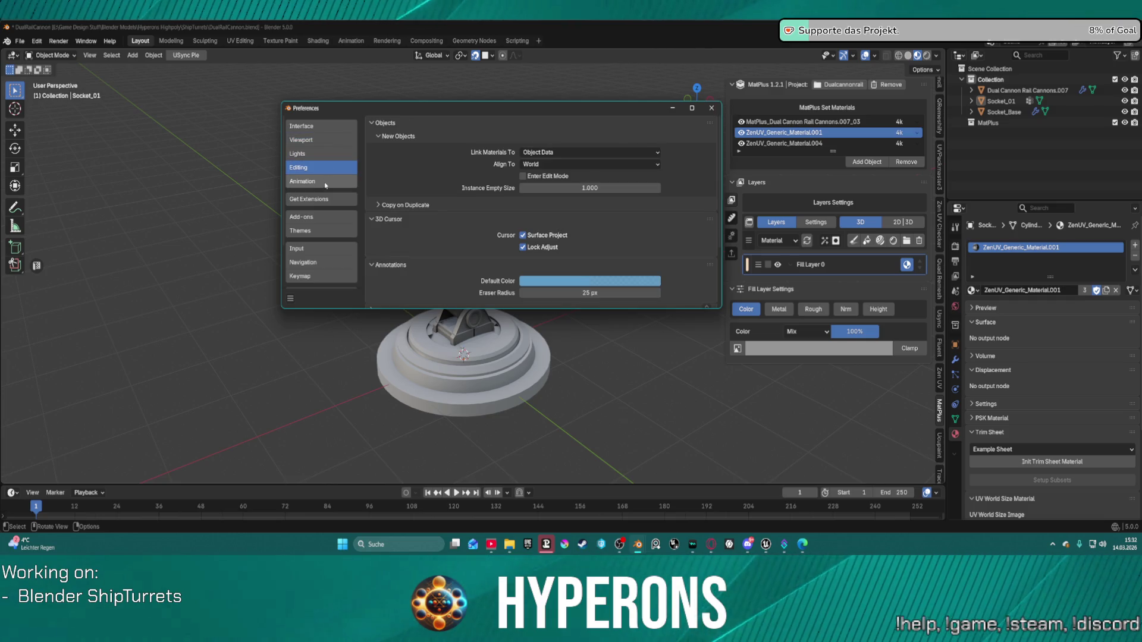
pyautogui.scroll(-3, 589, 233)
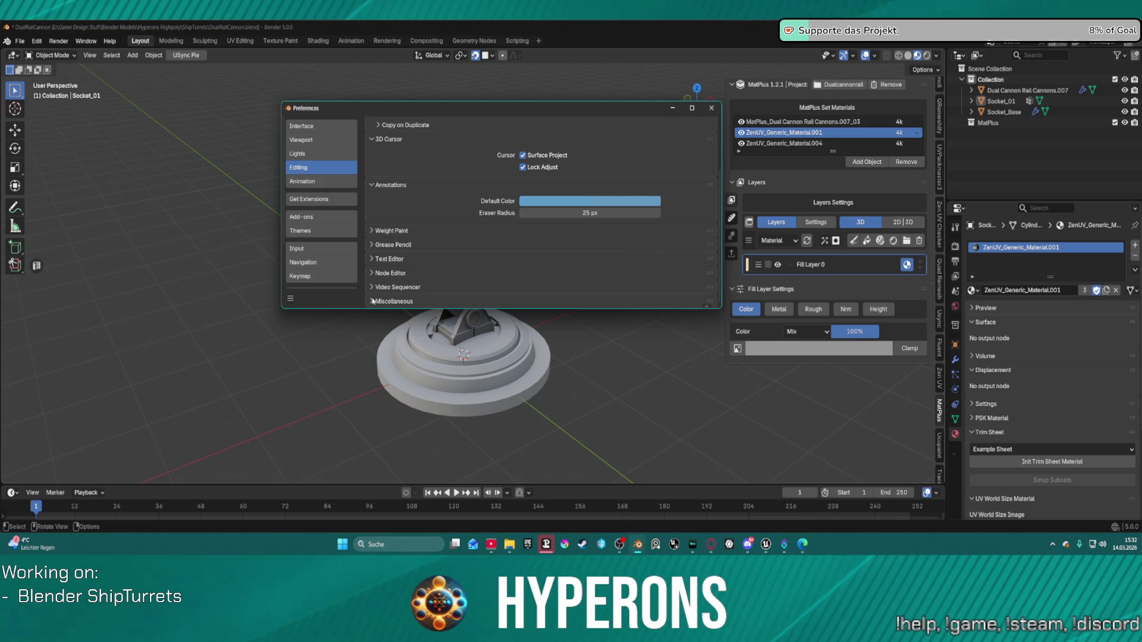
pyautogui.scroll(-1, 455, 288)
pyautogui.scroll(5, 467, 294)
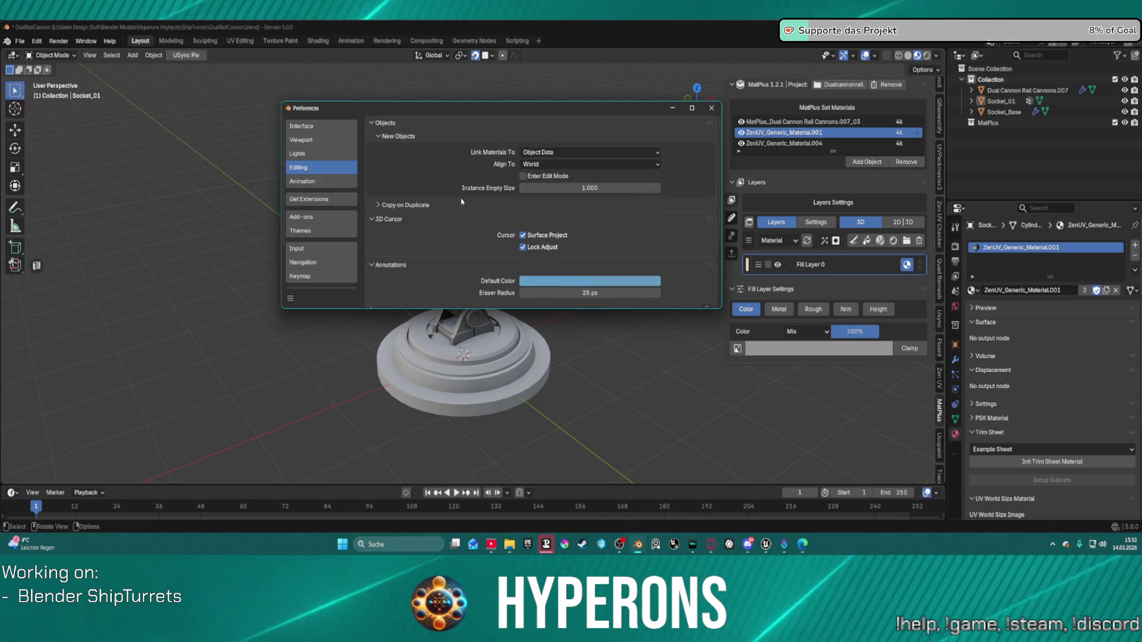
pyautogui.click(716, 112)
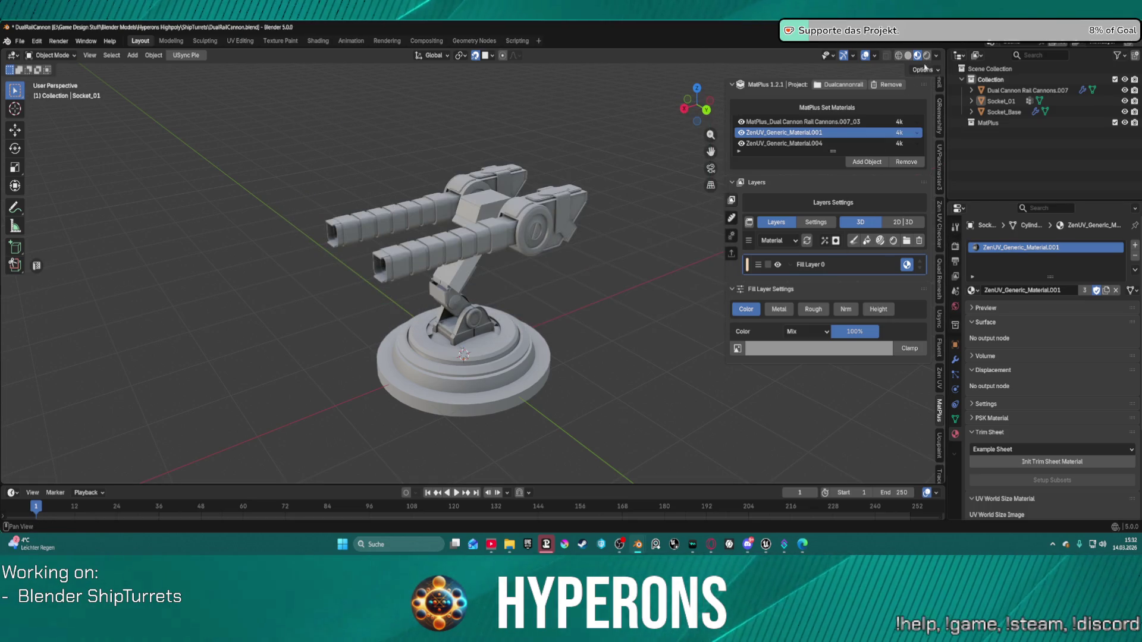
# In World properties, set the Viewport Display colour to grey #494949.
pyautogui.click(926, 55)
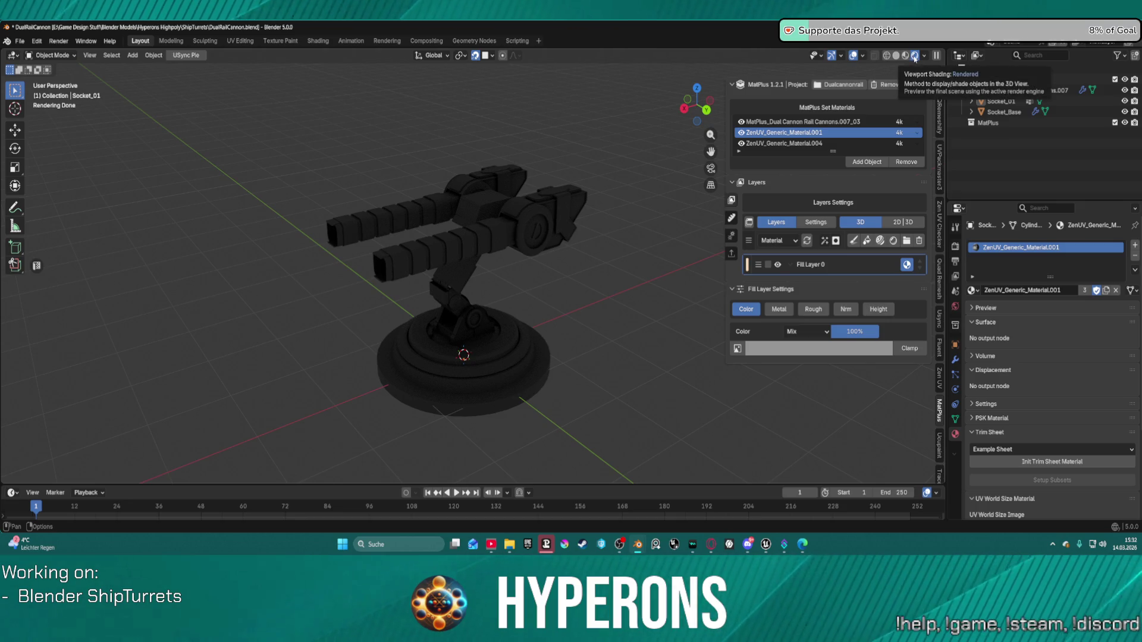
pyautogui.click(898, 55)
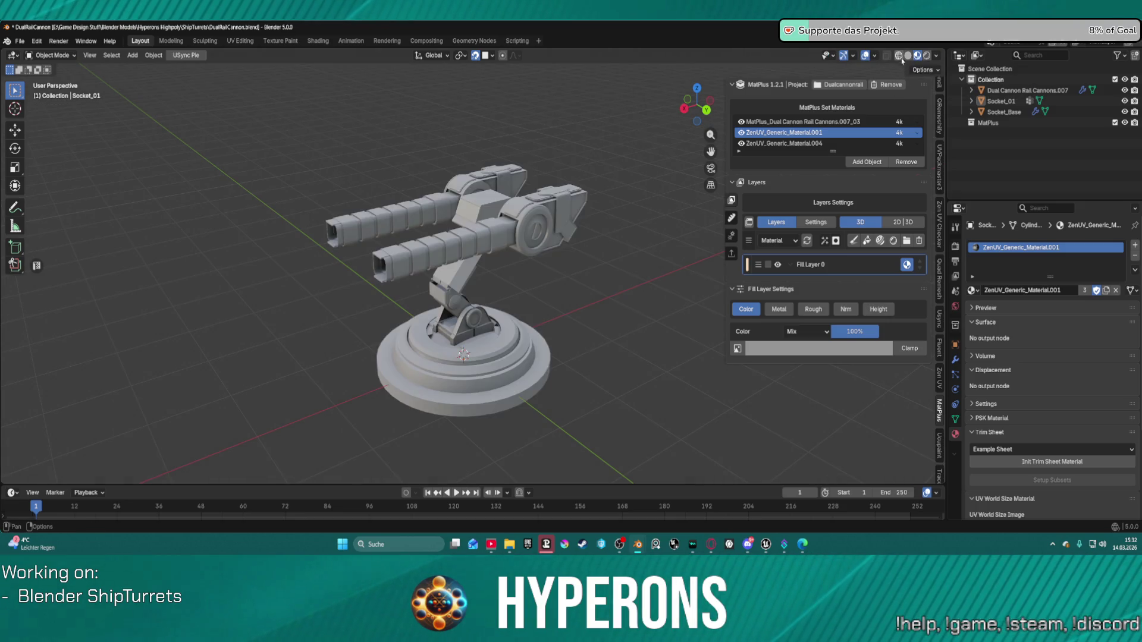
pyautogui.click(955, 306)
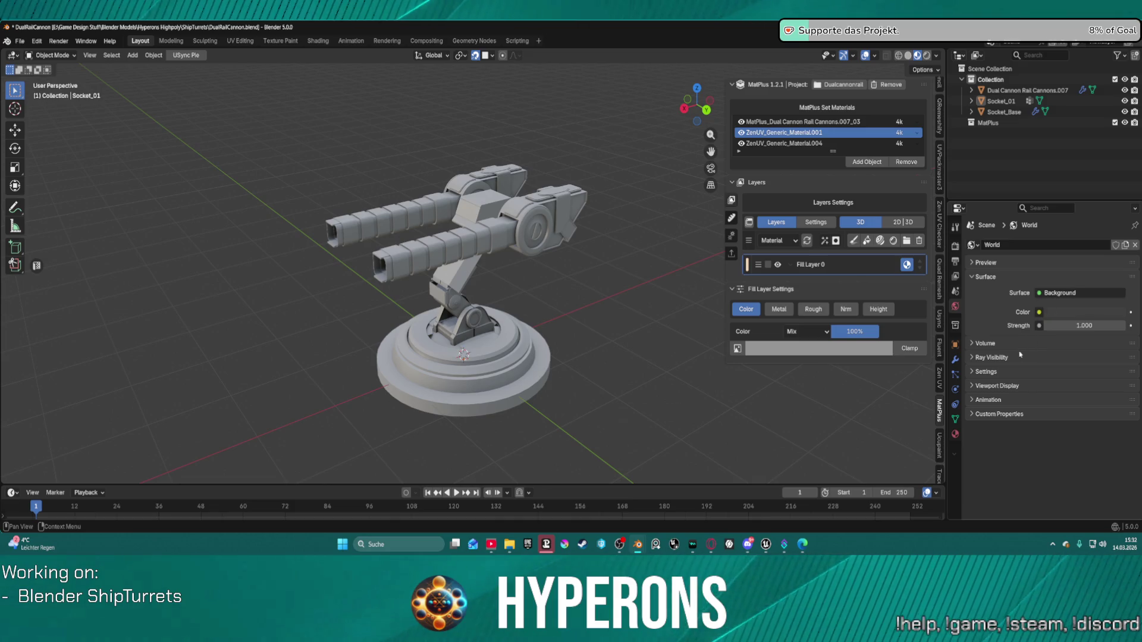
pyautogui.click(972, 387)
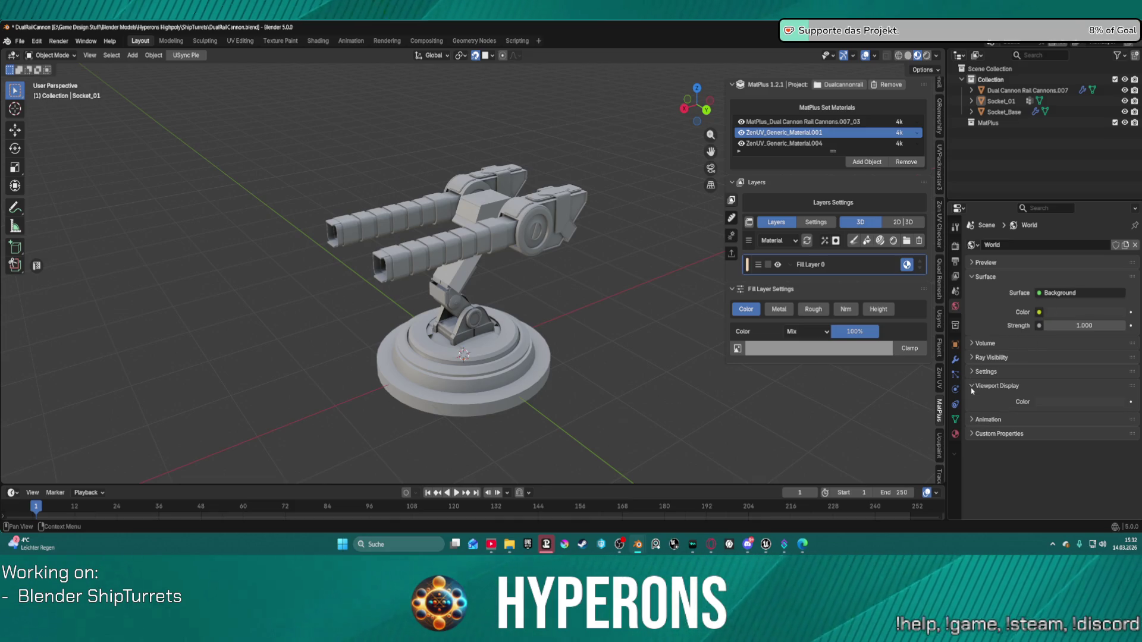
pyautogui.click(1086, 402)
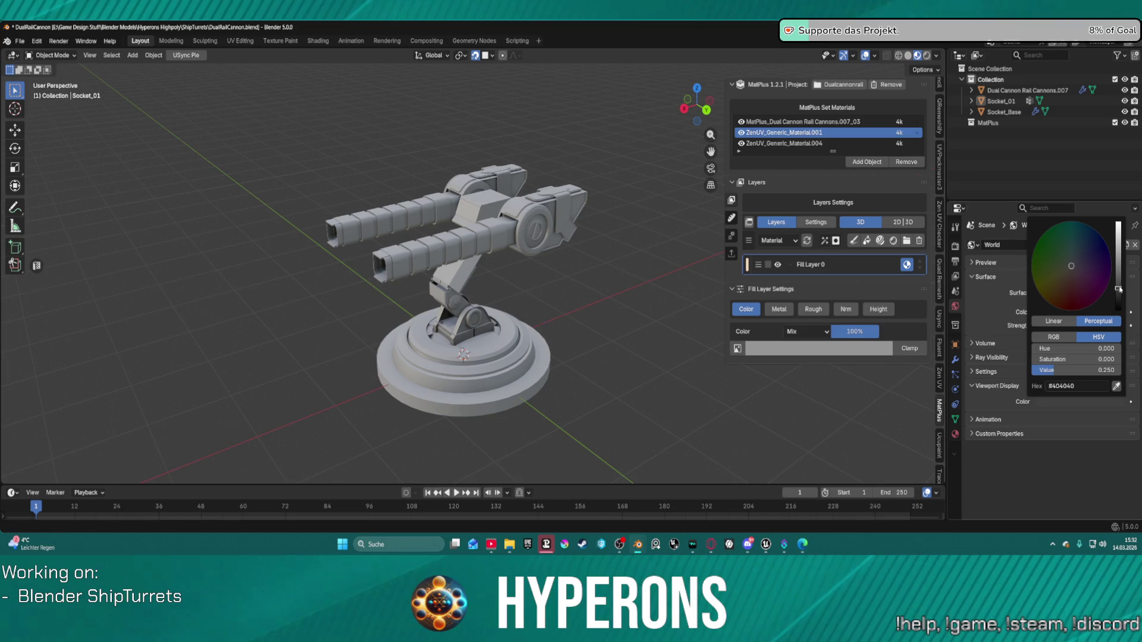
pyautogui.moveTo(1118, 290)
pyautogui.mouseDown()
pyautogui.moveTo(1118, 228)
pyautogui.moveTo(1118, 308)
pyautogui.mouseUp()
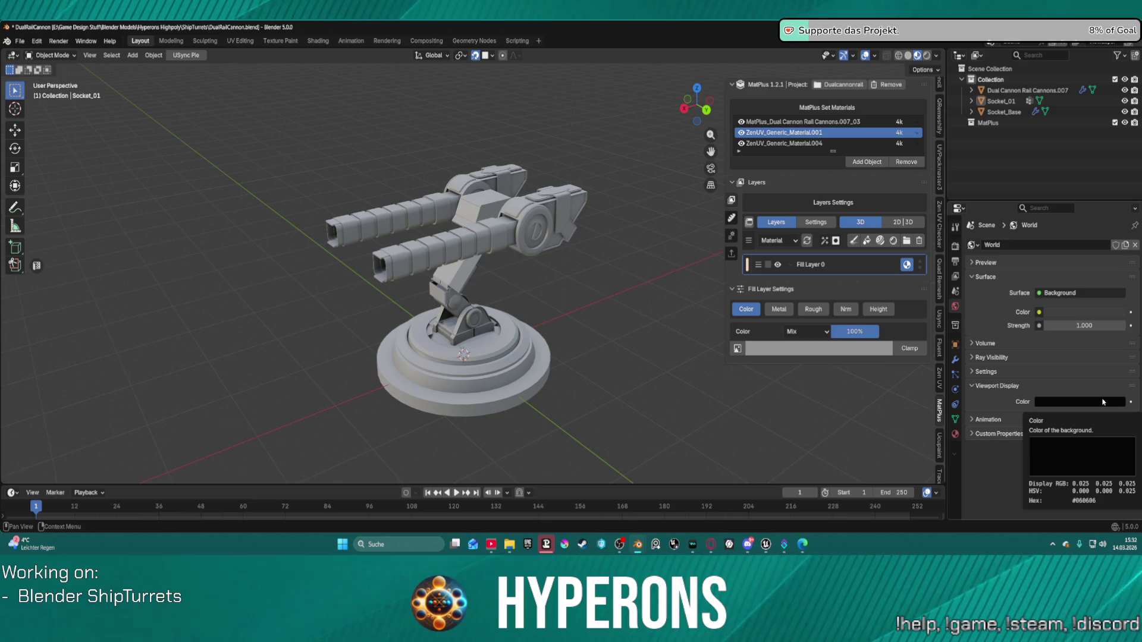
pyautogui.click(1100, 400)
pyautogui.moveTo(1126, 249); pyautogui.dragTo(1120, 271)
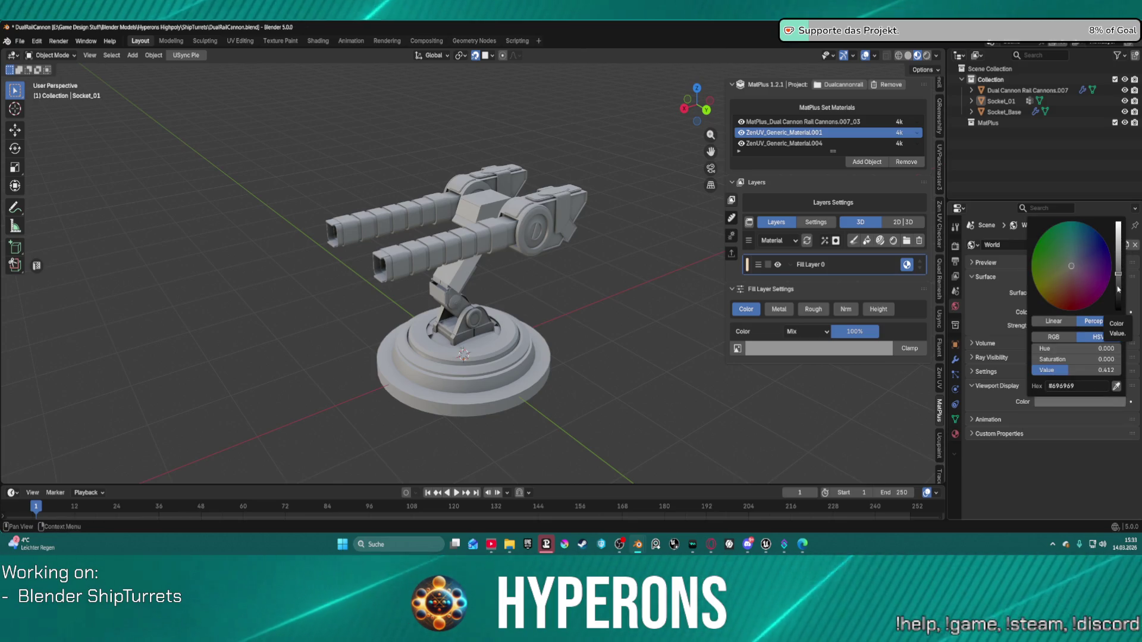
pyautogui.moveTo(1121, 286); pyautogui.dragTo(1118, 285)
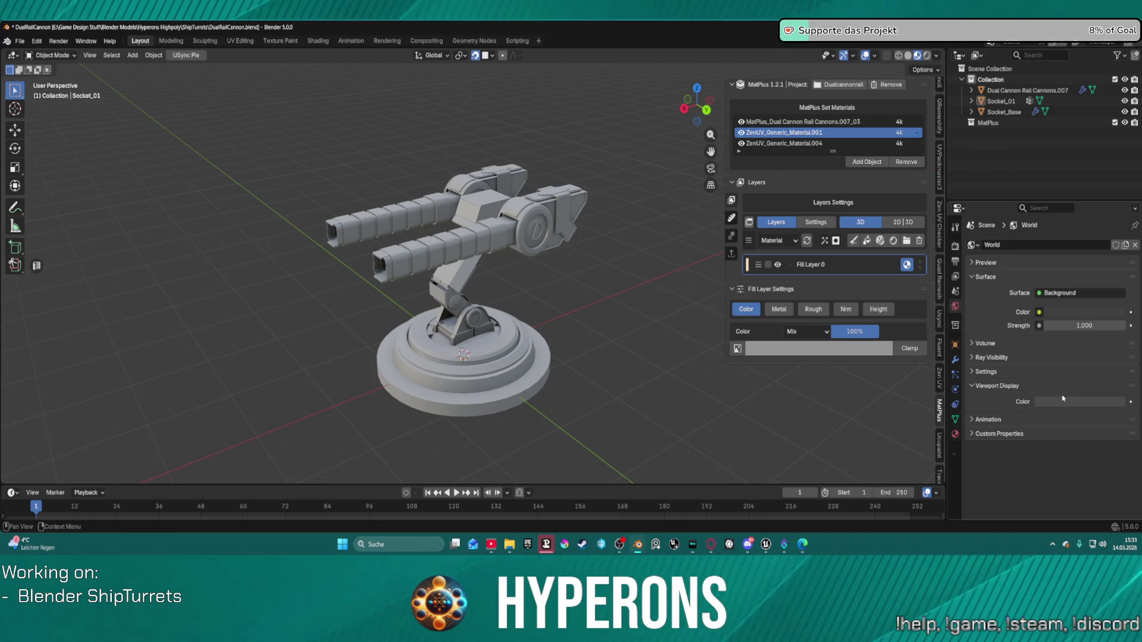
# Set the World background Surface colour to grey #474747 after testing near-black in rendered view.
pyautogui.click(1074, 311)
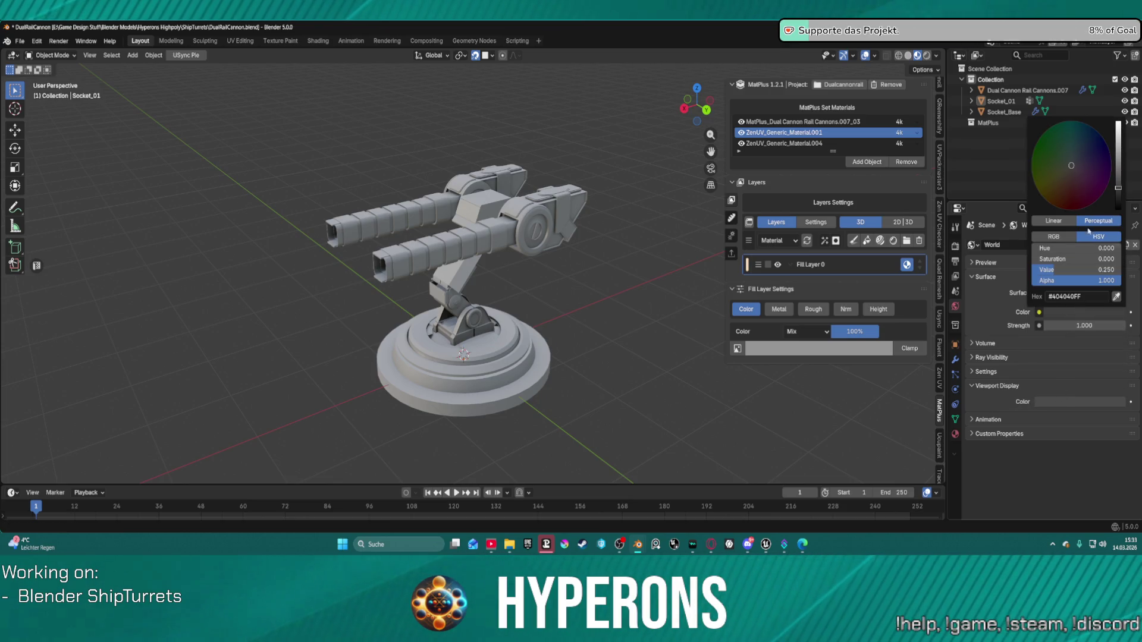
pyautogui.moveTo(1118, 182); pyautogui.dragTo(1118, 204)
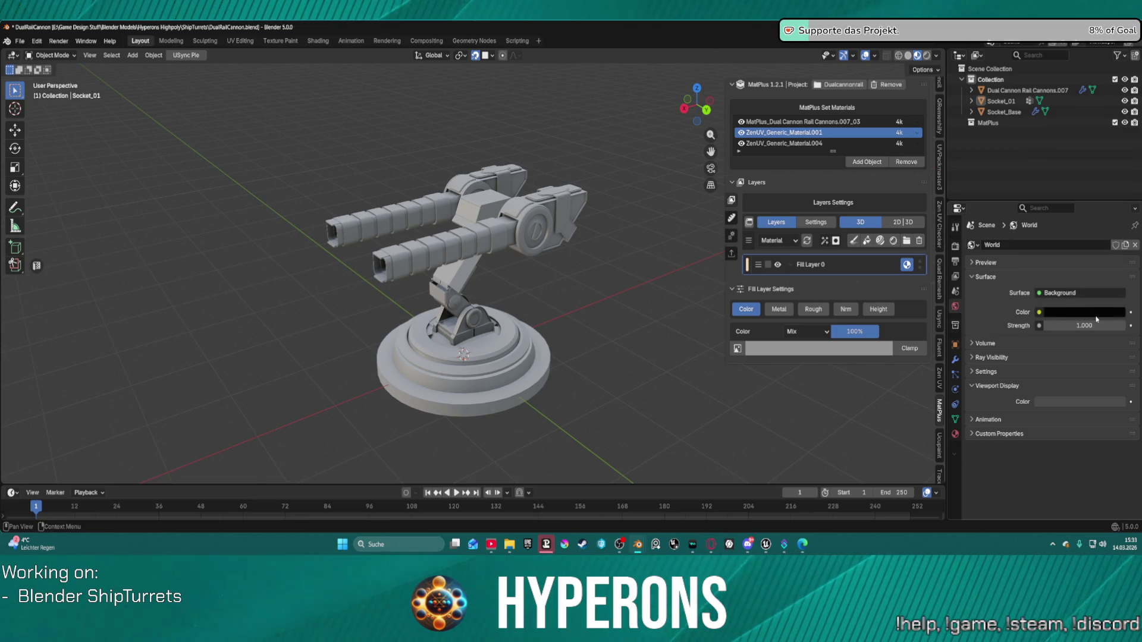
pyautogui.click(972, 244)
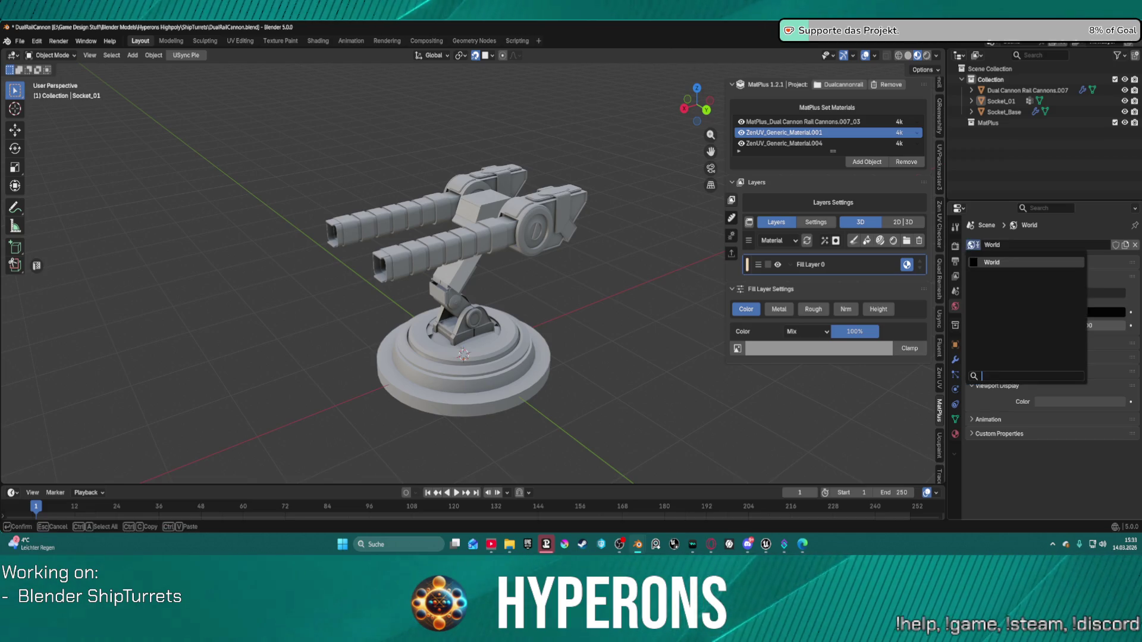
pyautogui.click(926, 55)
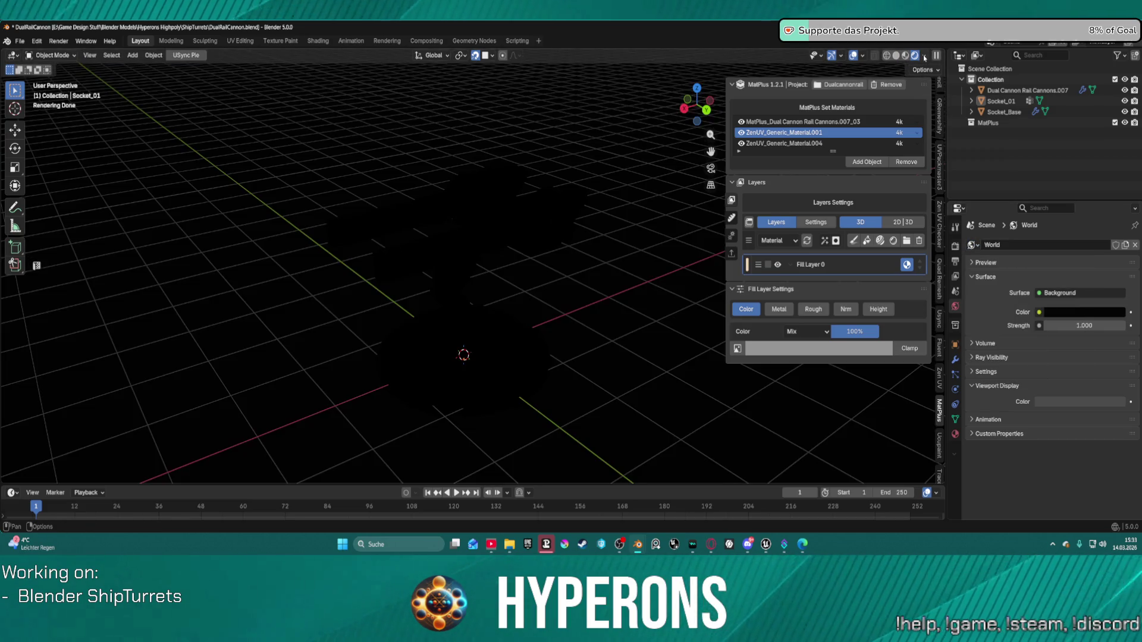
pyautogui.click(909, 57)
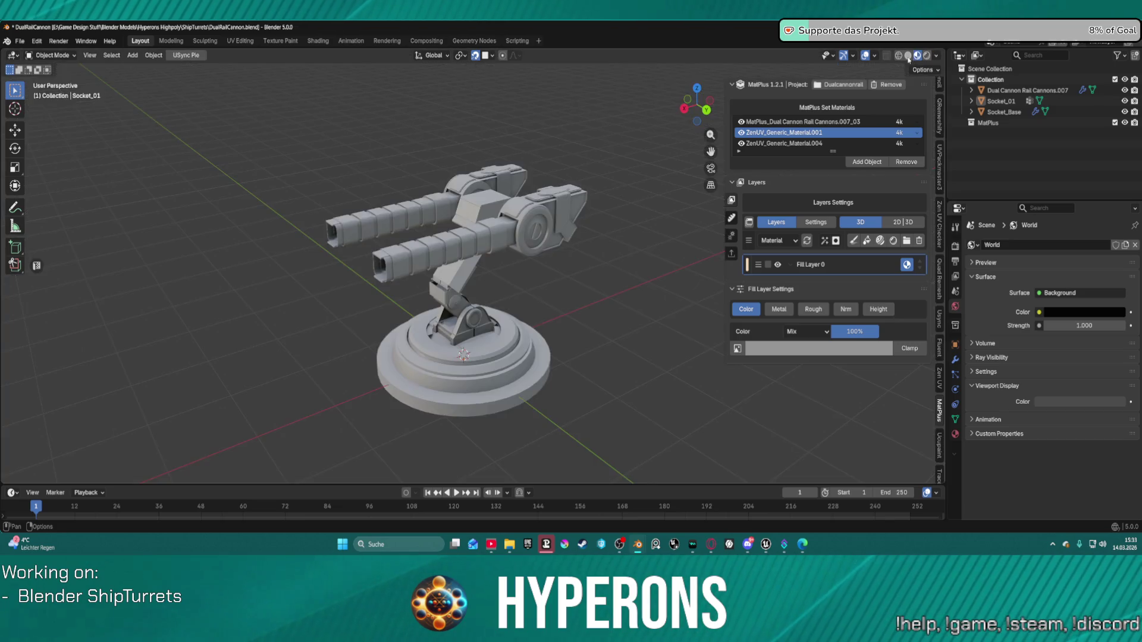
pyautogui.click(1092, 315)
pyautogui.moveTo(1070, 269); pyautogui.dragTo(1094, 269)
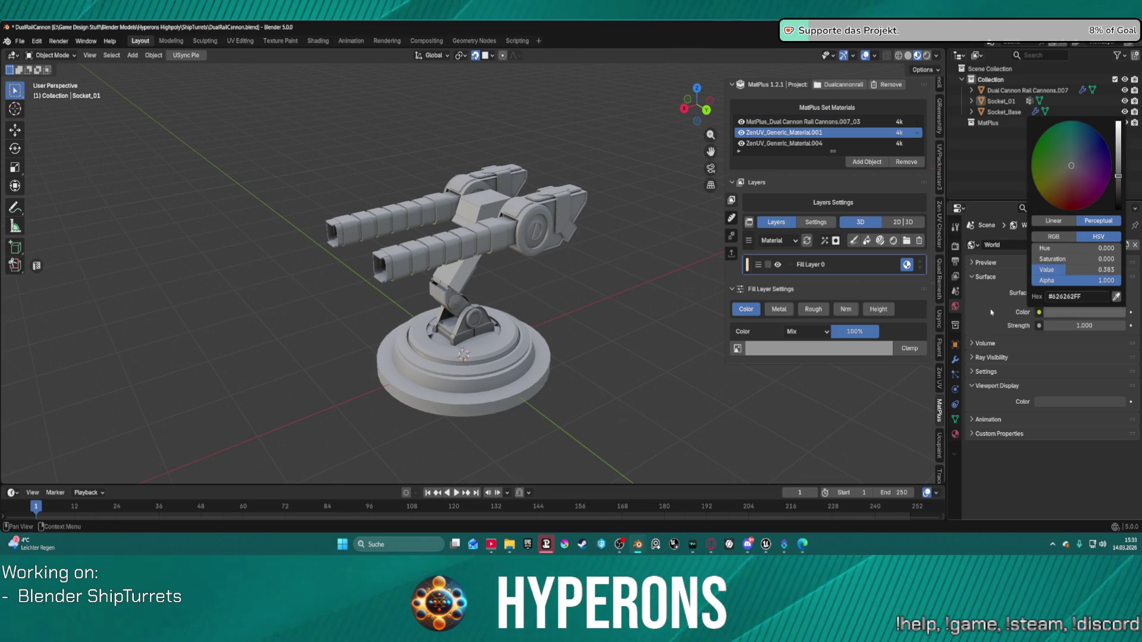
# Browse View Layer and Render settings, search properties for 'sime' and collapse SimpleBake.
pyautogui.click(955, 277)
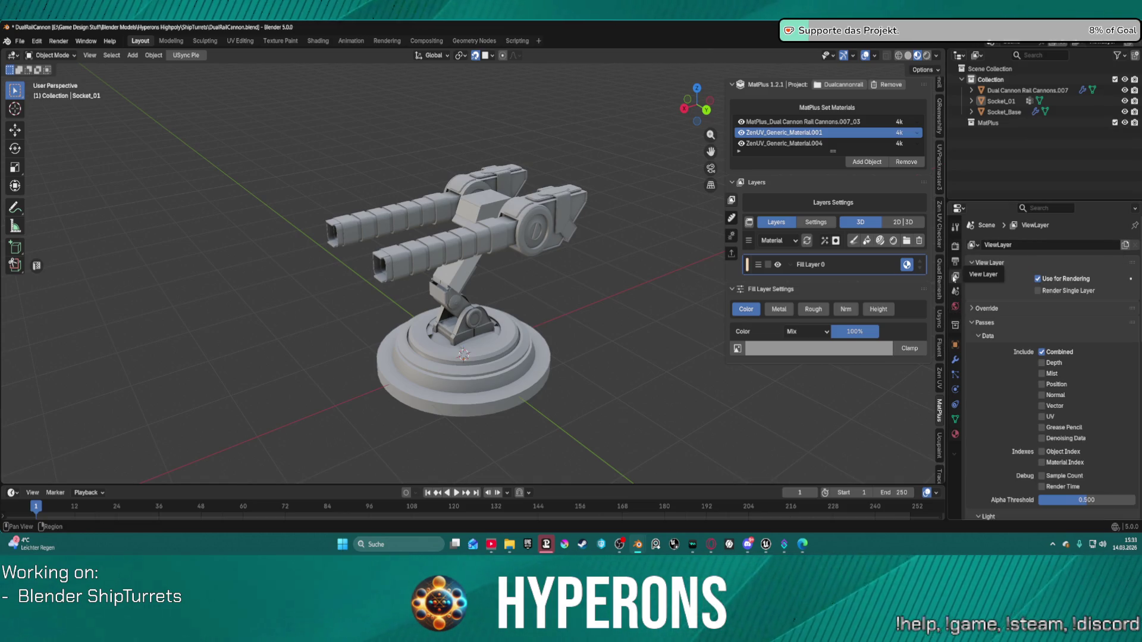
pyautogui.click(971, 322)
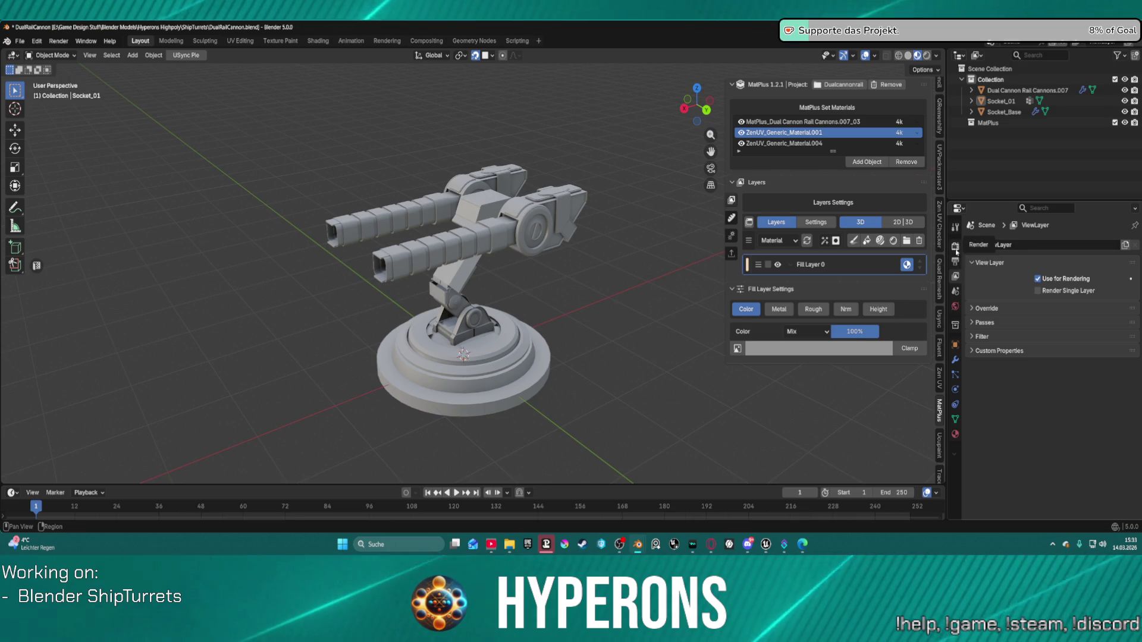
pyautogui.click(955, 246)
pyautogui.scroll(-3, 1033, 381)
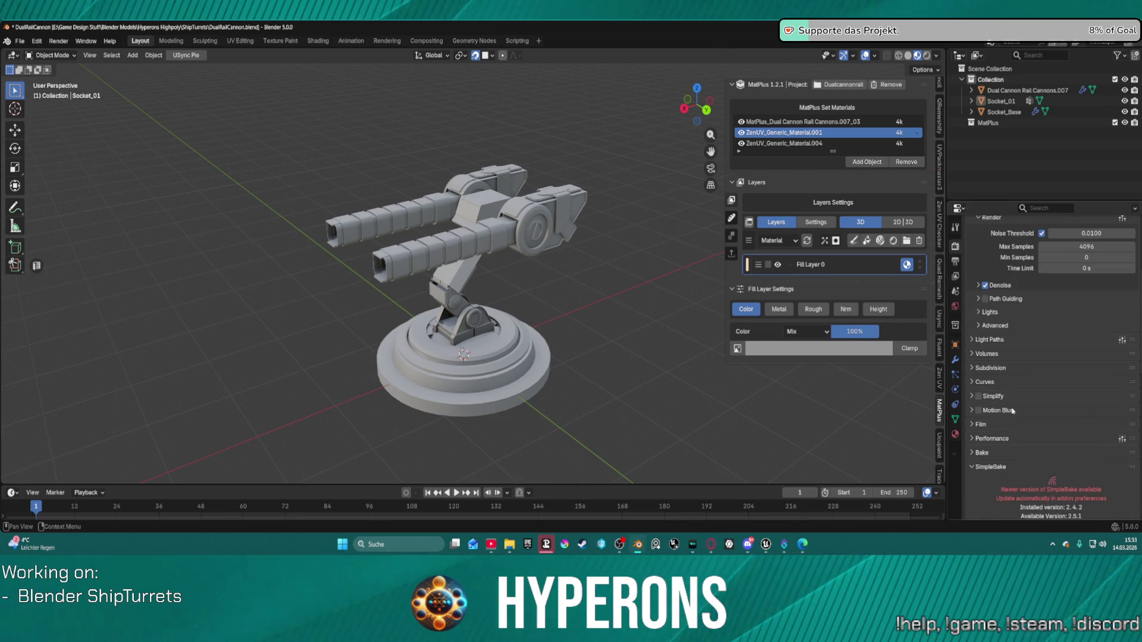
pyautogui.click(1032, 208)
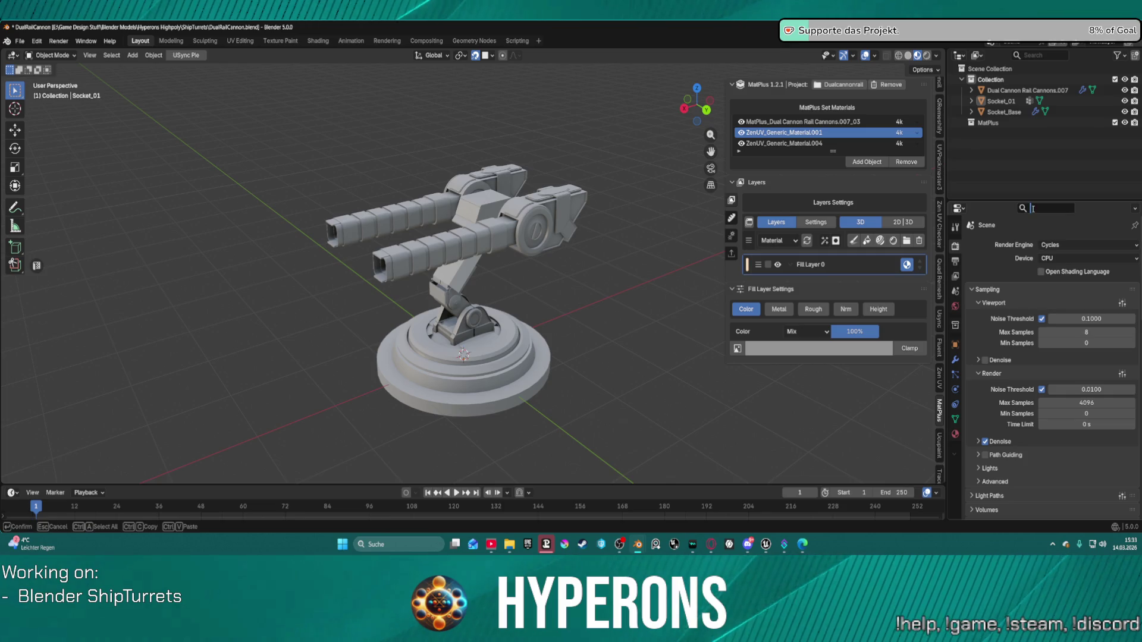
pyautogui.write('sim')
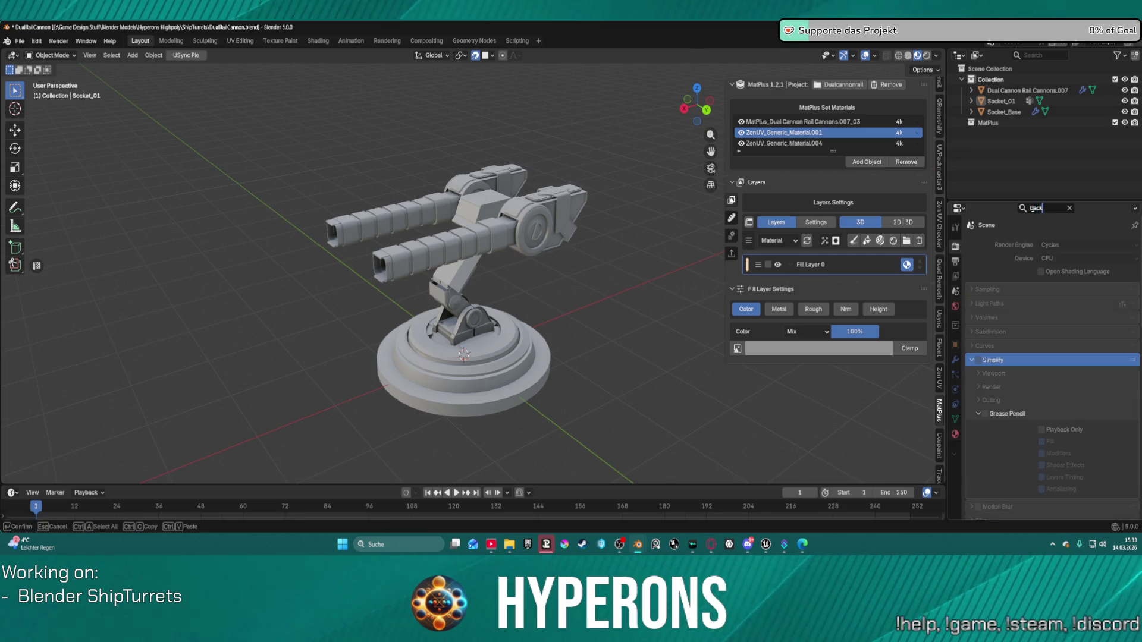
pyautogui.write('e')
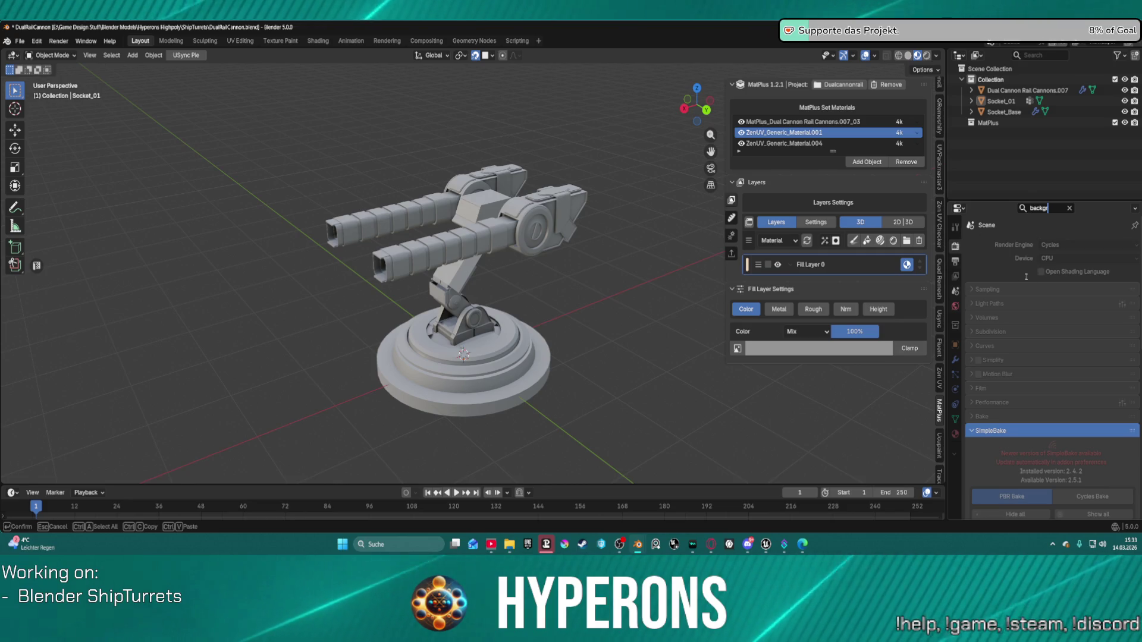
pyautogui.press('Return')
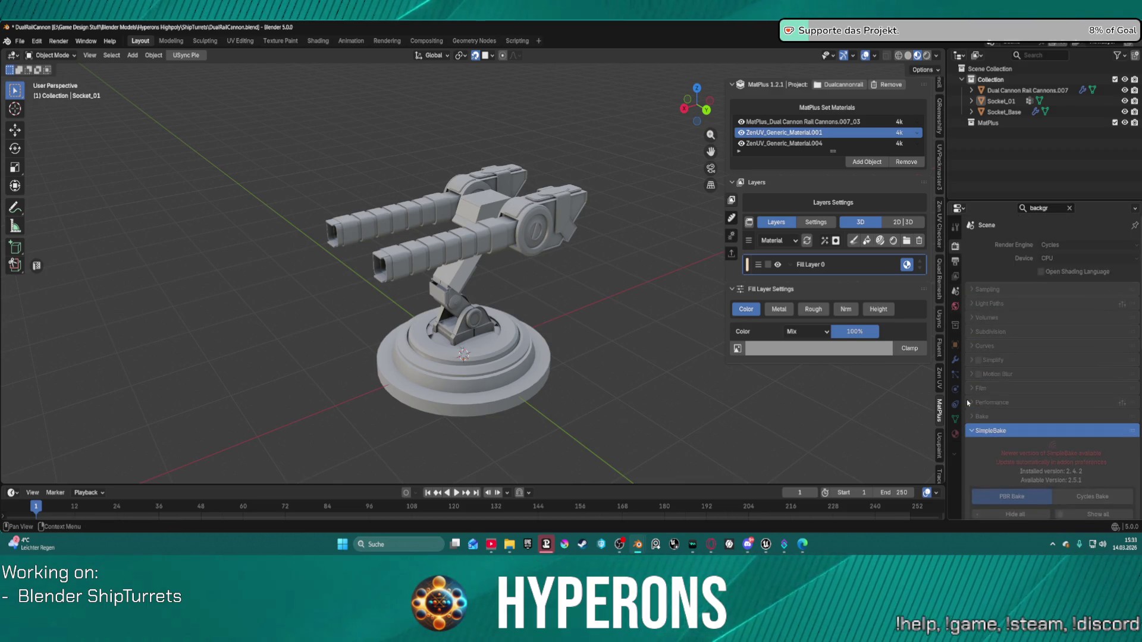
pyautogui.click(973, 436)
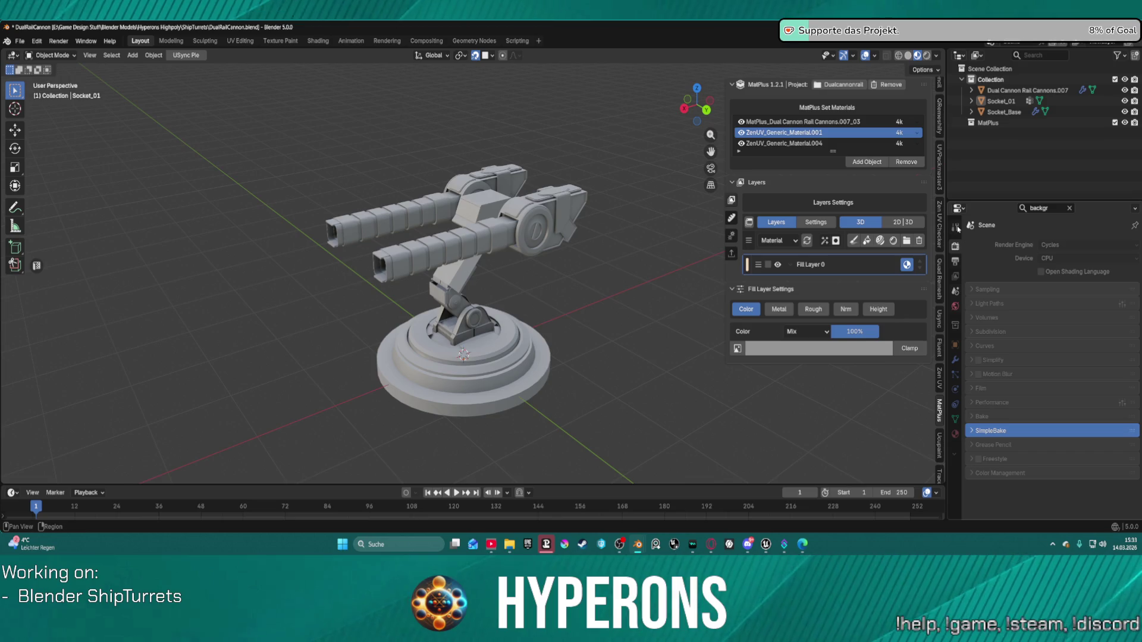
# Open Scene properties, leave Background Scene empty, and clear the property search.
pyautogui.click(955, 291)
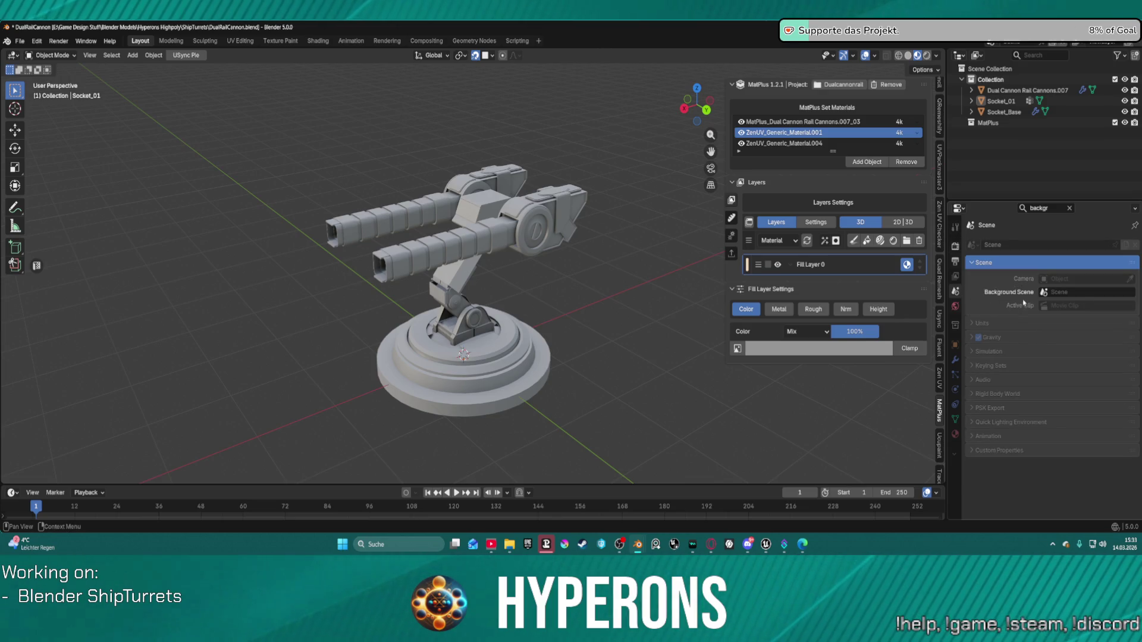
pyautogui.click(1063, 295)
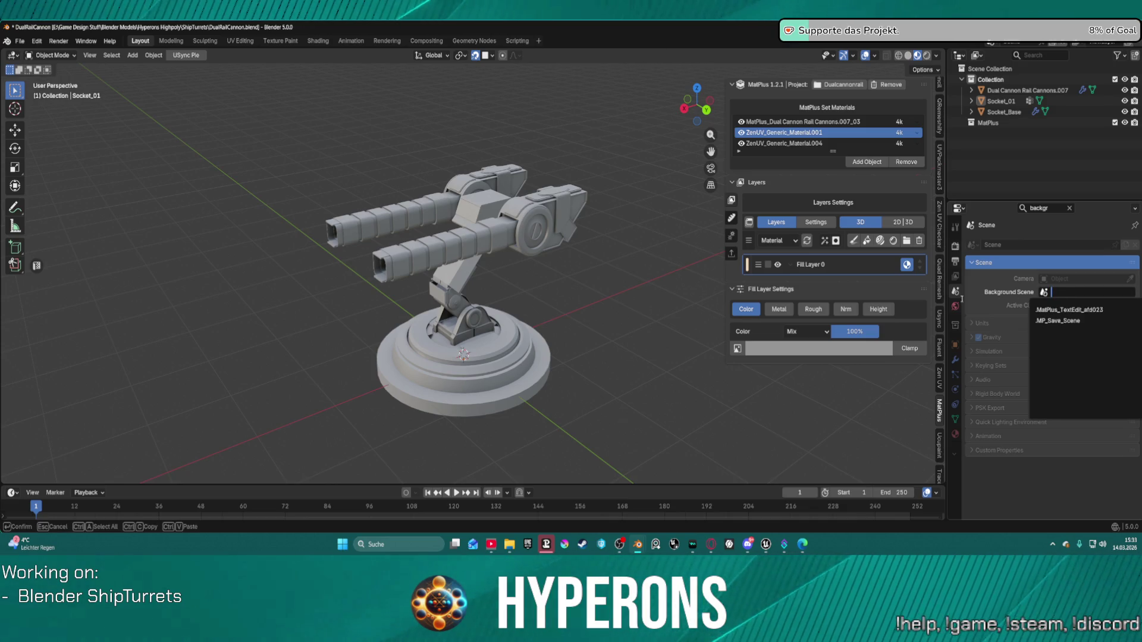
pyautogui.click(979, 303)
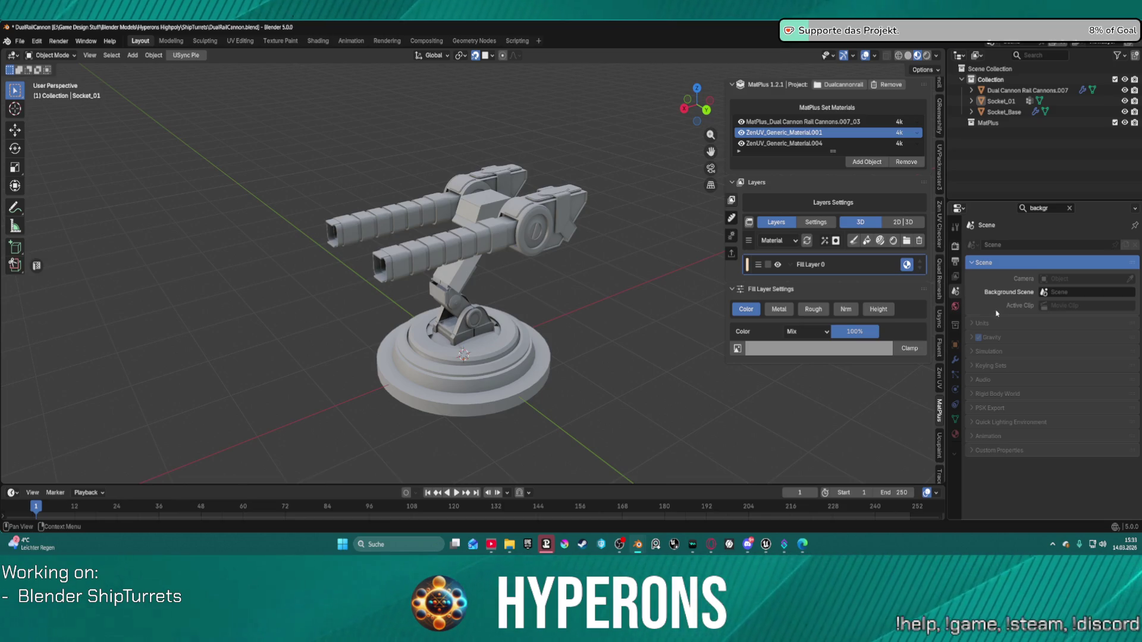
pyautogui.click(1071, 209)
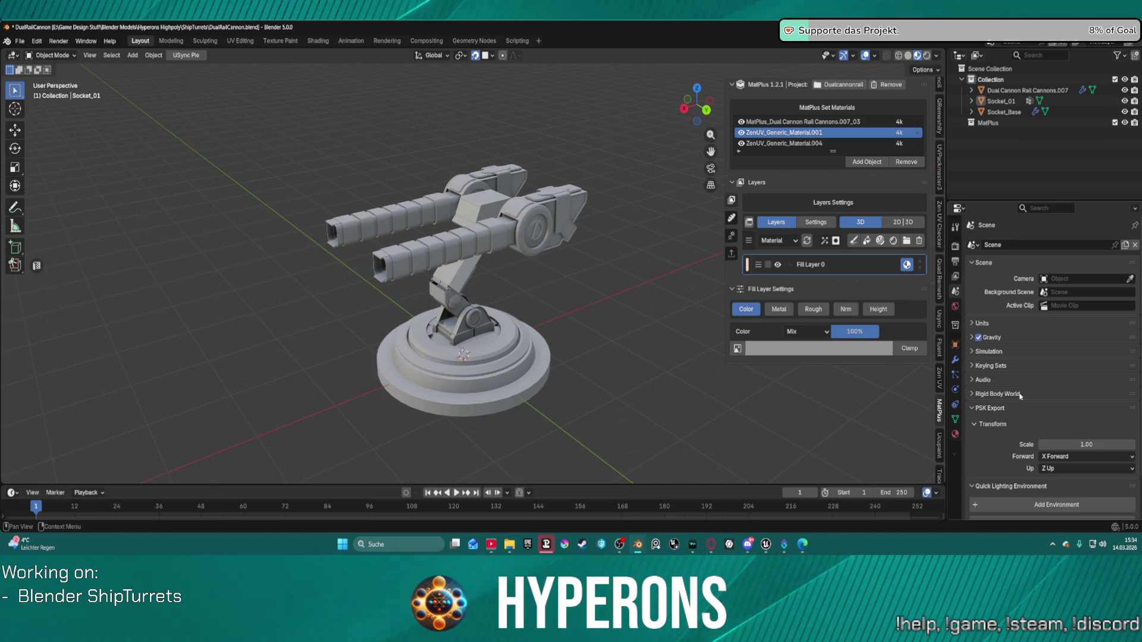
# Add the Quick Lighting Environment, remove it, then add it back.
pyautogui.scroll(-2, 1019, 393)
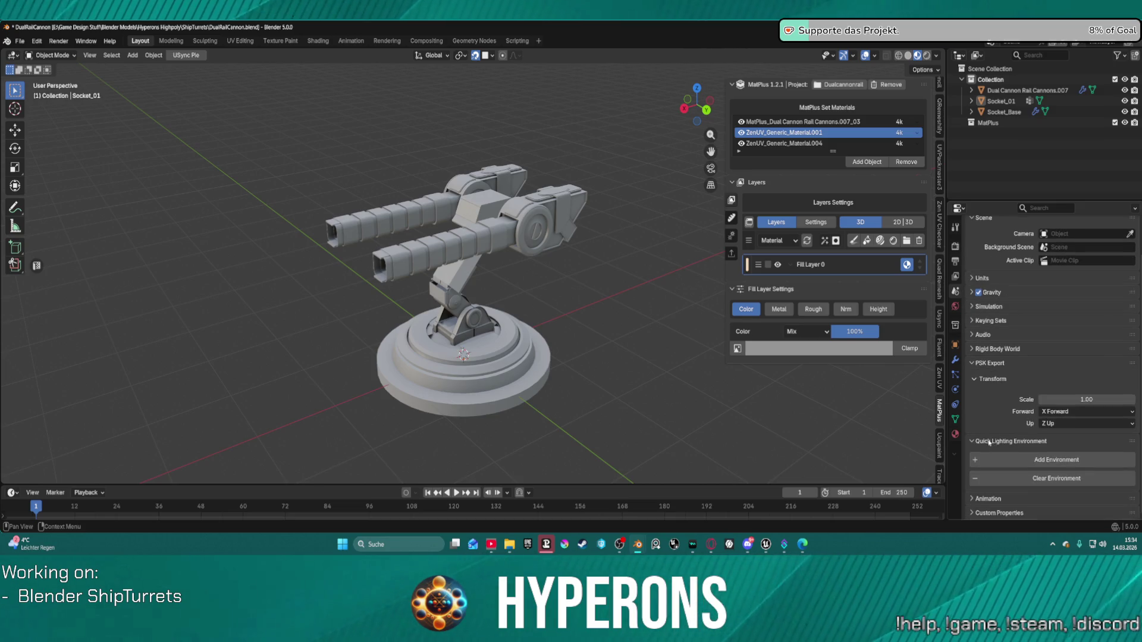
pyautogui.moveTo(464, 279)
pyautogui.mouseDown(button='middle')
pyautogui.moveTo(426, 274)
pyautogui.moveTo(618, 287)
pyautogui.mouseUp(button='middle')
pyautogui.scroll(3, 555, 283)
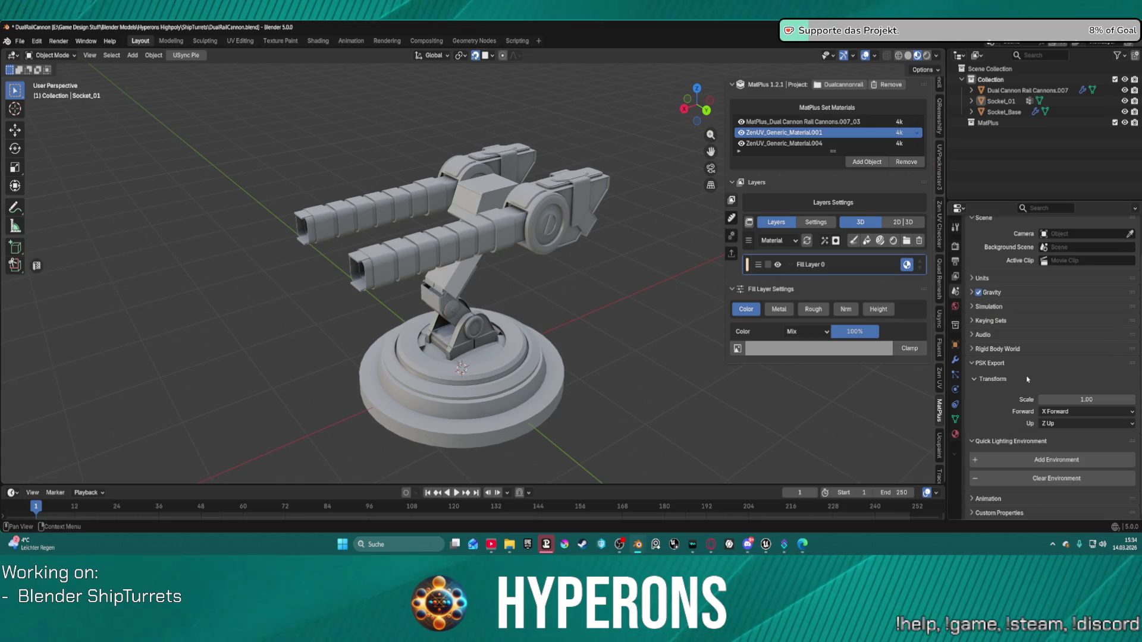
pyautogui.click(1037, 467)
pyautogui.moveTo(650, 384)
pyautogui.mouseDown(button='middle')
pyautogui.moveTo(594, 324)
pyautogui.moveTo(398, 311)
pyautogui.moveTo(393, 297)
pyautogui.moveTo(451, 196)
pyautogui.moveTo(482, 187)
pyautogui.moveTo(533, 210)
pyautogui.moveTo(498, 227)
pyautogui.moveTo(482, 215)
pyautogui.moveTo(548, 206)
pyautogui.moveTo(643, 227)
pyautogui.mouseUp(button='middle')
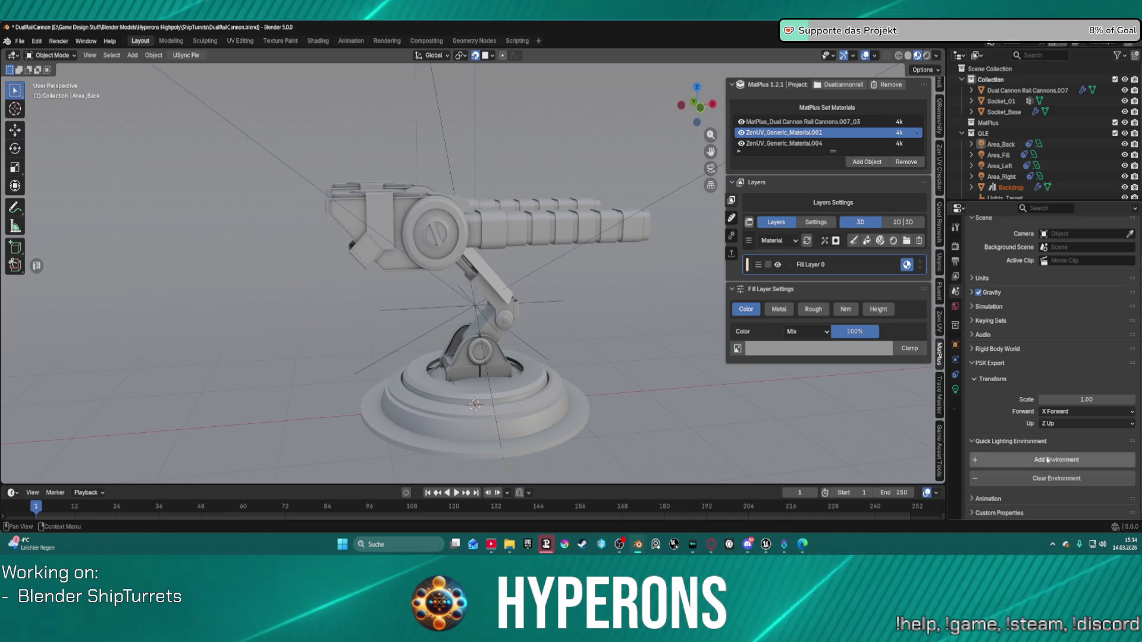
pyautogui.click(1051, 480)
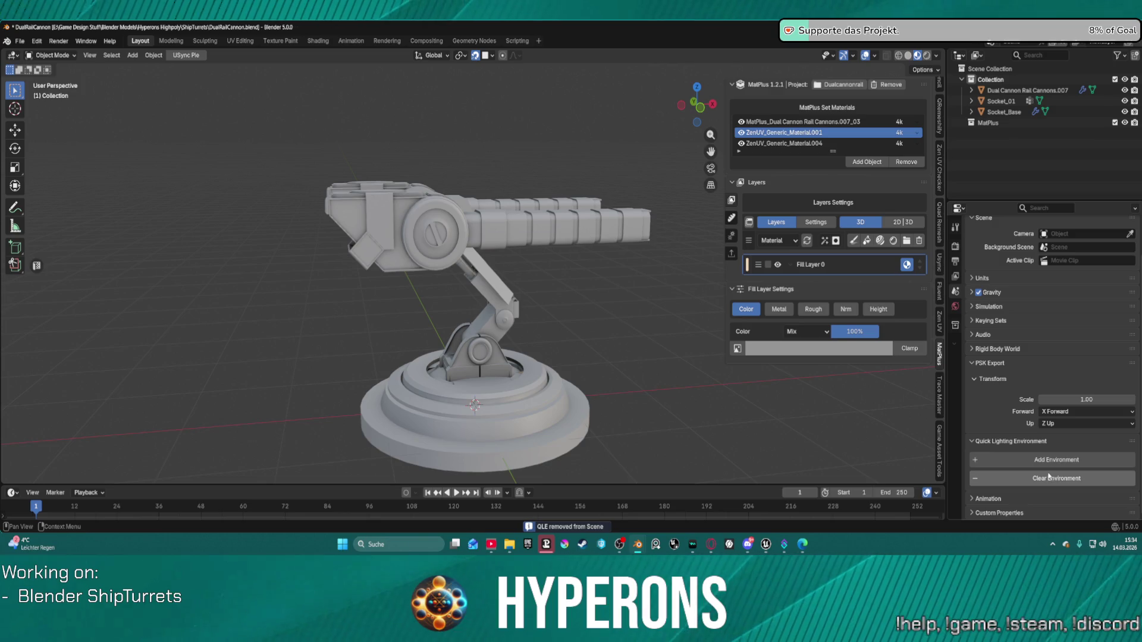
pyautogui.click(1046, 460)
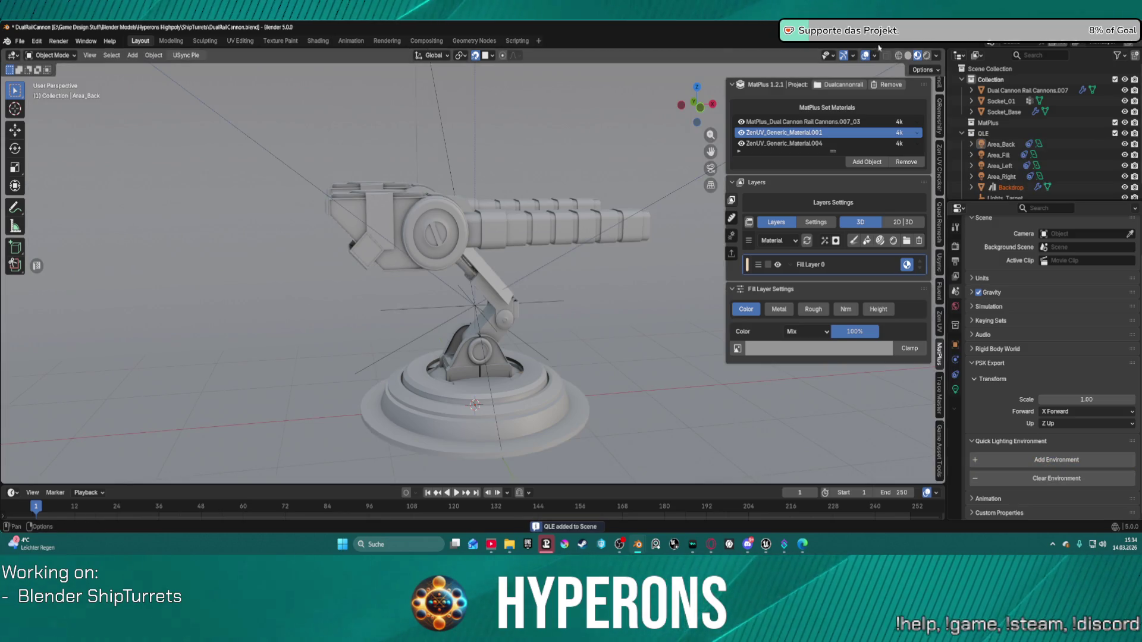
# Check the lit turret in Rendered shading, clear the environment, and switch to Material Preview.
pyautogui.click(925, 55)
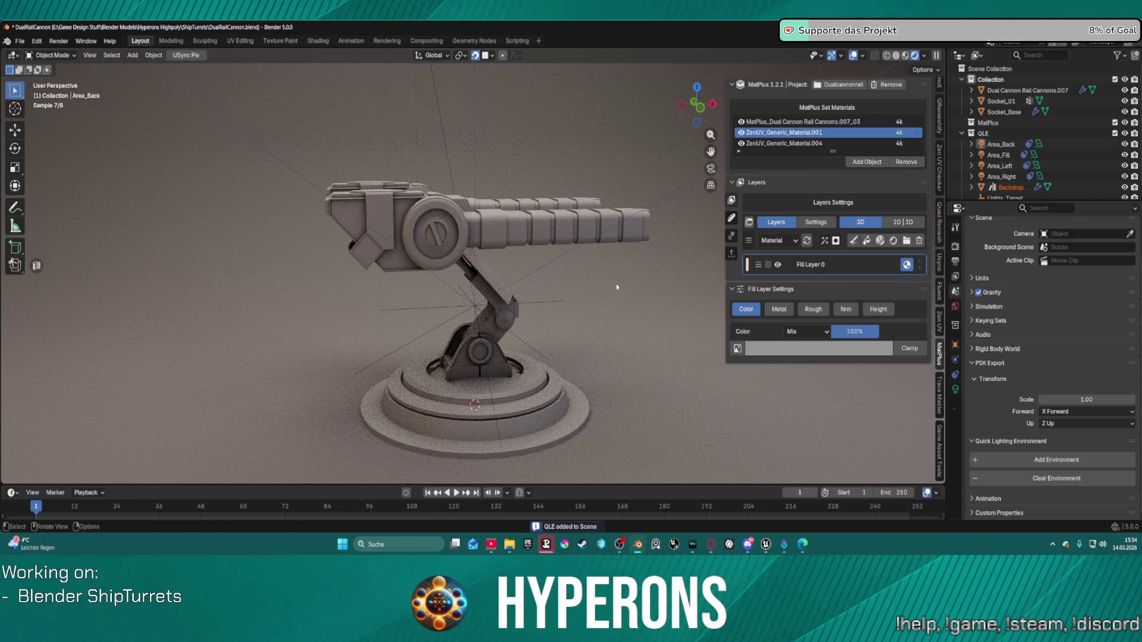
pyautogui.moveTo(544, 294)
pyautogui.mouseDown(button='middle')
pyautogui.moveTo(527, 294)
pyautogui.moveTo(539, 269)
pyautogui.mouseUp(button='middle')
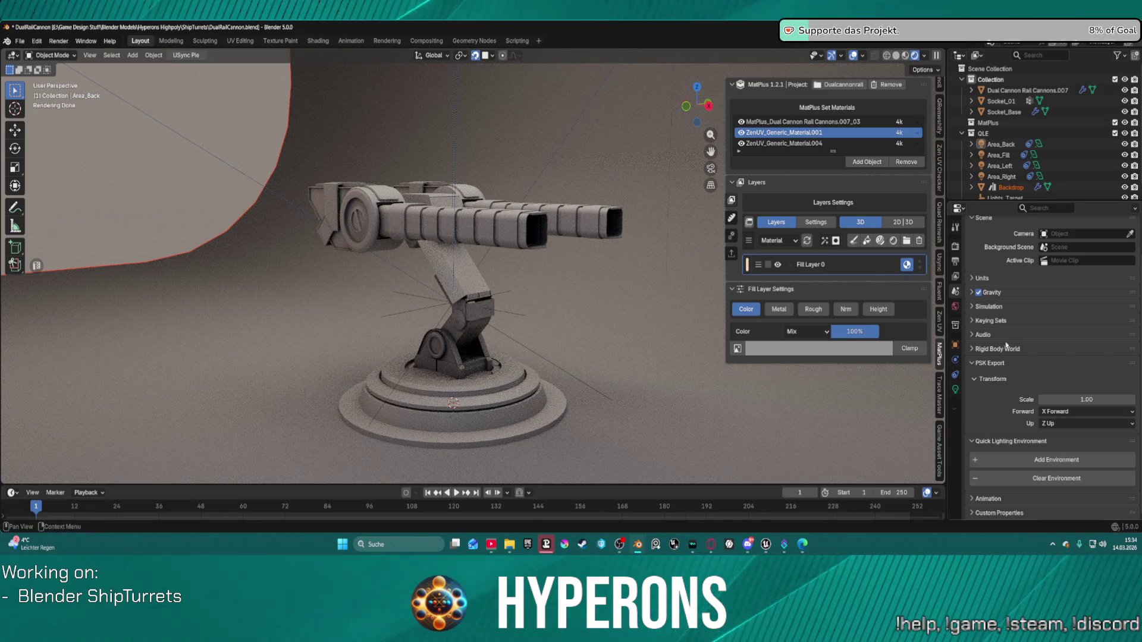
pyautogui.click(1064, 484)
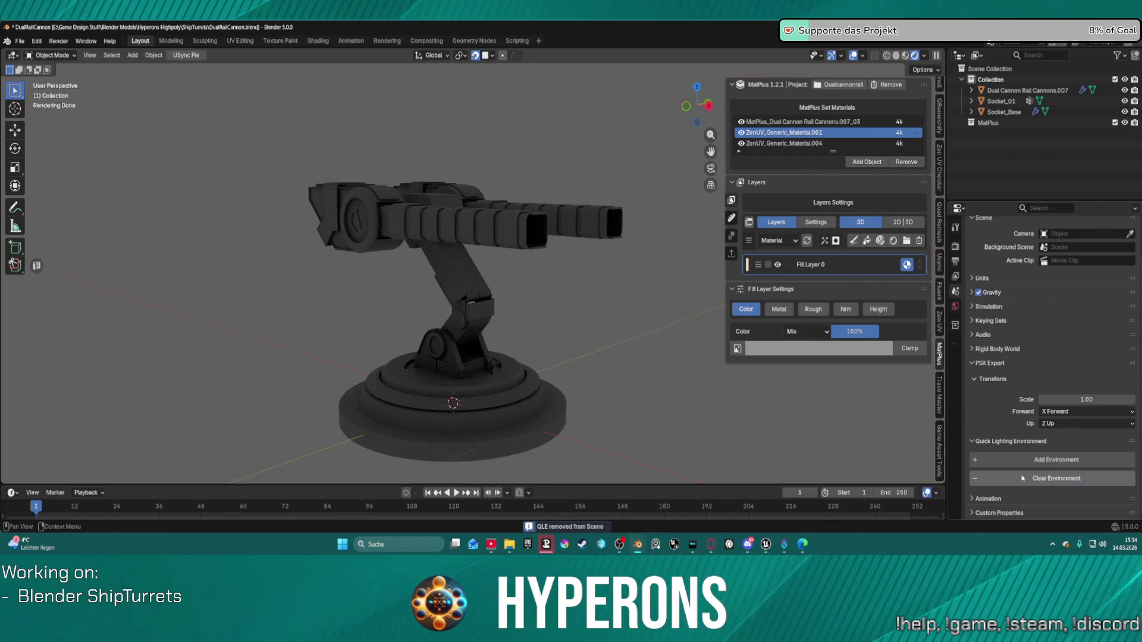
pyautogui.moveTo(495, 258); pyautogui.dragTo(796, 160, button='middle')
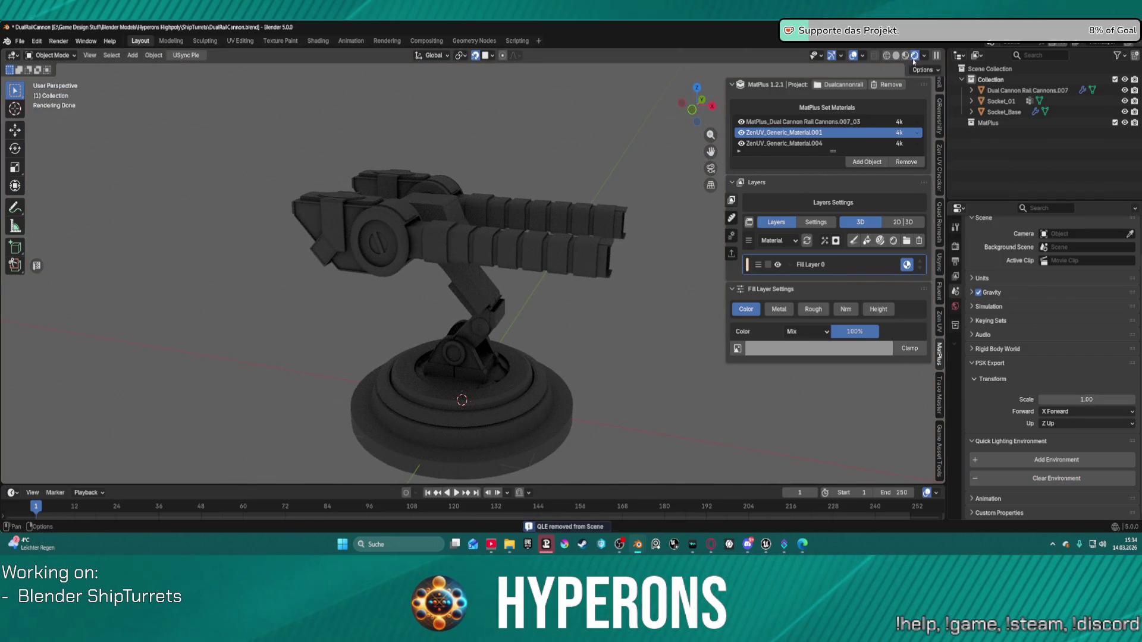
pyautogui.click(904, 56)
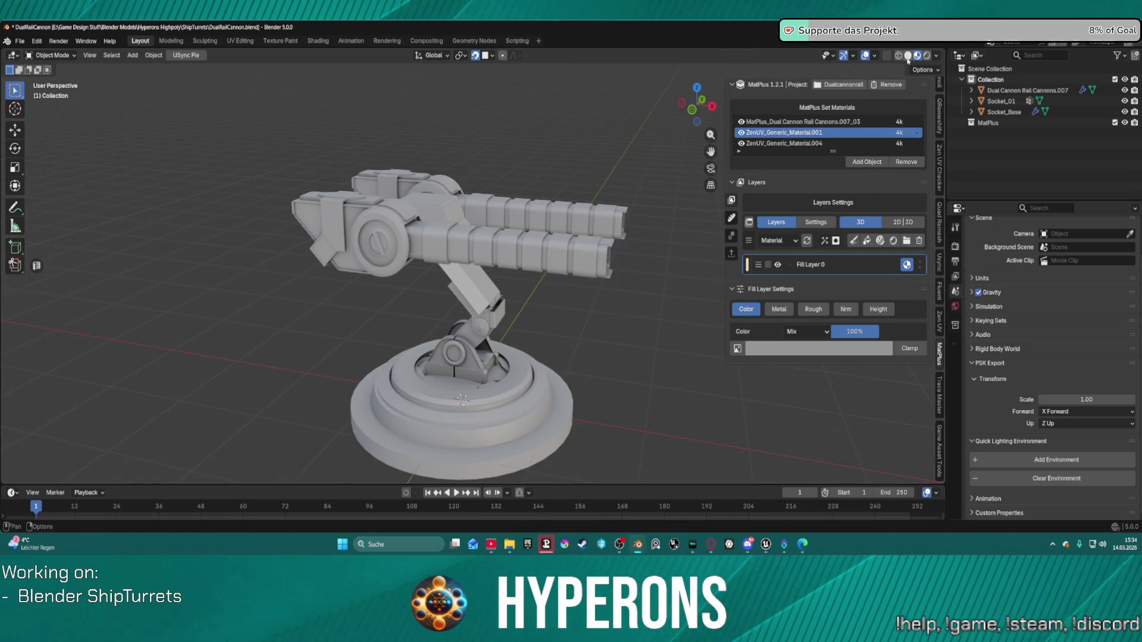
pyautogui.click(936, 56)
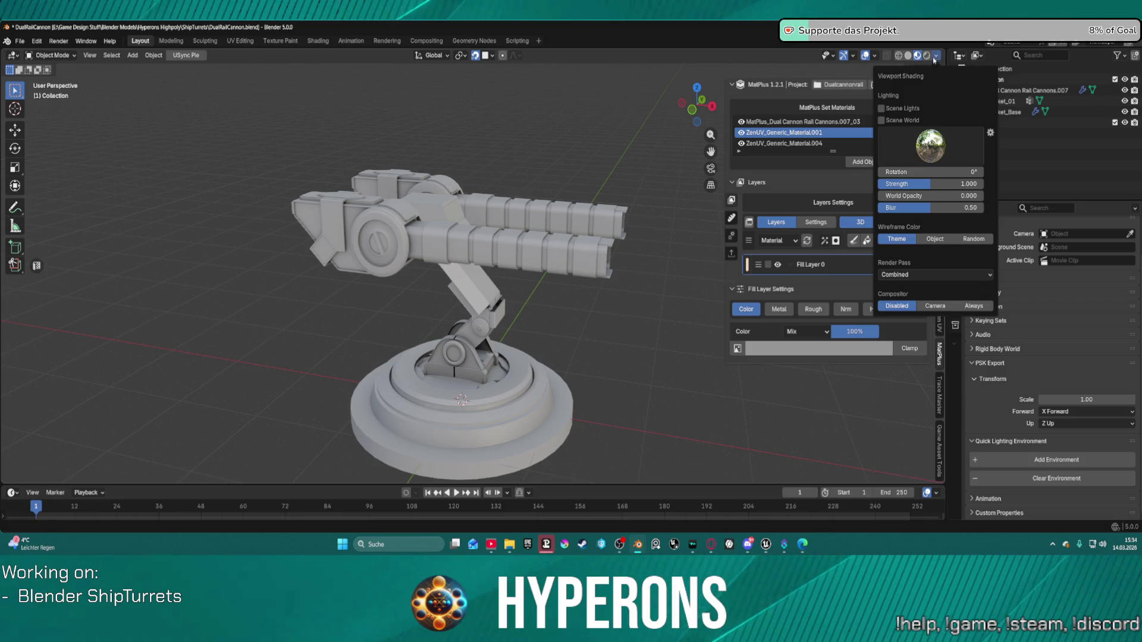
# Adjust world opacity, toggle wireframe colours, and pick the dark studio HDRI.
pyautogui.moveTo(910, 196)
pyautogui.mouseDown()
pyautogui.moveTo(975, 195)
pyautogui.moveTo(892, 196)
pyautogui.moveTo(917, 195)
pyautogui.mouseUp()
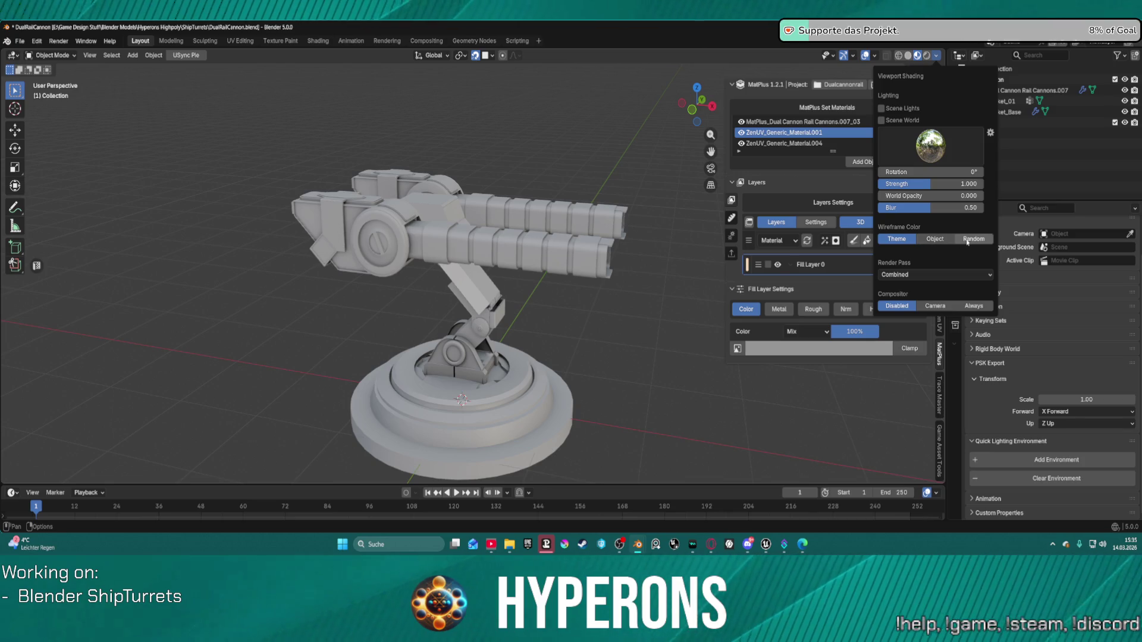
pyautogui.click(942, 242)
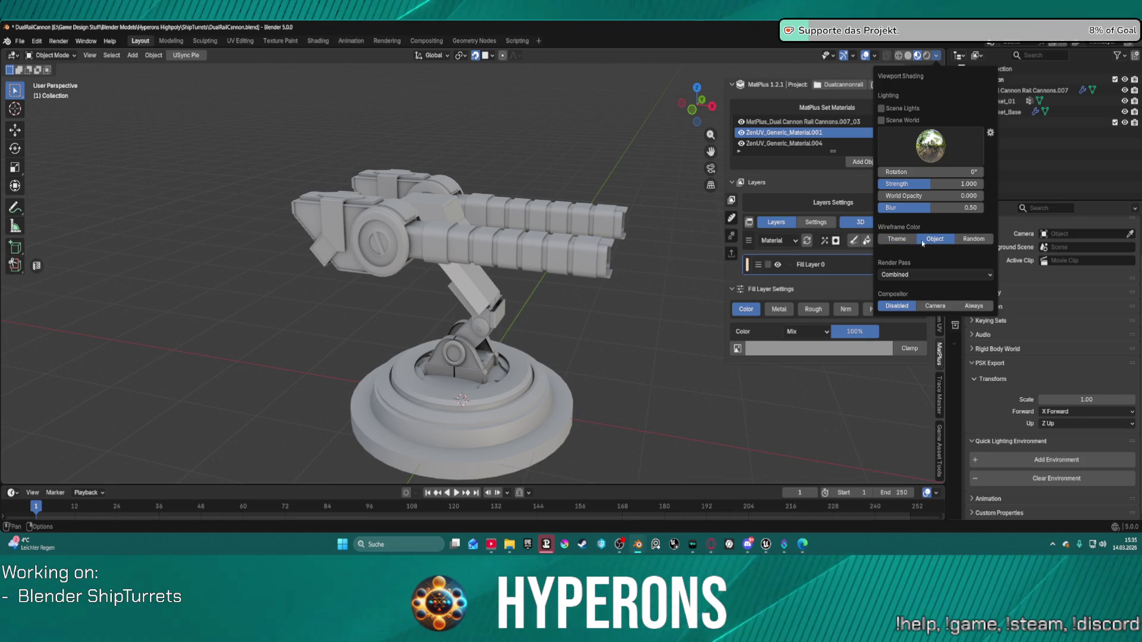
pyautogui.click(915, 242)
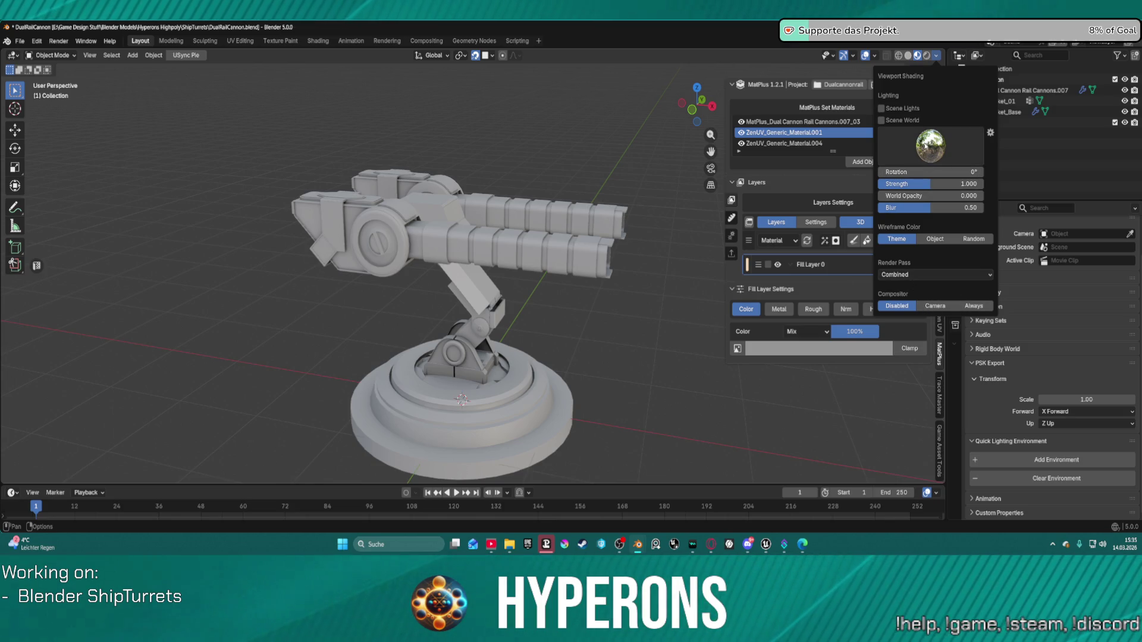
pyautogui.click(931, 146)
pyautogui.click(908, 184)
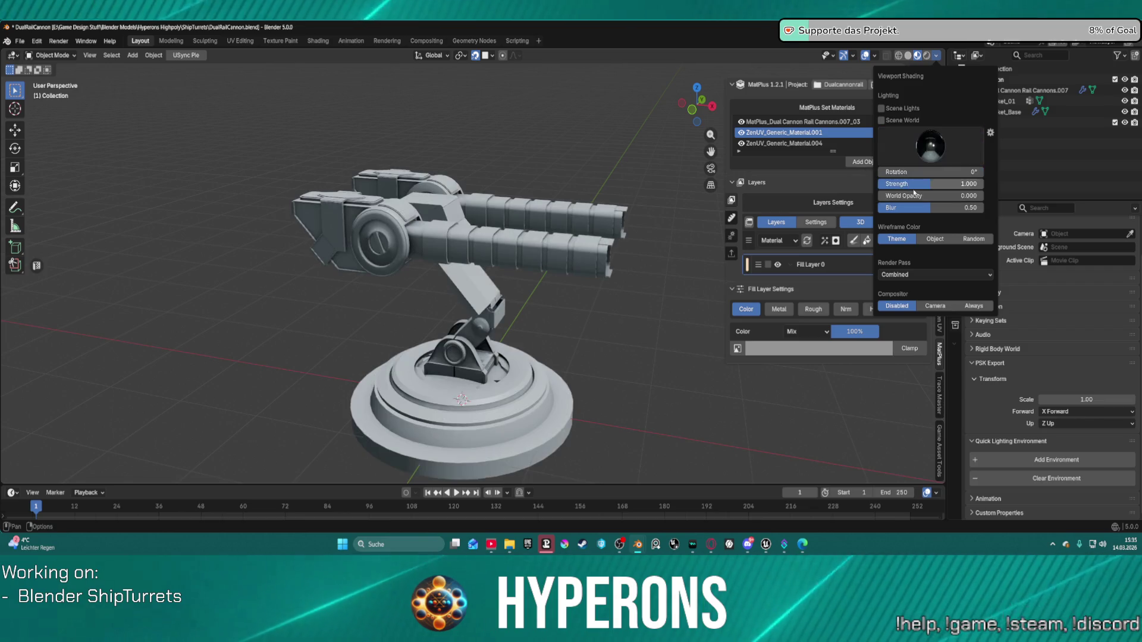
pyautogui.moveTo(928, 196)
pyautogui.mouseDown()
pyautogui.moveTo(949, 196)
pyautogui.moveTo(880, 196)
pyautogui.mouseUp()
# Compare the sky and dark studio HDRIs and the scene world lighting.
pyautogui.click(978, 142)
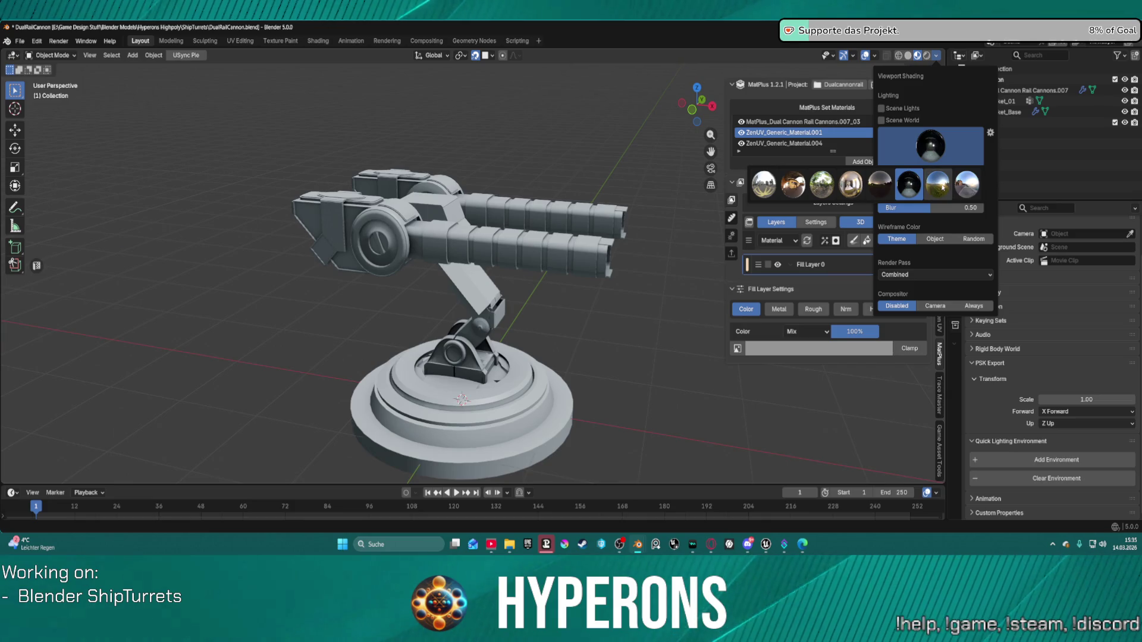
pyautogui.click(967, 190)
pyautogui.click(940, 157)
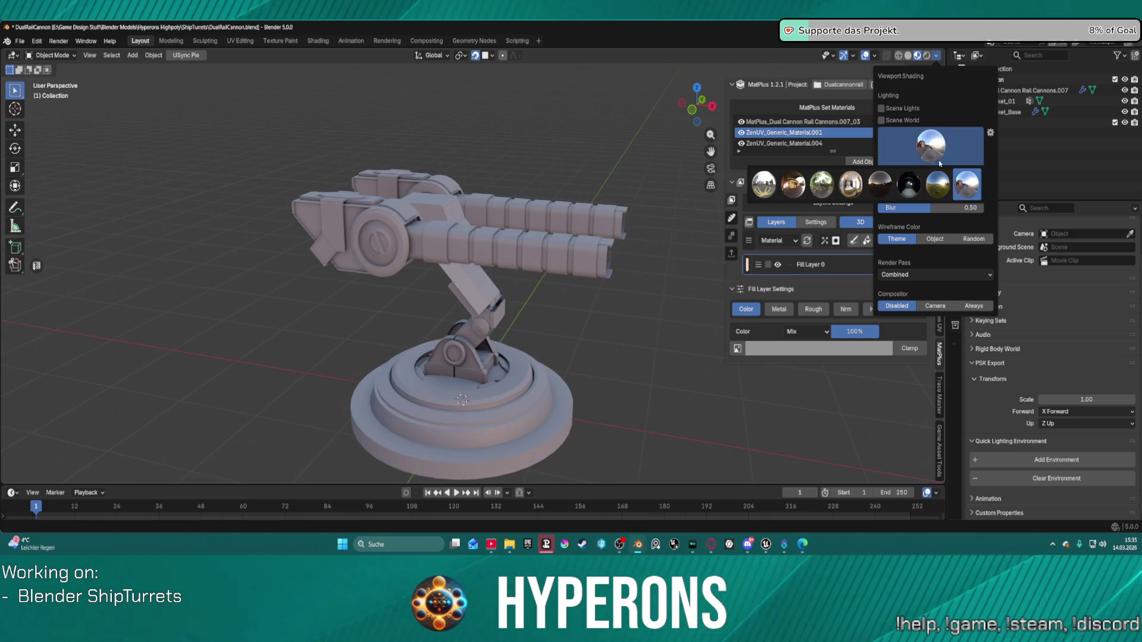
pyautogui.click(912, 185)
pyautogui.click(933, 148)
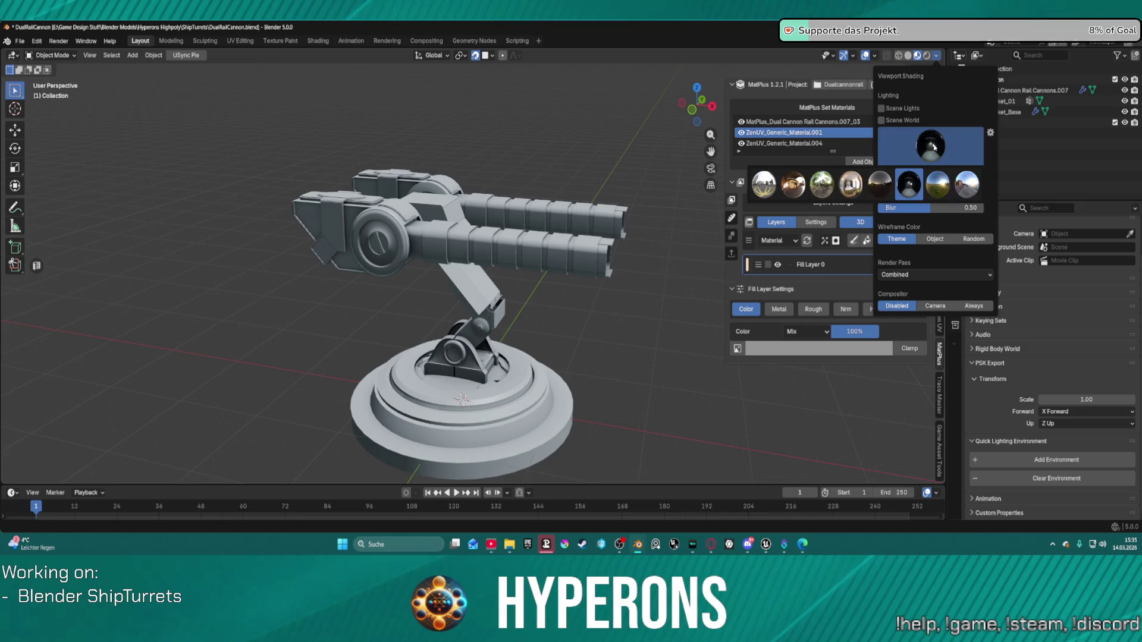
pyautogui.click(967, 188)
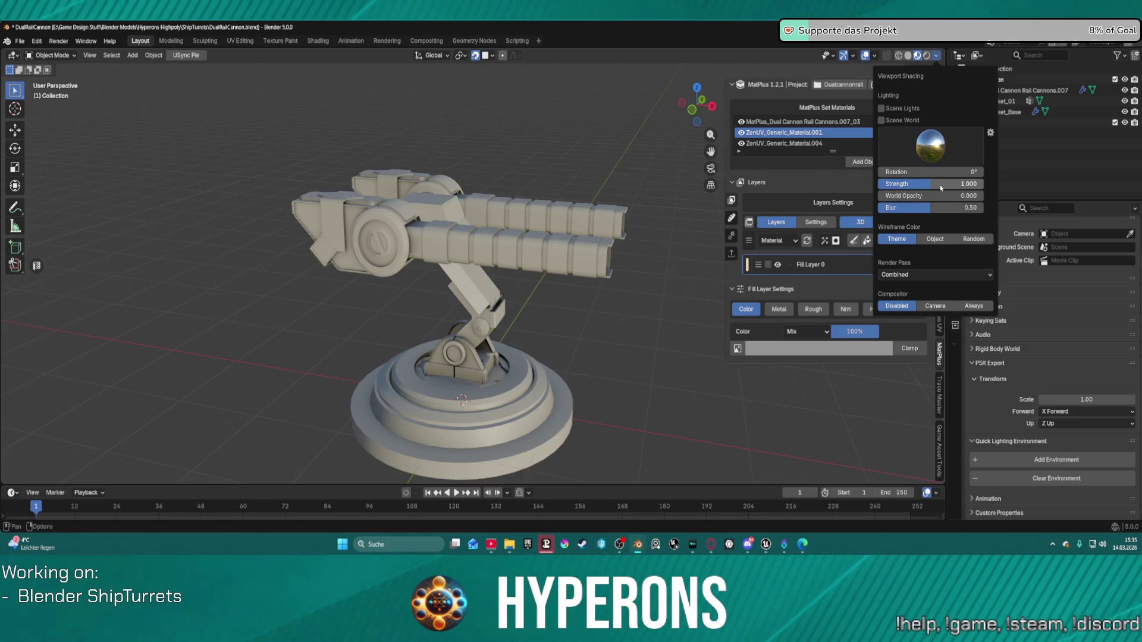
pyautogui.click(928, 147)
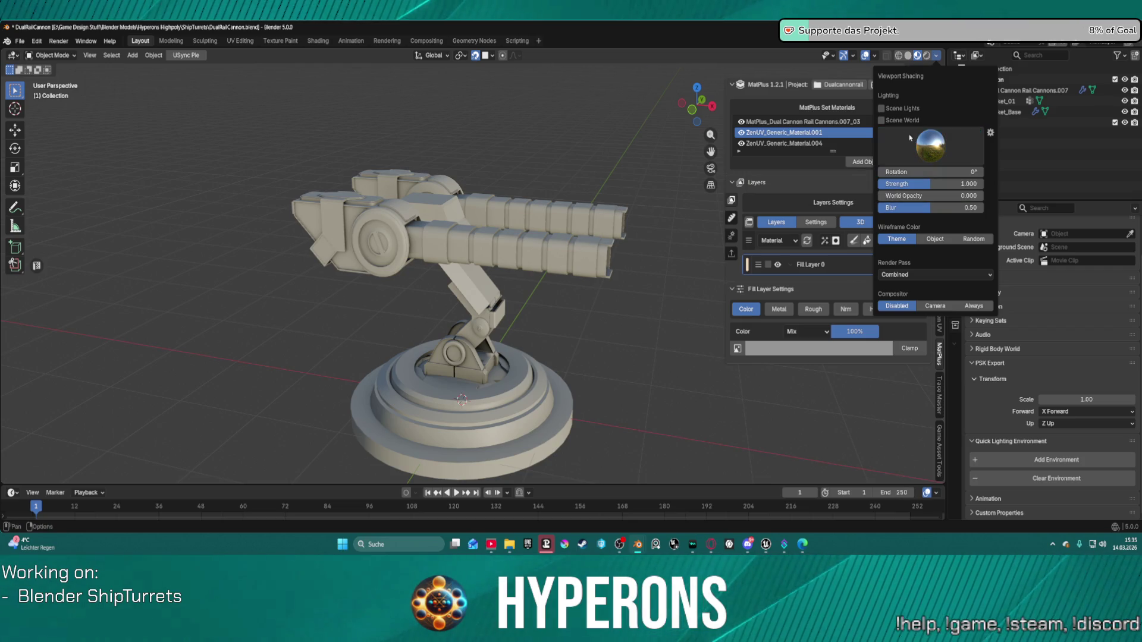
pyautogui.click(889, 119)
pyautogui.click(890, 118)
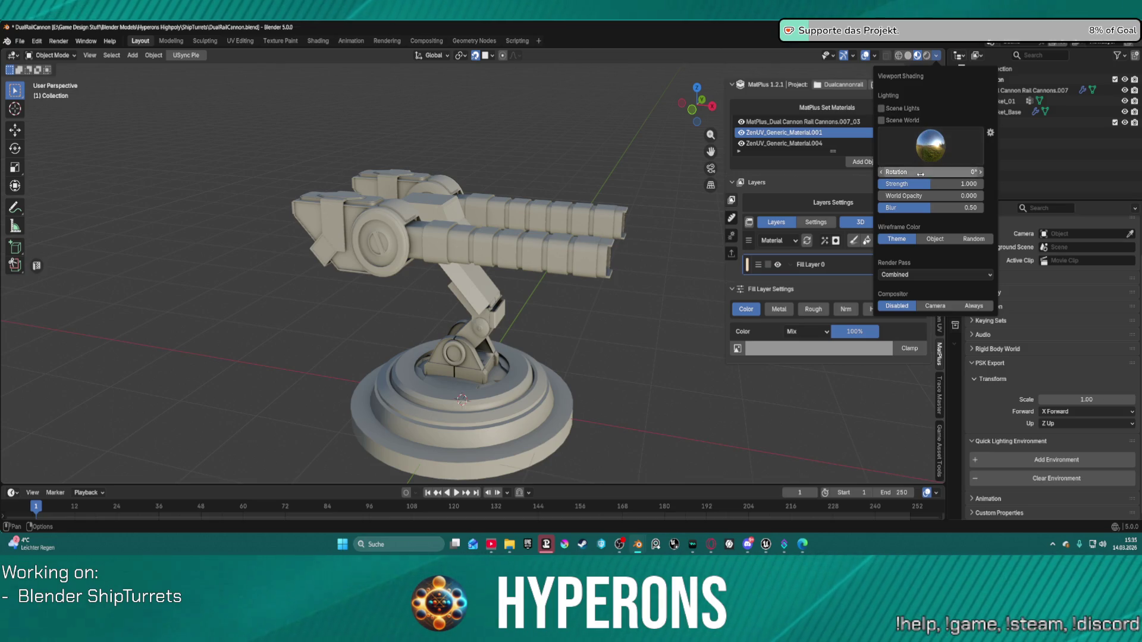
# Set HDRI strength to 1.000 and light the turret with the brighter grey HDRI.
pyautogui.moveTo(925, 187)
pyautogui.mouseDown()
pyautogui.moveTo(881, 188)
pyautogui.moveTo(944, 185)
pyautogui.mouseUp()
pyautogui.click(944, 185)
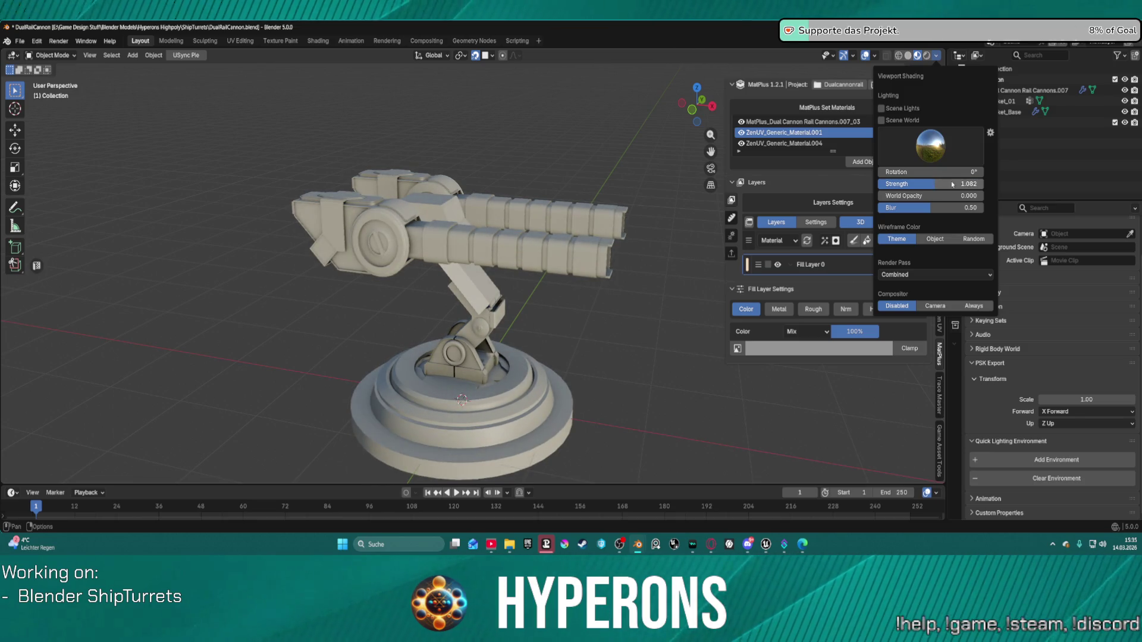
pyautogui.write('1')
pyautogui.press('Return')
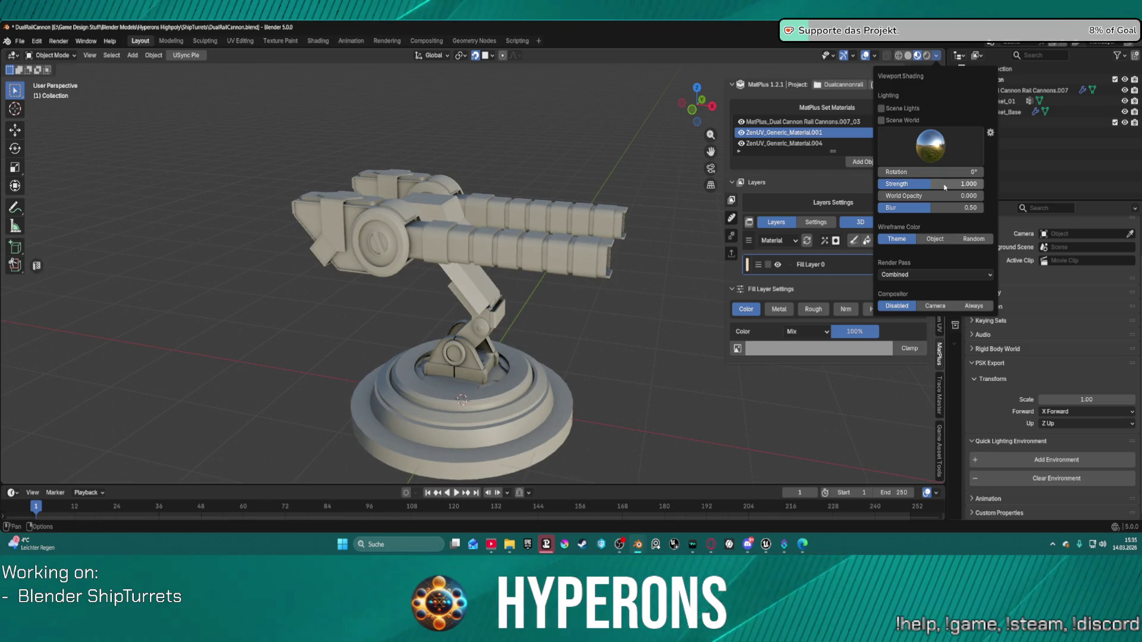
pyautogui.click(931, 152)
pyautogui.click(775, 183)
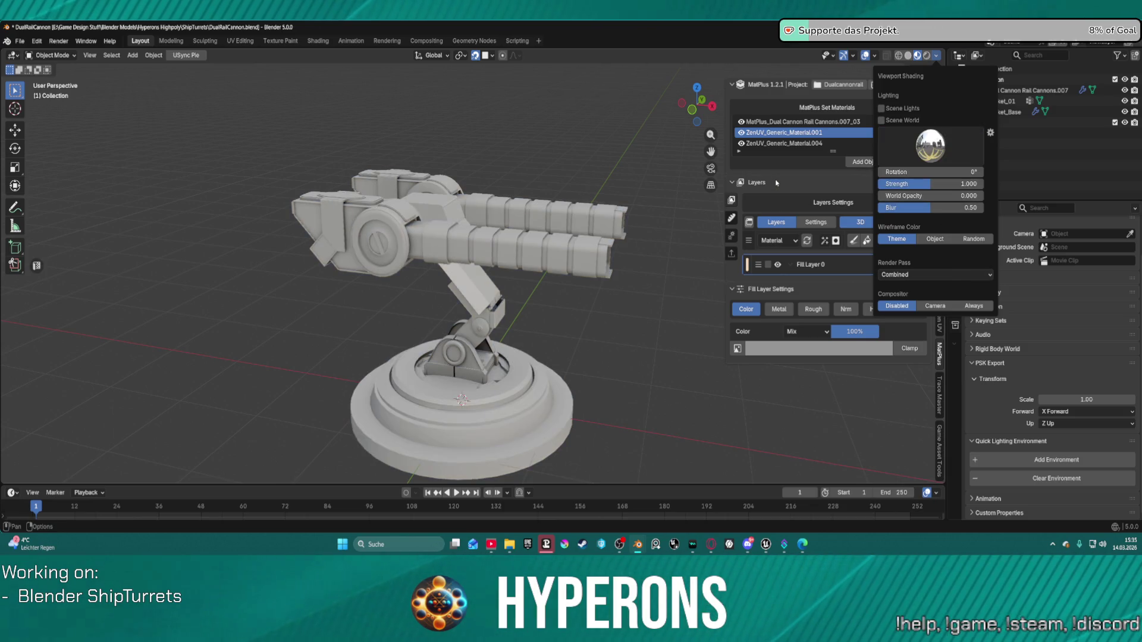
pyautogui.moveTo(595, 238)
pyautogui.mouseDown(button='middle')
pyautogui.moveTo(350, 237)
pyautogui.moveTo(478, 226)
pyautogui.mouseUp(button='middle')
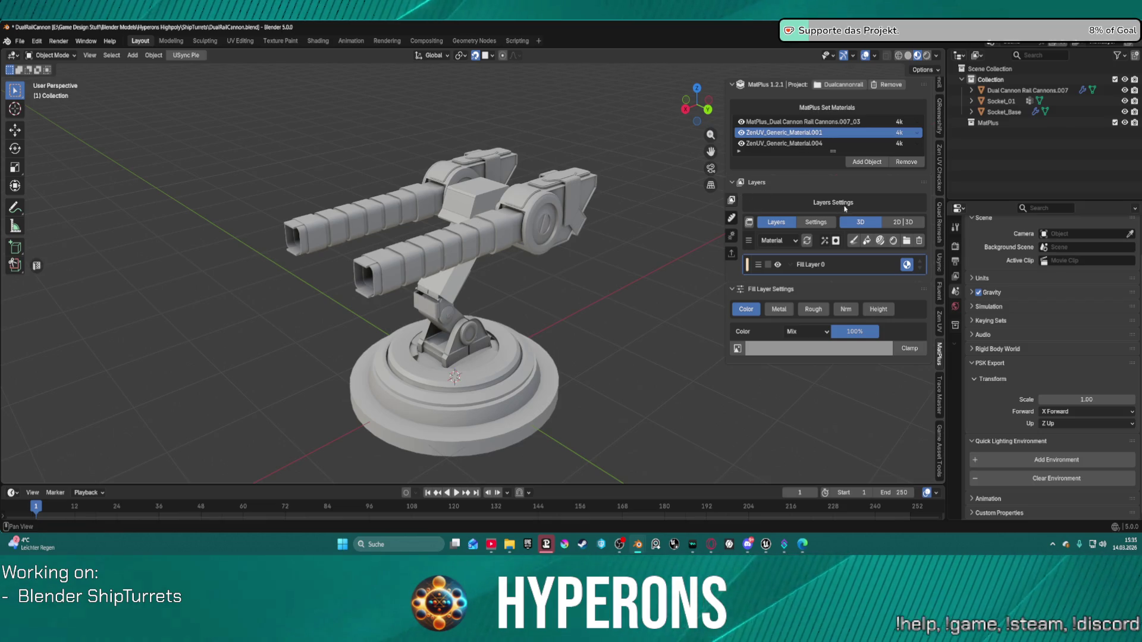
# Make Socket_Base's material active, import the BlackMetal smart material, and orbit to inspect it.
pyautogui.click(880, 240)
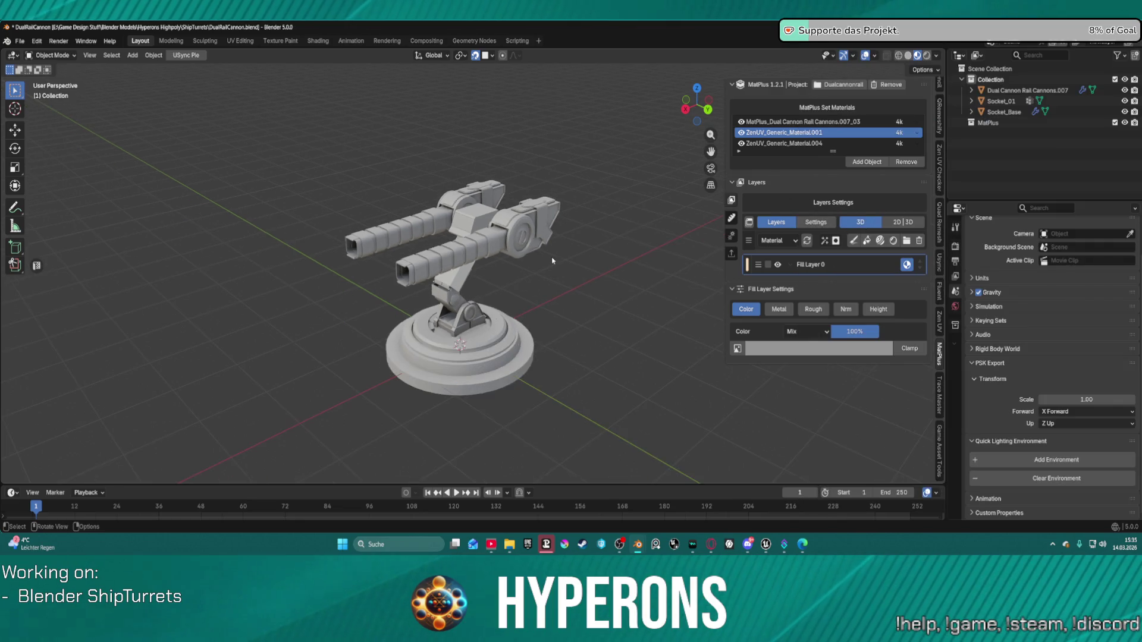
pyautogui.click(785, 144)
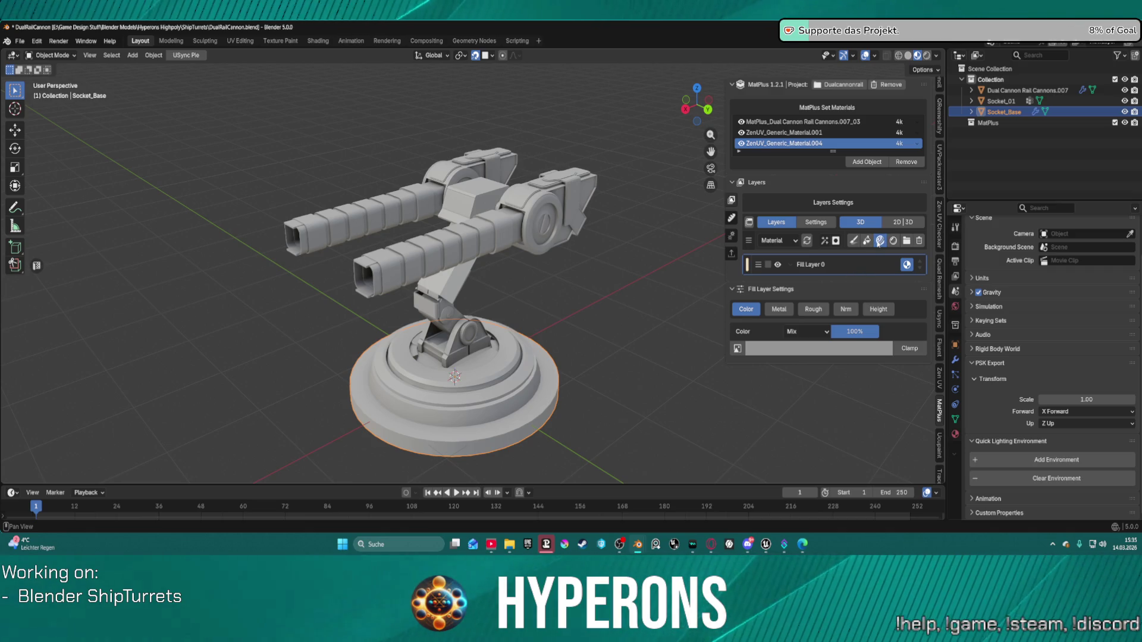
pyautogui.click(879, 241)
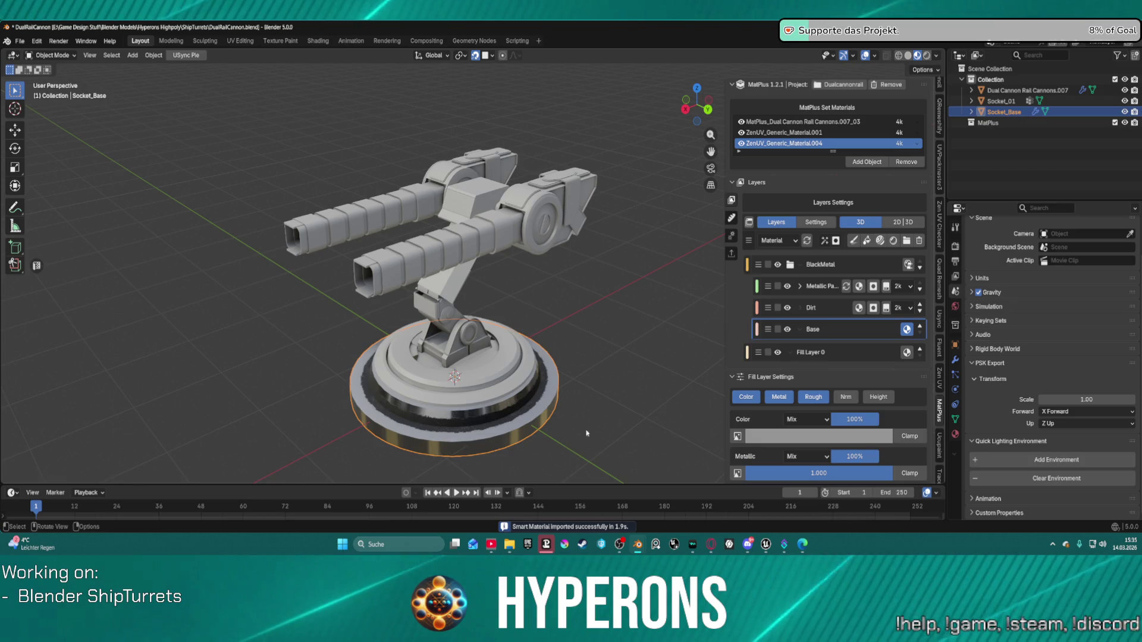
pyautogui.scroll(5, 521, 306)
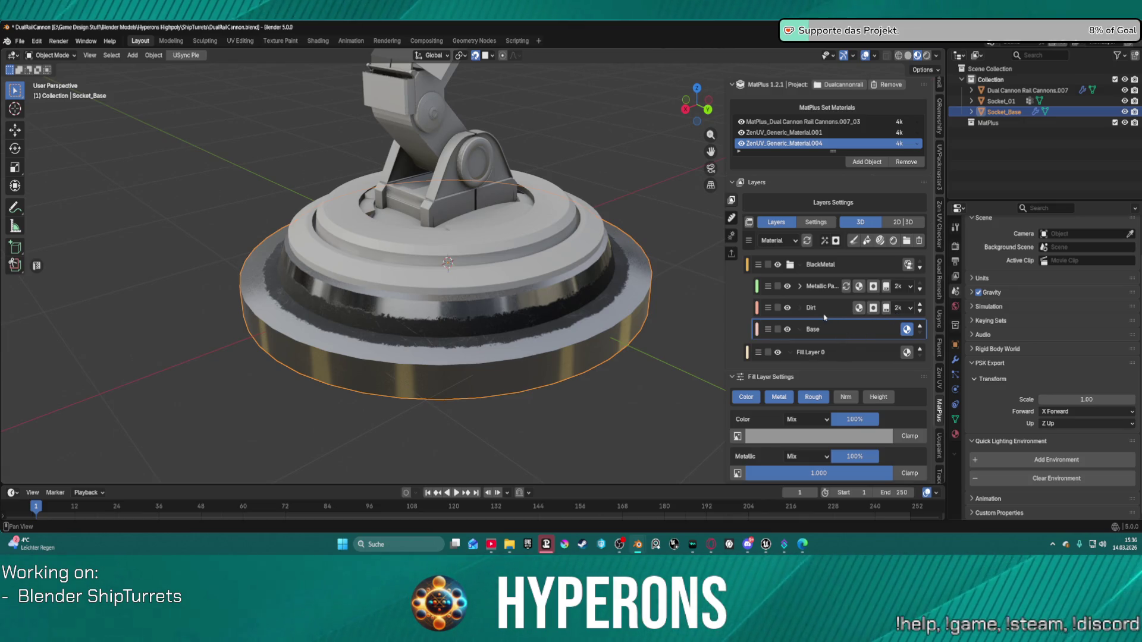
pyautogui.moveTo(663, 322)
pyautogui.mouseDown(button='middle')
pyautogui.moveTo(719, 301)
pyautogui.moveTo(666, 307)
pyautogui.moveTo(678, 305)
pyautogui.mouseUp(button='middle')
pyautogui.scroll(-5, 677, 305)
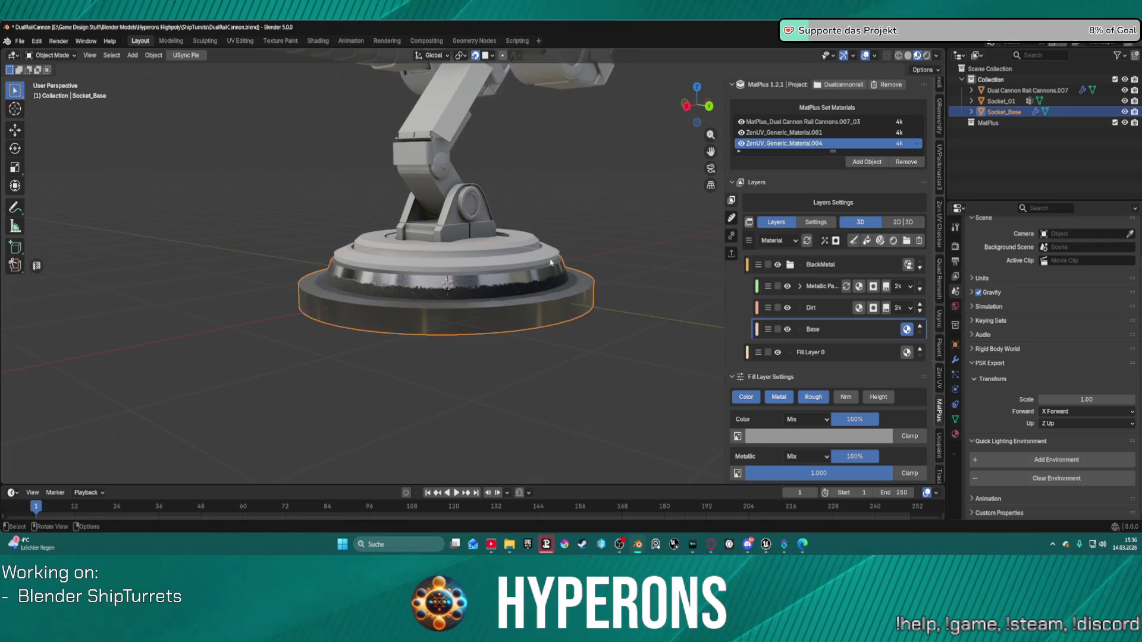
pyautogui.moveTo(582, 276)
pyautogui.mouseDown(button='middle')
pyautogui.moveTo(705, 259)
pyautogui.moveTo(699, 270)
pyautogui.mouseUp(button='middle')
pyautogui.moveTo(606, 272)
pyautogui.mouseDown(button='middle')
pyautogui.moveTo(517, 290)
pyautogui.moveTo(527, 269)
pyautogui.moveTo(642, 202)
pyautogui.mouseUp(button='middle')
pyautogui.scroll(2, 527, 269)
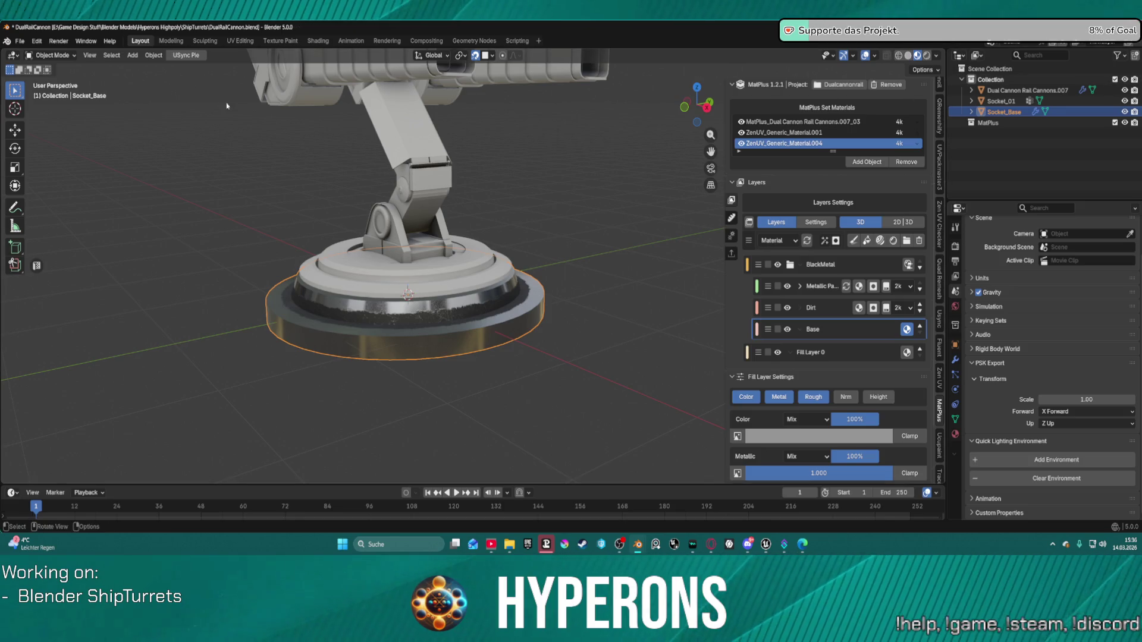
# Delete Socket_Base, the cannons and Socket_01, then remove MatPlus set materials.
pyautogui.moveTo(956, 137); pyautogui.dragTo(963, 85)
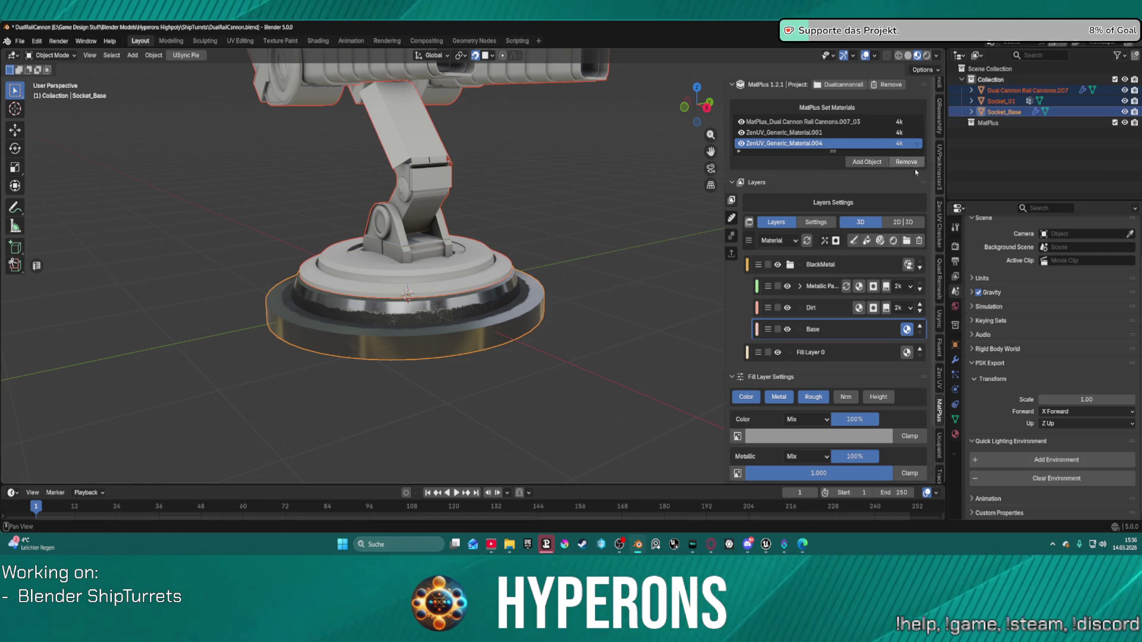
pyautogui.click(408, 338)
pyautogui.press('Delete')
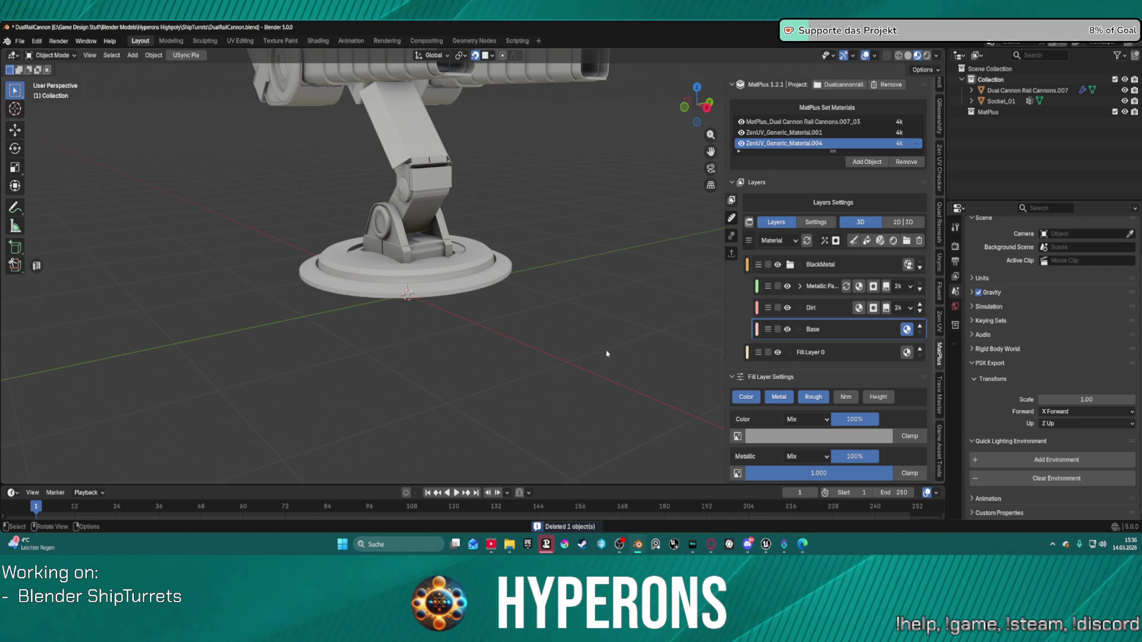
pyautogui.moveTo(1022, 104); pyautogui.dragTo(1023, 86)
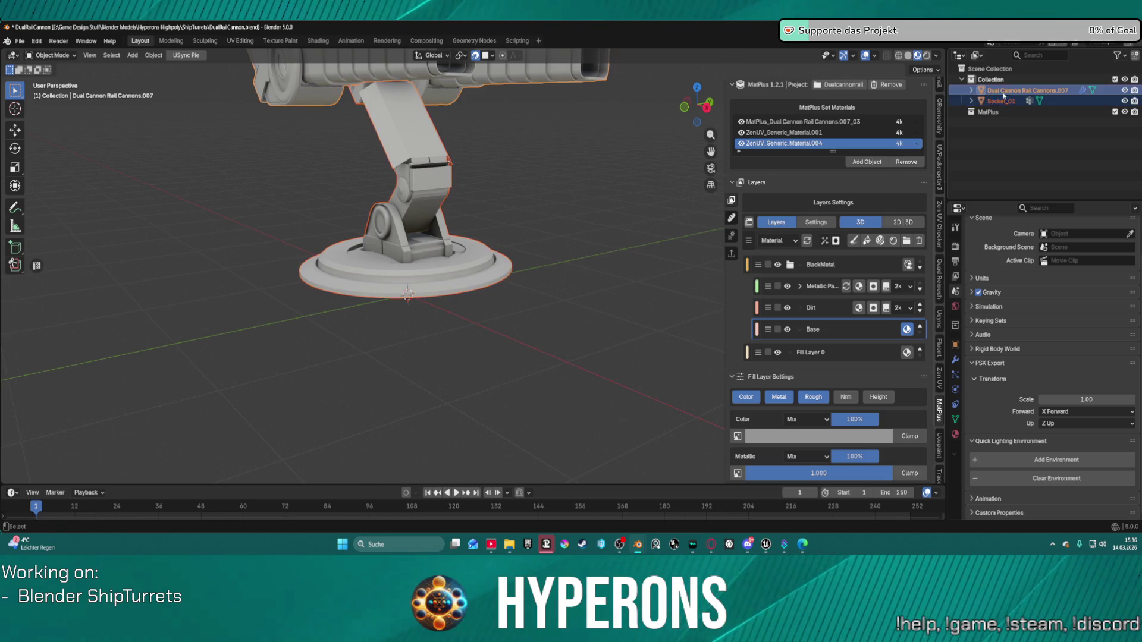
pyautogui.press('Delete')
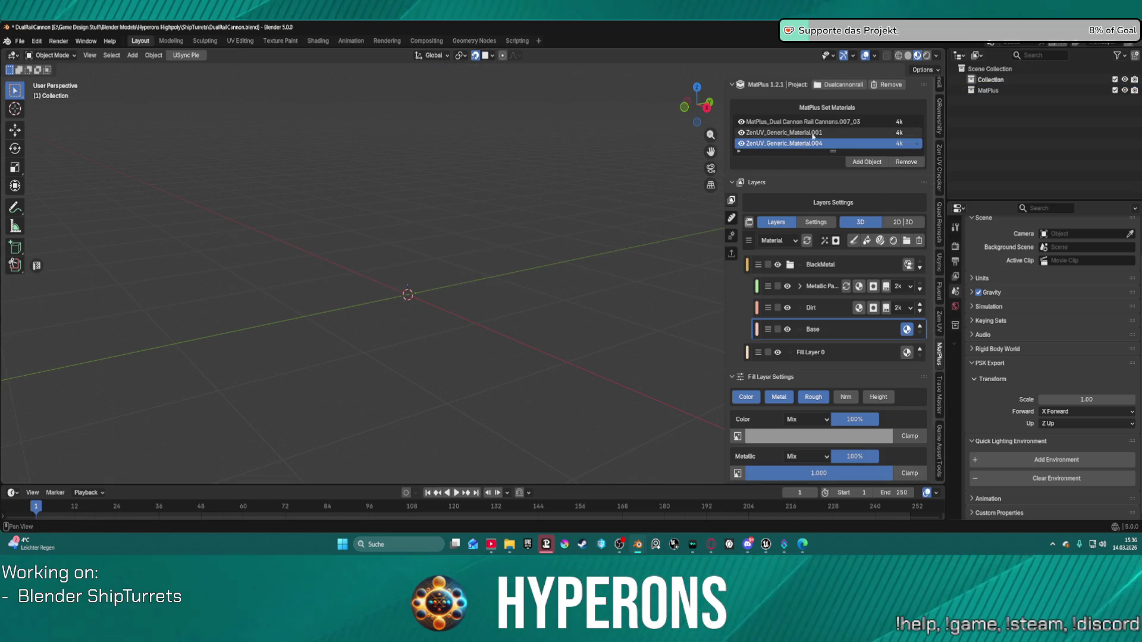
pyautogui.click(905, 163)
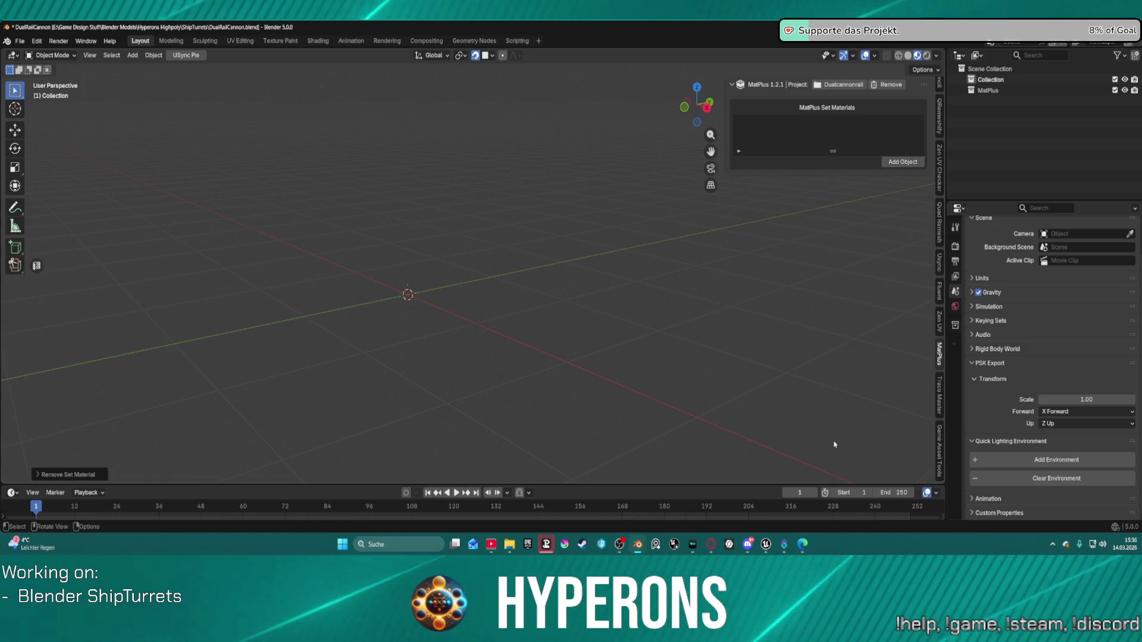
# In the Spaceship Weapons window, enter Edit Mode on Socket_Base.
pyautogui.moveTo(767, 550)
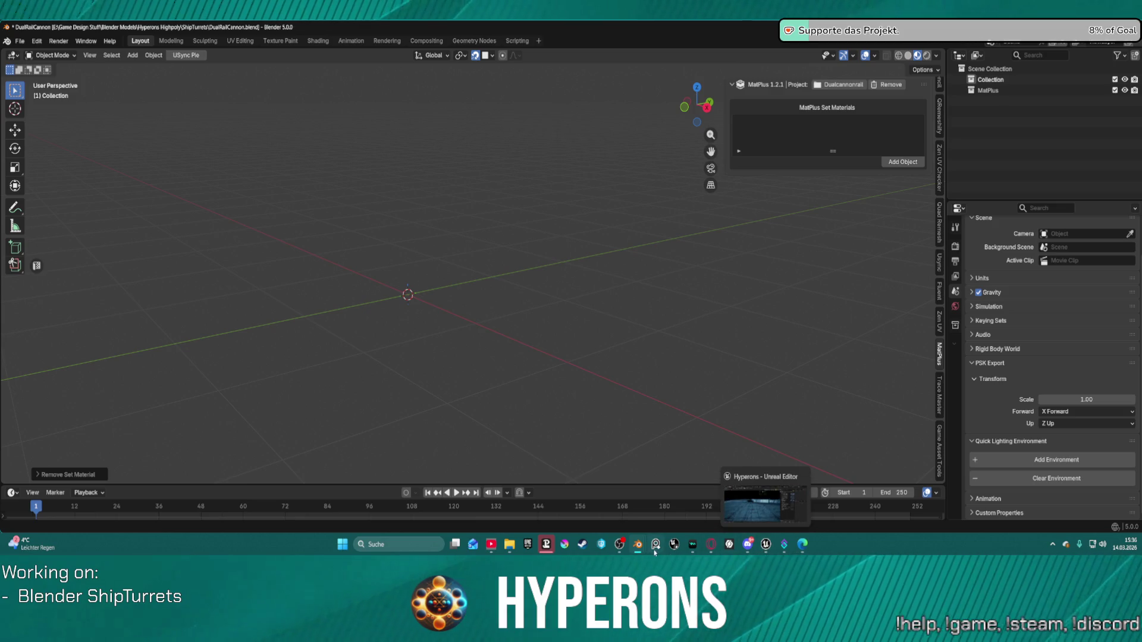
pyautogui.moveTo(654, 551)
pyautogui.click(565, 497)
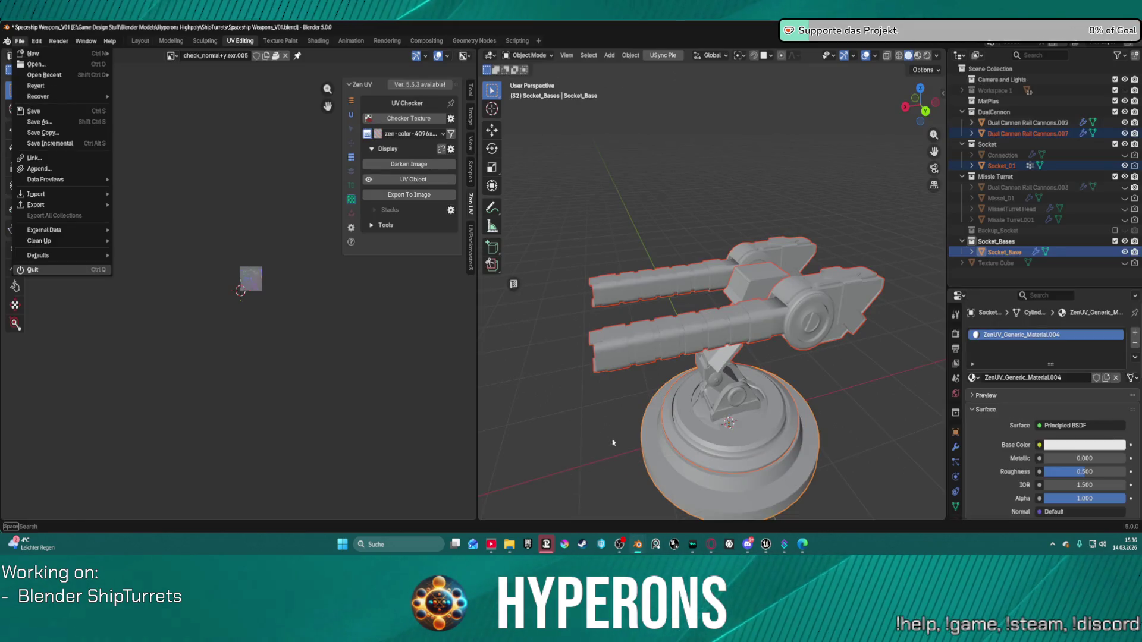
pyautogui.scroll(-2, 624, 416)
pyautogui.press('`')
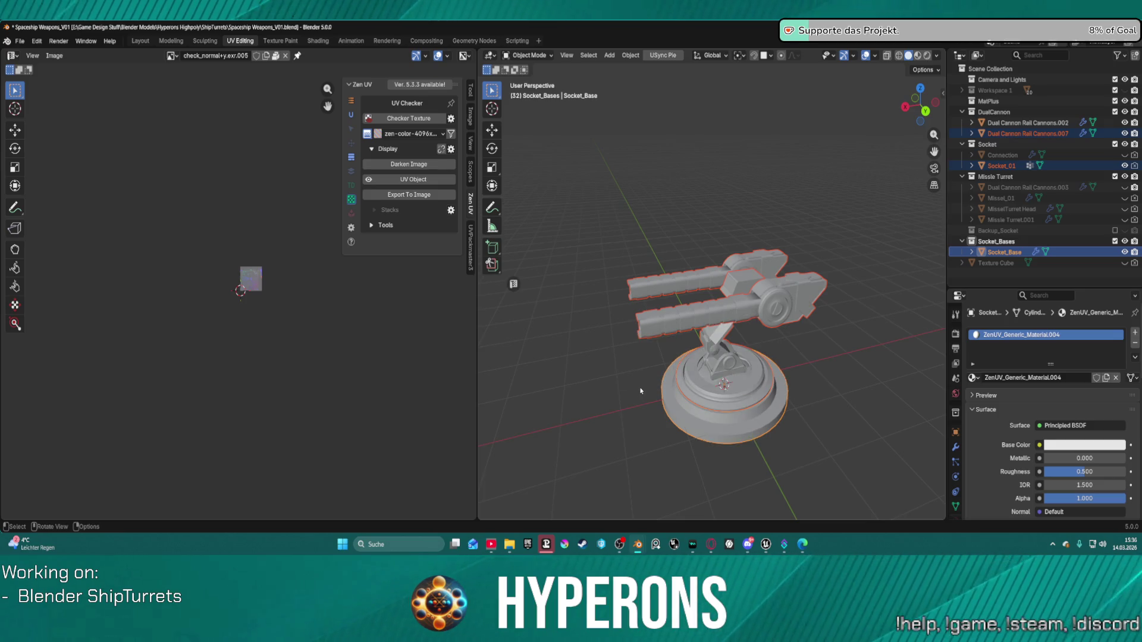
pyautogui.scroll(6, 640, 391)
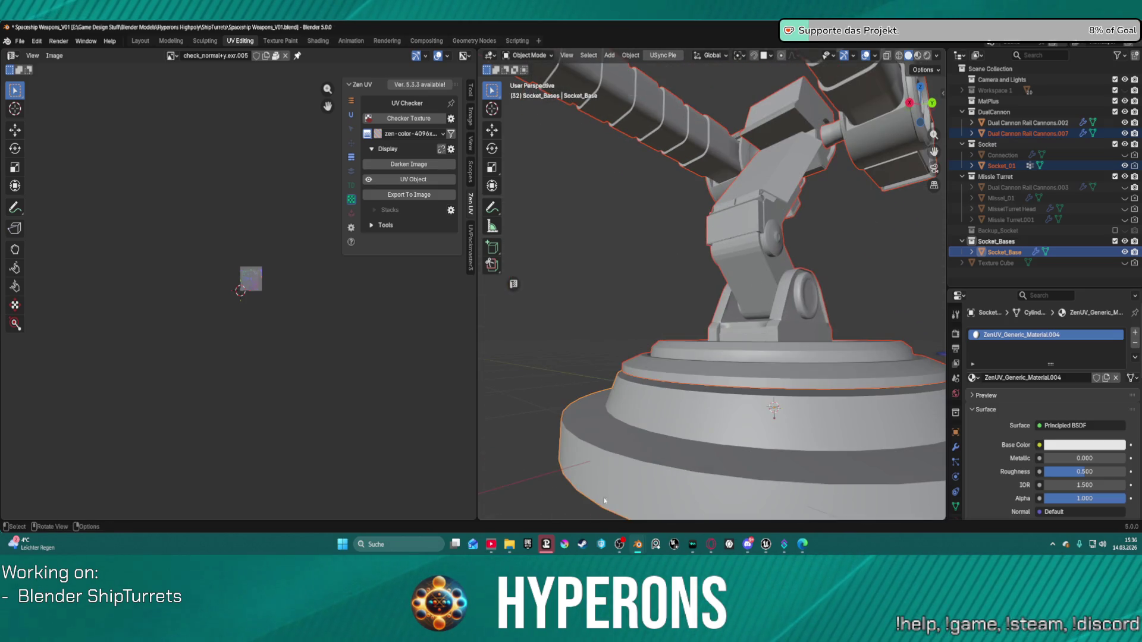
pyautogui.scroll(-5, 629, 499)
pyautogui.click(708, 359)
pyautogui.hotkey('ctrl', 'Tab')
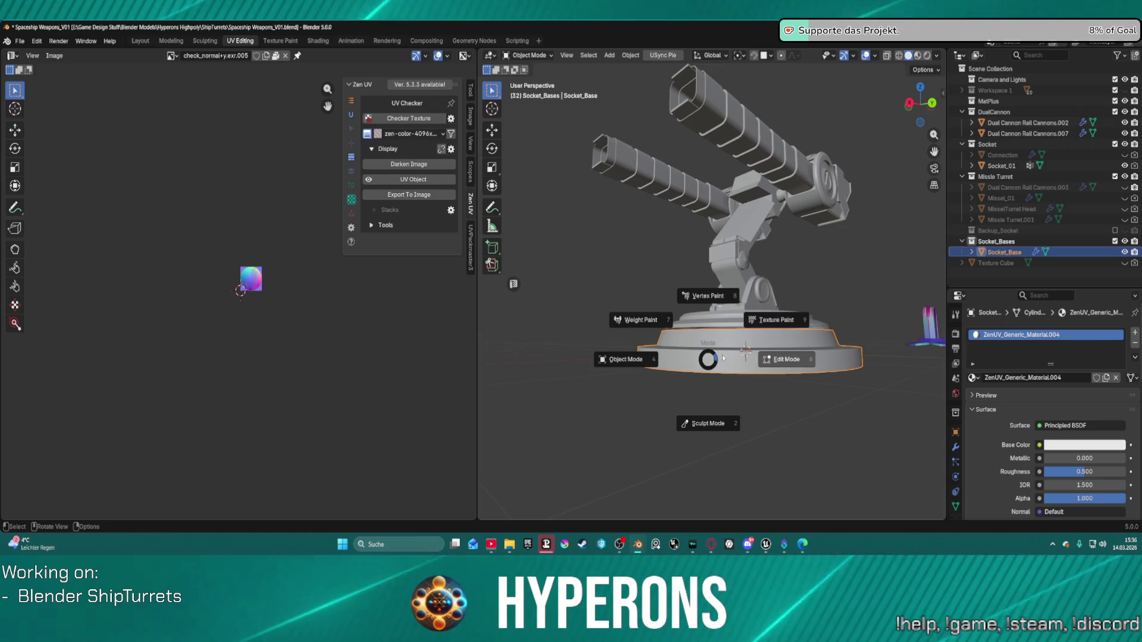
pyautogui.click(721, 357)
# Select the edge loop around the base's outer ring and bevel it.
pyautogui.moveTo(721, 358); pyautogui.dragTo(836, 378, button='middle')
pyautogui.scroll(2, 836, 379)
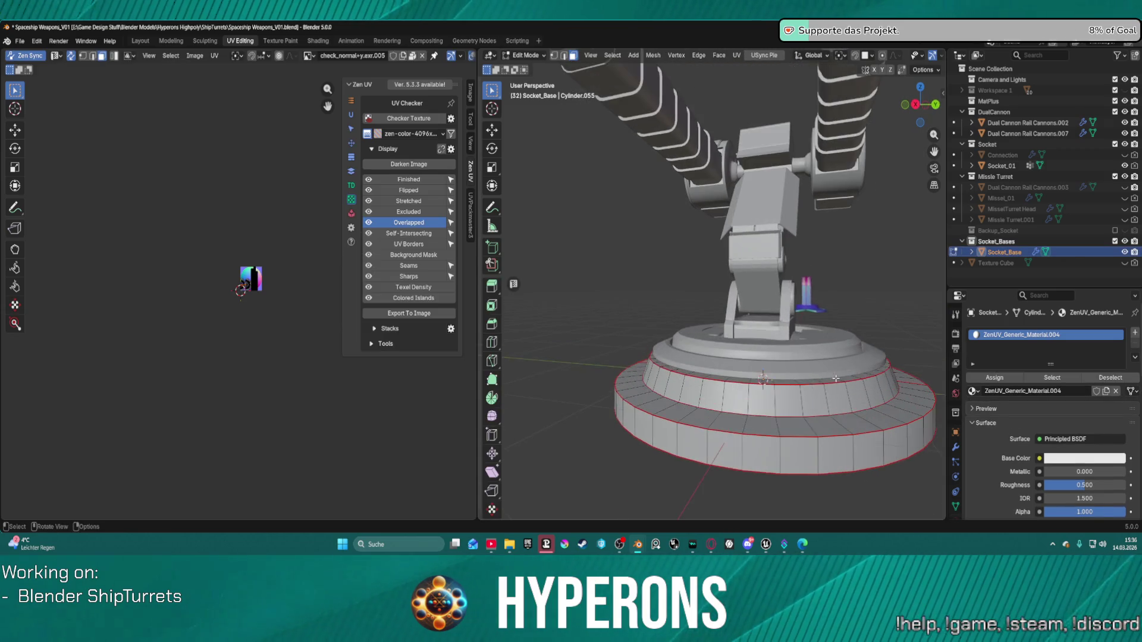
pyautogui.scroll(2, 835, 378)
pyautogui.scroll(-2, 836, 378)
pyautogui.scroll(3, 735, 388)
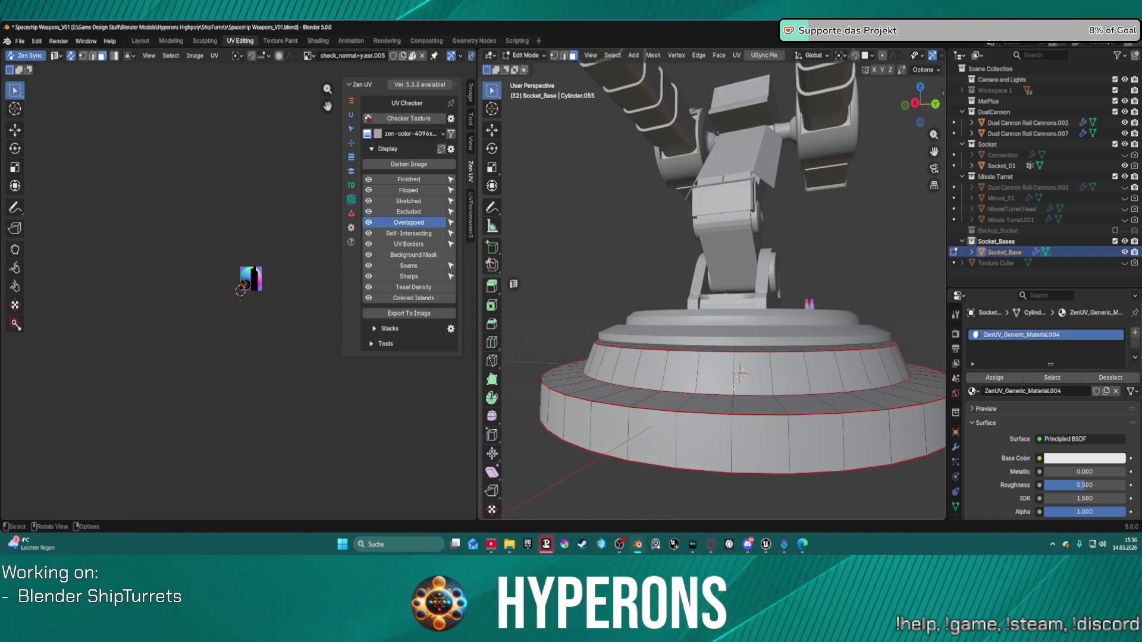
pyautogui.click(735, 389)
pyautogui.scroll(-2, 701, 391)
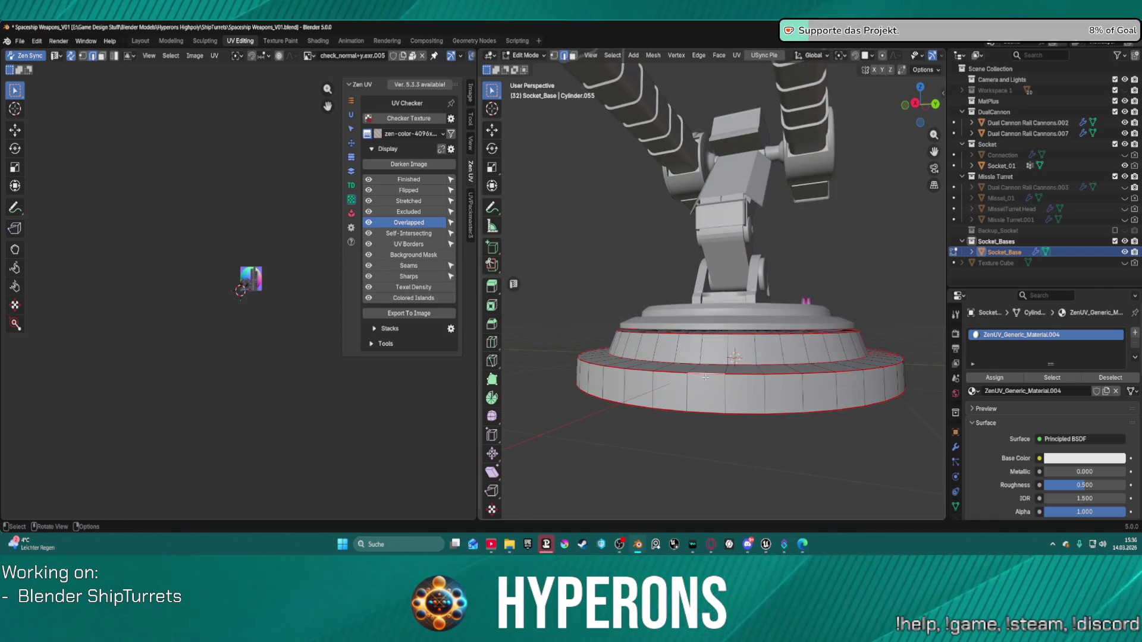
pyautogui.keyDown('alt'); pyautogui.click(705, 374); pyautogui.keyUp('alt')
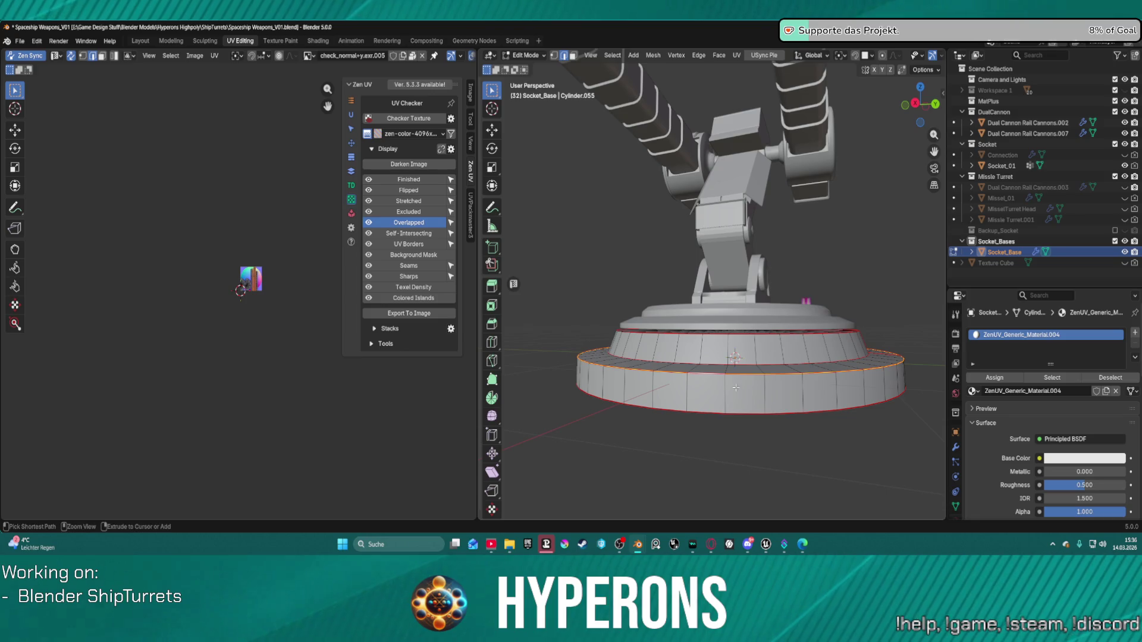
pyautogui.hotkey('ctrl', 'e')
pyautogui.click(737, 386)
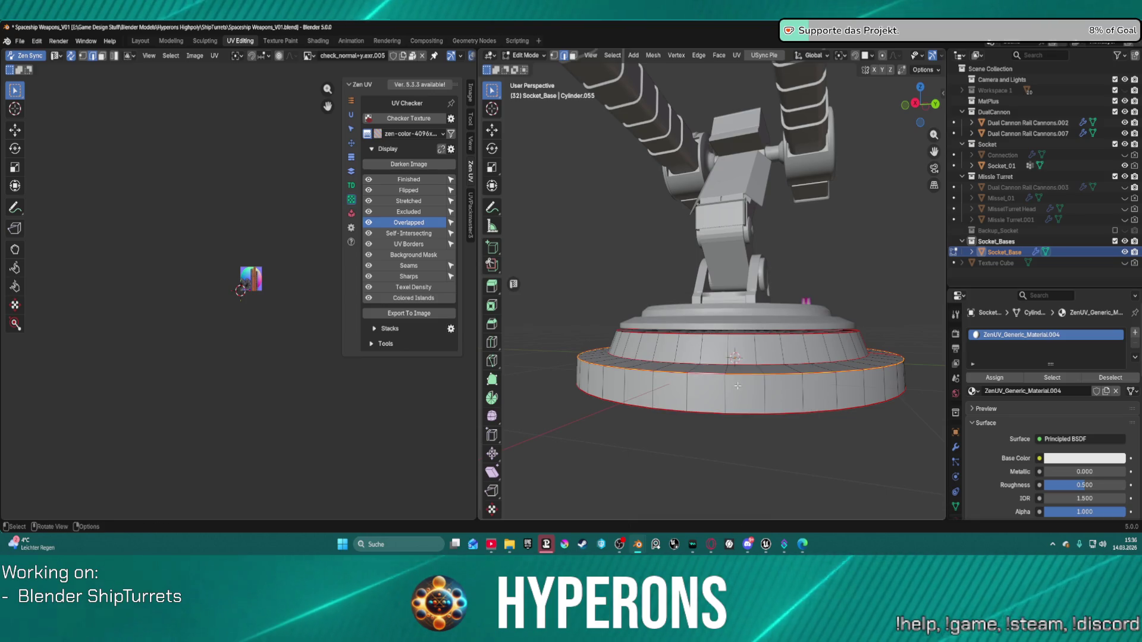
pyautogui.hotkey('ctrl', 'b')
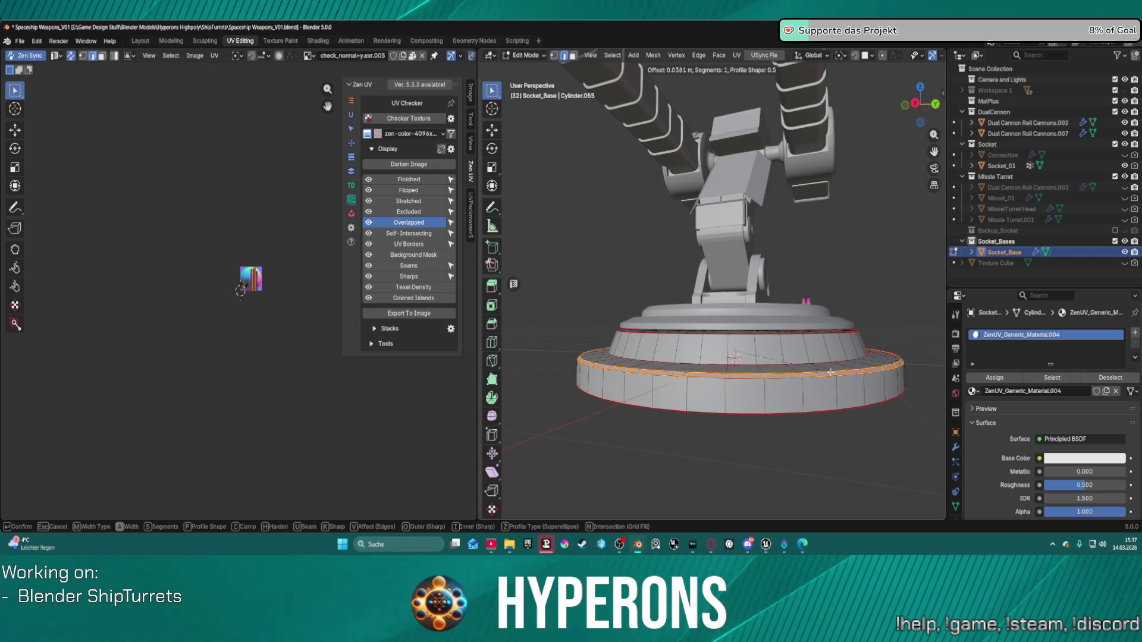
pyautogui.click(831, 373)
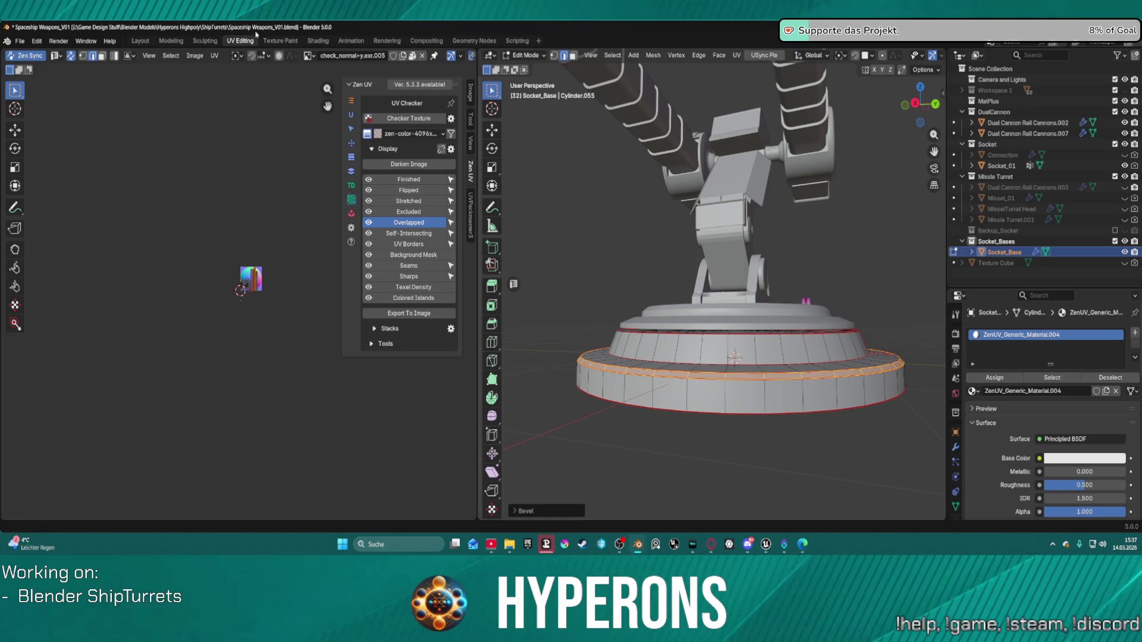
# Select the lower ring's top rim loop, then go to the Layout workspace.
pyautogui.click(767, 394)
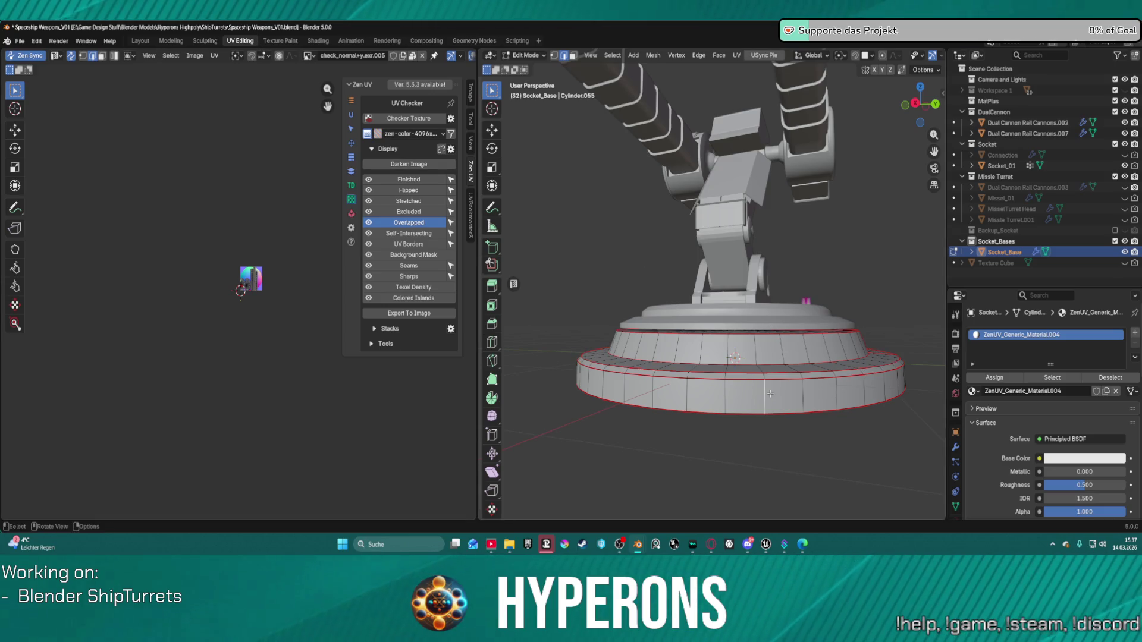
pyautogui.keyDown('alt'); pyautogui.click(740, 404); pyautogui.keyUp('alt')
pyautogui.keyDown('alt'); pyautogui.click(740, 371); pyautogui.keyUp('alt')
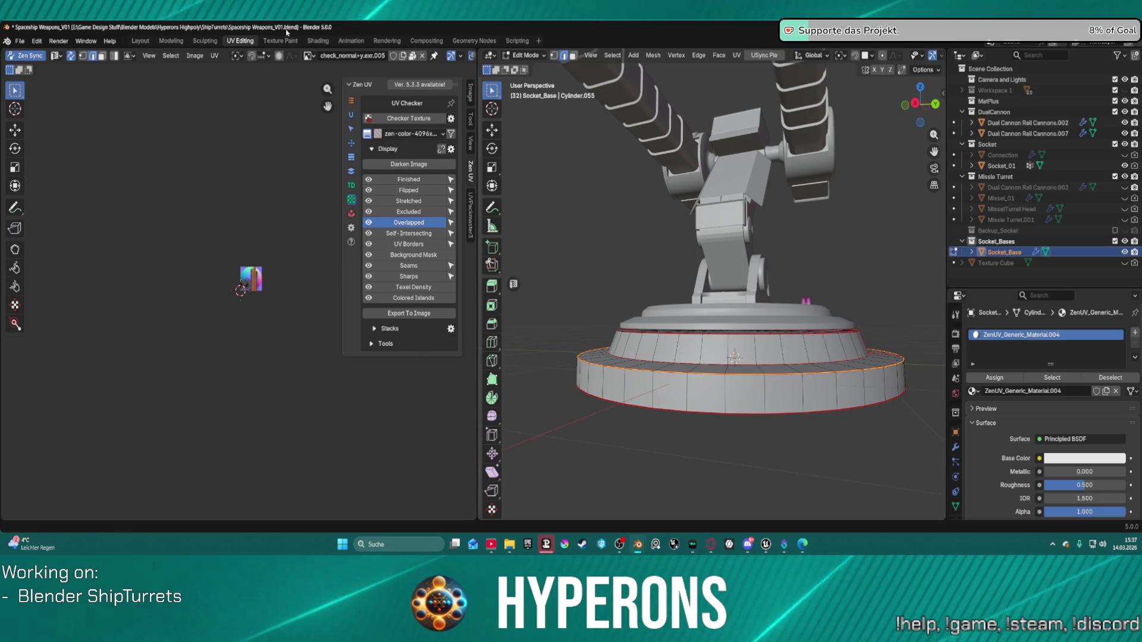
pyautogui.click(140, 40)
pyautogui.scroll(6, 527, 376)
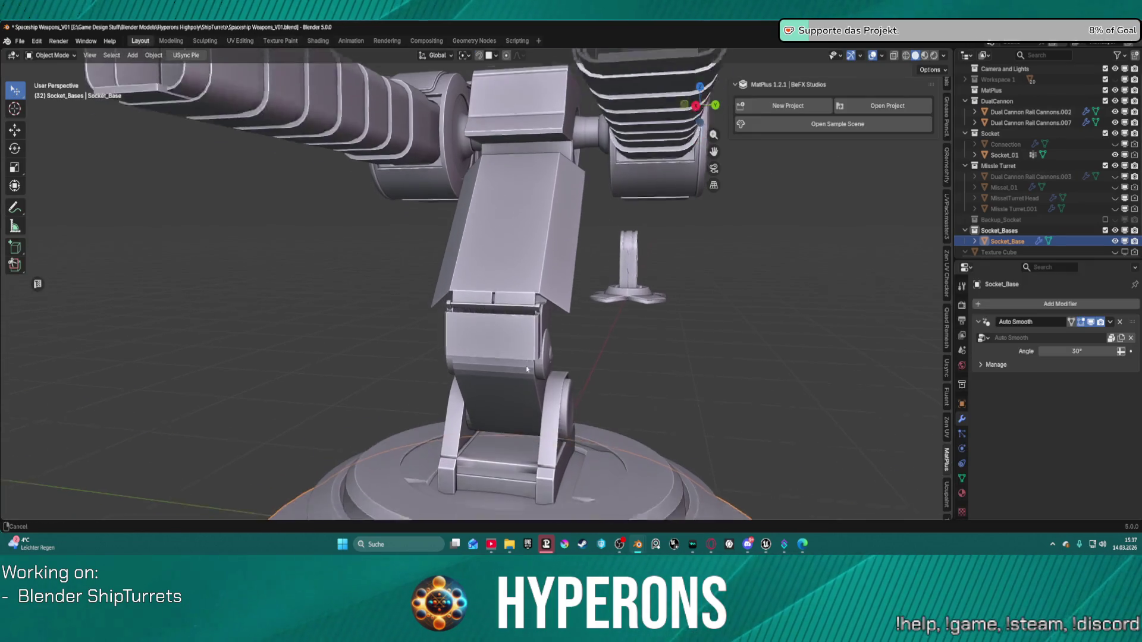
# In Edit Mode, lower the base's bottom edge loop about 0.066 m along Z.
pyautogui.press('KP_Decimal')
pyautogui.hotkey('ctrl', 'Tab')
pyautogui.click(659, 346)
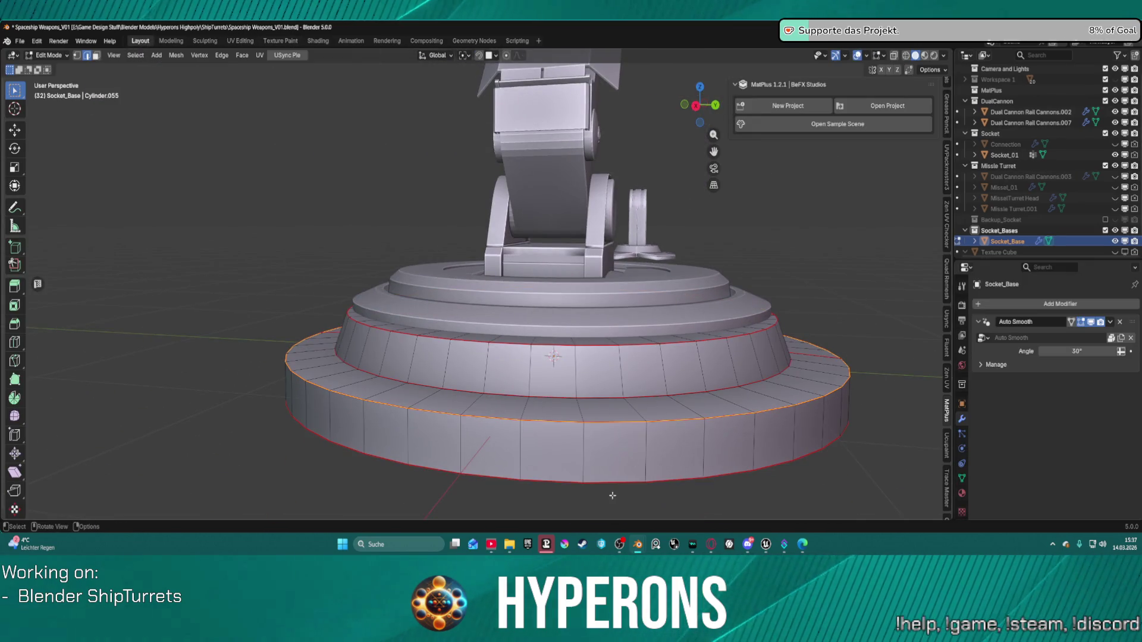
pyautogui.click(608, 484)
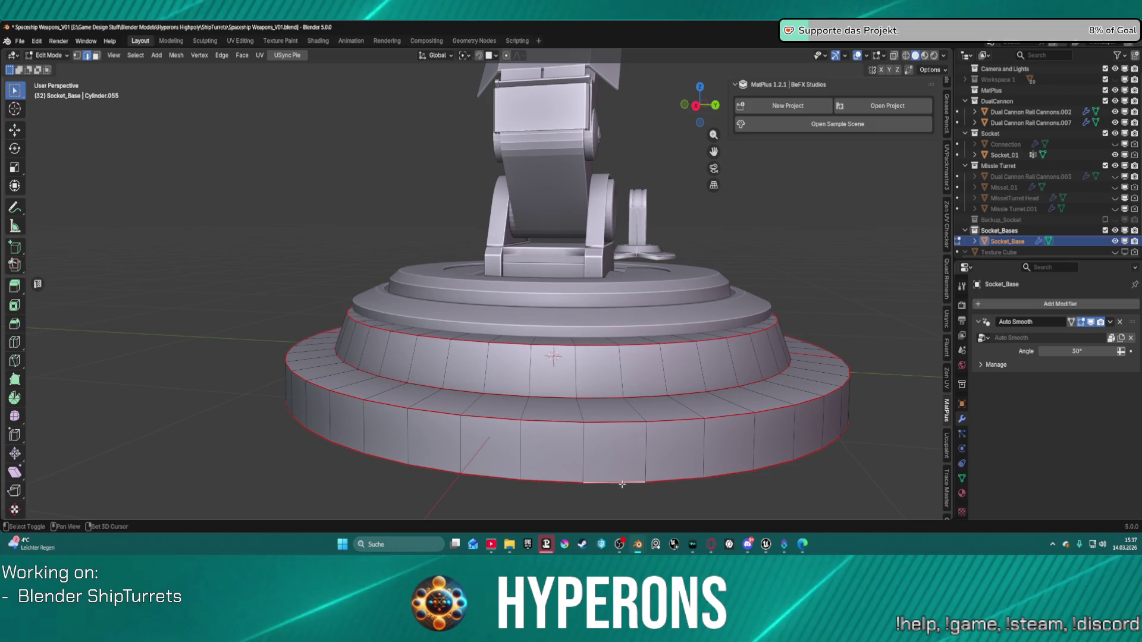
pyautogui.keyDown('alt'); pyautogui.click(616, 482); pyautogui.keyUp('alt')
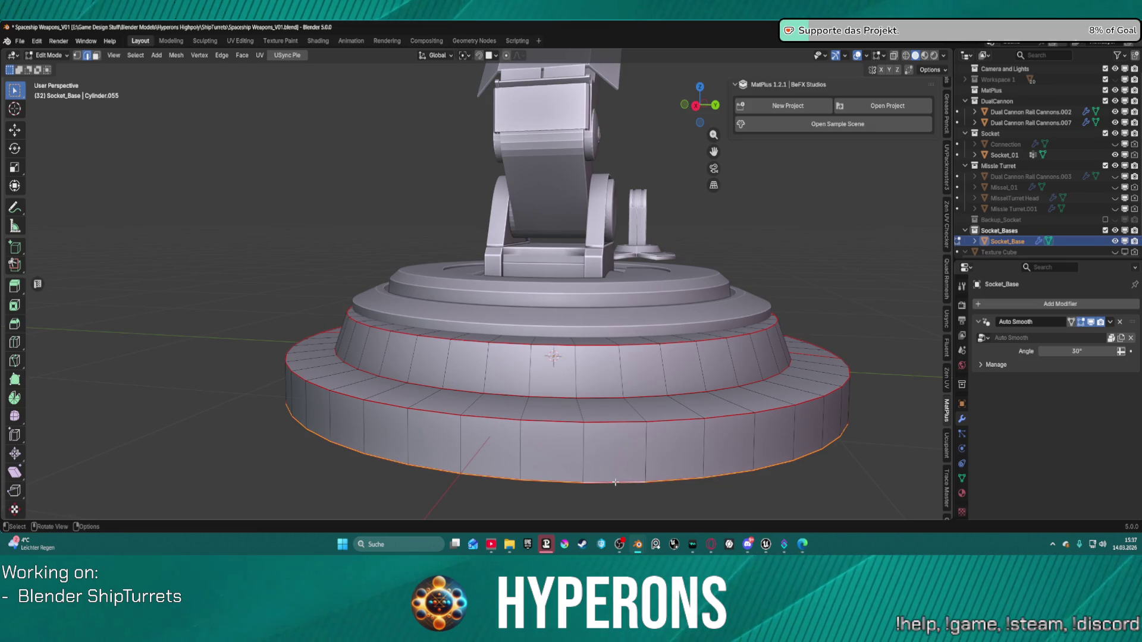
pyautogui.press('g')
pyautogui.press('z')
pyautogui.click(618, 495)
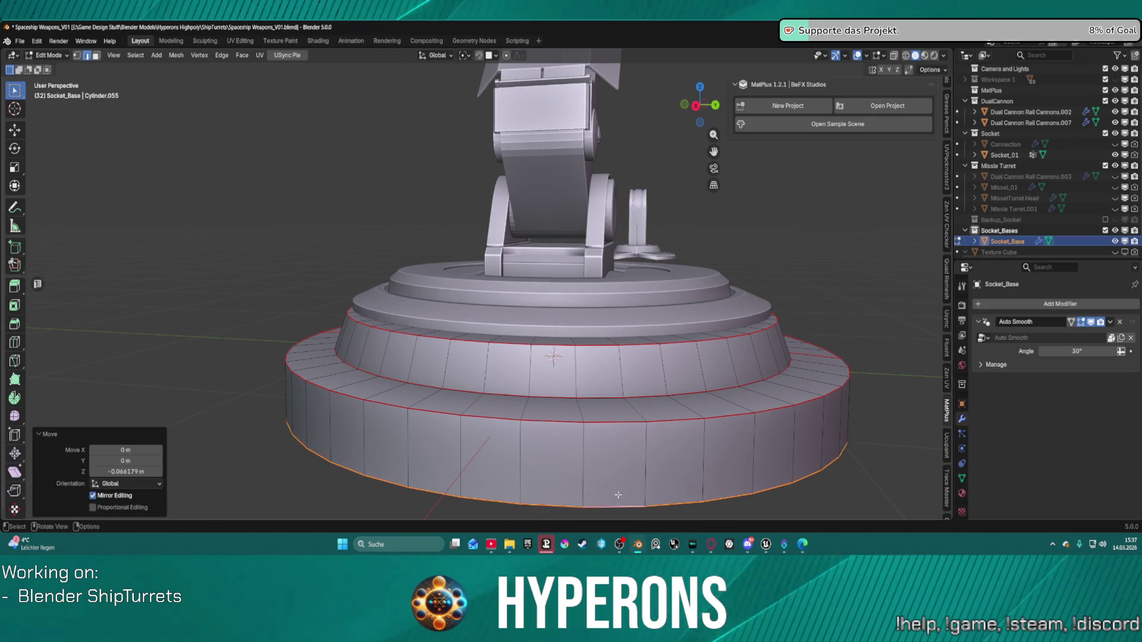
pyautogui.moveTo(480, 465); pyautogui.dragTo(534, 433, button='middle')
pyautogui.press('KP_3')
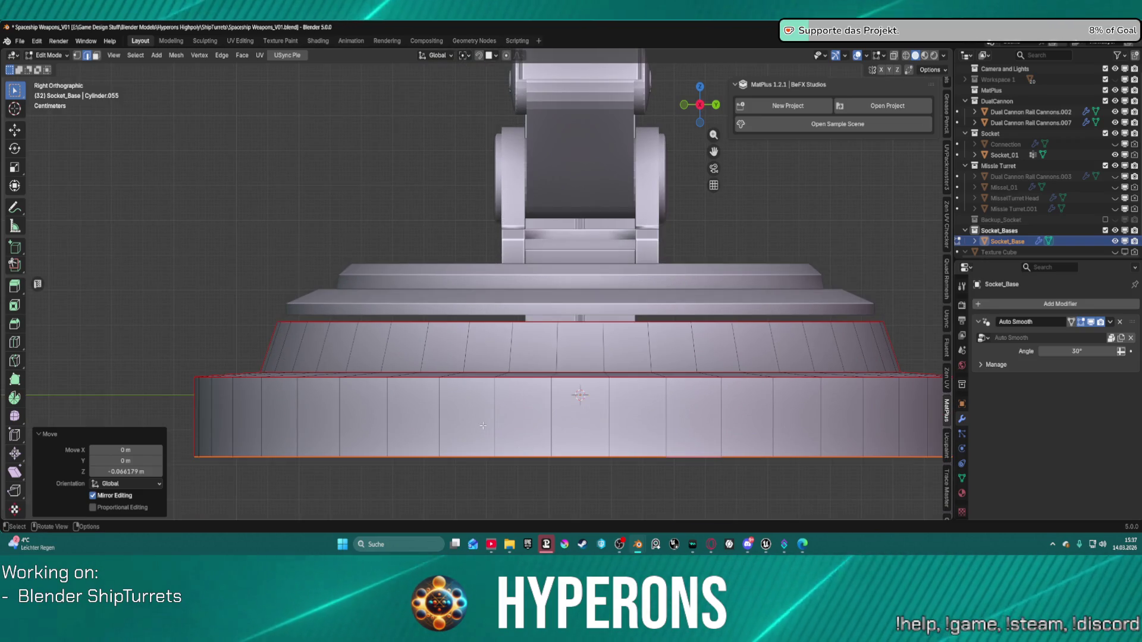
# Undo the downward move and hide Dual Cannon Rail Cannons.002.
pyautogui.hotkey('ctrl', 'z')
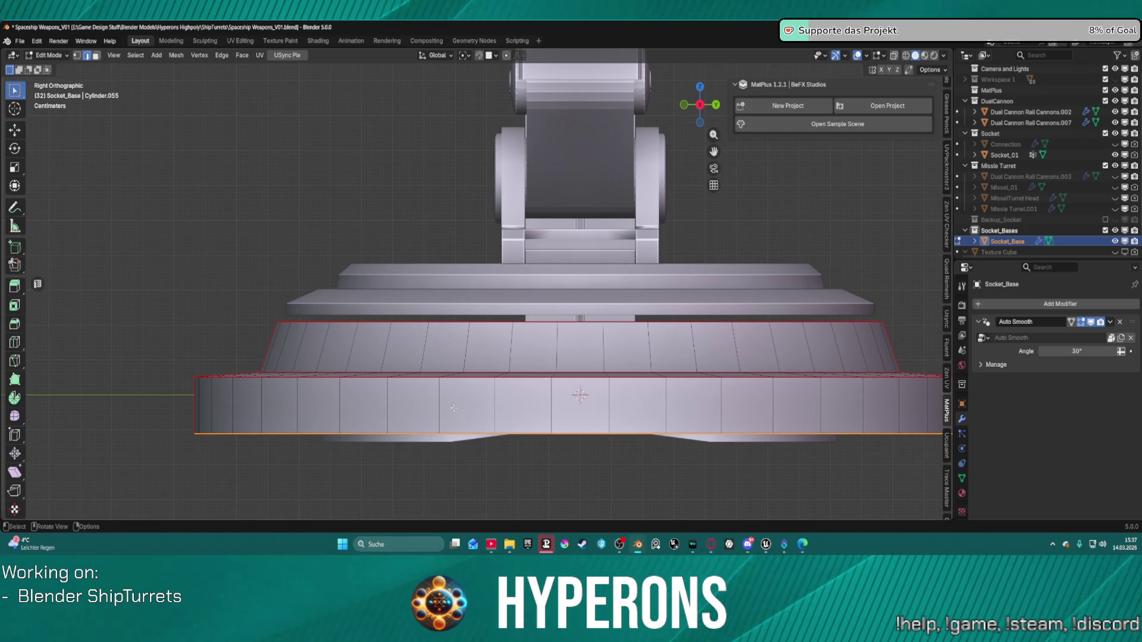
pyautogui.moveTo(439, 413)
pyautogui.mouseDown(button='middle')
pyautogui.moveTo(443, 428)
pyautogui.moveTo(461, 362)
pyautogui.mouseUp(button='middle')
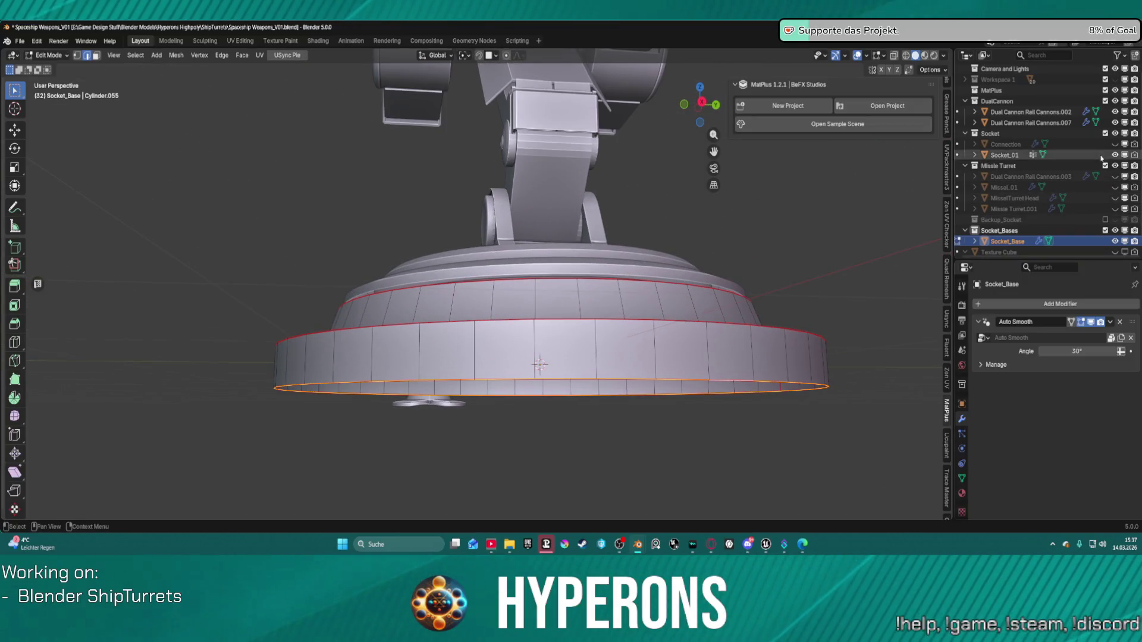
pyautogui.click(1115, 111)
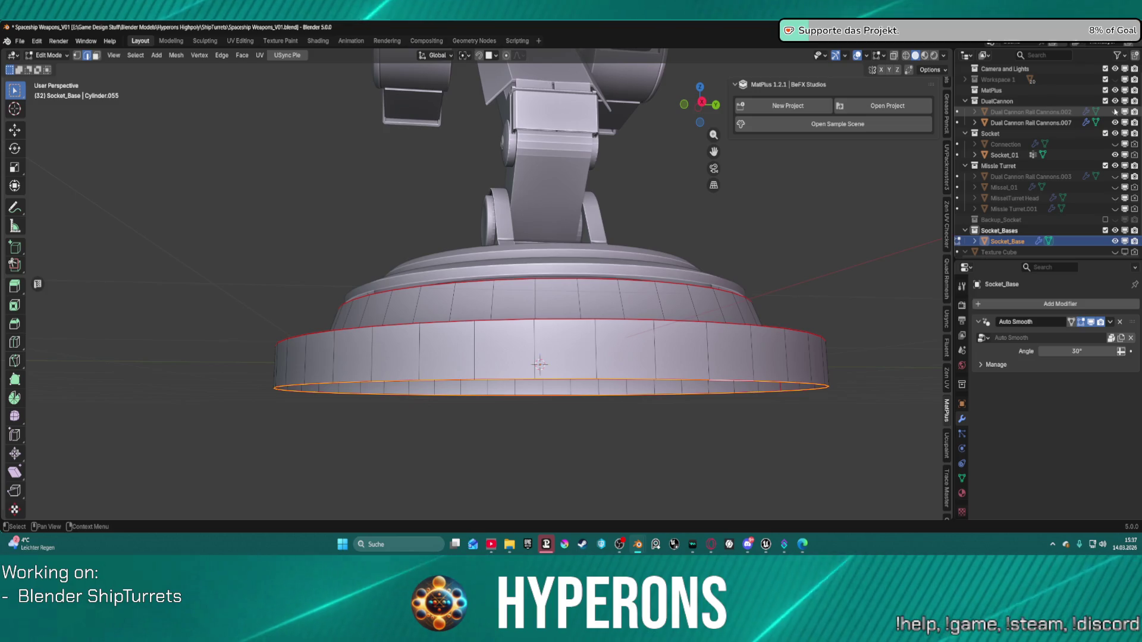
pyautogui.moveTo(562, 348)
pyautogui.mouseDown(button='middle')
pyautogui.moveTo(580, 348)
pyautogui.moveTo(548, 364)
pyautogui.mouseUp(button='middle')
pyautogui.press('KP_3')
pyautogui.press('KP_3')
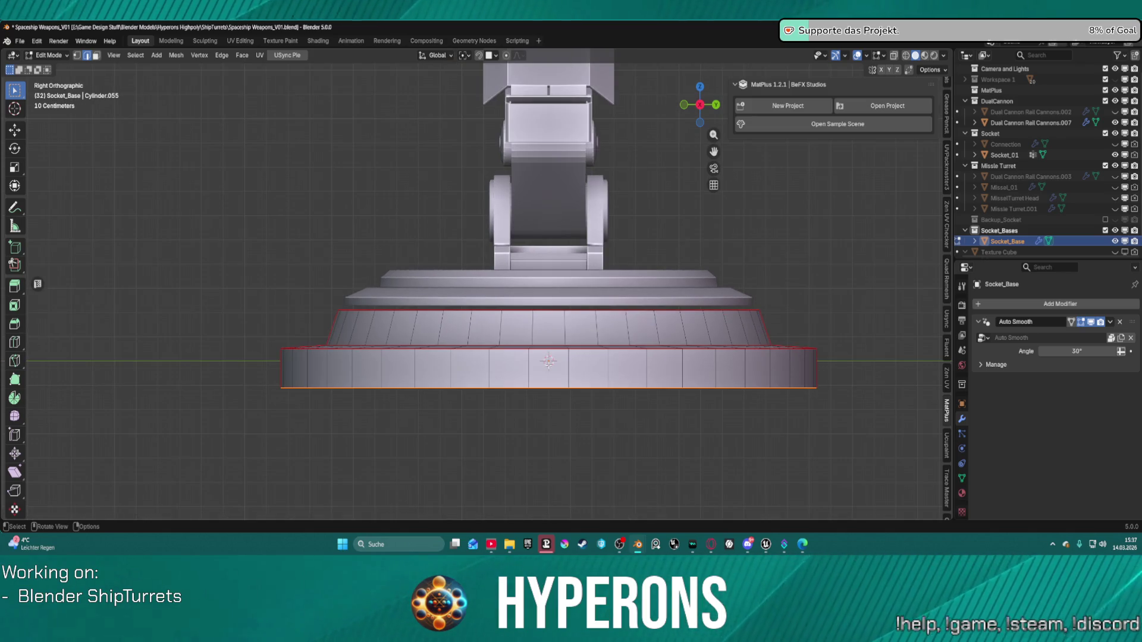
pyautogui.moveTo(553, 324); pyautogui.dragTo(562, 305, button='middle')
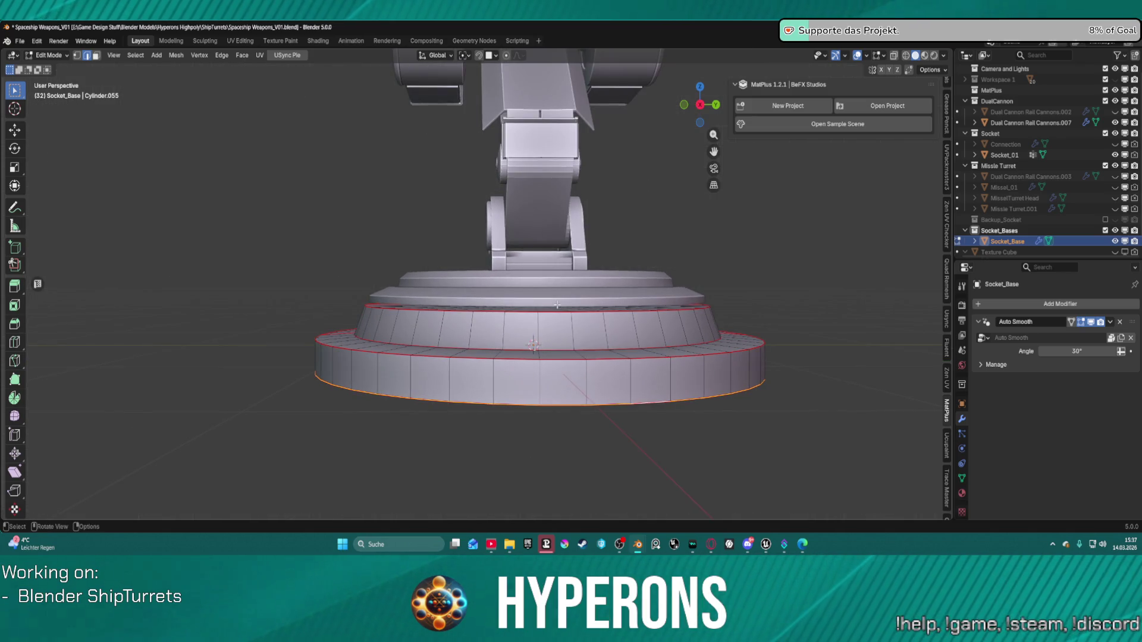
pyautogui.press('KP_3')
pyautogui.scroll(1, 557, 305)
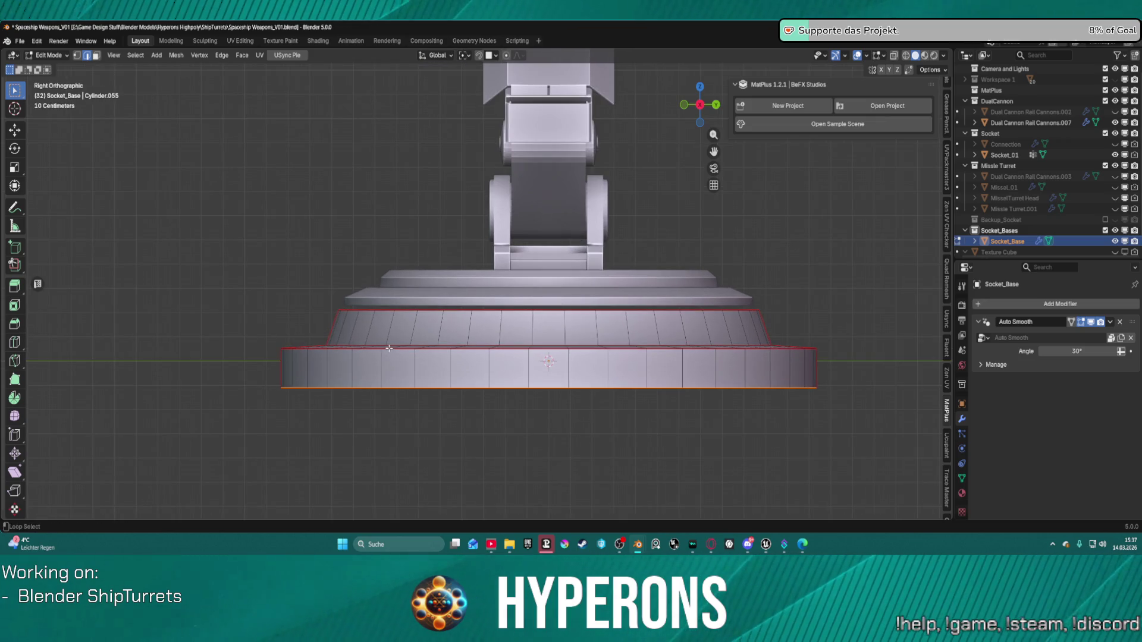
# Select the edge loop at the base's top rim and start bevelling it.
pyautogui.keyDown('alt'); pyautogui.keyDown('shift'); pyautogui.click(334, 348); pyautogui.keyUp('shift'); pyautogui.keyUp('alt')
pyautogui.hotkey('alt', 'a')
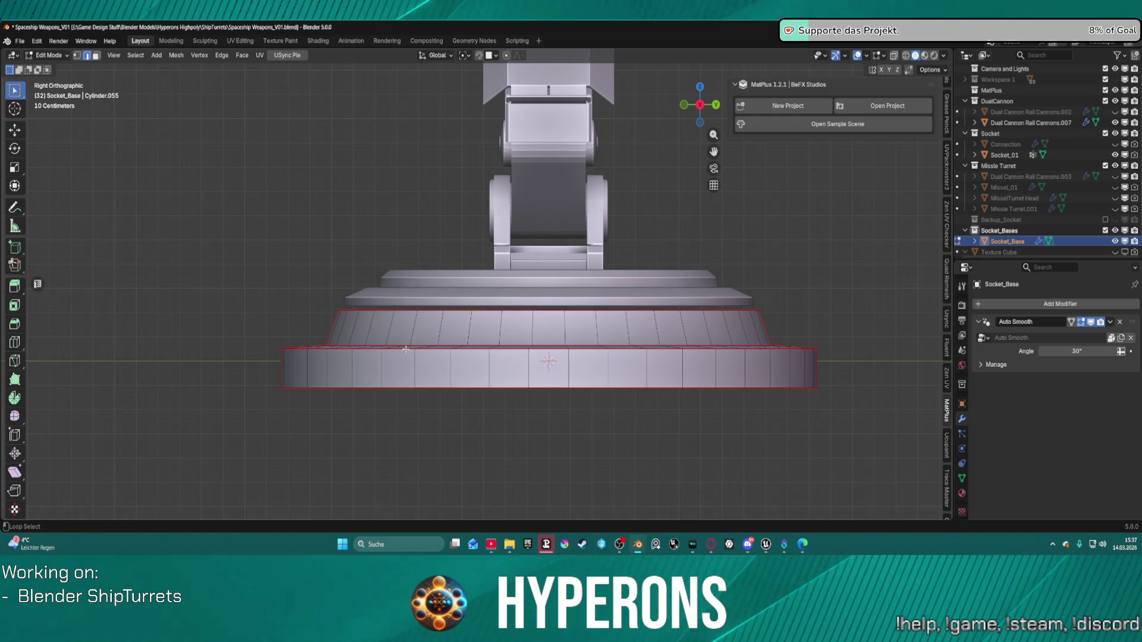
pyautogui.keyDown('alt'); pyautogui.click(405, 350); pyautogui.keyUp('alt')
pyautogui.hotkey('ctrl', 'b')
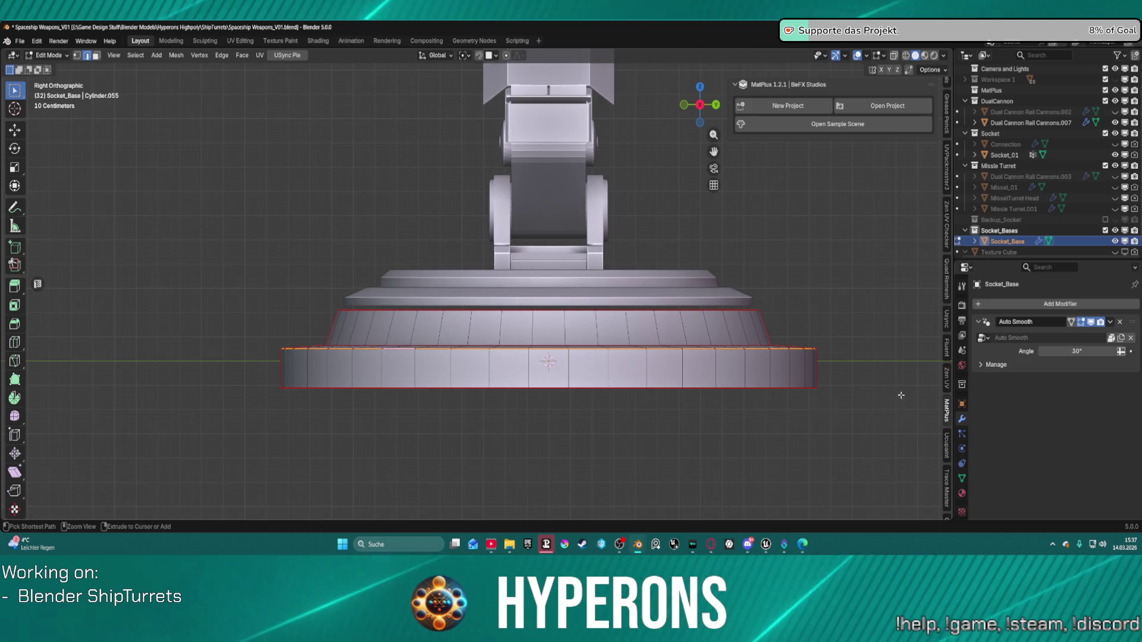
# Bevel the rim edge loop at 0.0484 m width with 3 segments.
pyautogui.hotkey('ctrl', 'b')
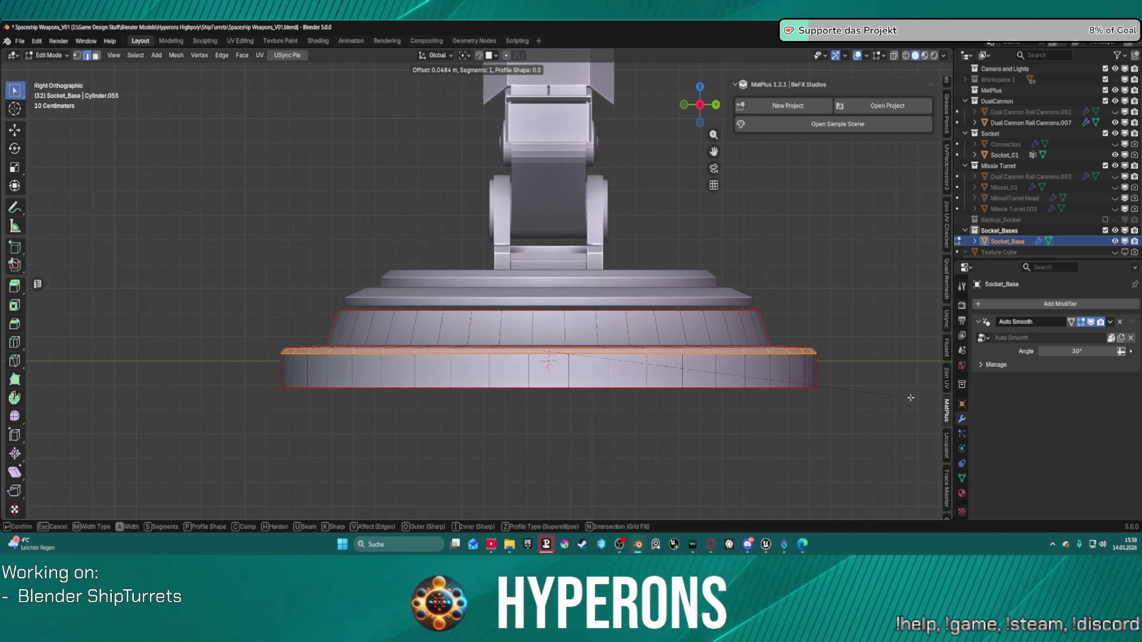
pyautogui.click(910, 398)
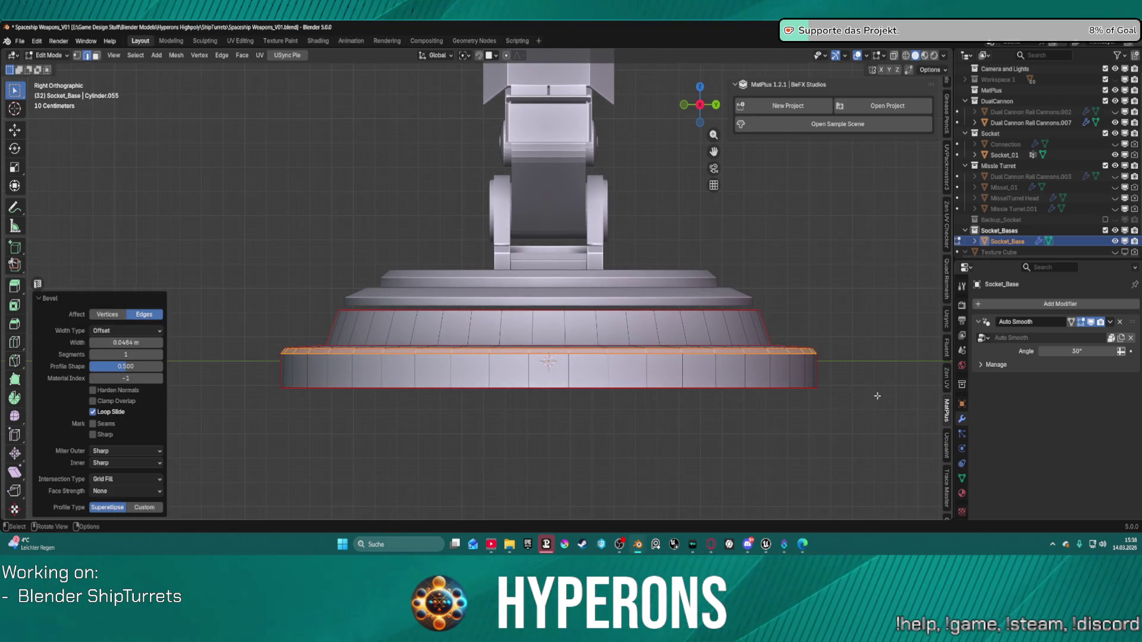
pyautogui.click(160, 355)
pyautogui.click(159, 355)
# Bevel the upper edge loop of the base at 0.0371 m with 3 segments.
pyautogui.moveTo(411, 339); pyautogui.dragTo(569, 358, button='middle')
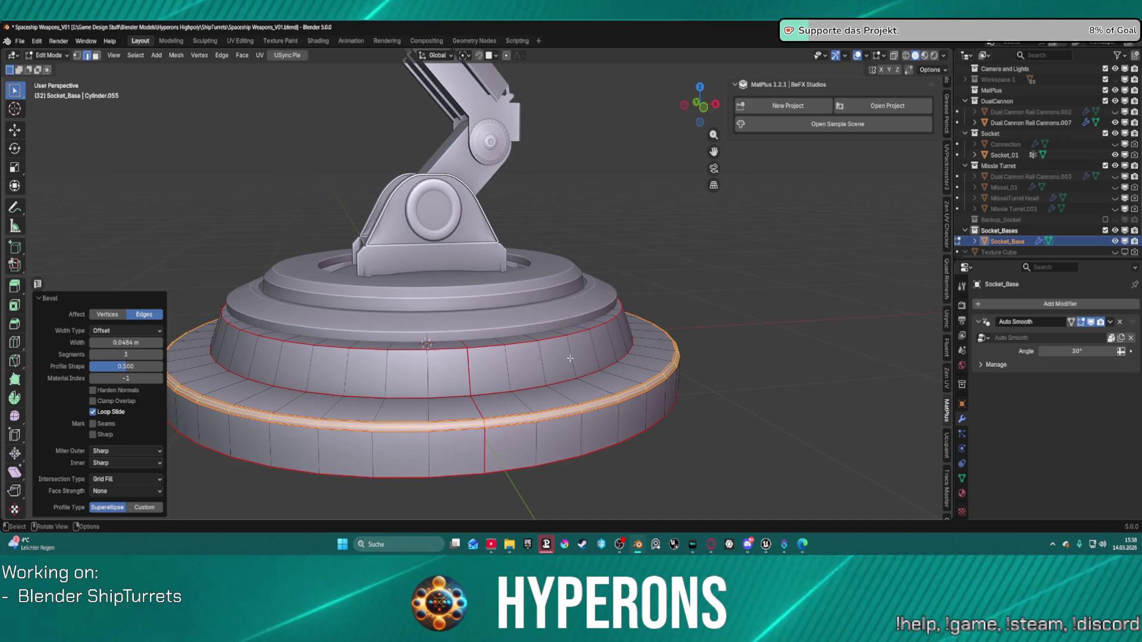
pyautogui.scroll(2, 554, 344)
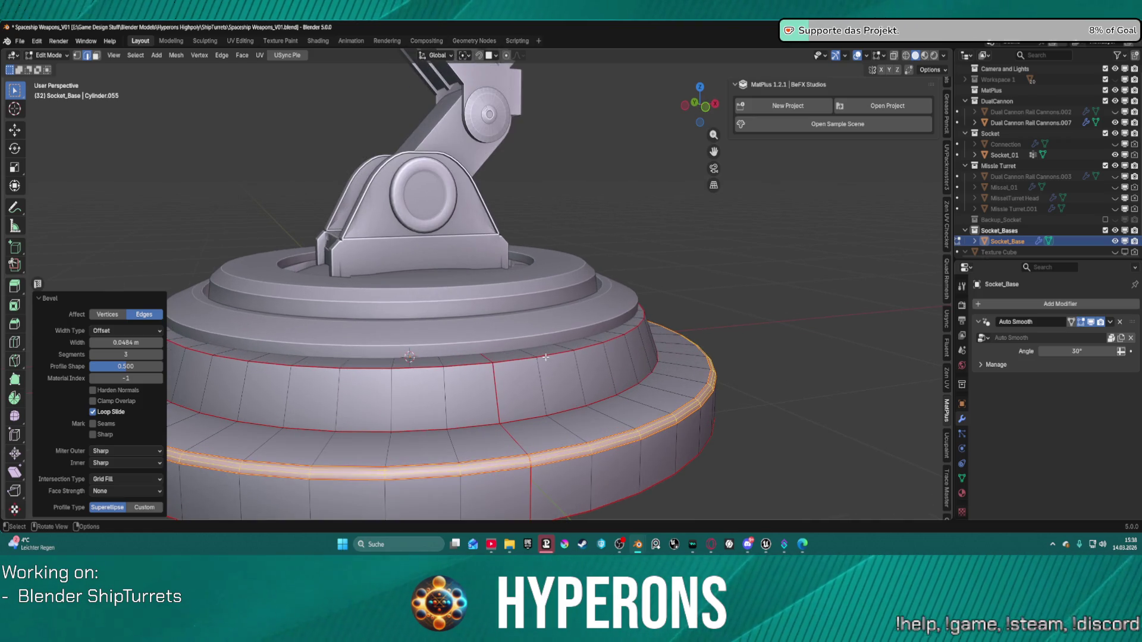
pyautogui.keyDown('alt'); pyautogui.click(545, 357); pyautogui.keyUp('alt')
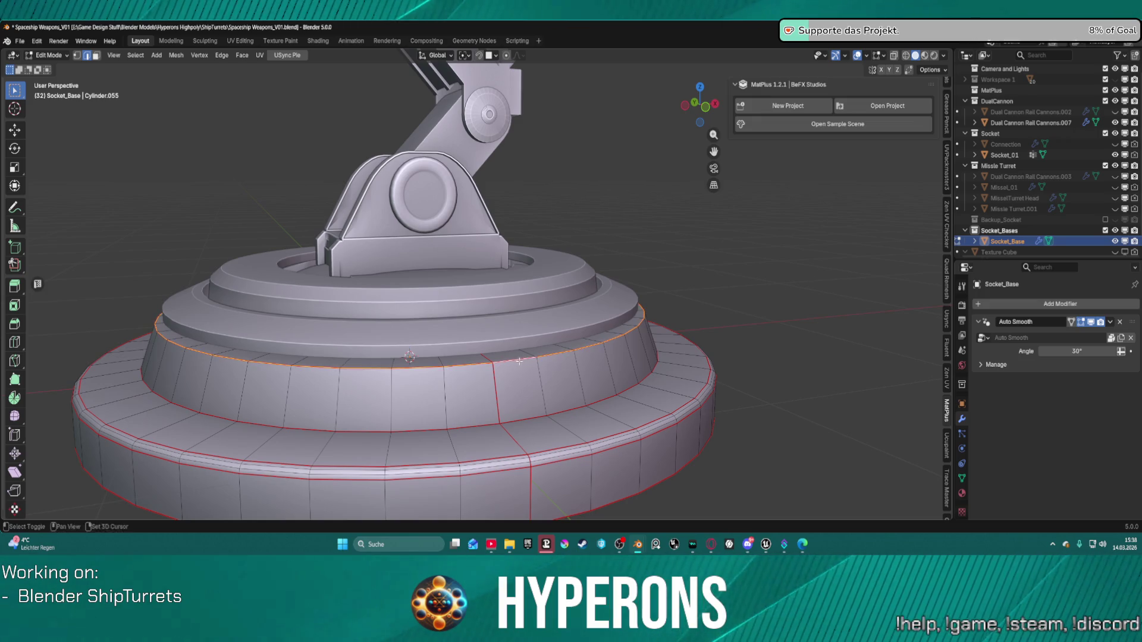
pyautogui.hotkey('ctrl', 'b')
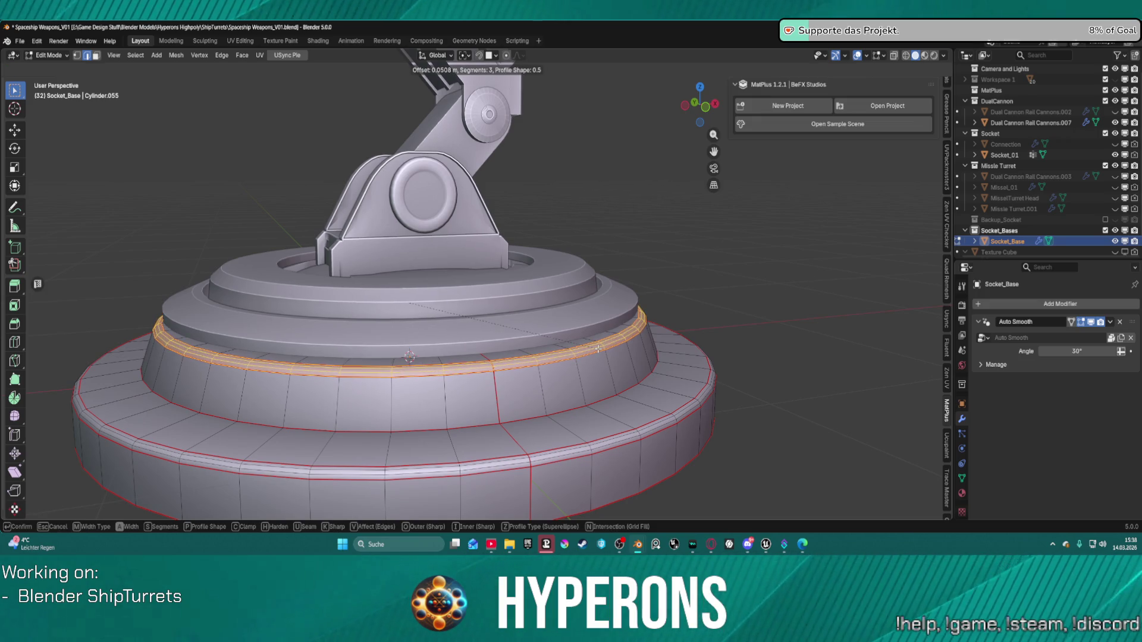
pyautogui.click(596, 348)
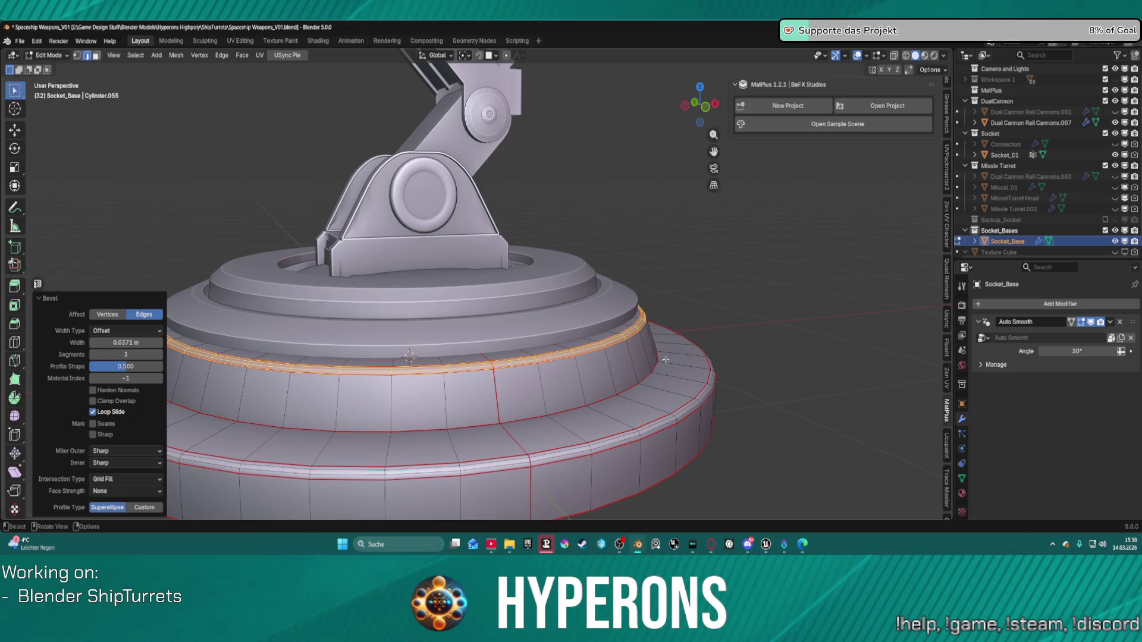
pyautogui.click(749, 371)
# Select Socket_01 together with the cannons and connection.
pyautogui.moveTo(808, 374)
pyautogui.mouseDown(button='middle')
pyautogui.moveTo(651, 350)
pyautogui.moveTo(703, 361)
pyautogui.mouseUp(button='middle')
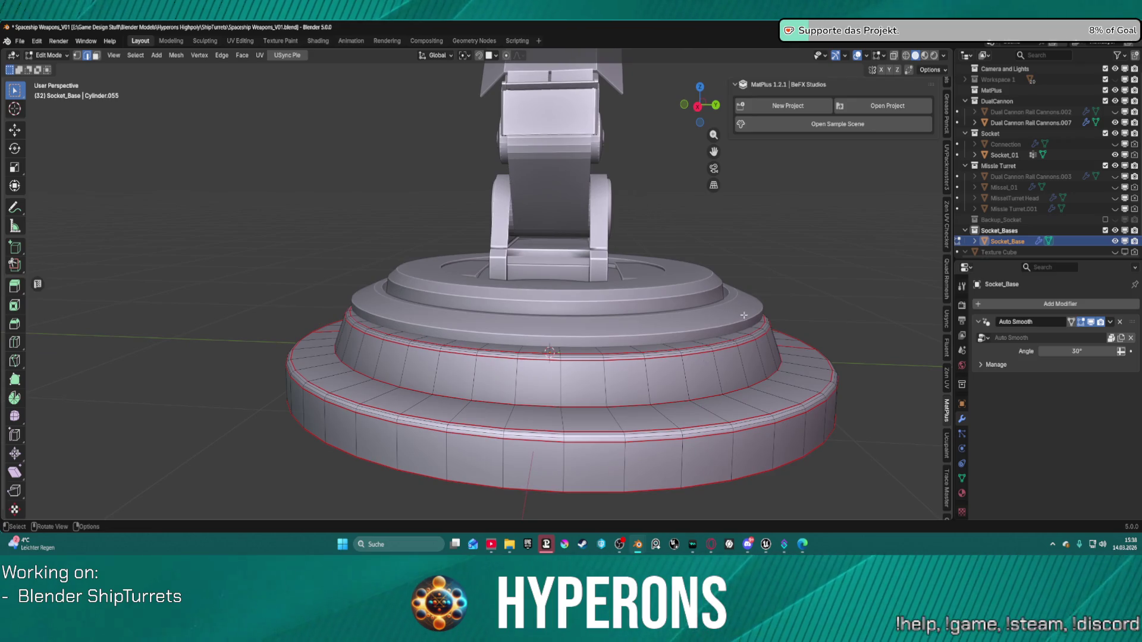
pyautogui.scroll(-1, 824, 285)
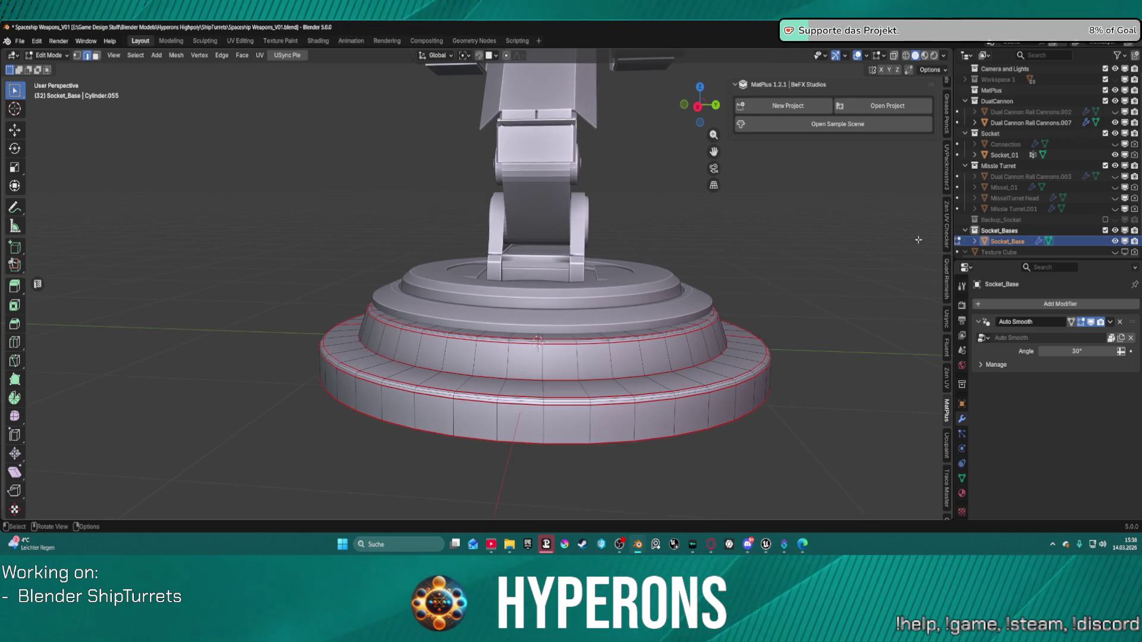
pyautogui.click(1005, 154)
pyautogui.keyDown('shift'); pyautogui.click(1030, 122); pyautogui.keyUp('shift')
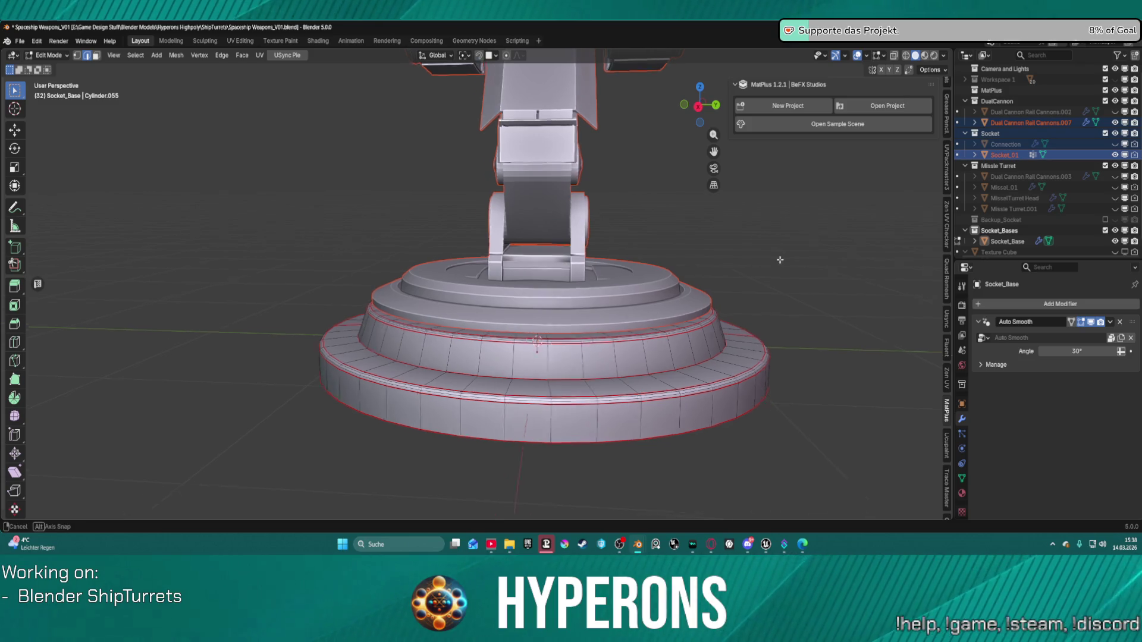
pyautogui.moveTo(773, 256); pyautogui.dragTo(790, 257, button='middle')
# In Object Mode side view, move the selected parts down Z by 0.018488 m.
pyautogui.hotkey('ctrl', 'Tab')
pyautogui.click(718, 256)
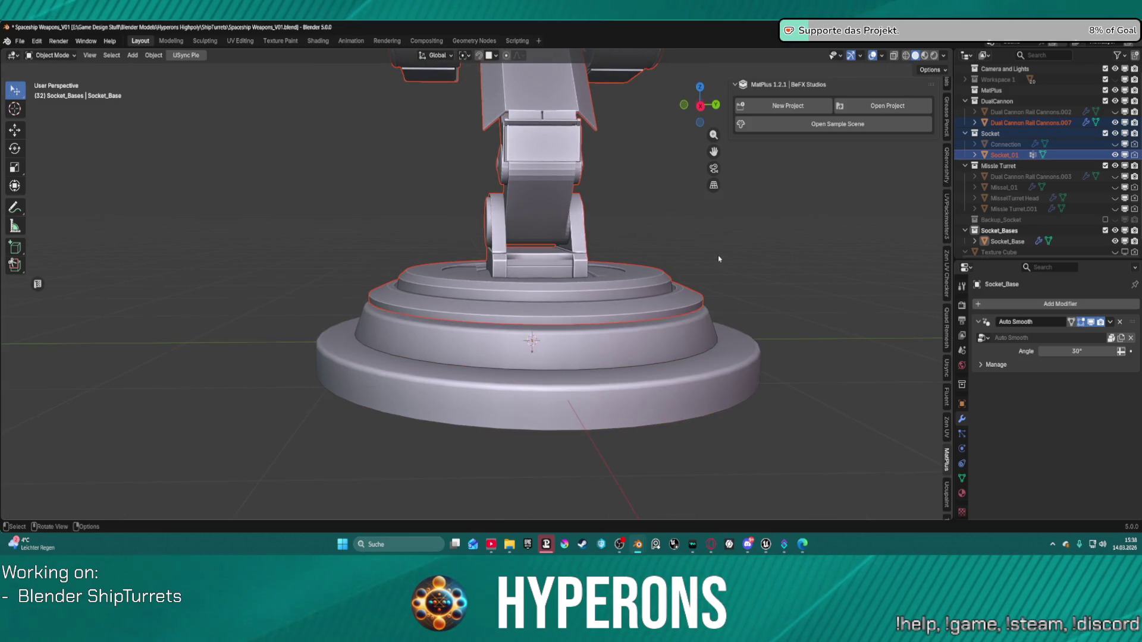
pyautogui.press('KP_3')
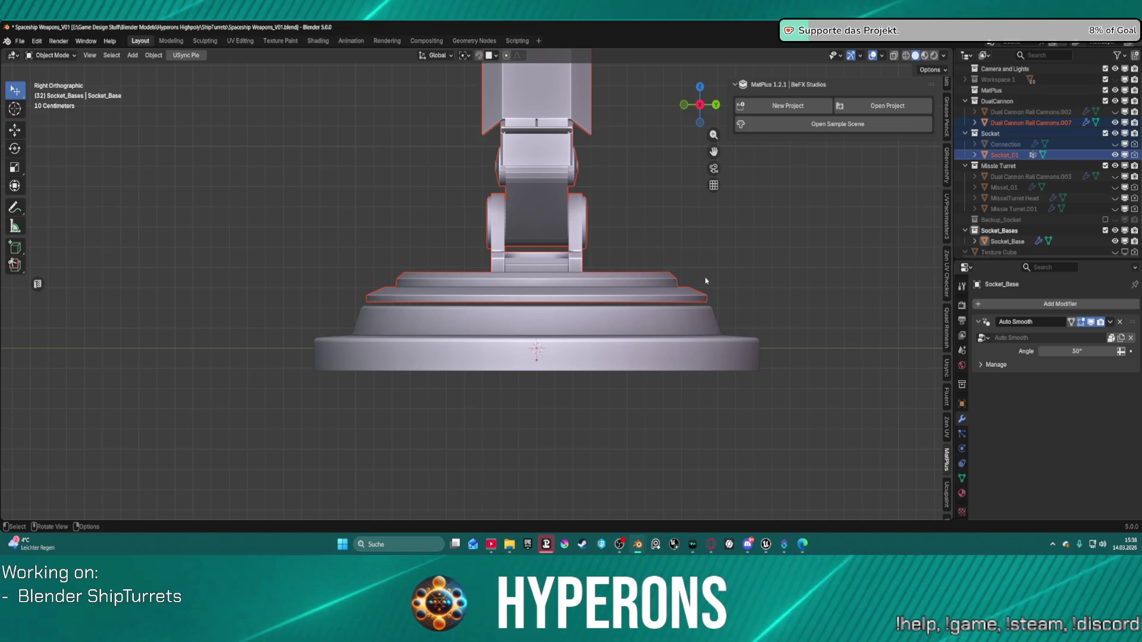
pyautogui.scroll(6, 705, 278)
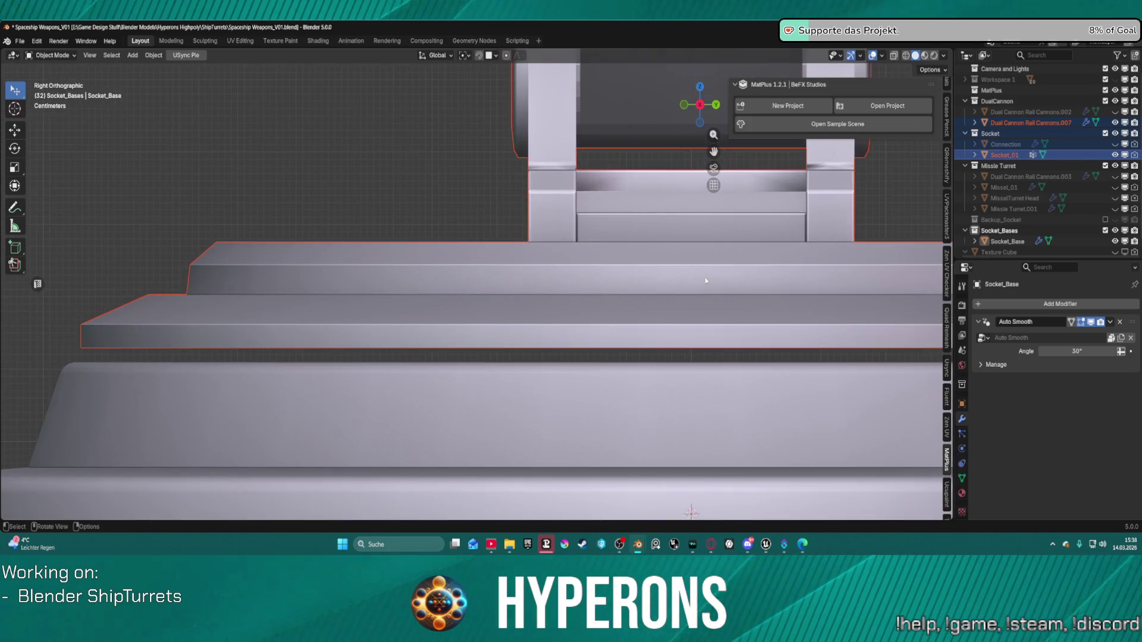
pyautogui.press('g')
pyautogui.press('z')
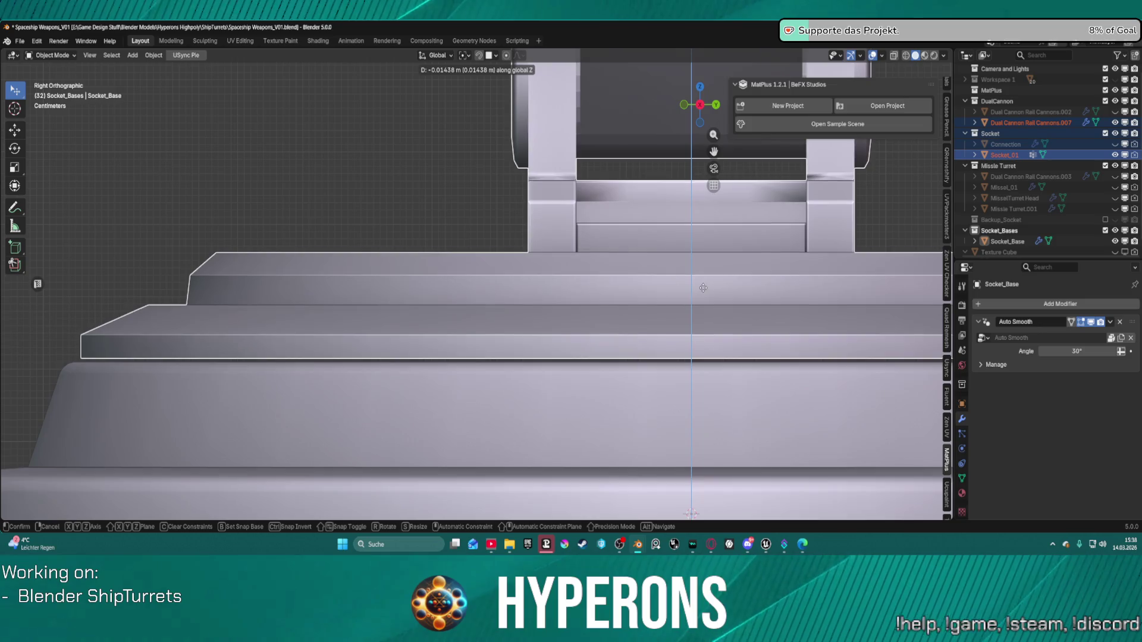
pyautogui.click(704, 291)
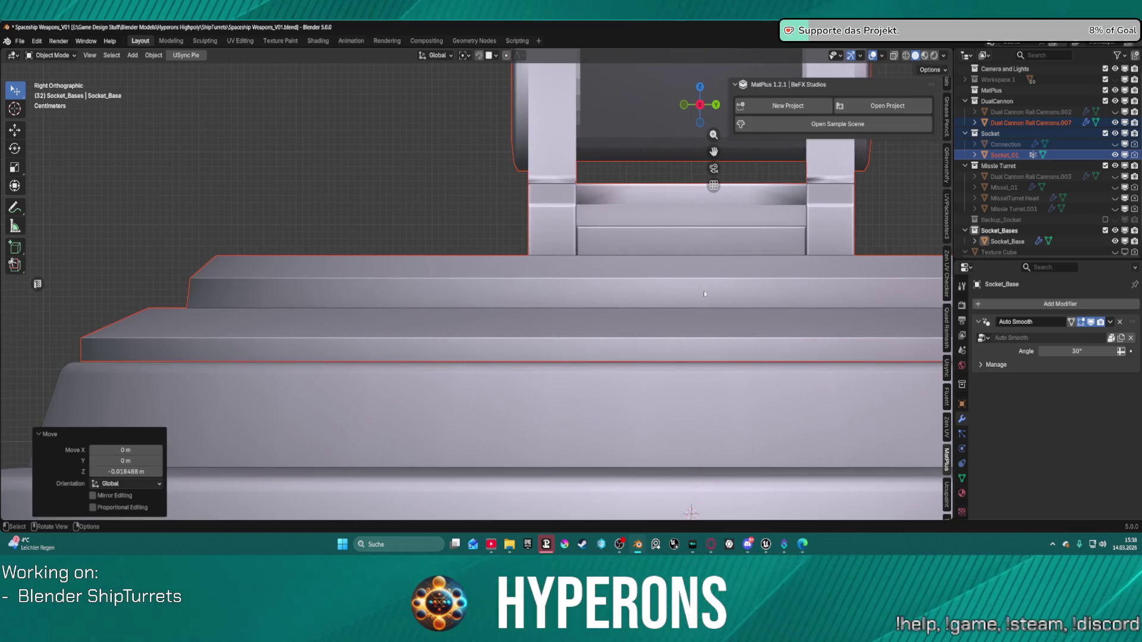
# Select Socket_01 alone and view the turret in perspective.
pyautogui.scroll(-4, 534, 281)
pyautogui.scroll(-3, 523, 284)
pyautogui.click(547, 301)
pyautogui.moveTo(548, 301)
pyautogui.mouseDown(button='middle')
pyautogui.moveTo(644, 309)
pyautogui.moveTo(381, 280)
pyautogui.mouseUp(button='middle')
pyautogui.scroll(-5, 644, 309)
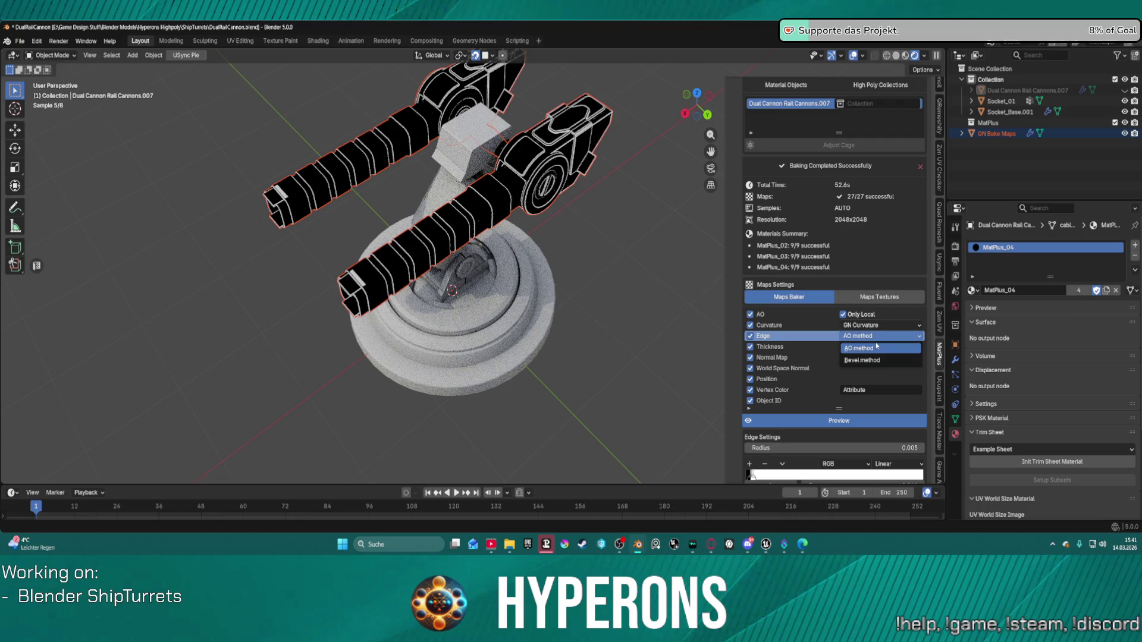
# Set the Edge map to Bevel method and turn off AO, Curvature, Thickness and other maps.
pyautogui.click(872, 361)
pyautogui.moveTo(630, 256); pyautogui.dragTo(599, 253, button='middle')
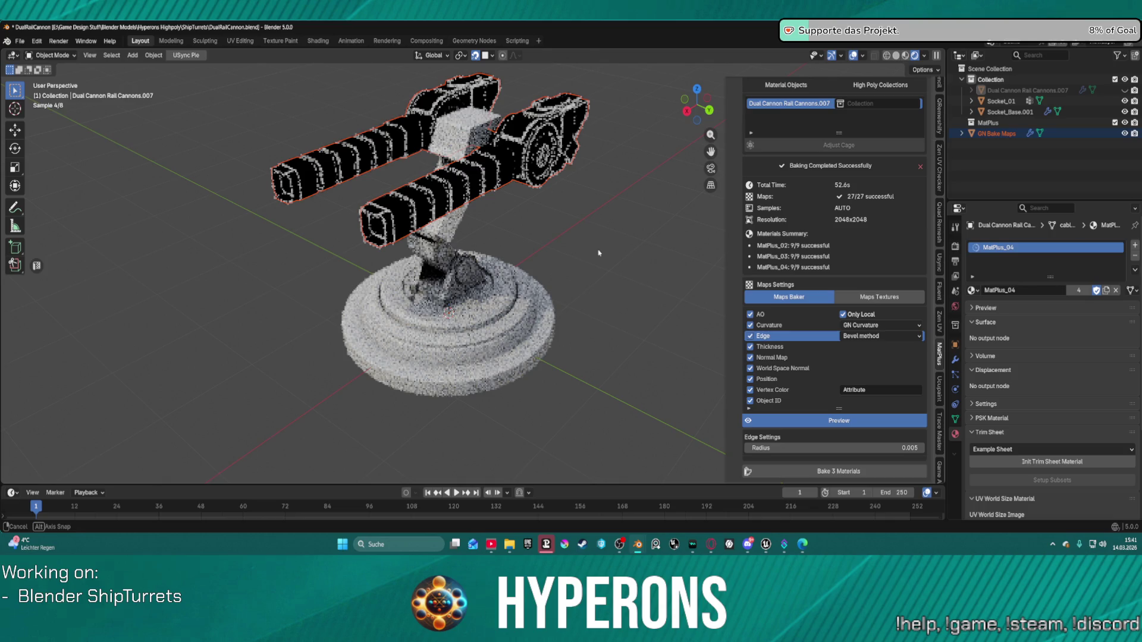
pyautogui.moveTo(599, 253); pyautogui.dragTo(756, 314, button='middle')
pyautogui.moveTo(756, 314); pyautogui.dragTo(751, 401)
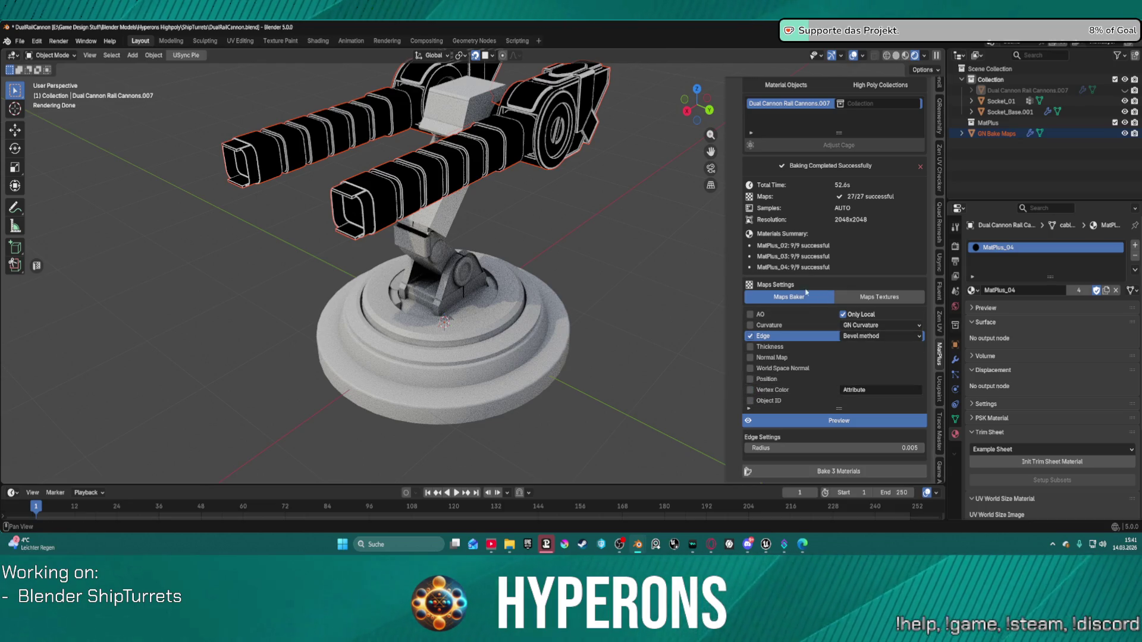
# Preview the Curvature map, trying Pointiness before returning to GN Curvature.
pyautogui.click(793, 325)
pyautogui.click(867, 325)
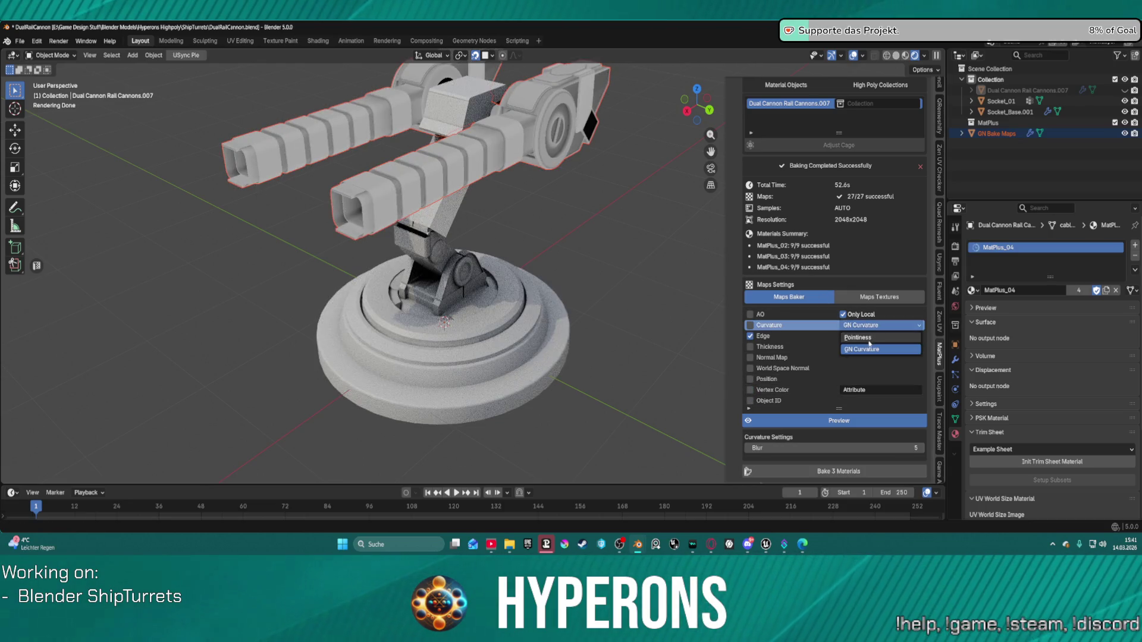
pyautogui.click(868, 338)
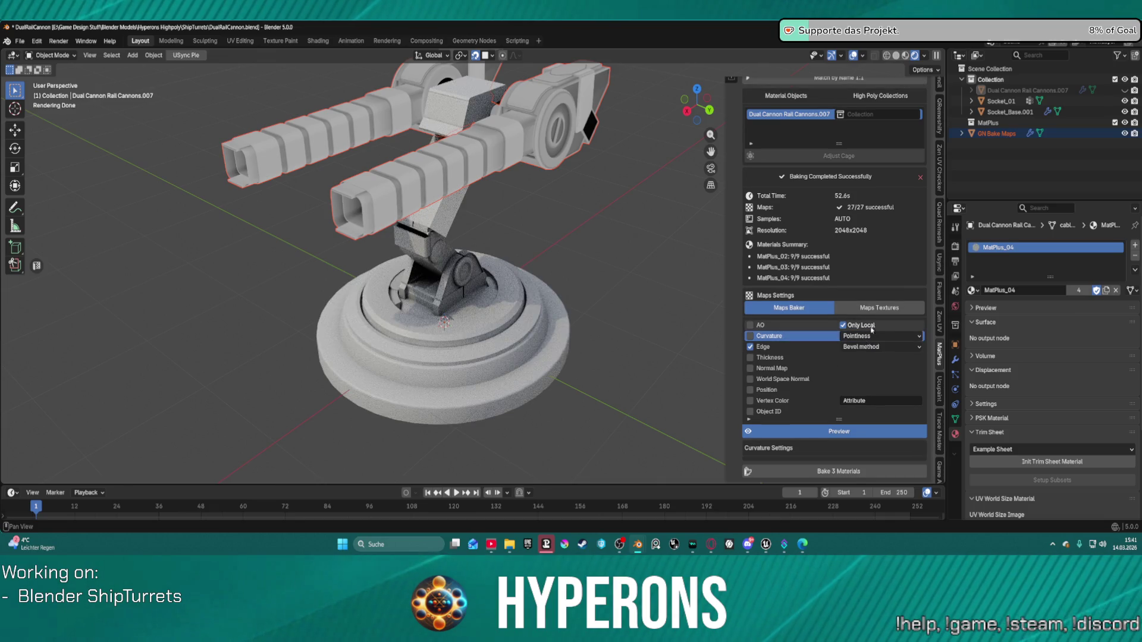
pyautogui.click(863, 338)
pyautogui.click(872, 361)
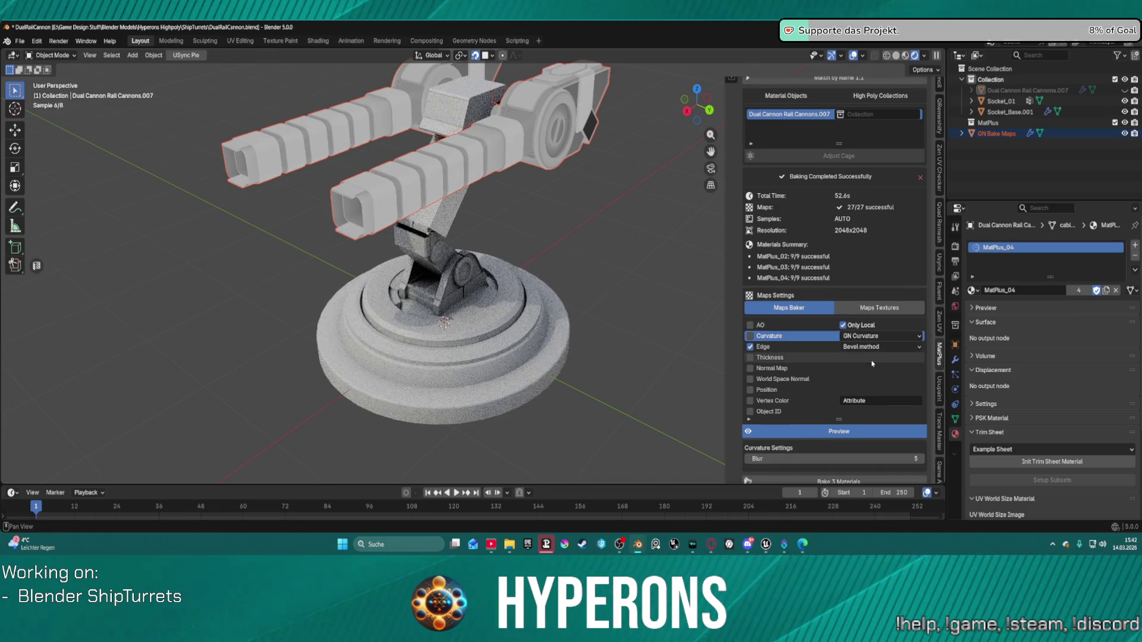
pyautogui.scroll(-1, 702, 243)
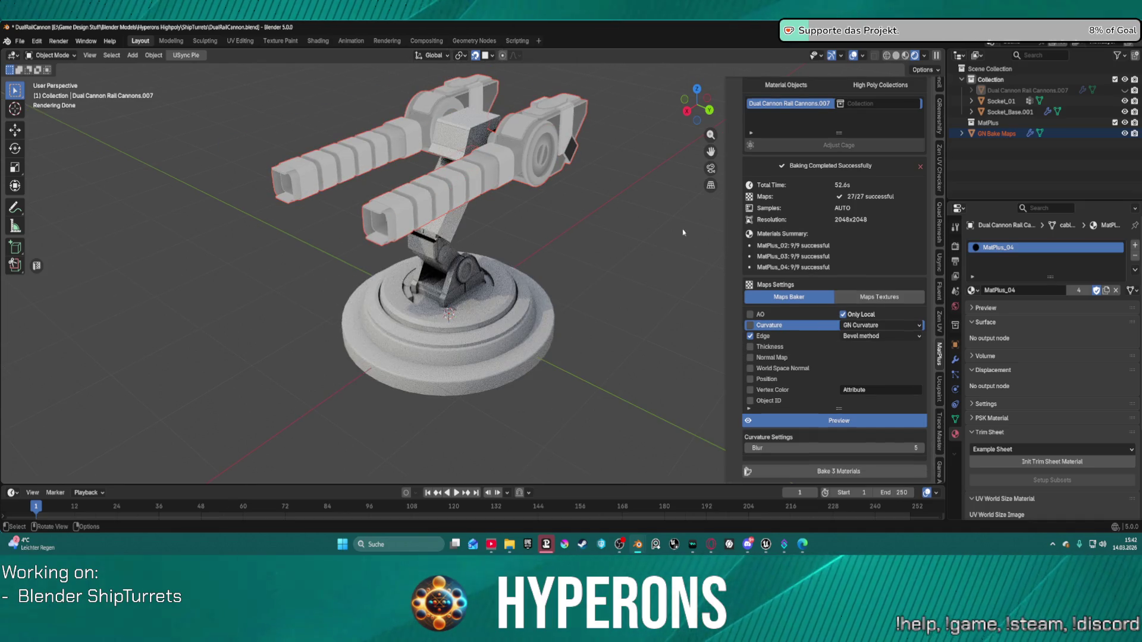
pyautogui.moveTo(591, 171); pyautogui.dragTo(519, 237, button='middle')
pyautogui.scroll(8, 792, 122)
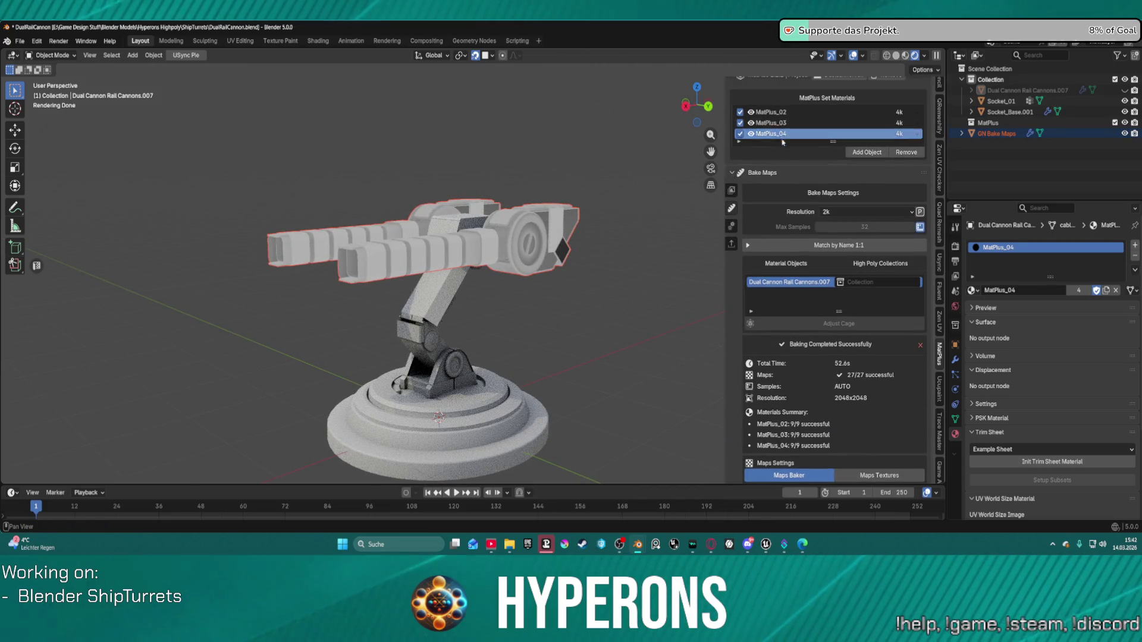
# On MatPlus_03, exclude AO, Curvature, Thickness and the remaining maps, keeping only Edge.
pyautogui.click(767, 124)
pyautogui.scroll(-7, 818, 204)
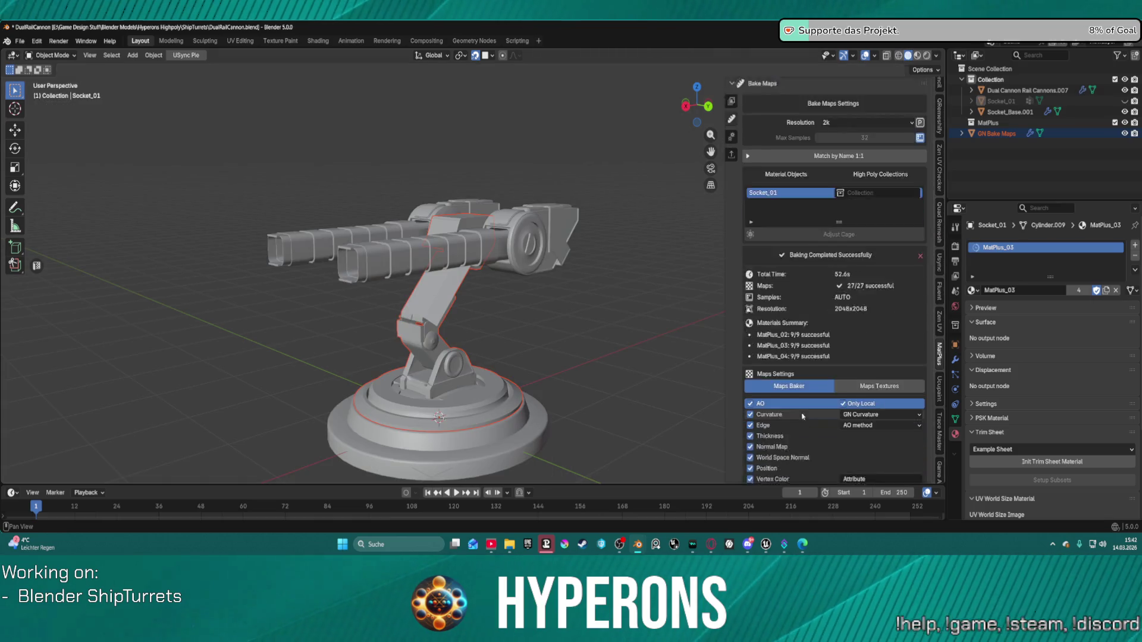
pyautogui.click(750, 336)
pyautogui.click(750, 347)
pyautogui.click(750, 368)
pyautogui.moveTo(752, 386); pyautogui.dragTo(751, 423)
pyautogui.click(869, 358)
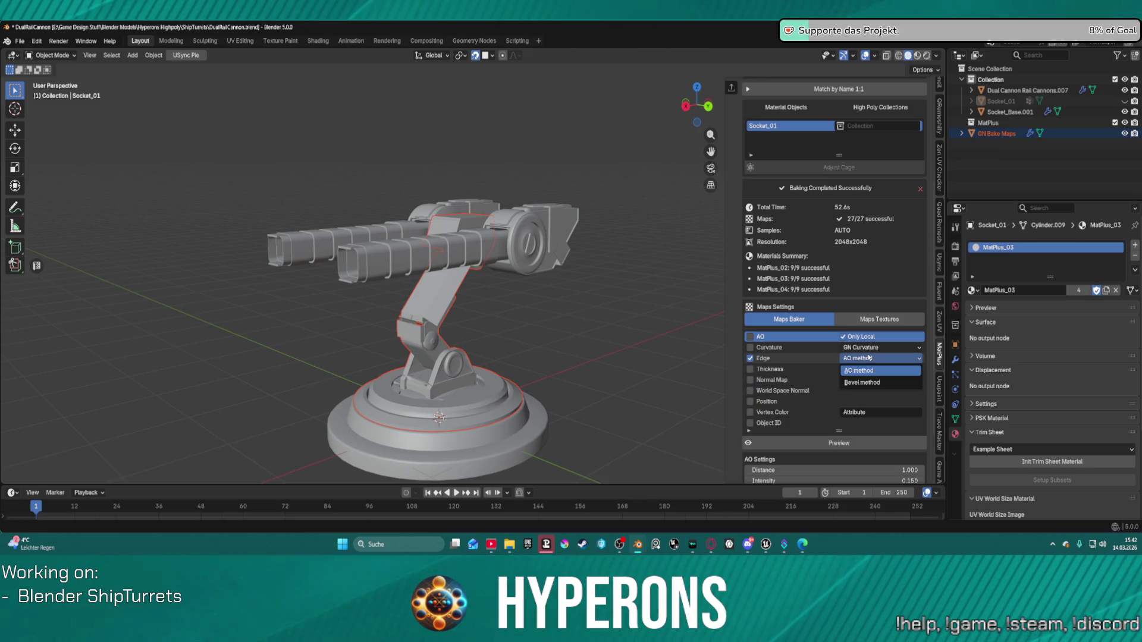
pyautogui.click(867, 383)
pyautogui.scroll(7, 790, 129)
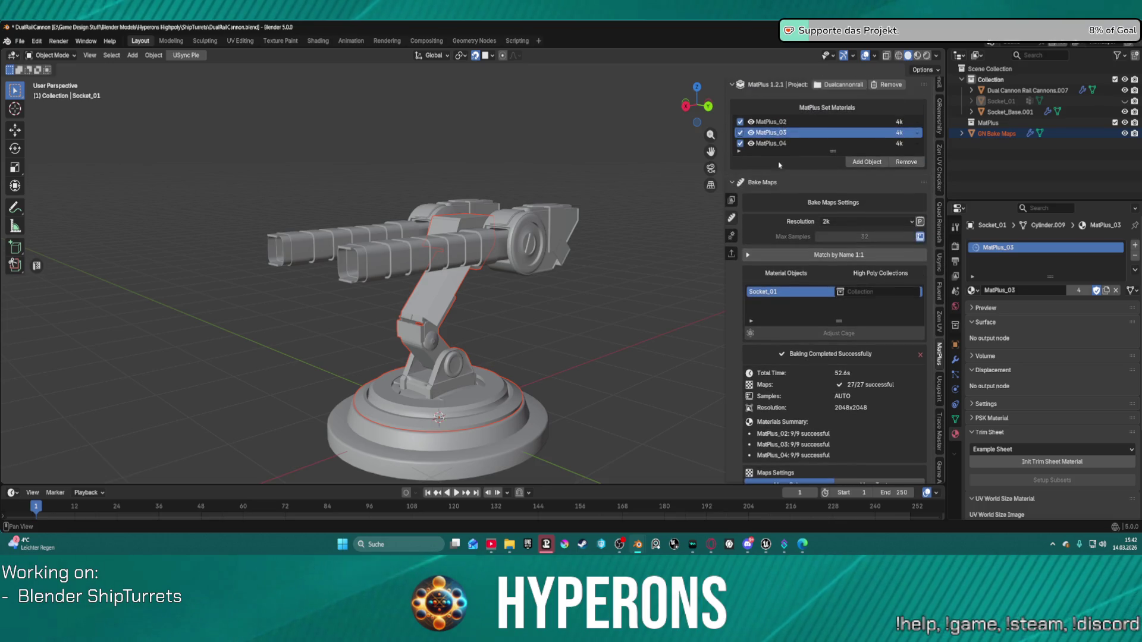
# On MatPlus_02, exclude all maps but Edge with Bevel method, then bake all three materials.
pyautogui.click(771, 122)
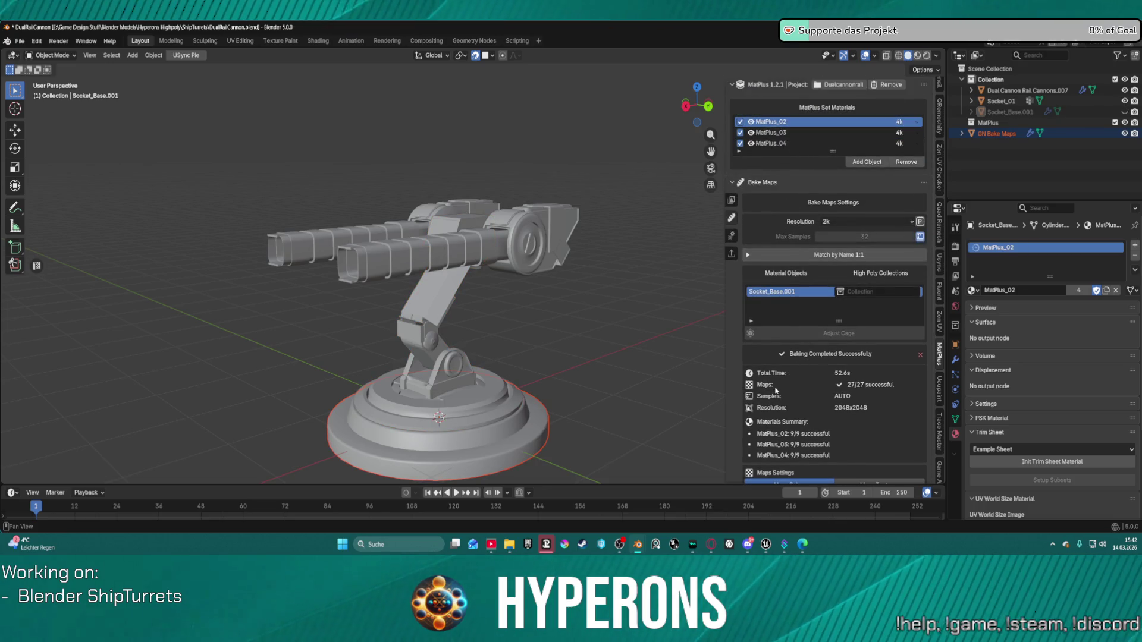
pyautogui.scroll(-8, 774, 380)
pyautogui.click(752, 358)
pyautogui.click(751, 347)
pyautogui.click(751, 325)
pyautogui.click(750, 336)
pyautogui.click(751, 315)
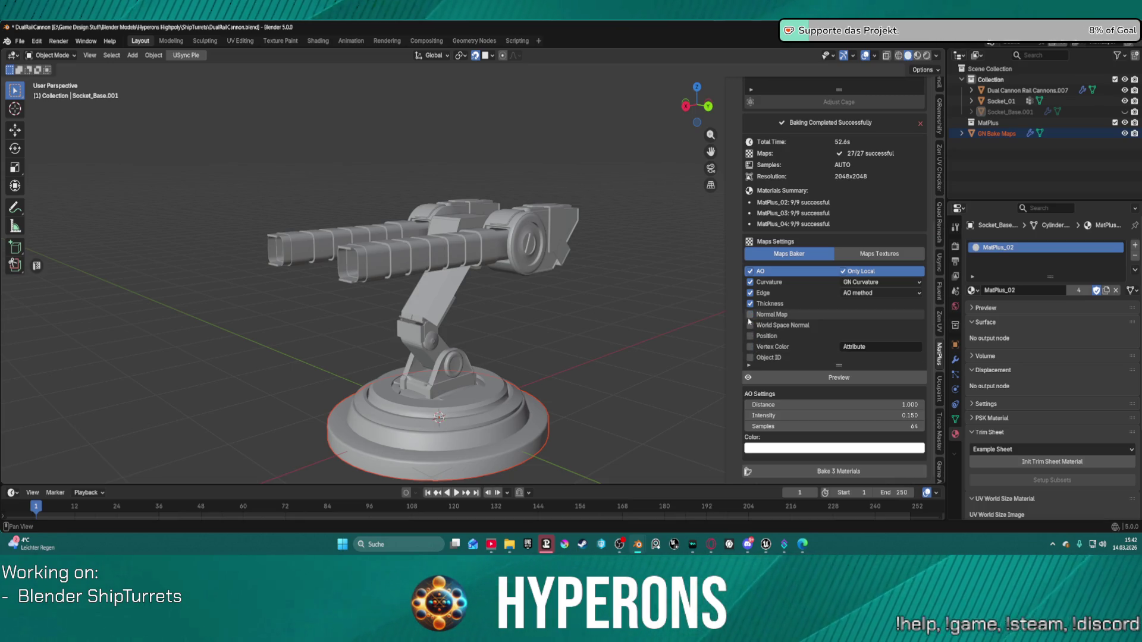
pyautogui.click(750, 304)
pyautogui.click(750, 282)
pyautogui.click(868, 294)
pyautogui.click(865, 318)
pyautogui.click(800, 470)
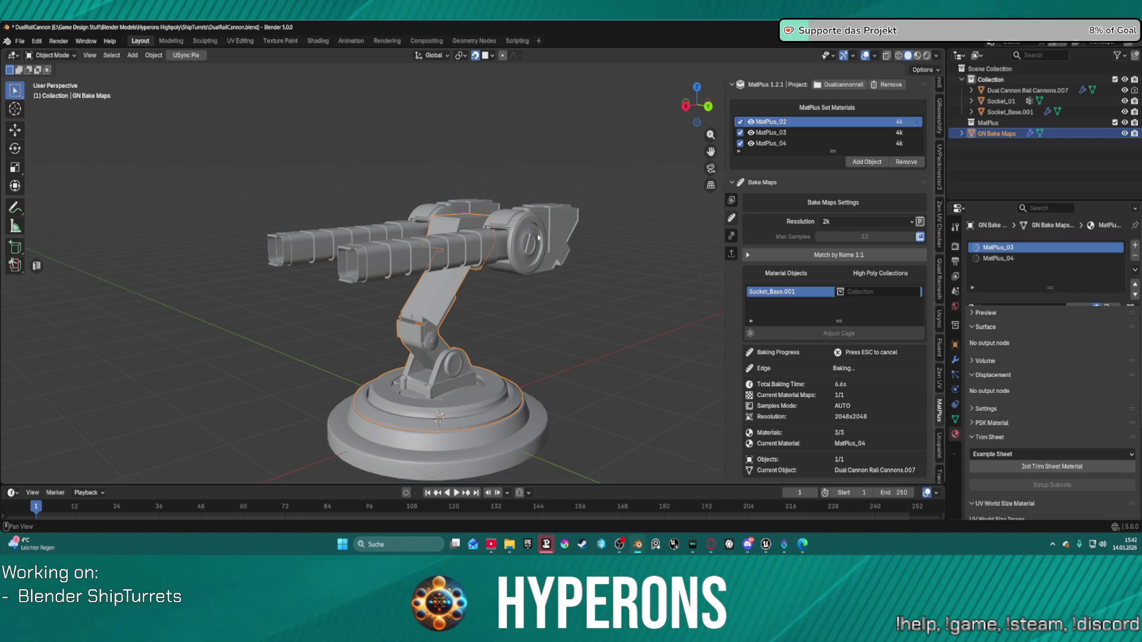
# After the 2048×2048 bake finishes, show the layer stack and open the Smart Materials library.
pyautogui.moveTo(538, 237)
pyautogui.mouseDown(button='middle')
pyautogui.moveTo(613, 258)
pyautogui.moveTo(601, 248)
pyautogui.moveTo(582, 264)
pyautogui.moveTo(743, 211)
pyautogui.mouseUp(button='middle')
pyautogui.click(732, 201)
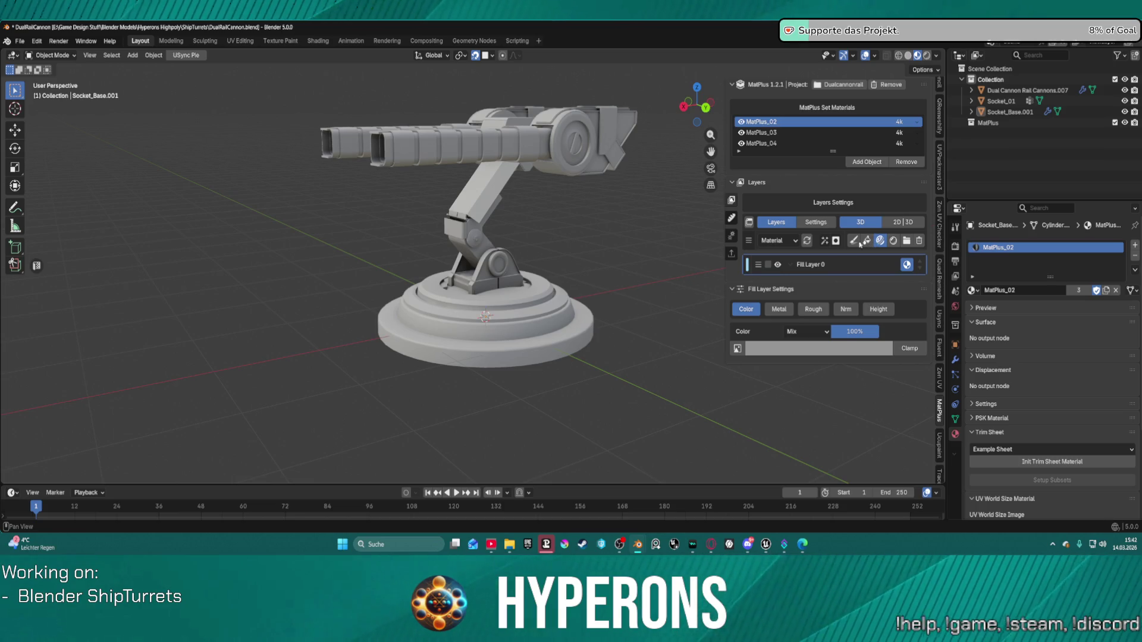
pyautogui.click(868, 243)
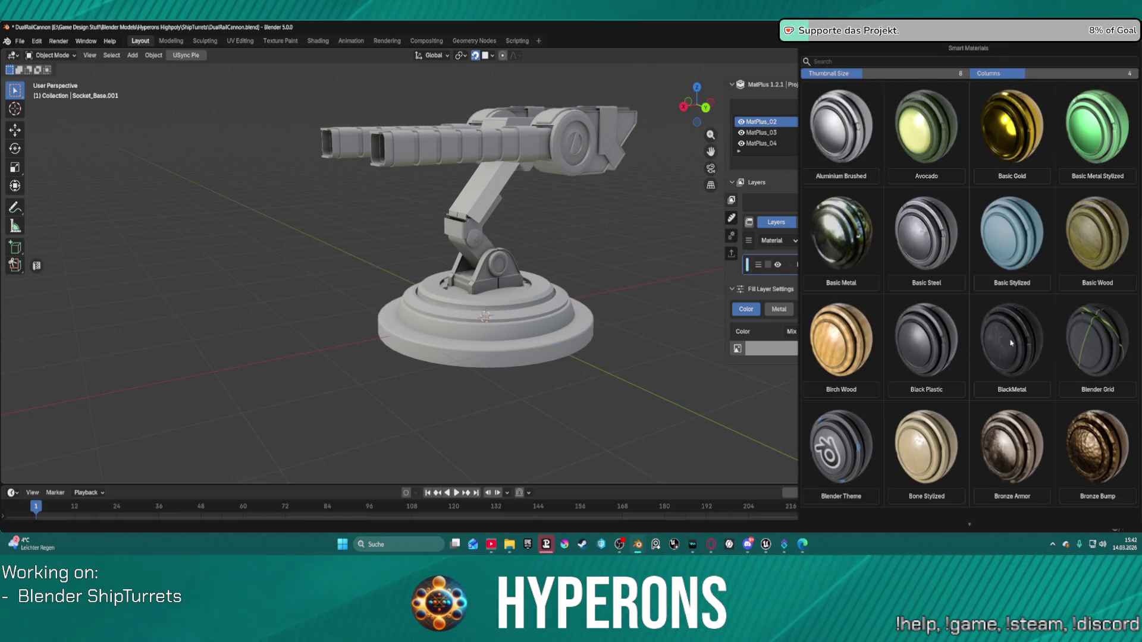
# Find BlackMetal in the Smart Materials library, apply it to Socket_Base.001 and inspect the result.
pyautogui.scroll(-15, 1009, 343)
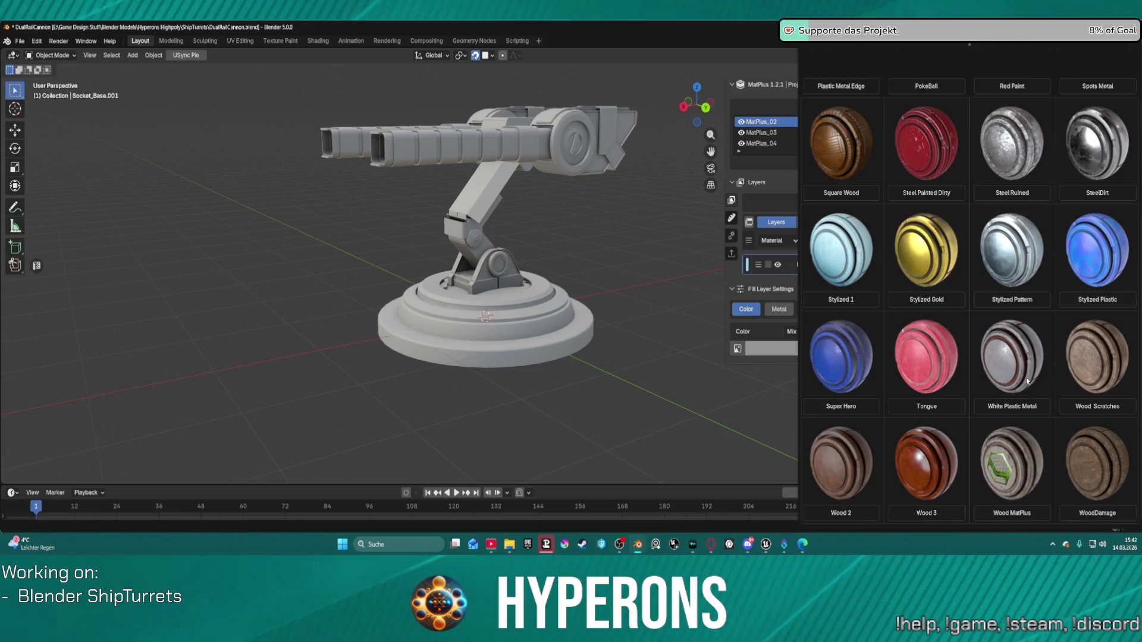
pyautogui.scroll(1, 1026, 379)
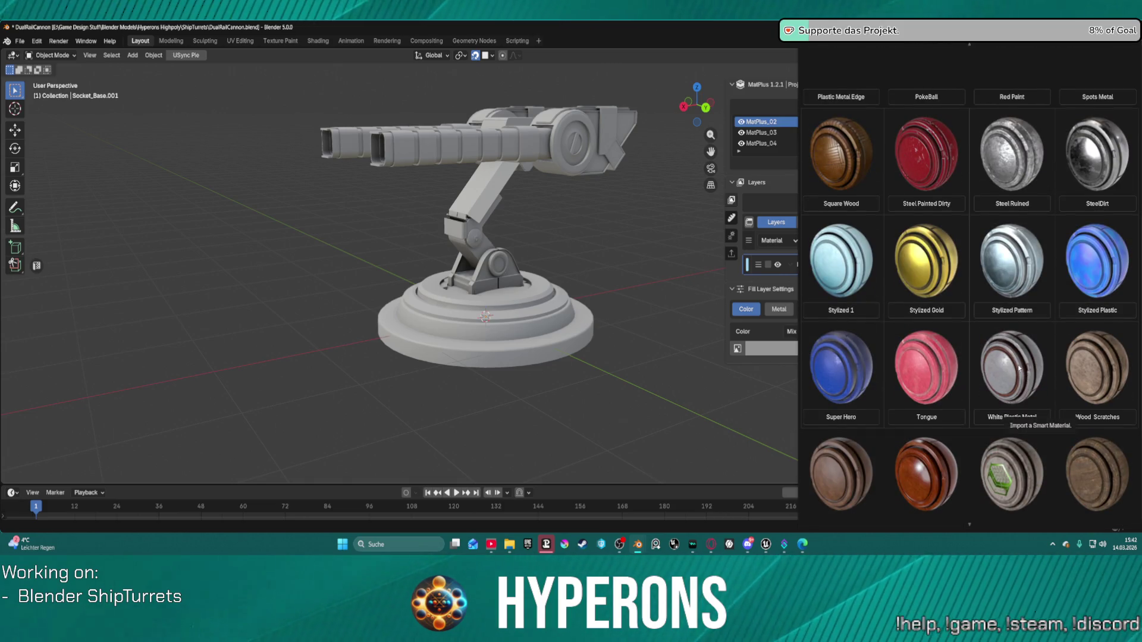
pyautogui.scroll(-1, 1018, 444)
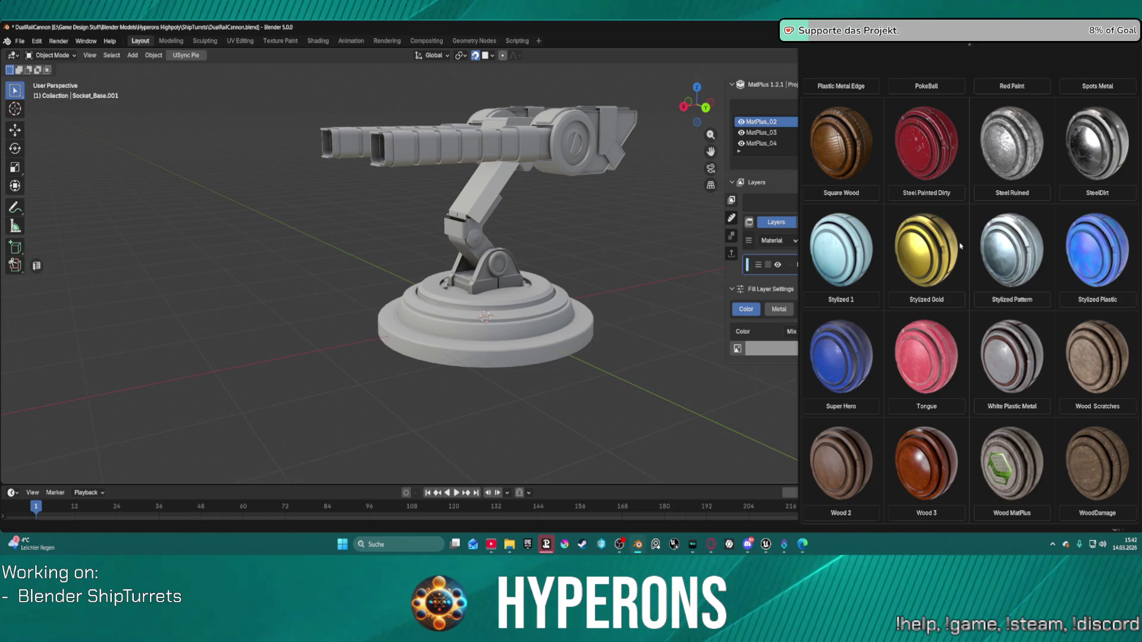
pyautogui.scroll(10, 1017, 219)
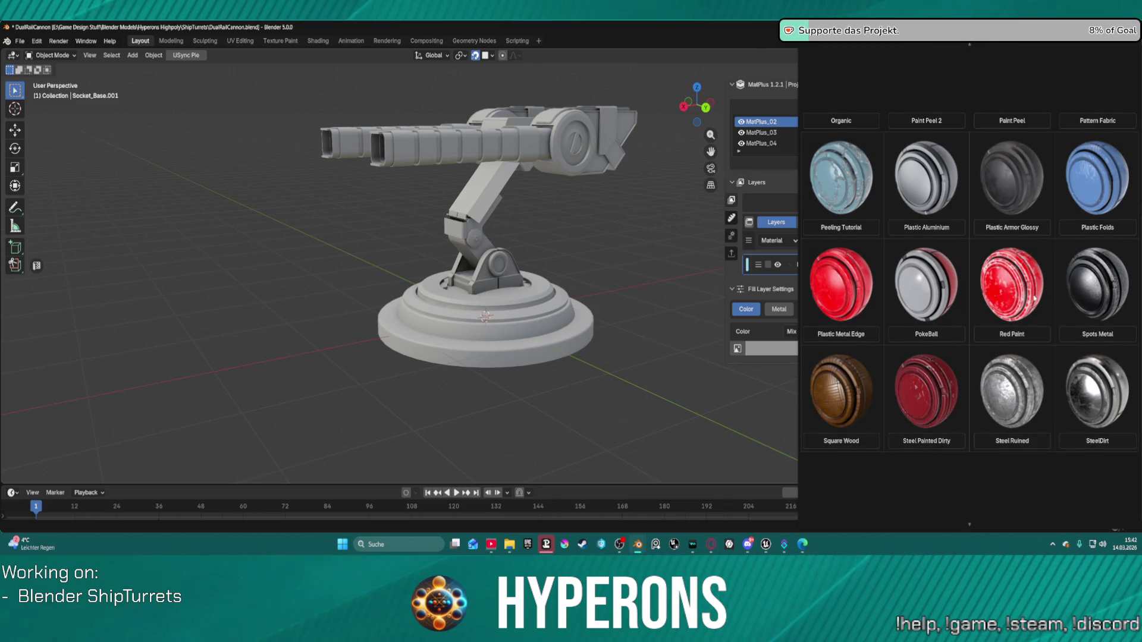
pyautogui.scroll(5, 982, 250)
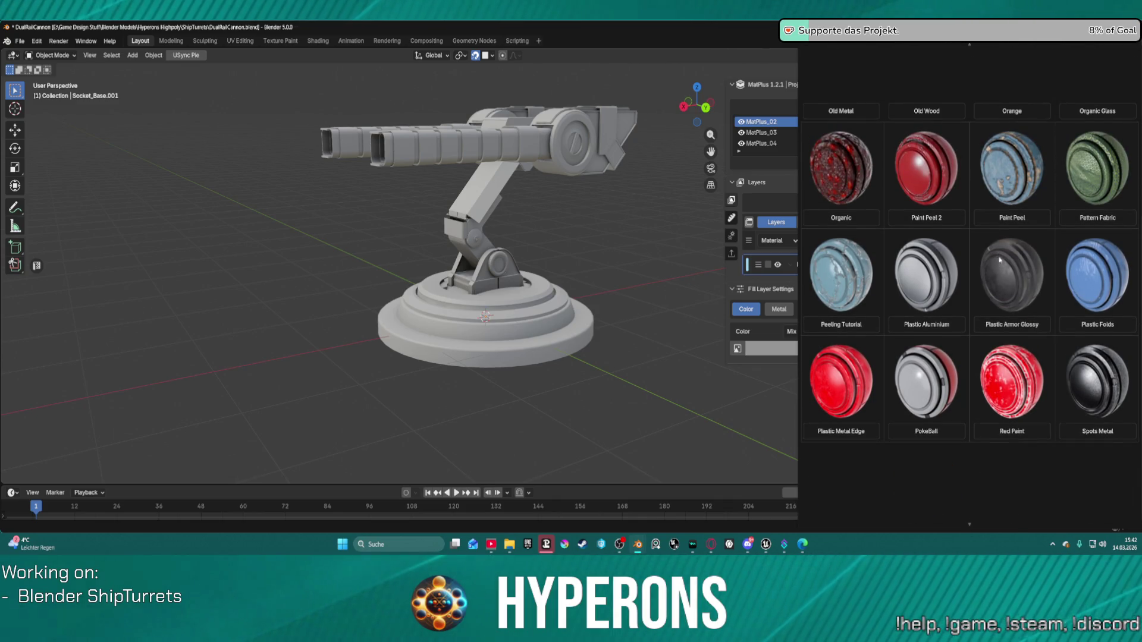
pyautogui.scroll(4, 1011, 274)
pyautogui.scroll(1, 1011, 275)
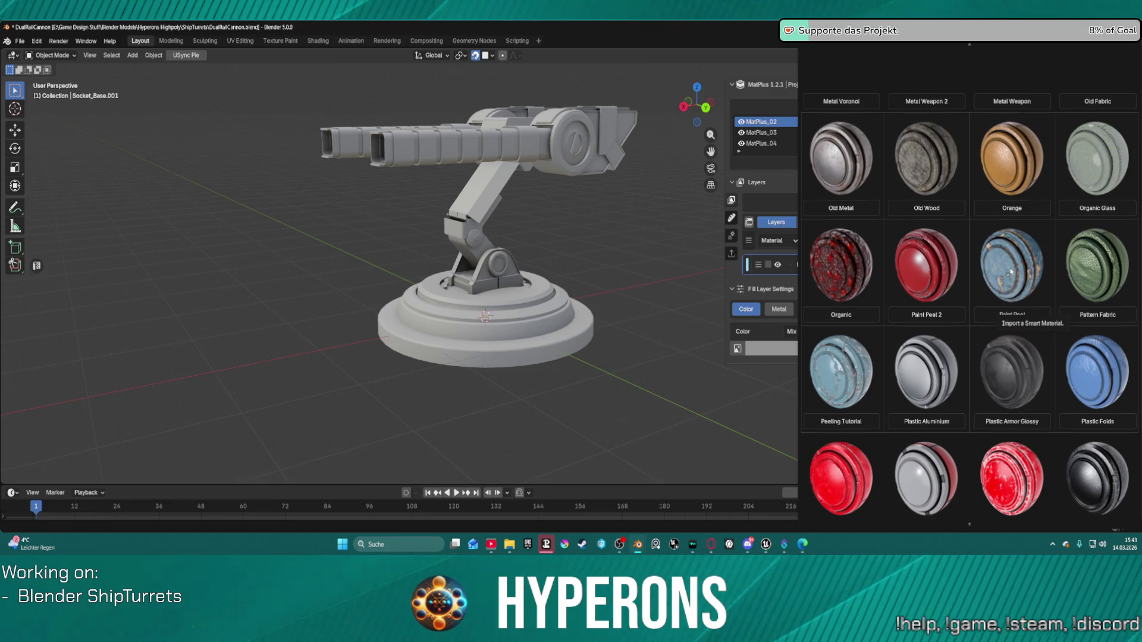
pyautogui.scroll(5, 1010, 271)
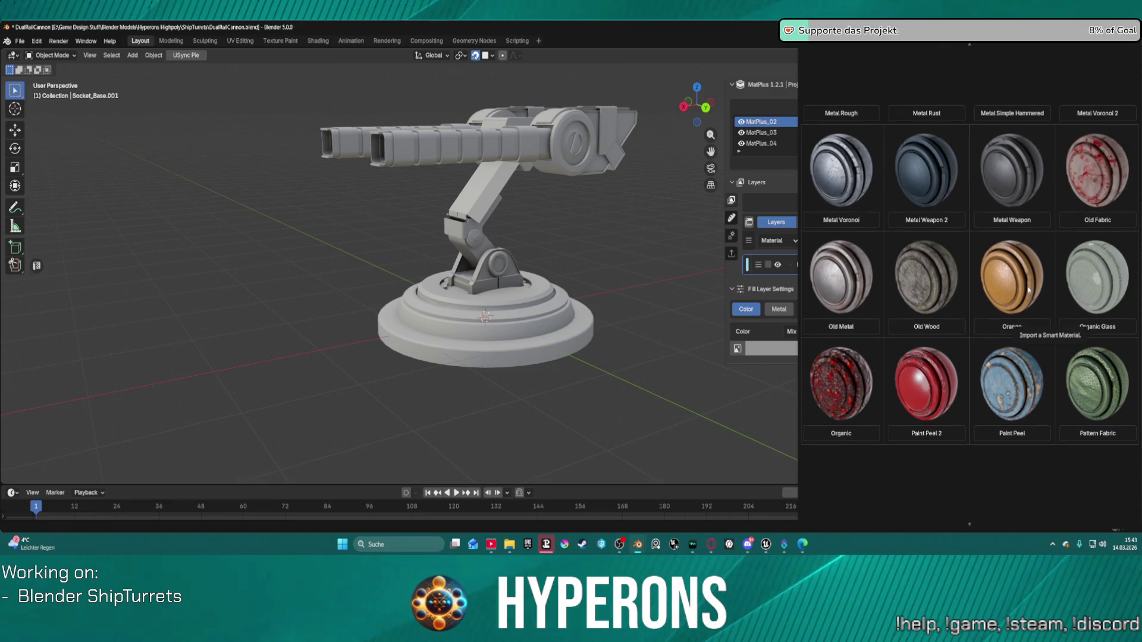
pyautogui.scroll(4, 1028, 289)
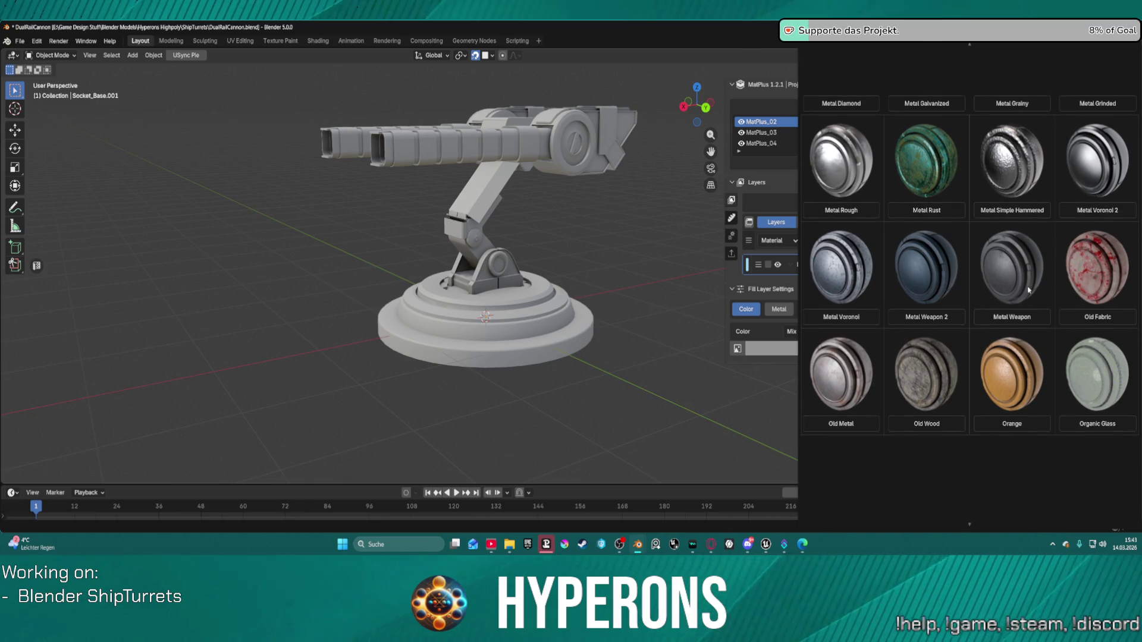
pyautogui.scroll(5, 1028, 289)
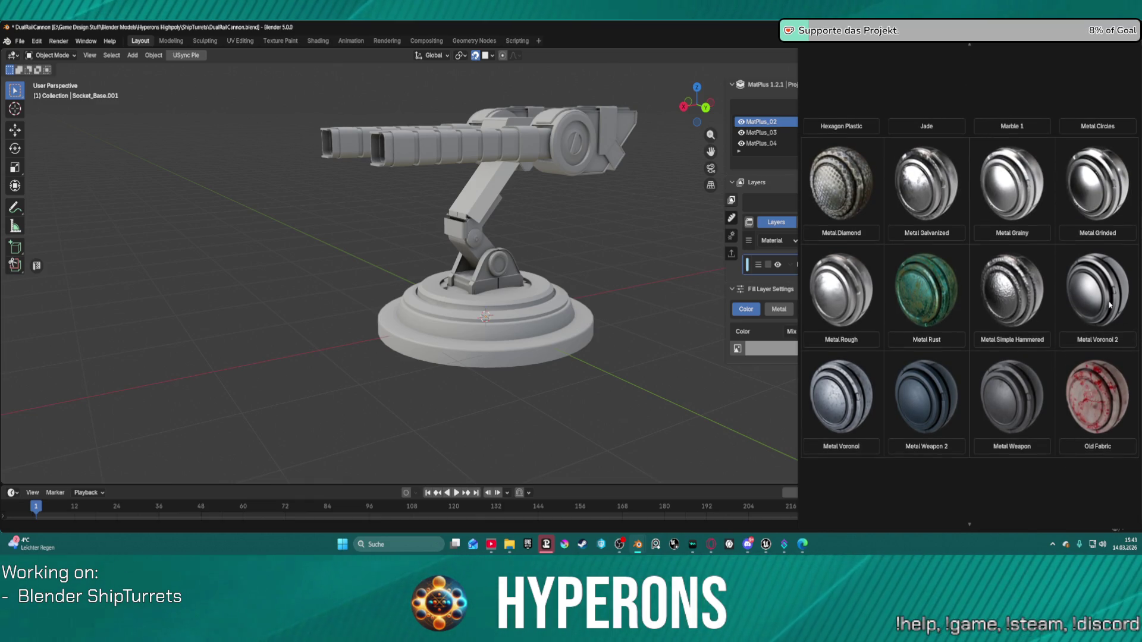
pyautogui.scroll(4, 1109, 304)
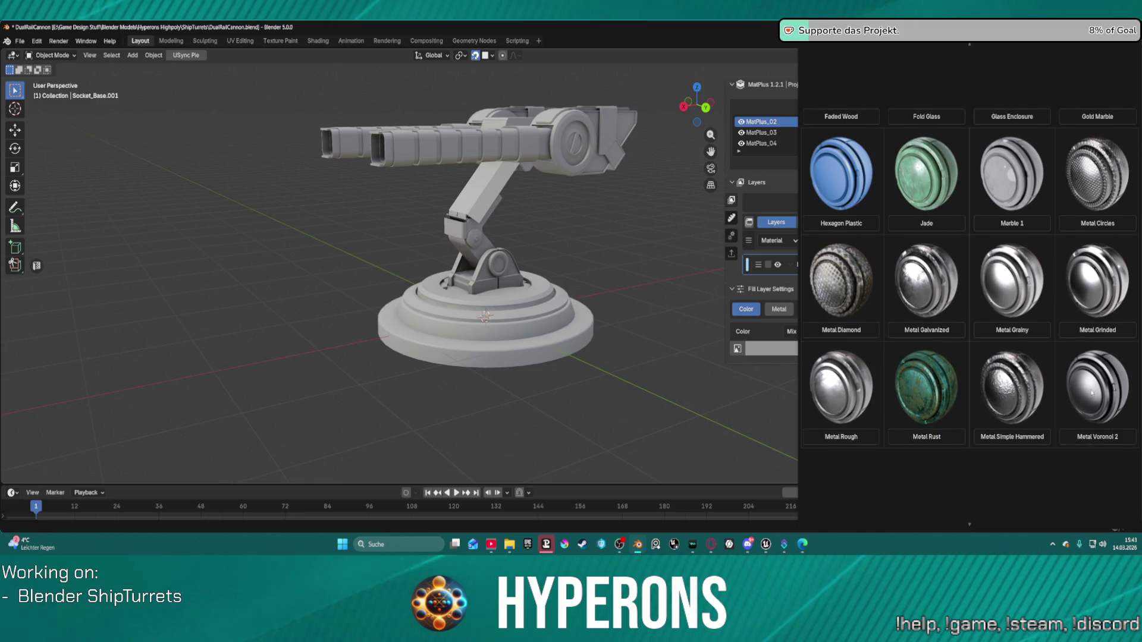
pyautogui.scroll(9, 1092, 392)
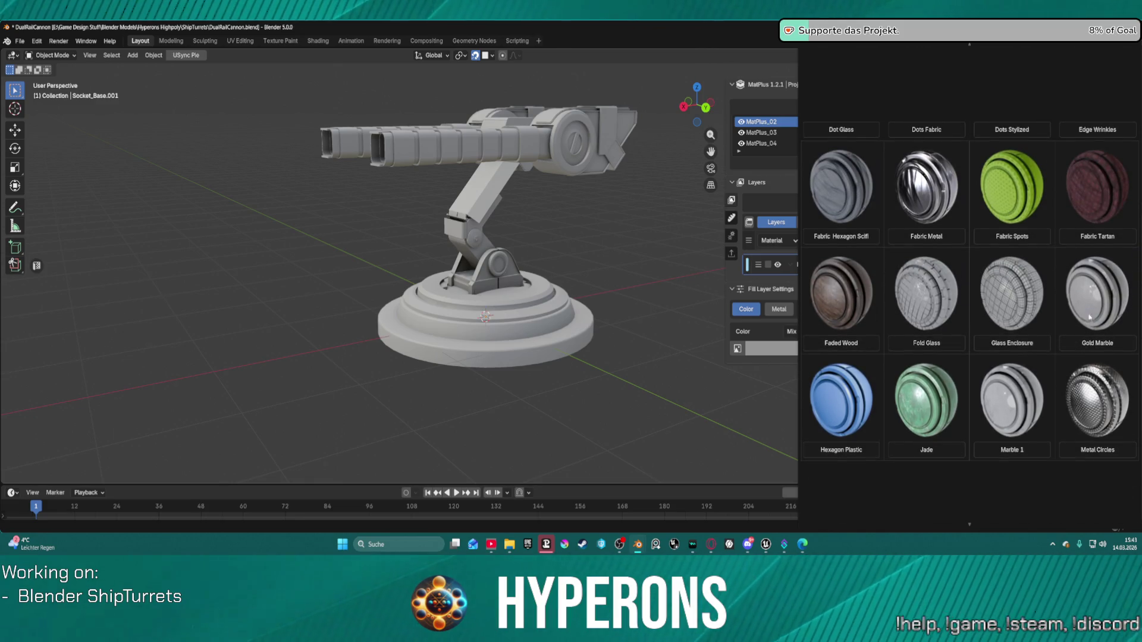
pyautogui.scroll(15, 1089, 322)
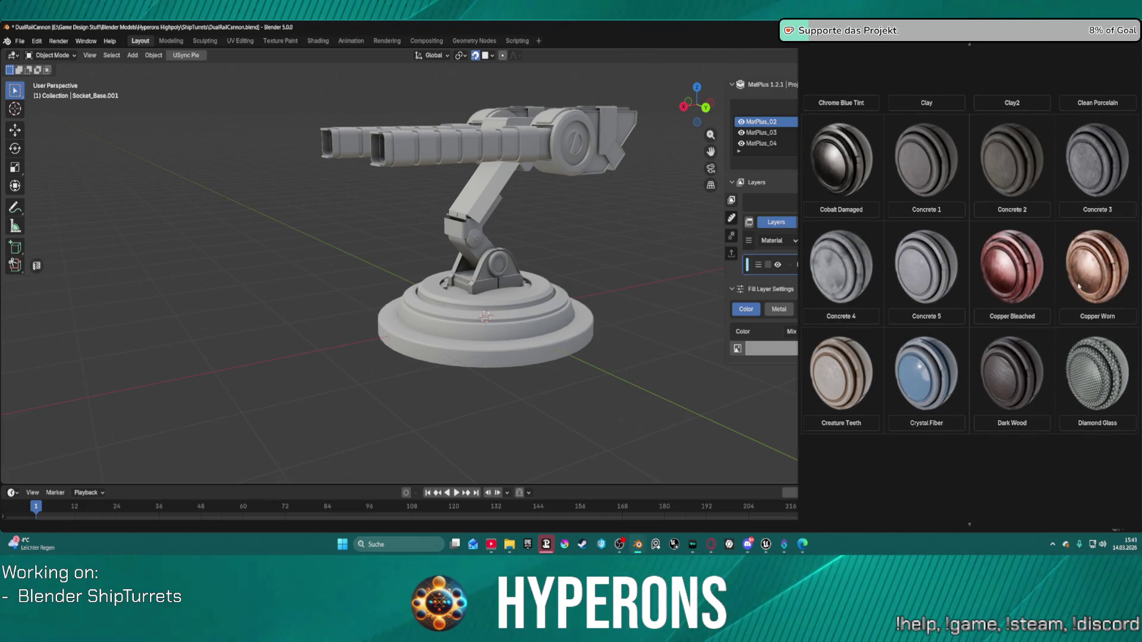
pyautogui.scroll(12, 1023, 388)
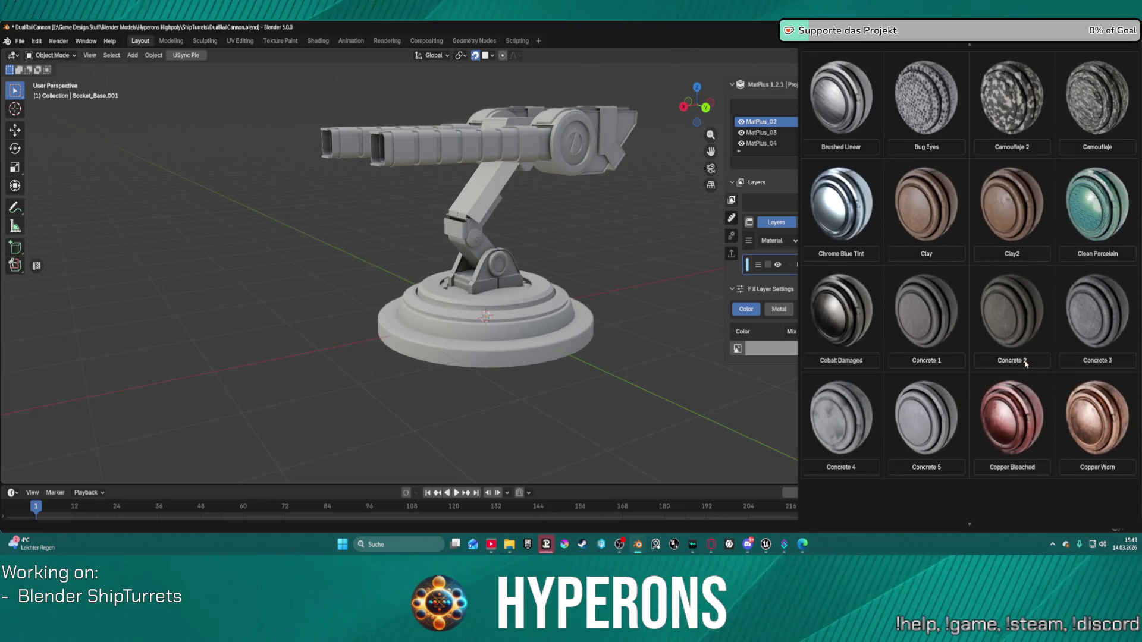
pyautogui.scroll(8, 1016, 346)
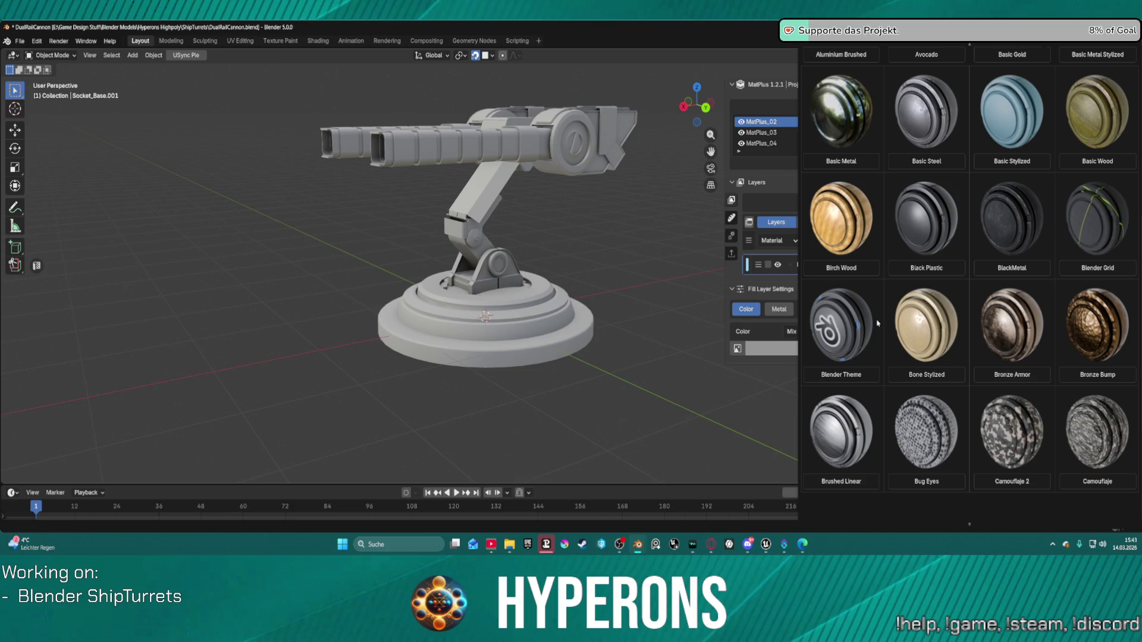
pyautogui.scroll(5, 498, 357)
pyautogui.moveTo(498, 357)
pyautogui.mouseDown(button='middle')
pyautogui.moveTo(498, 379)
pyautogui.moveTo(499, 339)
pyautogui.mouseUp(button='middle')
pyautogui.scroll(4, 497, 324)
pyautogui.moveTo(505, 298)
pyautogui.mouseDown(button='middle')
pyautogui.moveTo(504, 279)
pyautogui.moveTo(511, 300)
pyautogui.mouseUp(button='middle')
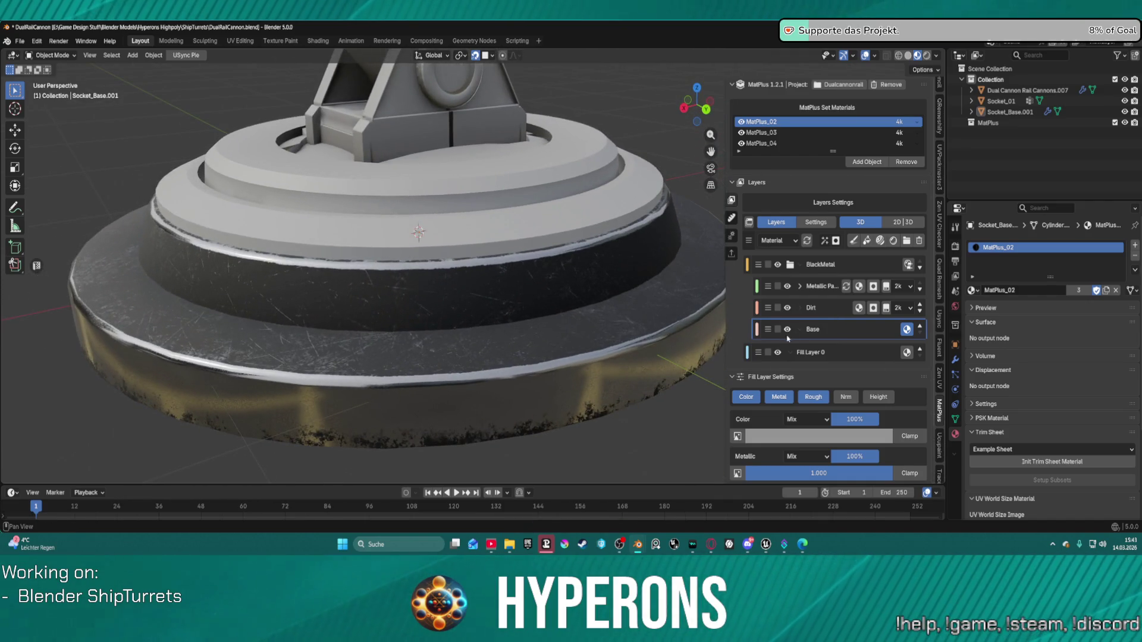
pyautogui.click(818, 287)
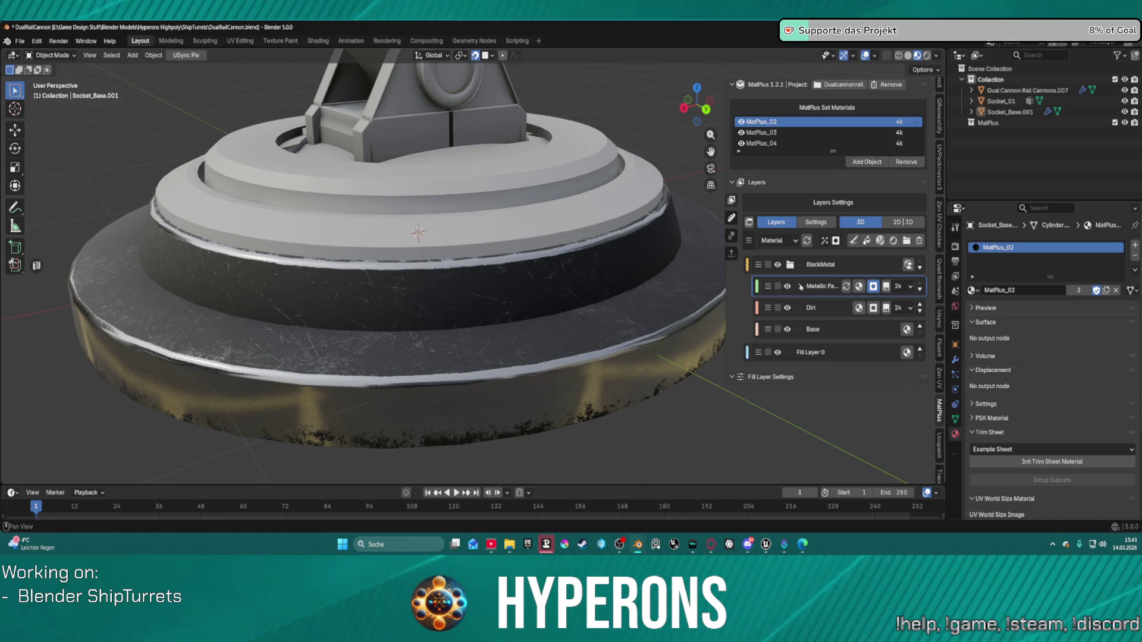
pyautogui.click(800, 287)
pyautogui.click(836, 345)
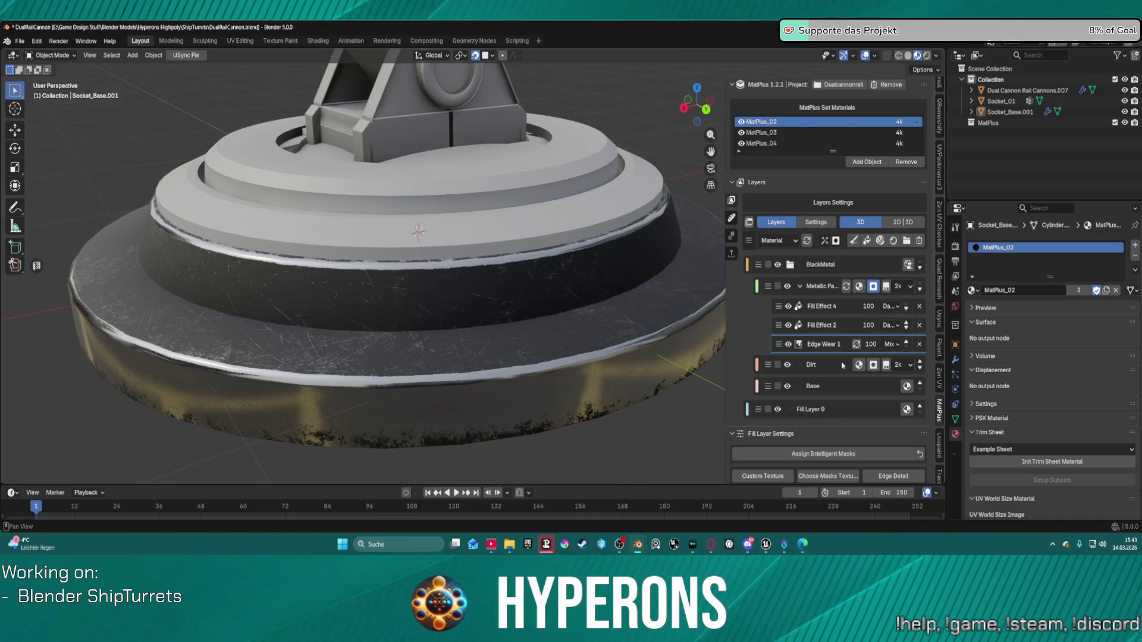
pyautogui.scroll(-5, 842, 364)
pyautogui.scroll(-5, 842, 370)
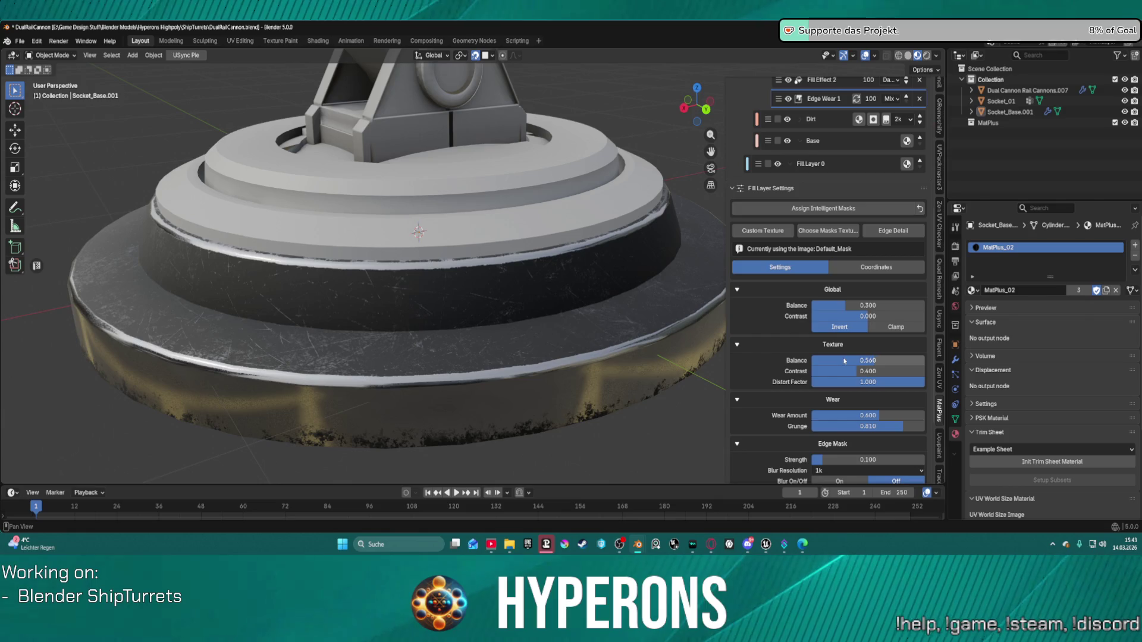
pyautogui.moveTo(873, 294); pyautogui.dragTo(817, 294)
pyautogui.moveTo(878, 347)
pyautogui.mouseDown()
pyautogui.moveTo(817, 359)
pyautogui.moveTo(858, 357)
pyautogui.moveTo(840, 357)
pyautogui.mouseUp()
pyautogui.scroll(-2, 886, 406)
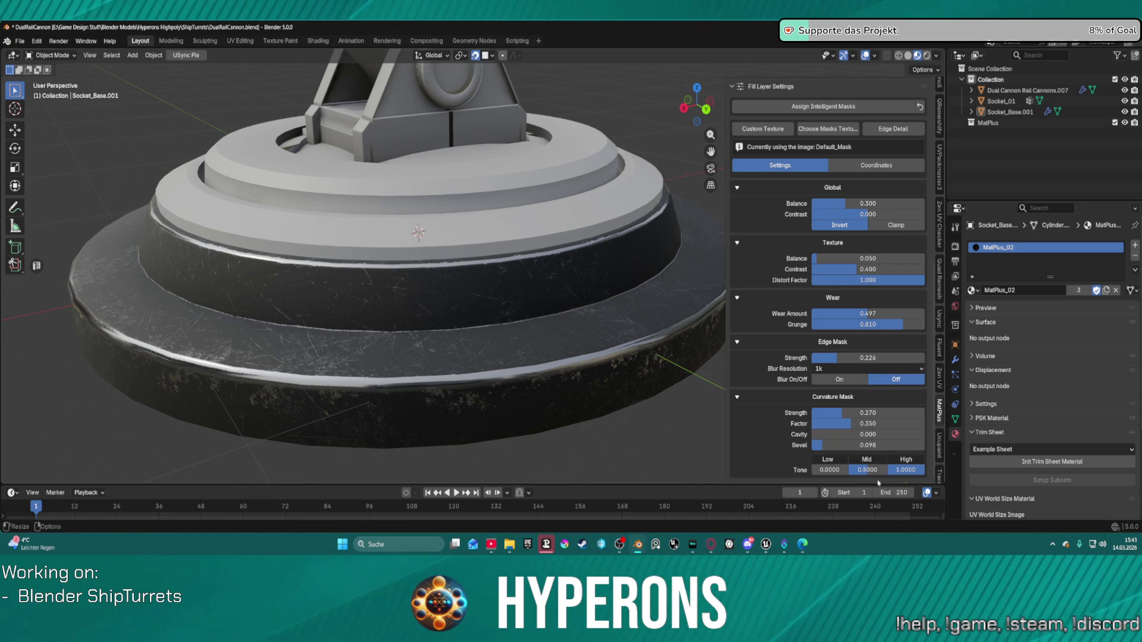
pyautogui.click(877, 166)
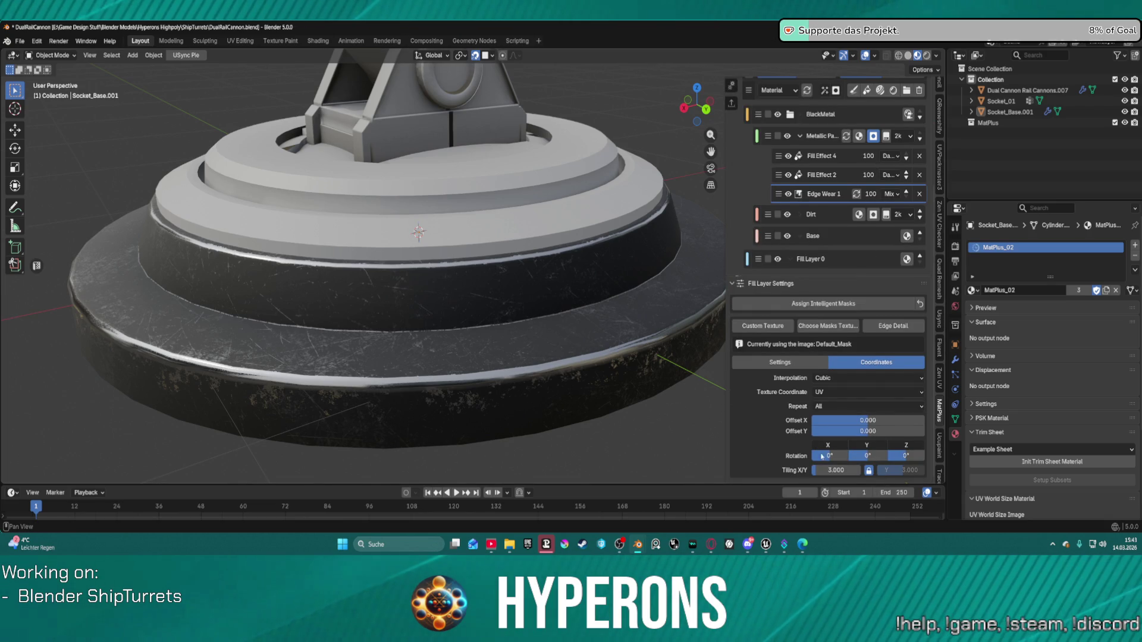
pyautogui.moveTo(833, 470); pyautogui.dragTo(892, 469)
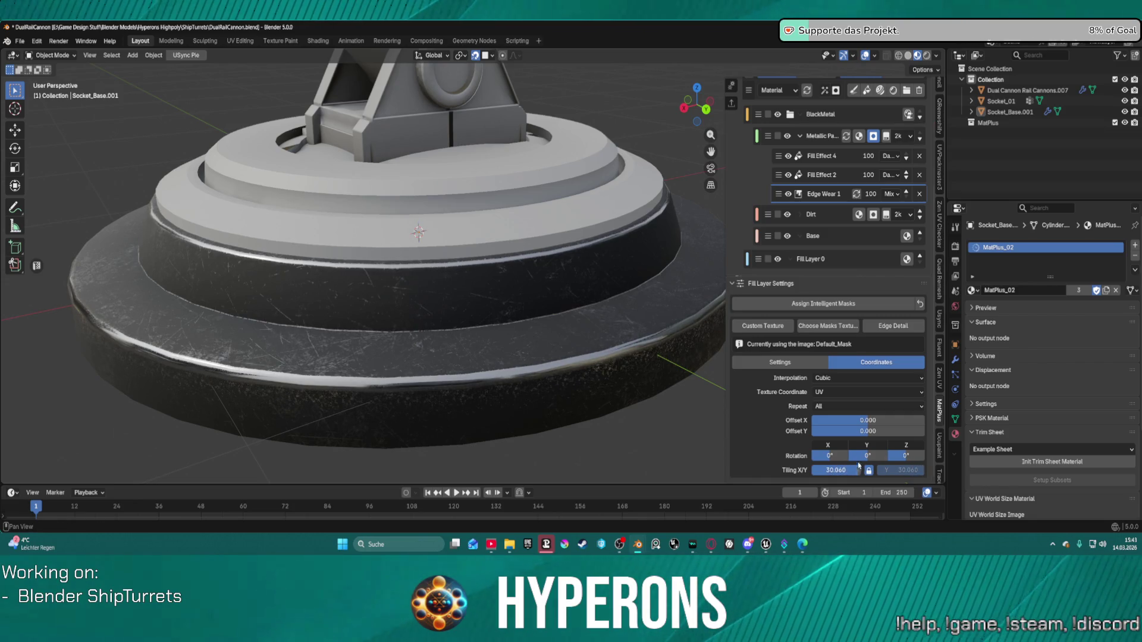
pyautogui.moveTo(517, 270)
pyautogui.mouseDown(button='middle')
pyautogui.moveTo(356, 205)
pyautogui.moveTo(226, 315)
pyautogui.moveTo(454, 324)
pyautogui.moveTo(416, 333)
pyautogui.moveTo(434, 339)
pyautogui.moveTo(635, 271)
pyautogui.moveTo(482, 287)
pyautogui.moveTo(483, 216)
pyautogui.moveTo(568, 295)
pyautogui.mouseUp(button='middle')
pyautogui.scroll(-6, 454, 324)
pyautogui.scroll(3, 482, 286)
pyautogui.scroll(5, 484, 290)
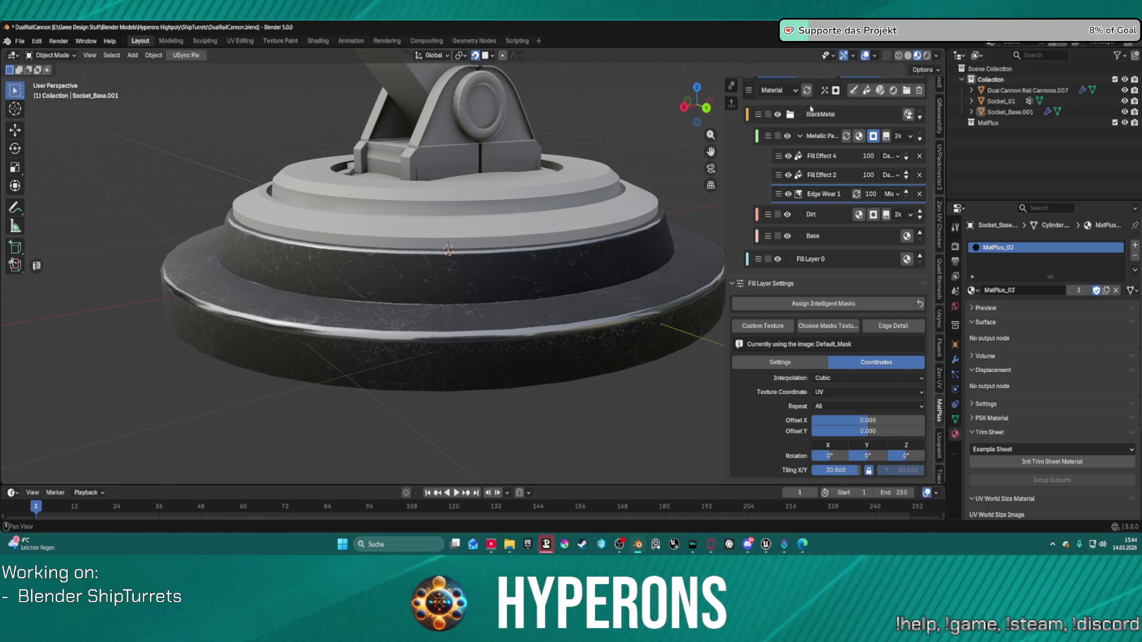
# Preview the turret under the forest HDRI, then under a dark environment HDRI.
pyautogui.click(935, 56)
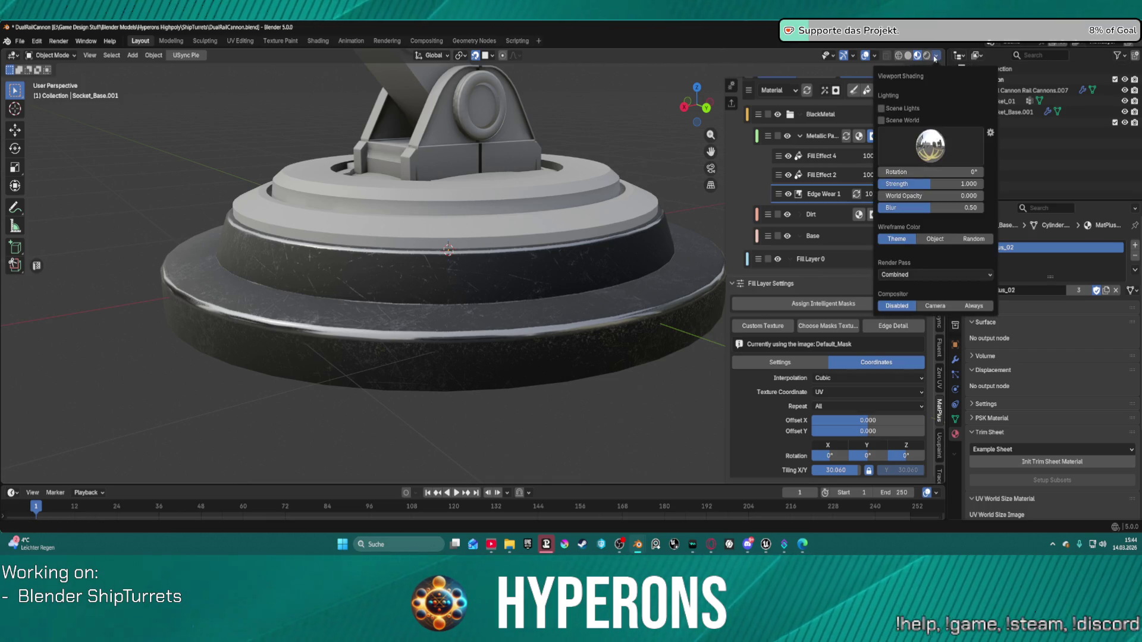
pyautogui.click(921, 160)
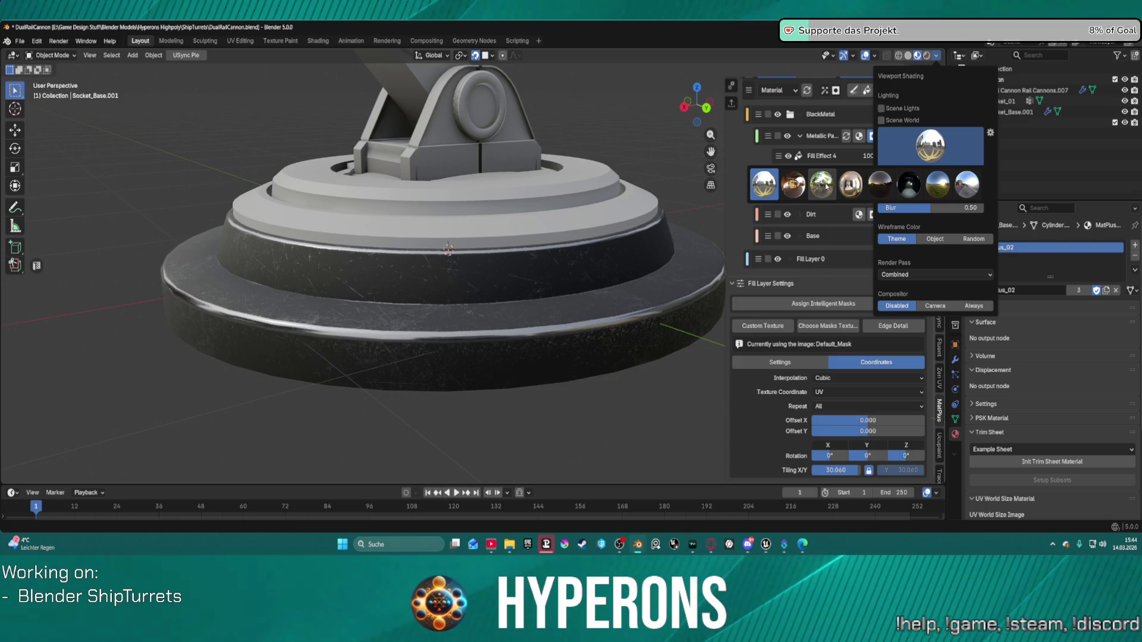
pyautogui.click(826, 186)
pyautogui.click(937, 147)
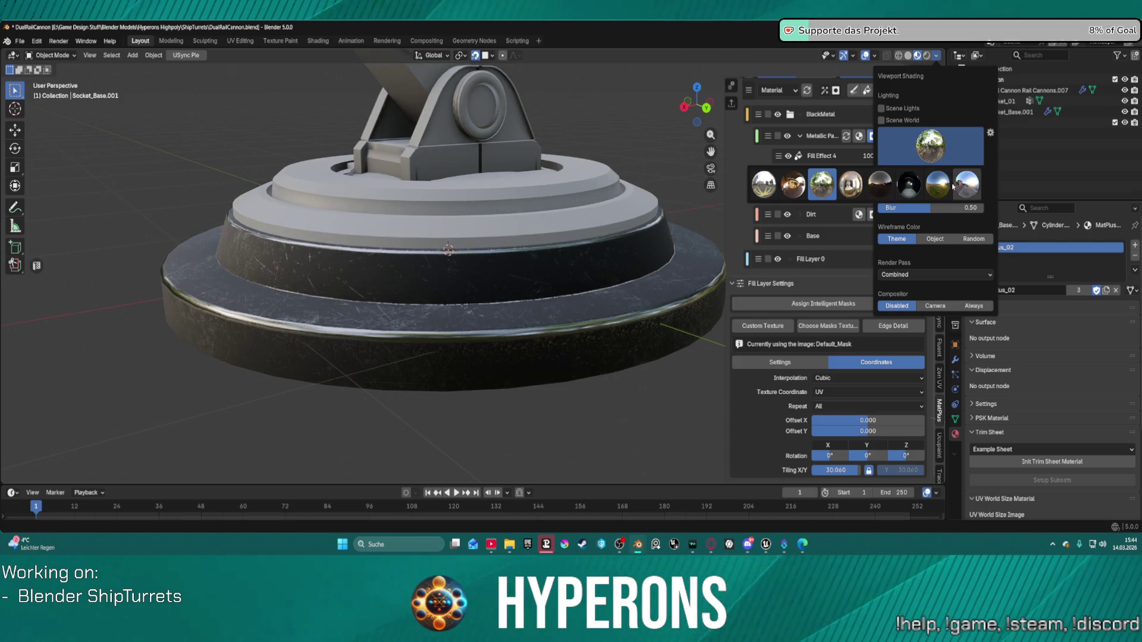
pyautogui.click(918, 188)
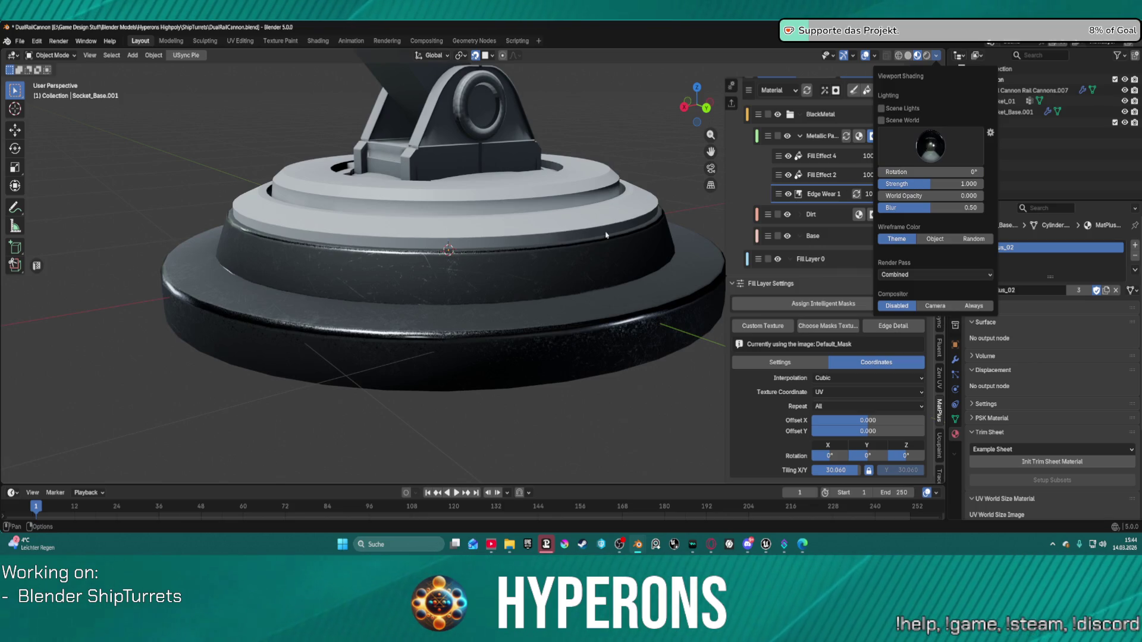
pyautogui.moveTo(465, 280)
pyautogui.mouseDown(button='middle')
pyautogui.moveTo(476, 298)
pyautogui.moveTo(536, 268)
pyautogui.moveTo(801, 197)
pyautogui.mouseUp(button='middle')
pyautogui.scroll(6, 801, 197)
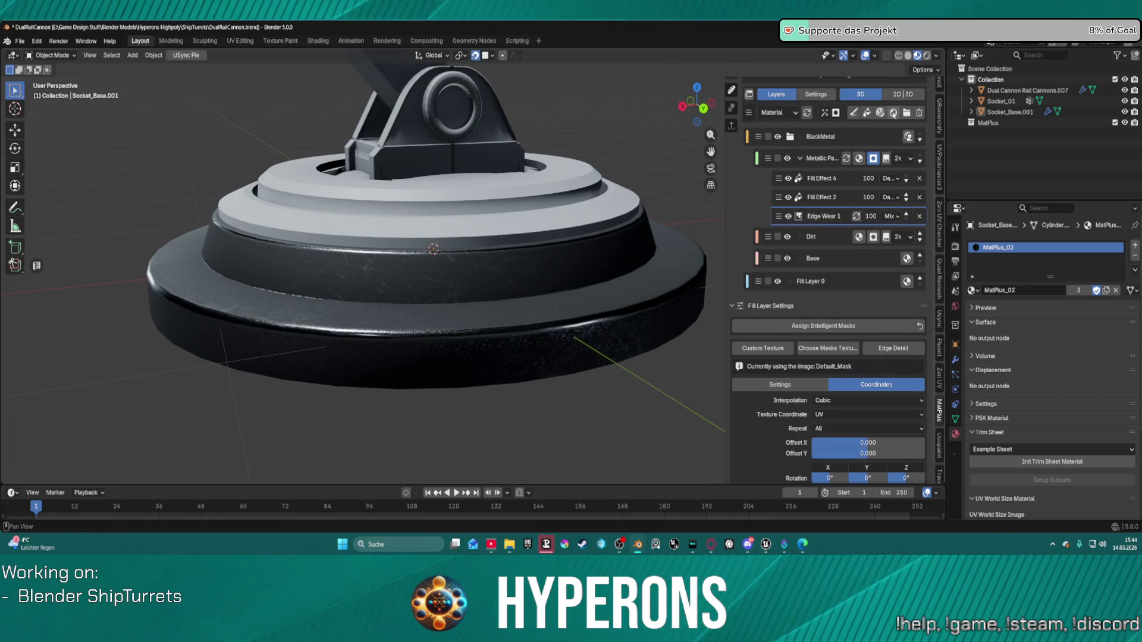
# Switch the viewport to a brighter sky HDRI and inspect the socket base.
pyautogui.click(937, 56)
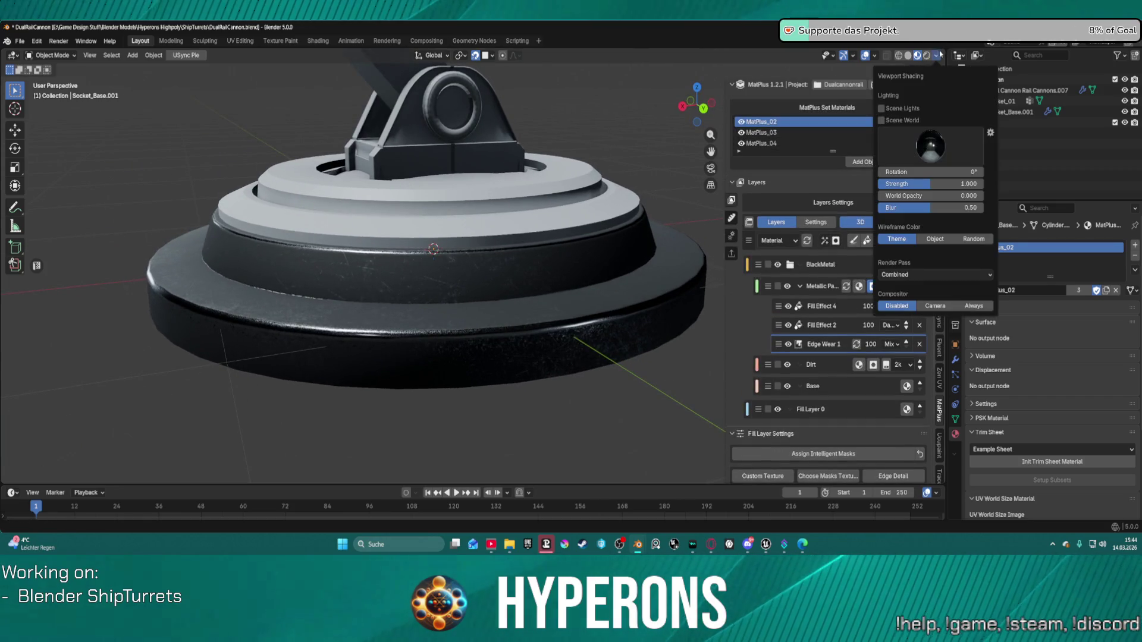
pyautogui.click(940, 135)
pyautogui.click(963, 188)
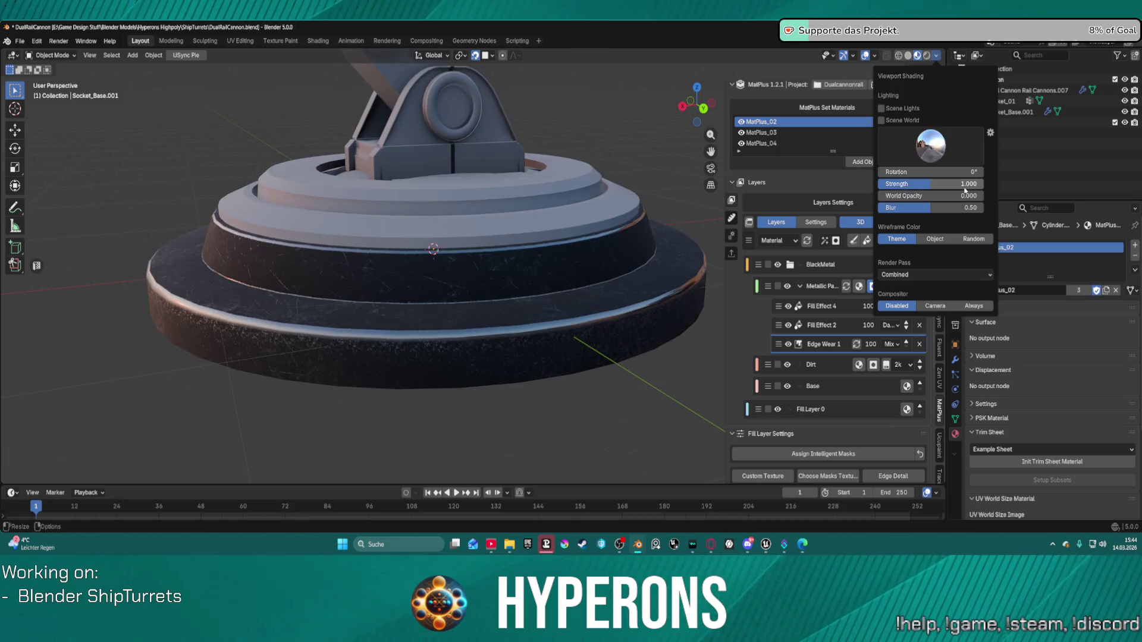
pyautogui.moveTo(587, 241)
pyautogui.mouseDown(button='middle')
pyautogui.moveTo(511, 253)
pyautogui.moveTo(543, 273)
pyautogui.moveTo(535, 263)
pyautogui.mouseUp(button='middle')
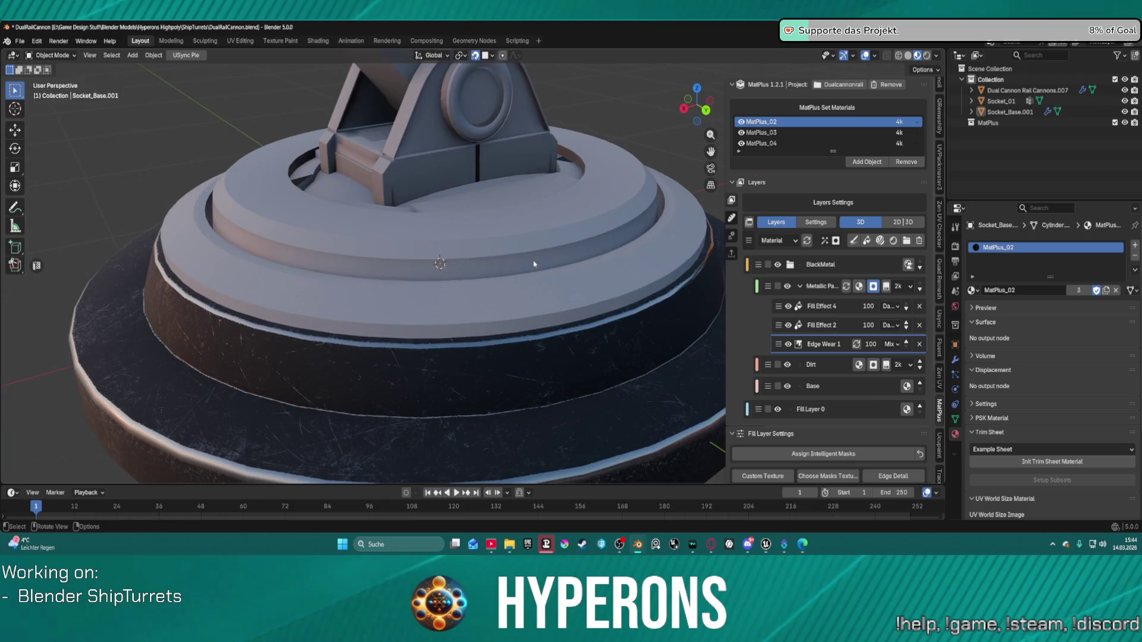
pyautogui.scroll(4, 535, 262)
pyautogui.scroll(-5, 810, 377)
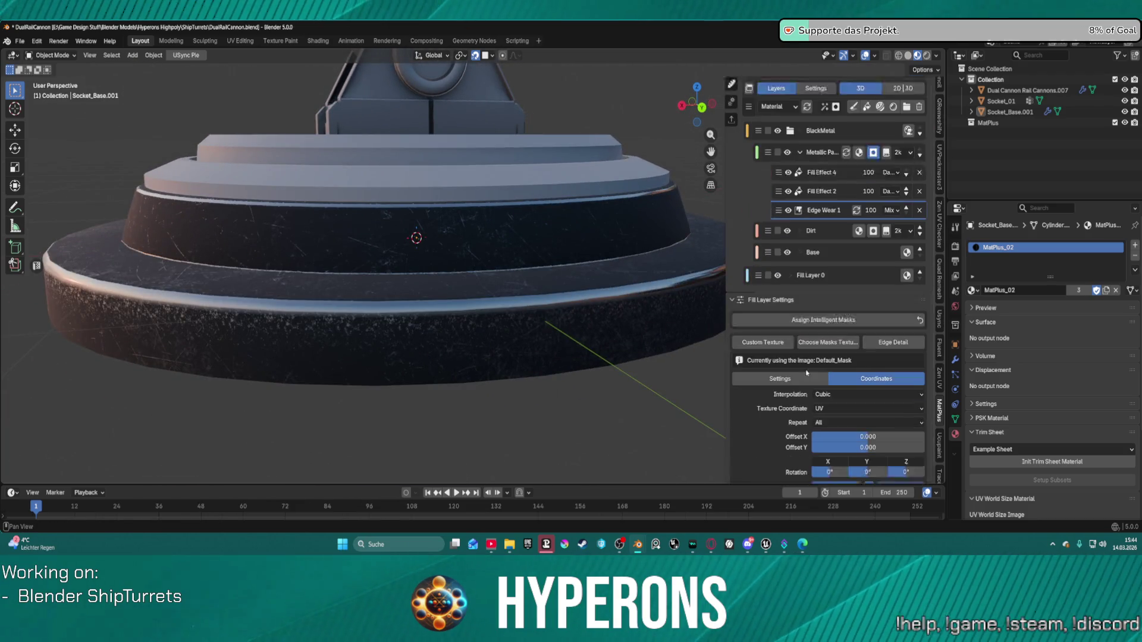
# Adjust the wear mask's Balance, Edge Mask and Curvature Mask strength sliders.
pyautogui.click(791, 363)
pyautogui.scroll(-6, 807, 392)
pyautogui.moveTo(856, 203)
pyautogui.mouseDown()
pyautogui.moveTo(923, 204)
pyautogui.moveTo(826, 203)
pyautogui.moveTo(847, 204)
pyautogui.mouseUp()
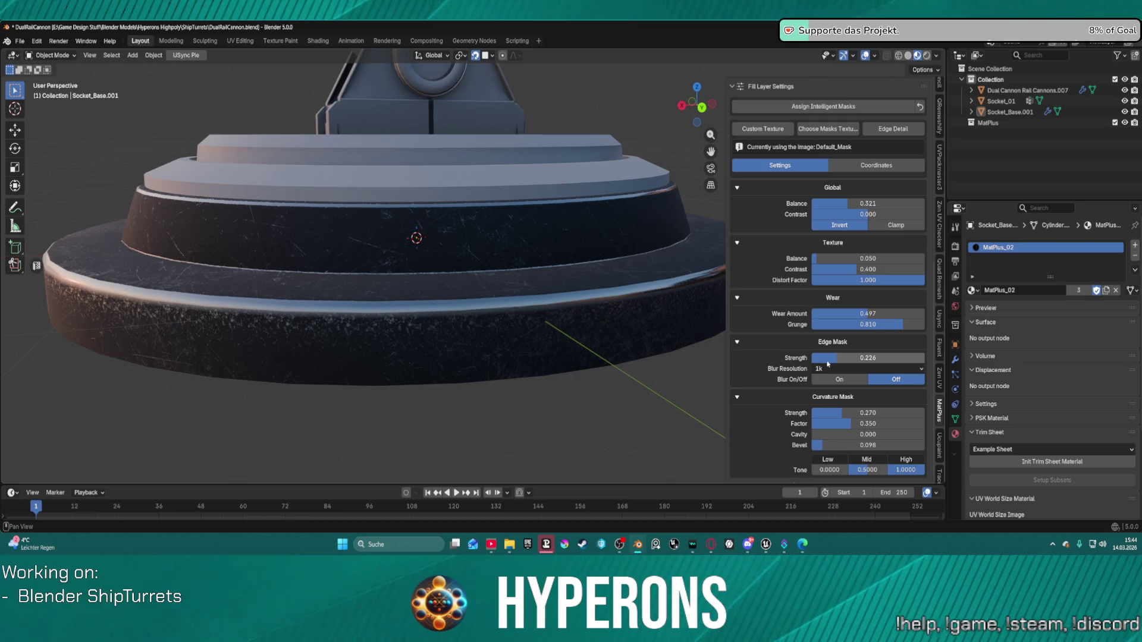
pyautogui.moveTo(826, 361)
pyautogui.mouseDown()
pyautogui.moveTo(812, 361)
pyautogui.moveTo(905, 362)
pyautogui.moveTo(828, 362)
pyautogui.mouseUp()
pyautogui.moveTo(839, 412)
pyautogui.mouseDown()
pyautogui.moveTo(813, 412)
pyautogui.moveTo(856, 413)
pyautogui.moveTo(835, 413)
pyautogui.moveTo(853, 423)
pyautogui.mouseUp()
# Fine-tune the edge mask strength from 0.200 to 0.238 while inspecting the socket wear.
pyautogui.scroll(-5, 661, 343)
pyautogui.moveTo(472, 293)
pyautogui.mouseDown(button='middle')
pyautogui.moveTo(556, 311)
pyautogui.moveTo(594, 303)
pyautogui.mouseUp(button='middle')
pyautogui.scroll(5, 556, 311)
pyautogui.scroll(2, 594, 303)
pyautogui.moveTo(868, 358); pyautogui.dragTo(877, 357)
pyautogui.scroll(-5, 424, 330)
pyautogui.moveTo(411, 330)
pyautogui.mouseDown(button='middle')
pyautogui.moveTo(509, 295)
pyautogui.moveTo(480, 300)
pyautogui.mouseUp(button='middle')
pyautogui.scroll(-4, 424, 330)
pyautogui.scroll(6, 509, 296)
pyautogui.scroll(-5, 509, 296)
pyautogui.scroll(2, 480, 300)
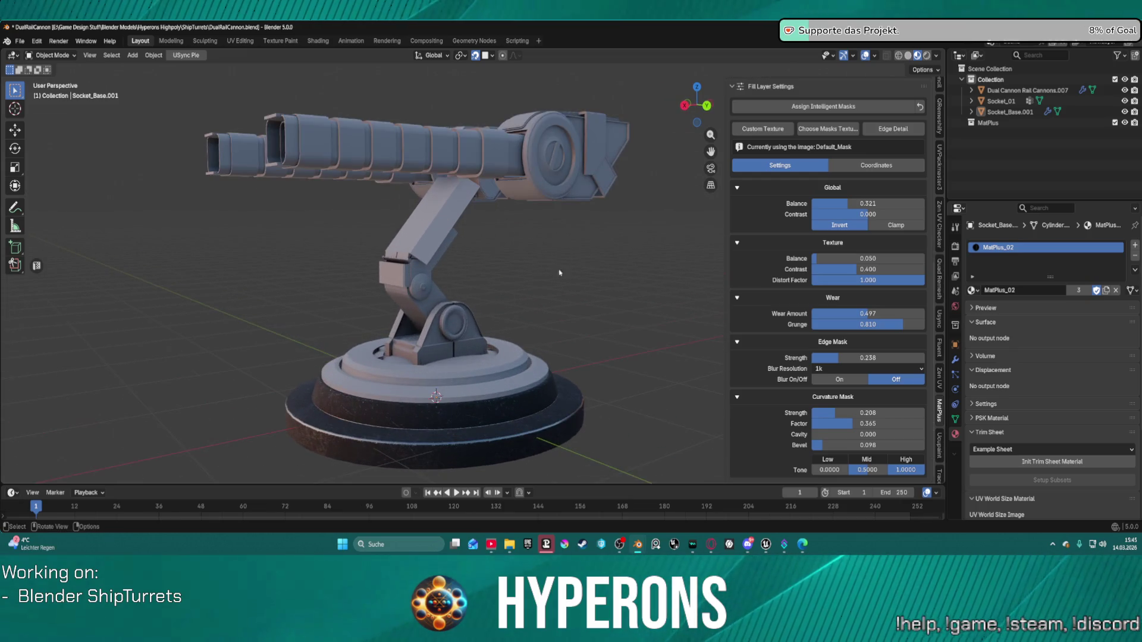
# Light the viewport with the interior studio HDRI and orbit around the turret.
pyautogui.click(936, 56)
pyautogui.click(933, 148)
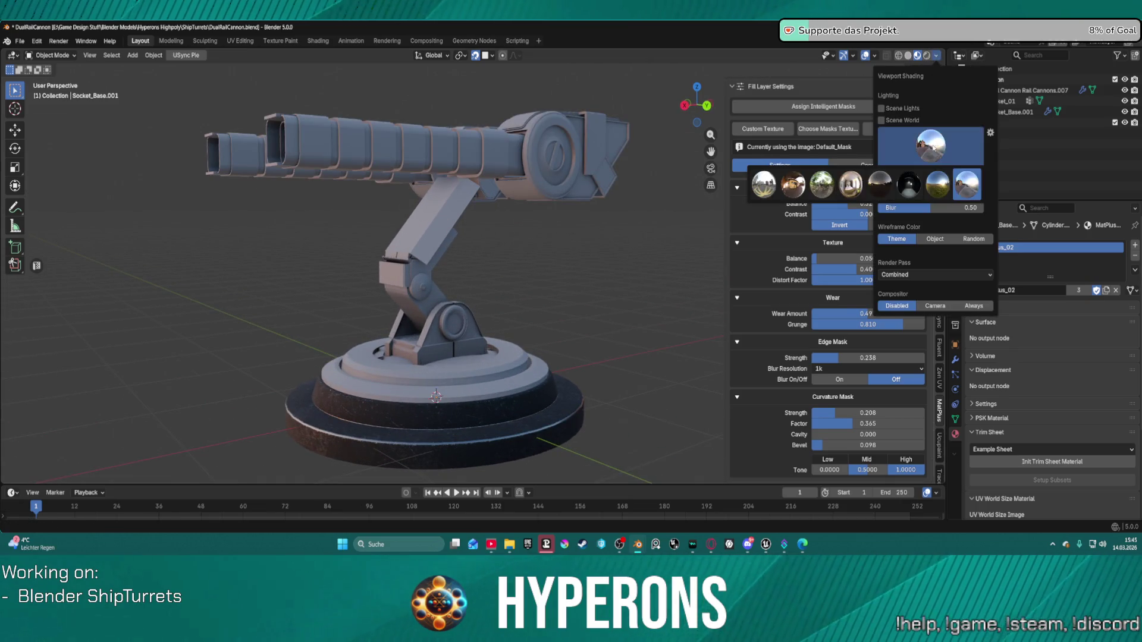
pyautogui.click(851, 184)
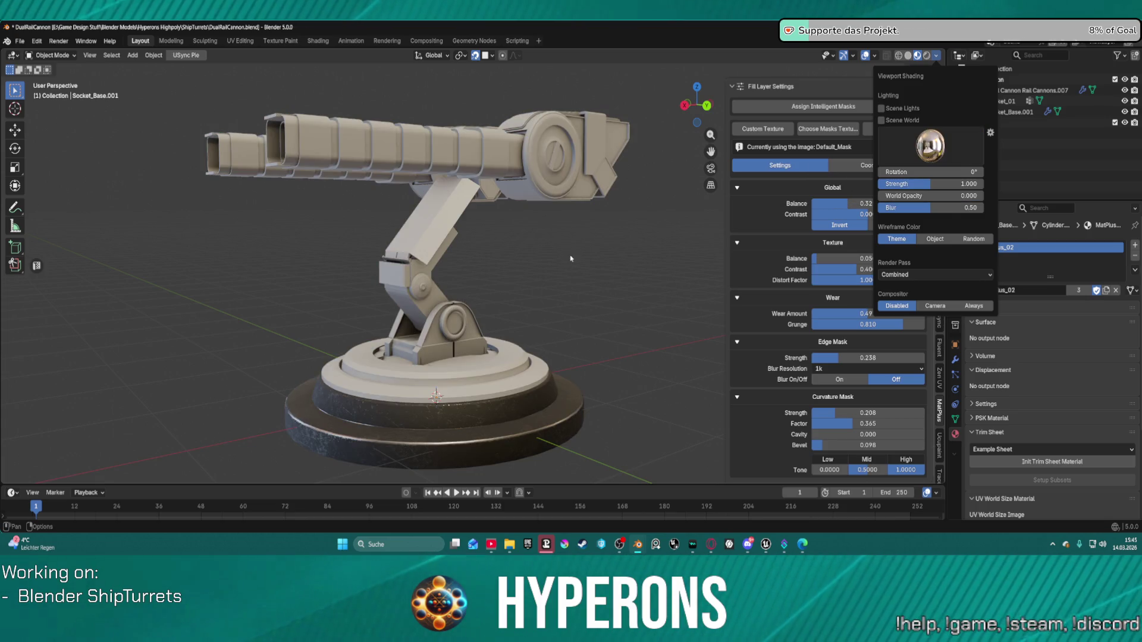
pyautogui.moveTo(493, 295)
pyautogui.mouseDown(button='middle')
pyautogui.moveTo(473, 289)
pyautogui.moveTo(565, 249)
pyautogui.mouseUp(button='middle')
pyautogui.scroll(10, 833, 268)
# Switch to the greyer first HDRI and zoom in on the base rim.
pyautogui.click(936, 55)
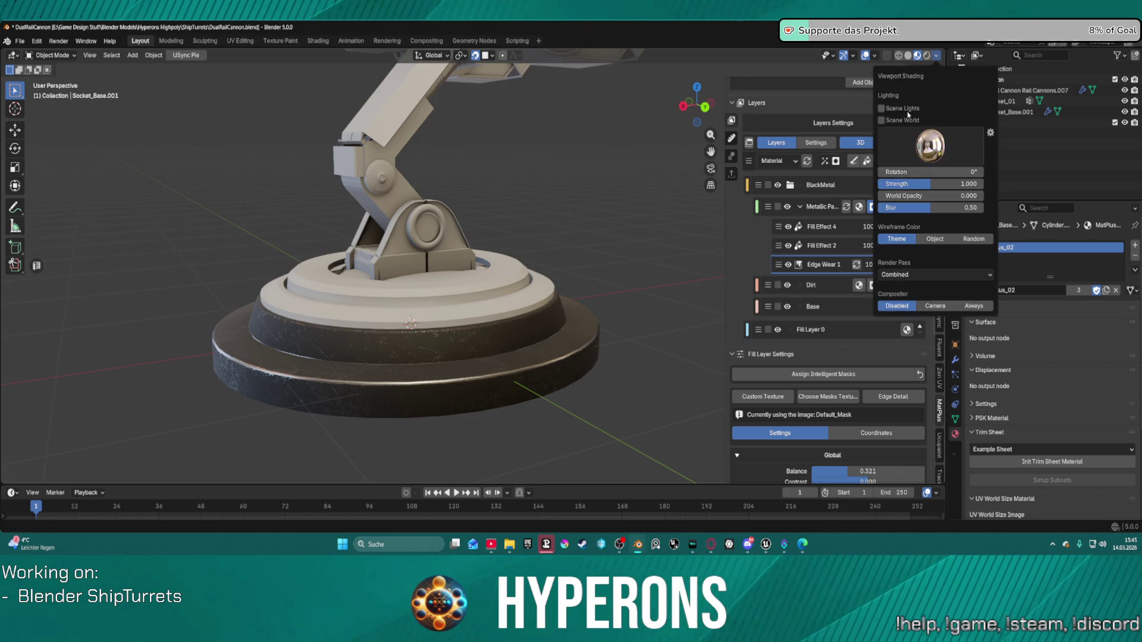
pyautogui.click(927, 146)
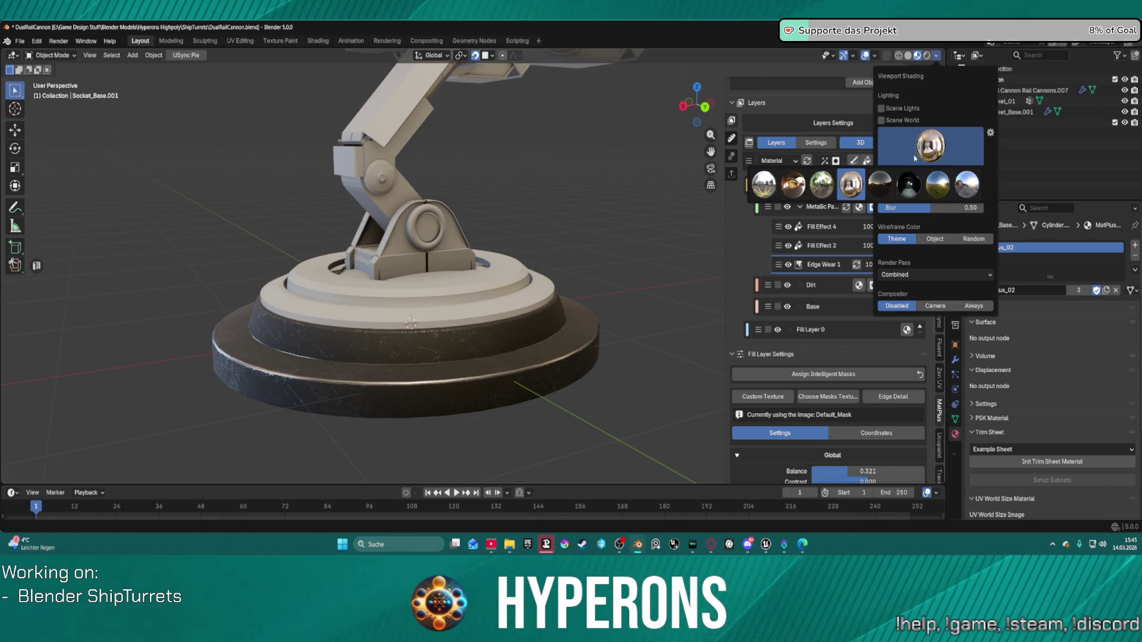
pyautogui.click(766, 187)
pyautogui.moveTo(520, 297)
pyautogui.keyDown('shift'); pyautogui.mouseDown(button='middle')
pyautogui.moveTo(546, 271)
pyautogui.moveTo(568, 201)
pyautogui.mouseUp(button='middle'); pyautogui.keyUp('shift')
pyautogui.scroll(10, 567, 202)
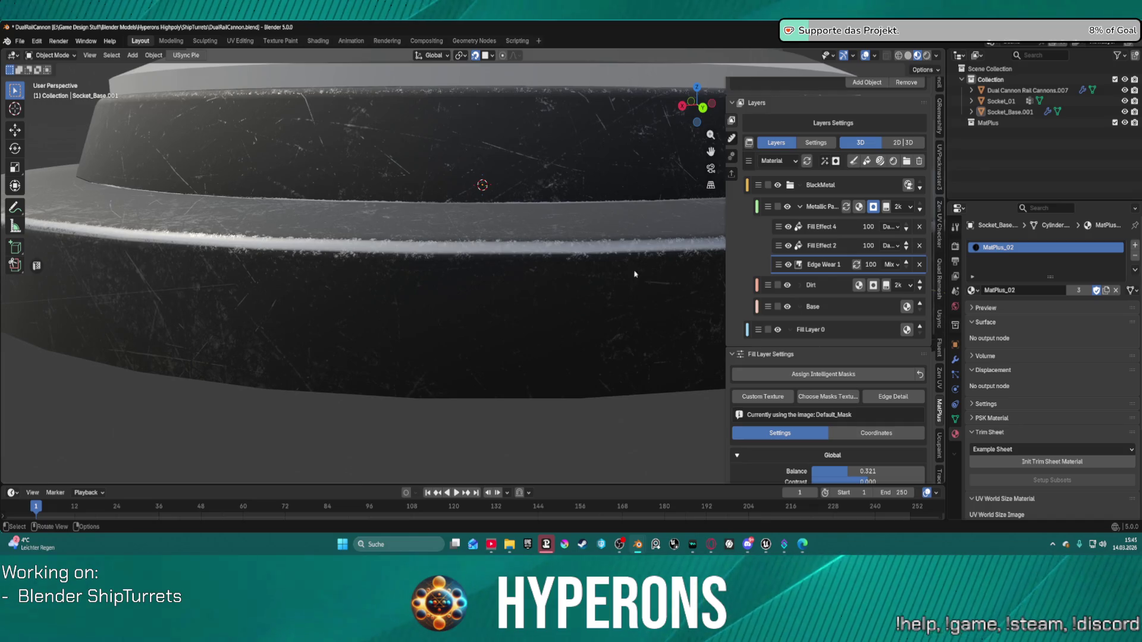
# Tune the edge wear mask to edge strength 0.235 and curvature strength 0.200.
pyautogui.scroll(-8, 878, 407)
pyautogui.moveTo(833, 402)
pyautogui.mouseDown()
pyautogui.moveTo(812, 403)
pyautogui.moveTo(854, 403)
pyautogui.moveTo(838, 403)
pyautogui.mouseUp()
pyautogui.moveTo(835, 457)
pyautogui.mouseDown()
pyautogui.moveTo(820, 479)
pyautogui.moveTo(832, 479)
pyautogui.moveTo(829, 457)
pyautogui.mouseUp()
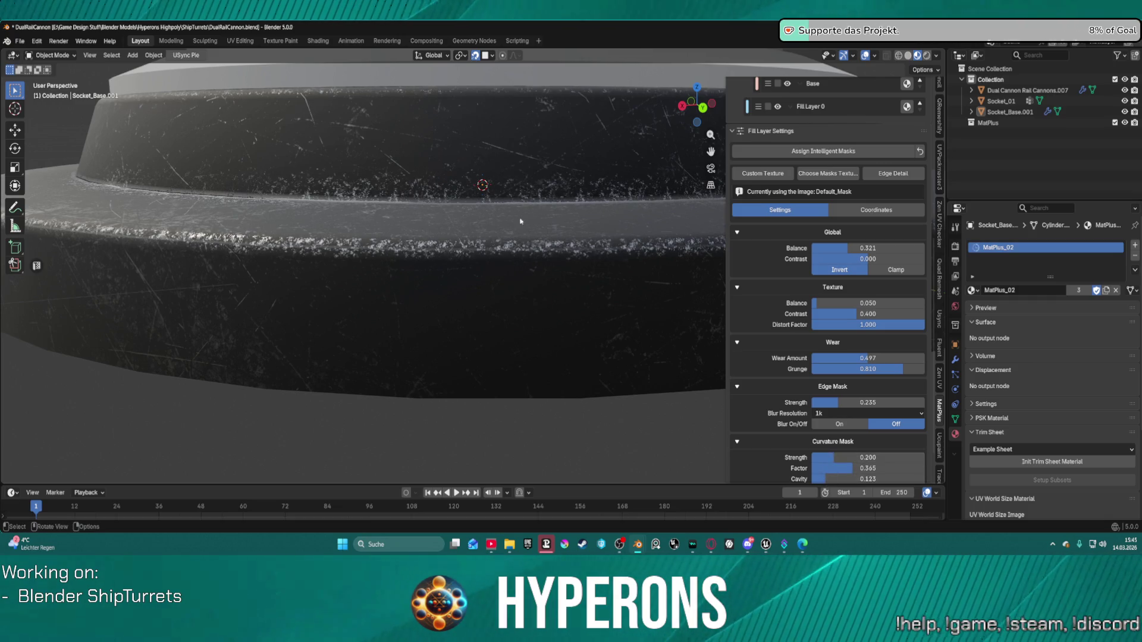
pyautogui.scroll(-8, 506, 268)
# Select Socket_Base.001, then Socket_01, framing the whole gun barrel.
pyautogui.click(523, 271)
pyautogui.moveTo(524, 271)
pyautogui.mouseDown(button='middle')
pyautogui.moveTo(601, 310)
pyautogui.moveTo(468, 235)
pyautogui.moveTo(529, 273)
pyautogui.mouseUp(button='middle')
pyautogui.scroll(3, 529, 273)
pyautogui.click(529, 273)
pyautogui.scroll(-2, 529, 274)
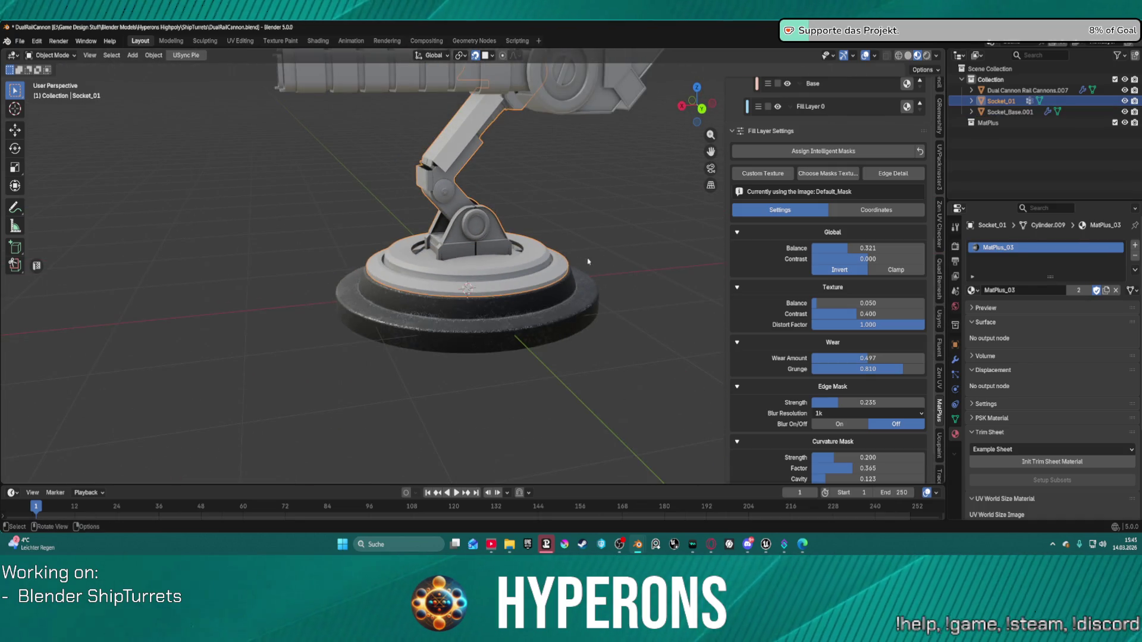
pyautogui.hotkey('ctrl', 'Tab')
pyautogui.hotkey('ctrl', 'Tab')
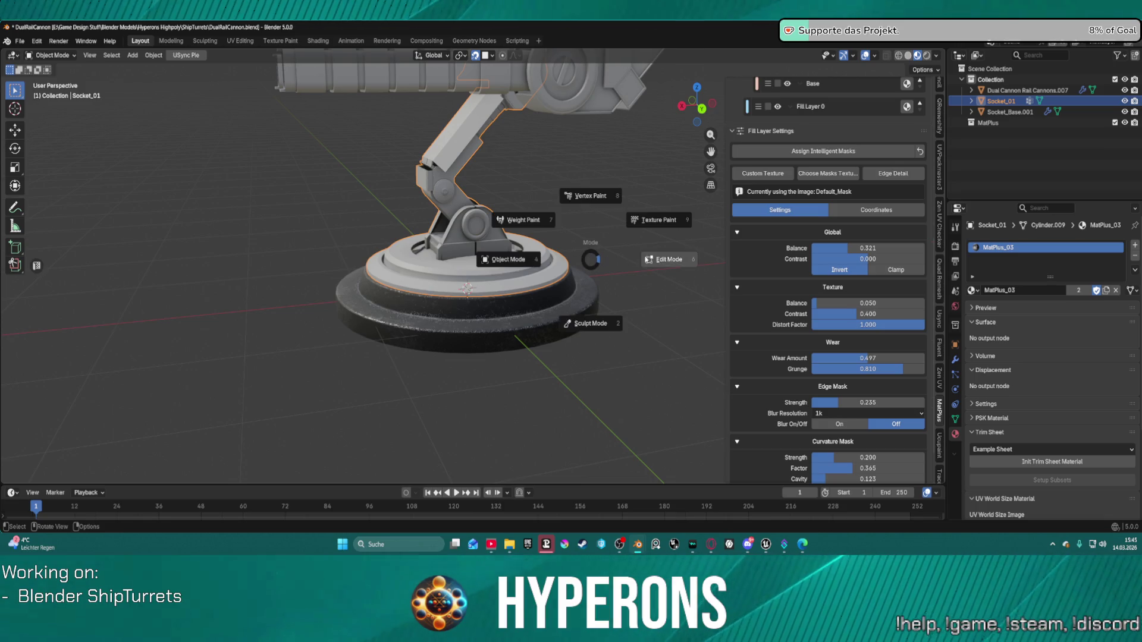
pyautogui.moveTo(595, 262)
pyautogui.keyDown('shift'); pyautogui.mouseDown(button='middle')
pyautogui.moveTo(557, 322)
pyautogui.moveTo(567, 307)
pyautogui.moveTo(586, 325)
pyautogui.moveTo(607, 314)
pyautogui.moveTo(566, 314)
pyautogui.mouseUp(button='middle'); pyautogui.keyUp('shift')
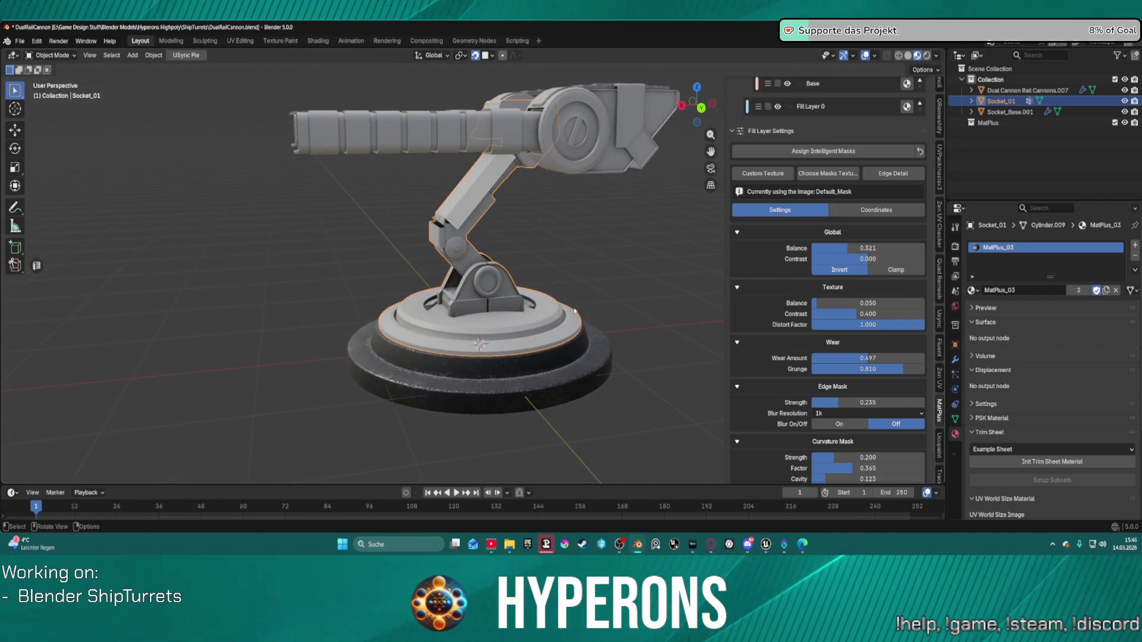
# Select the Dirt layer, then Fill Layer 0, in the base material's layer stack.
pyautogui.scroll(6, 737, 227)
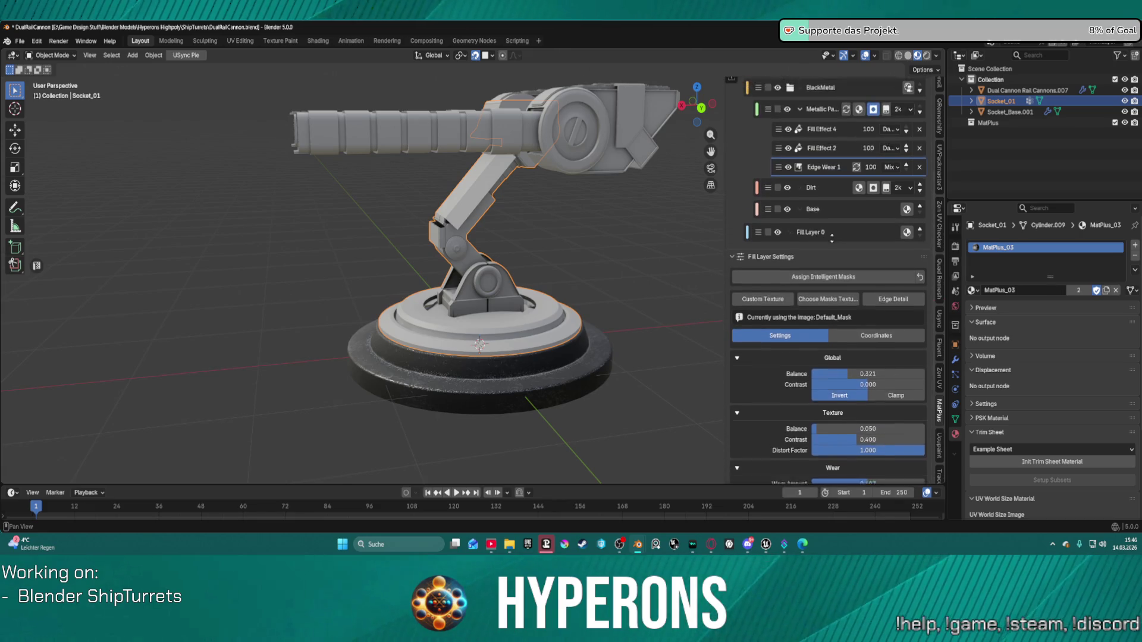
pyautogui.click(832, 207)
pyautogui.scroll(5, 833, 238)
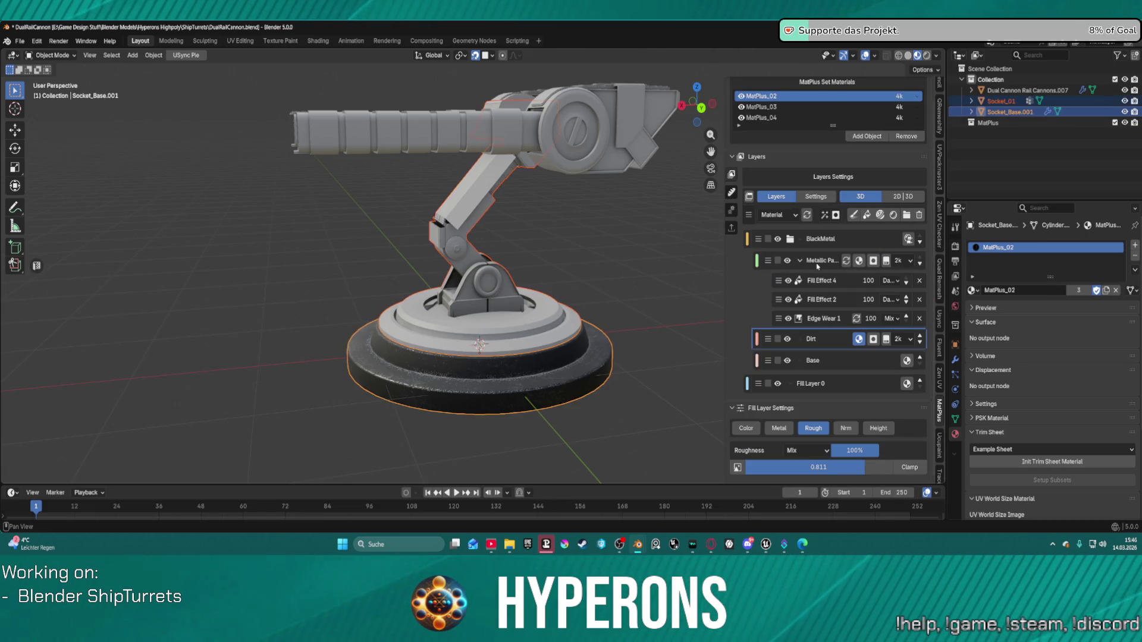
pyautogui.click(830, 386)
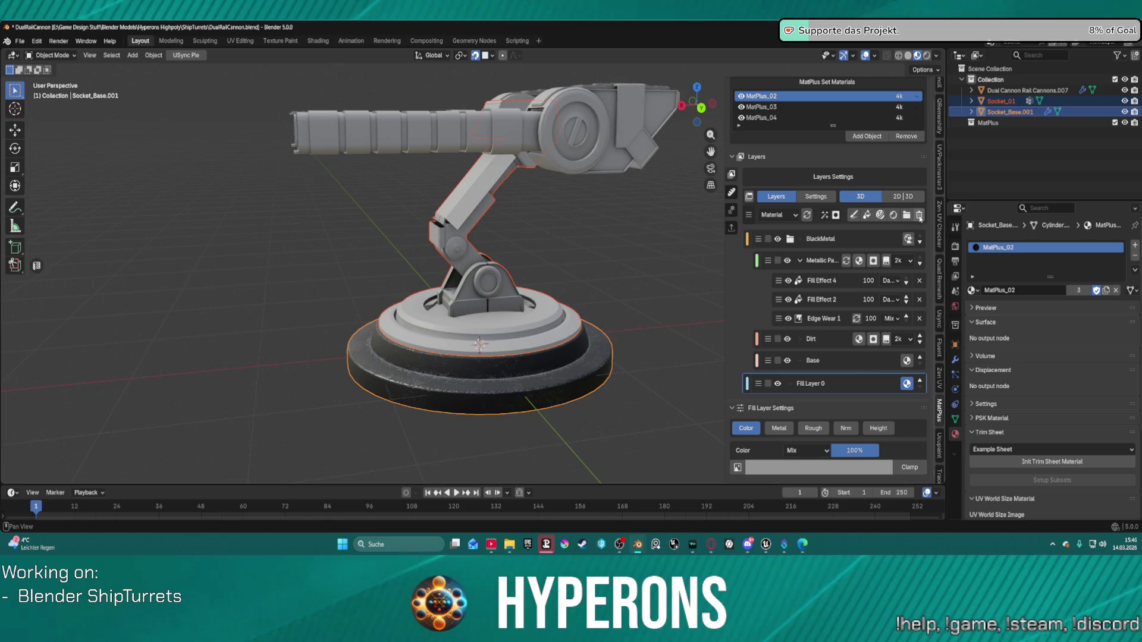
# Delete Fill Layer 0 from the socket base's MatPlus layer stack.
pyautogui.click(919, 215)
pyautogui.moveTo(518, 440)
pyautogui.keyDown('ctrl'); pyautogui.mouseDown(button='middle')
pyautogui.moveTo(522, 316)
pyautogui.moveTo(494, 300)
pyautogui.moveTo(478, 318)
pyautogui.moveTo(465, 312)
pyautogui.mouseUp(button='middle'); pyautogui.keyUp('ctrl')
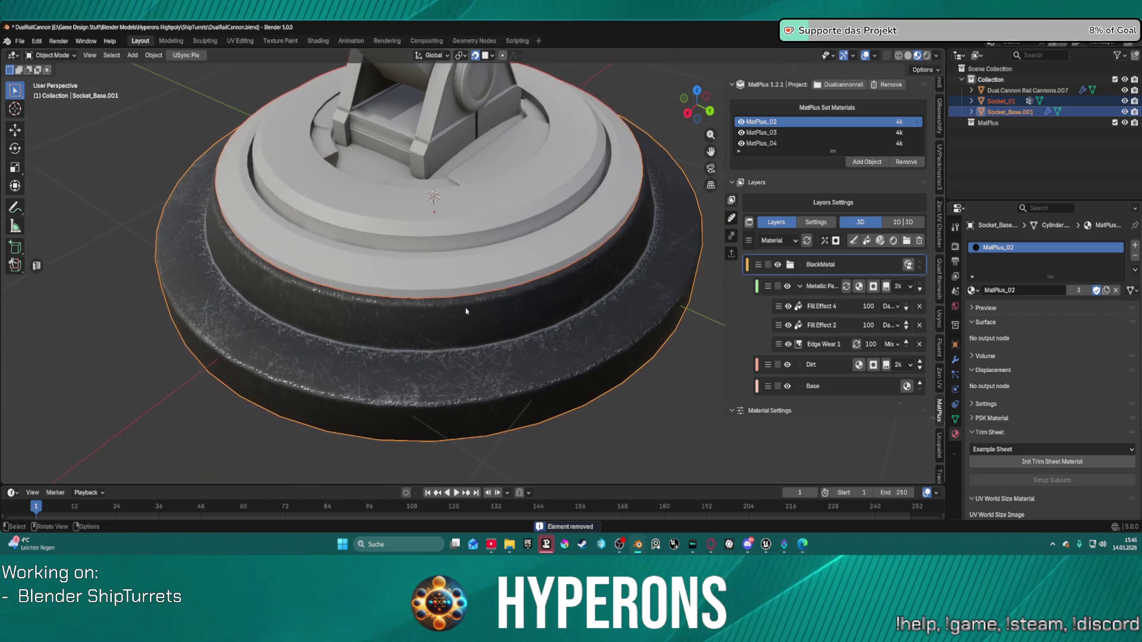
pyautogui.scroll(-3, 581, 288)
pyautogui.moveTo(666, 228)
pyautogui.mouseDown(button='middle')
pyautogui.moveTo(636, 203)
pyautogui.moveTo(617, 220)
pyautogui.mouseUp(button='middle')
pyautogui.scroll(2, 636, 272)
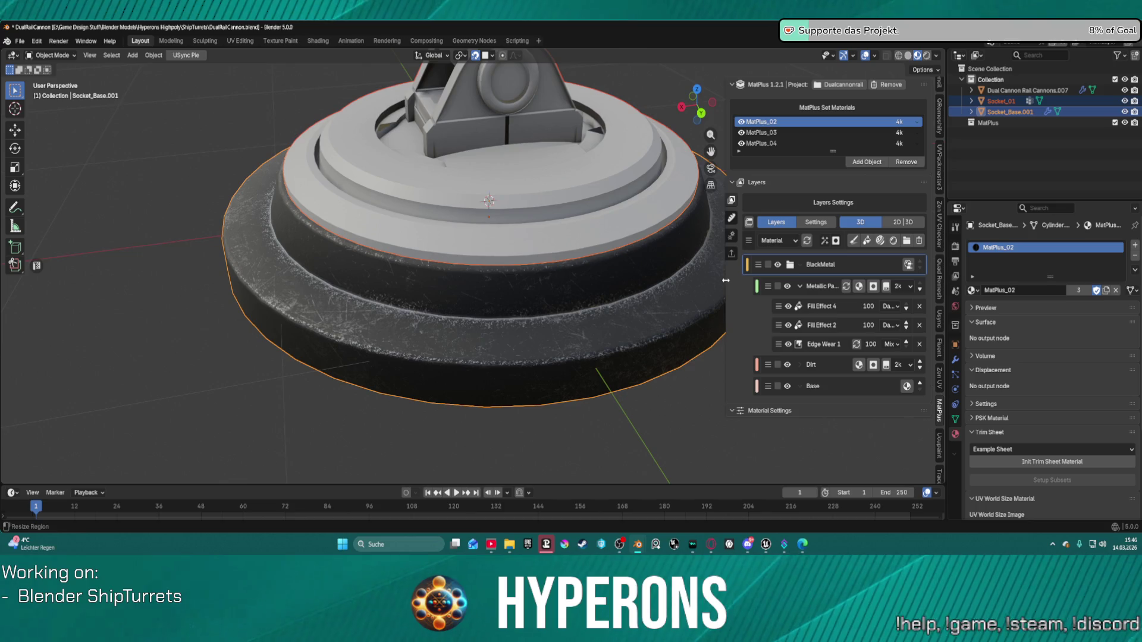
# Add a Generator effect to the Metallic Paint layer.
pyautogui.click(816, 287)
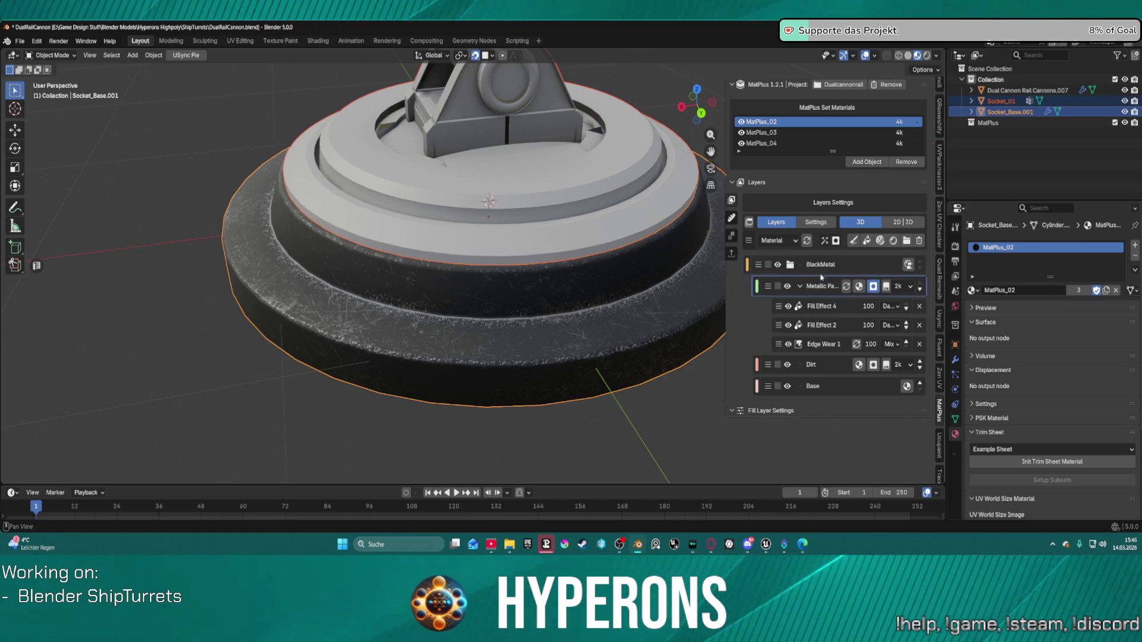
pyautogui.click(825, 242)
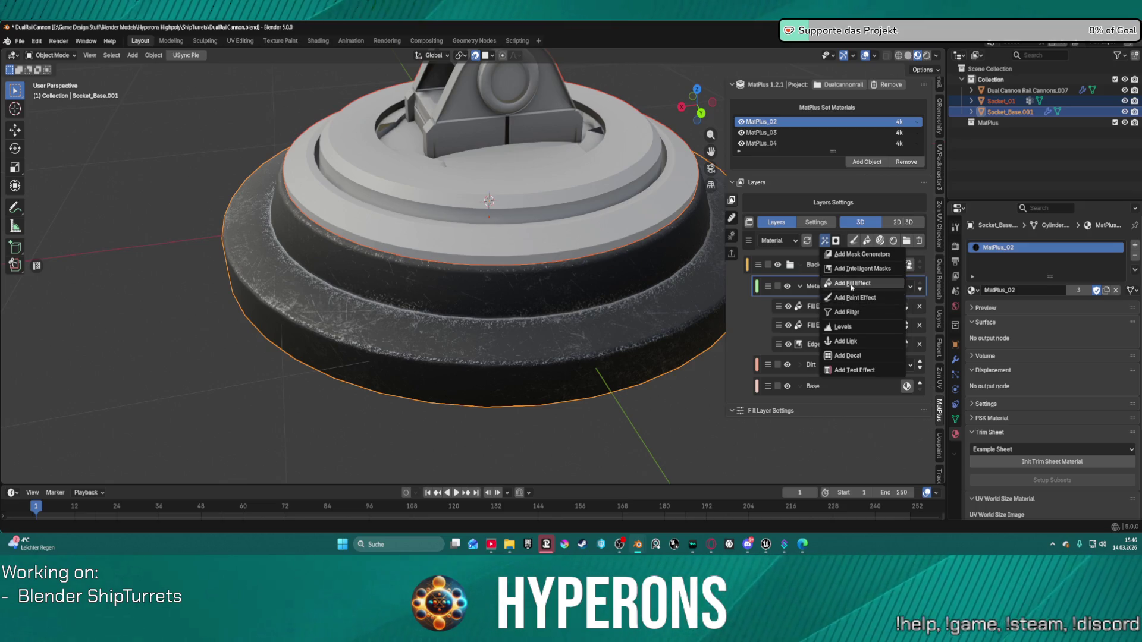
pyautogui.click(858, 256)
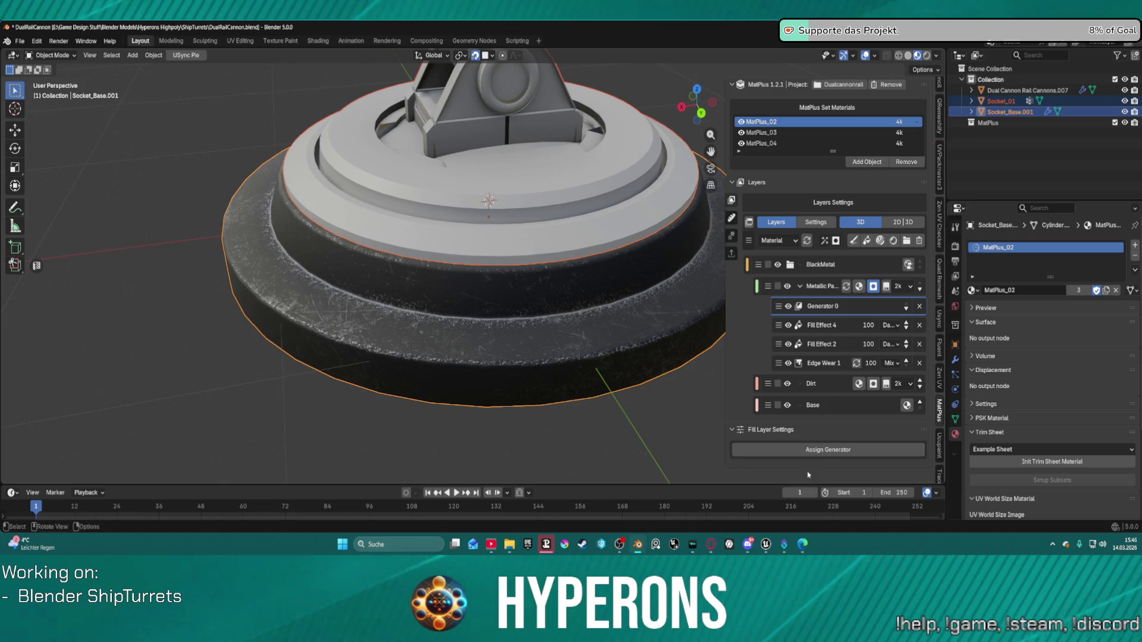
# Pick Metal Diamond from the Generators Library for the Metallic Paint layer.
pyautogui.click(812, 451)
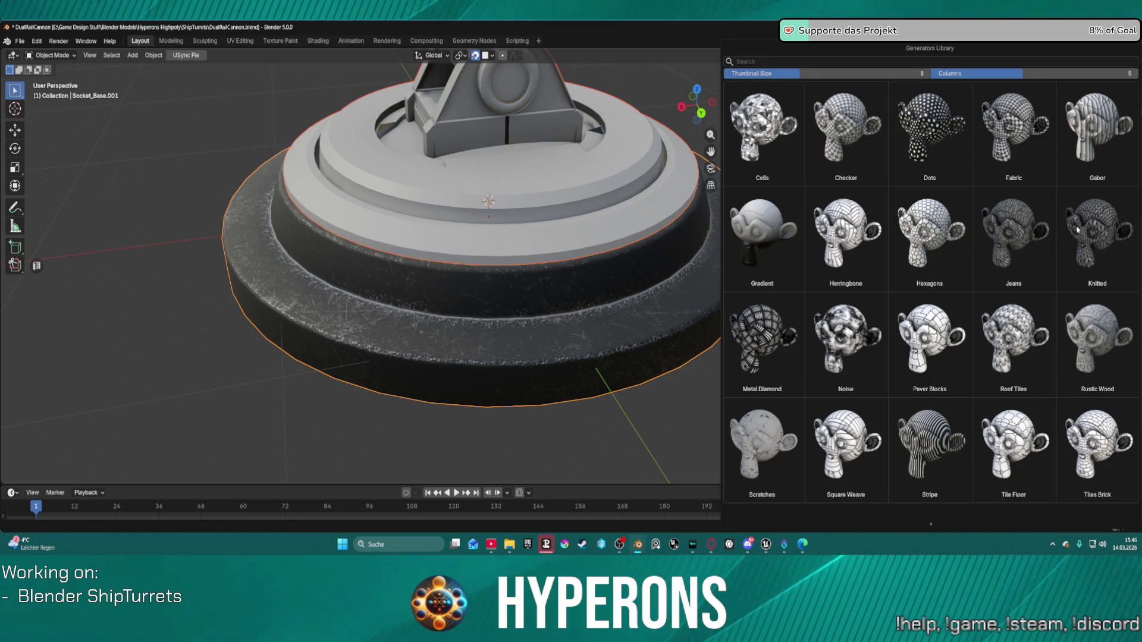
pyautogui.scroll(-2, 964, 312)
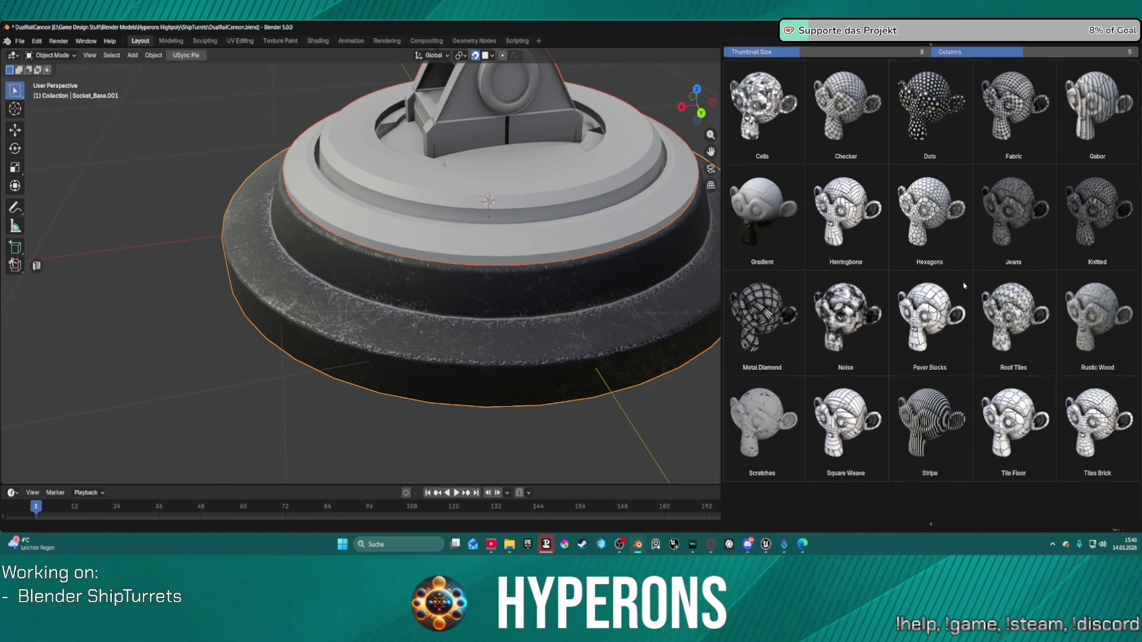
pyautogui.scroll(2, 974, 232)
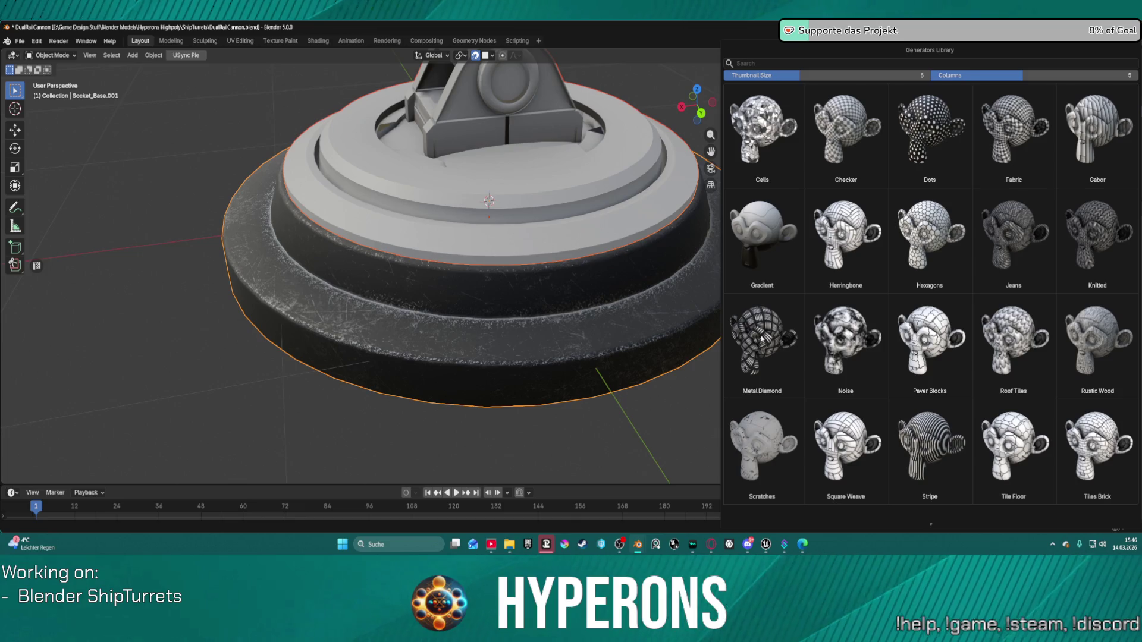
pyautogui.click(761, 339)
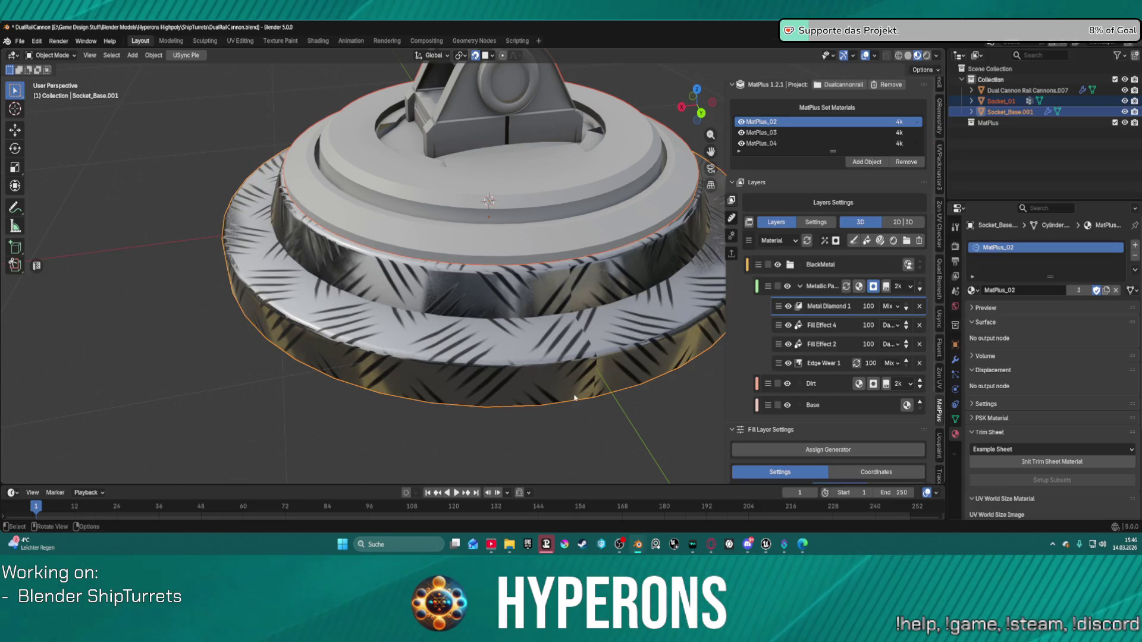
pyautogui.moveTo(512, 384); pyautogui.dragTo(485, 335, button='middle')
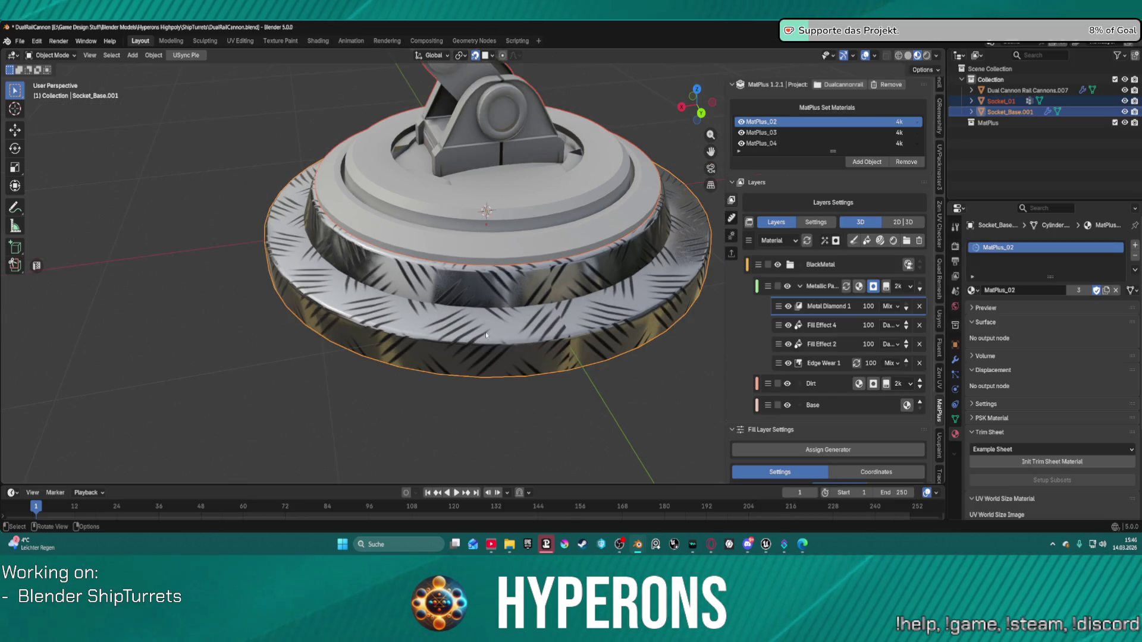
# Move Metal Diamond 1 below Edge Wear 1 and set its blend mode to Add.
pyautogui.click(906, 307)
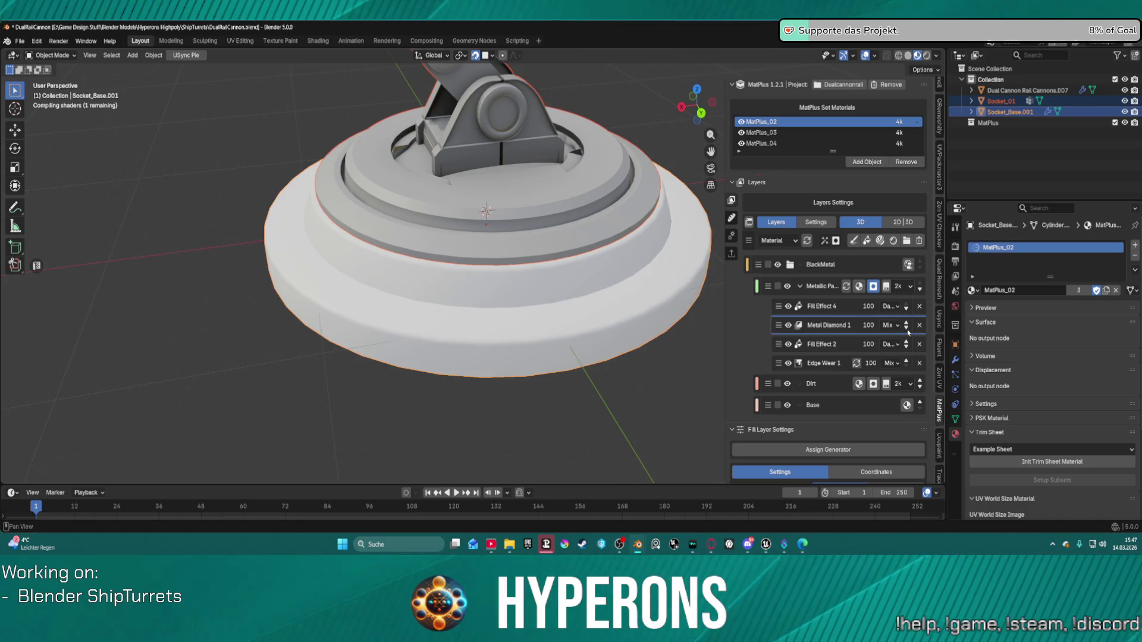
pyautogui.click(908, 330)
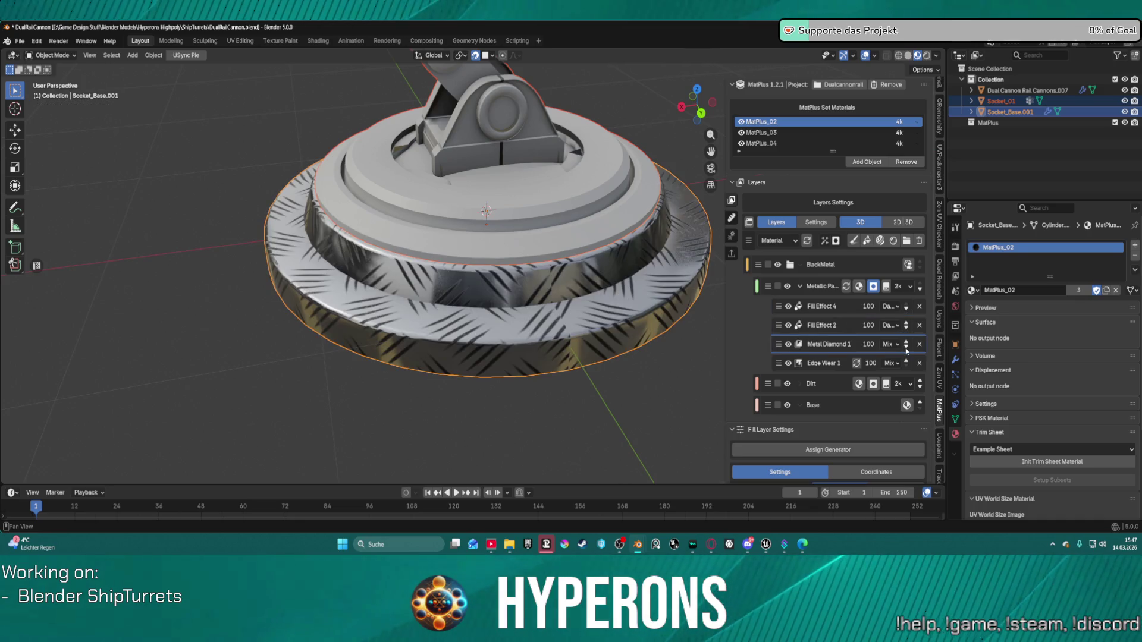
pyautogui.click(906, 346)
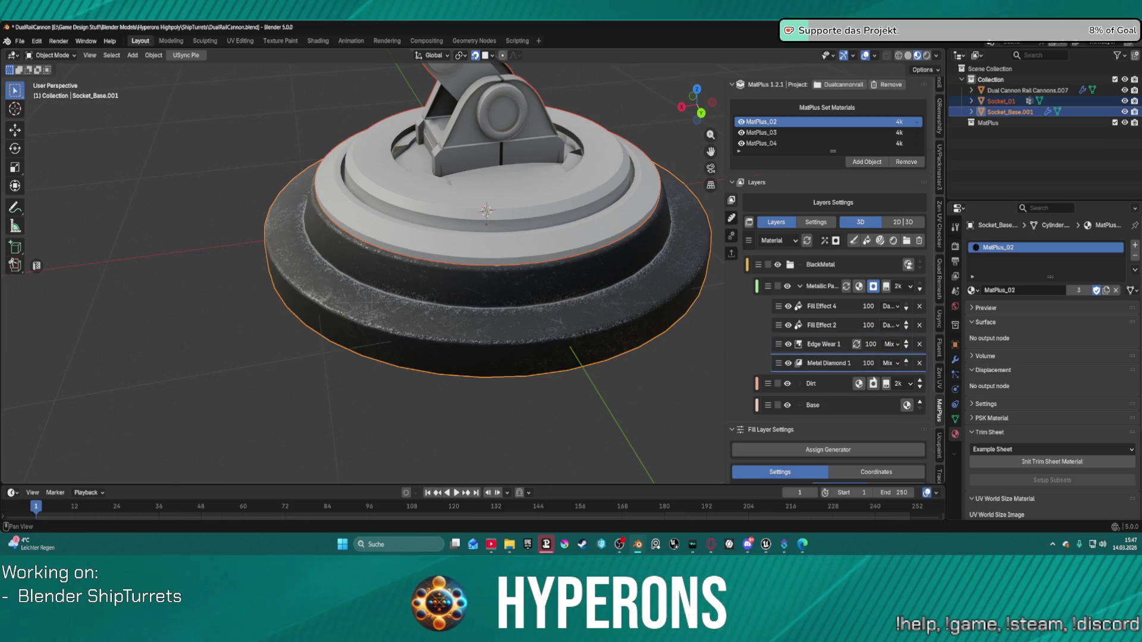
pyautogui.scroll(-3, 875, 376)
pyautogui.click(892, 319)
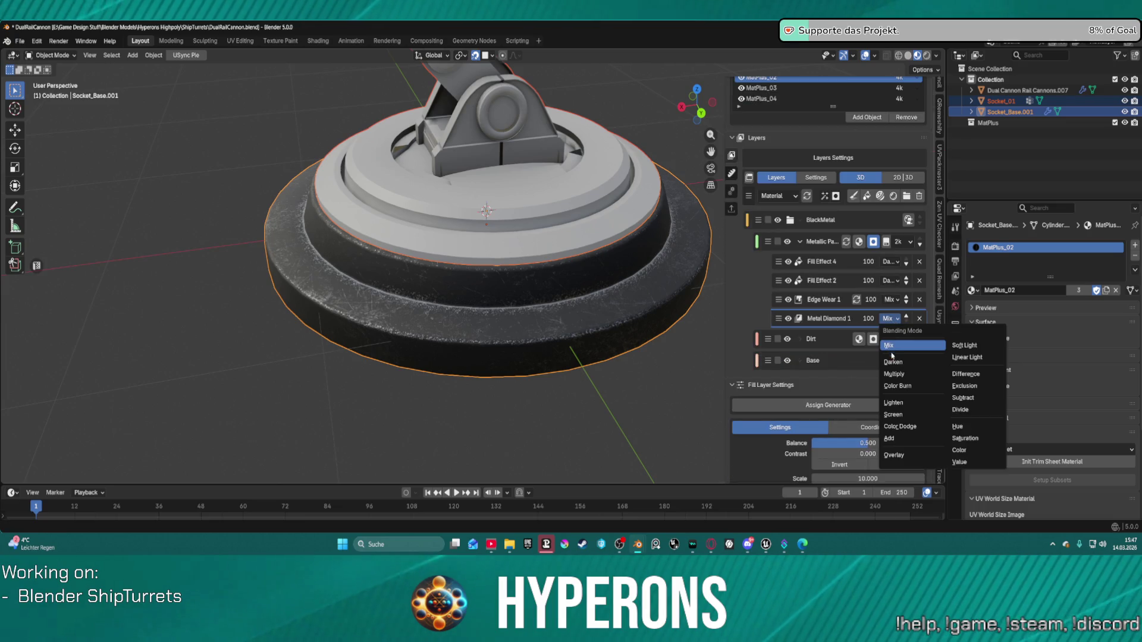
pyautogui.click(895, 438)
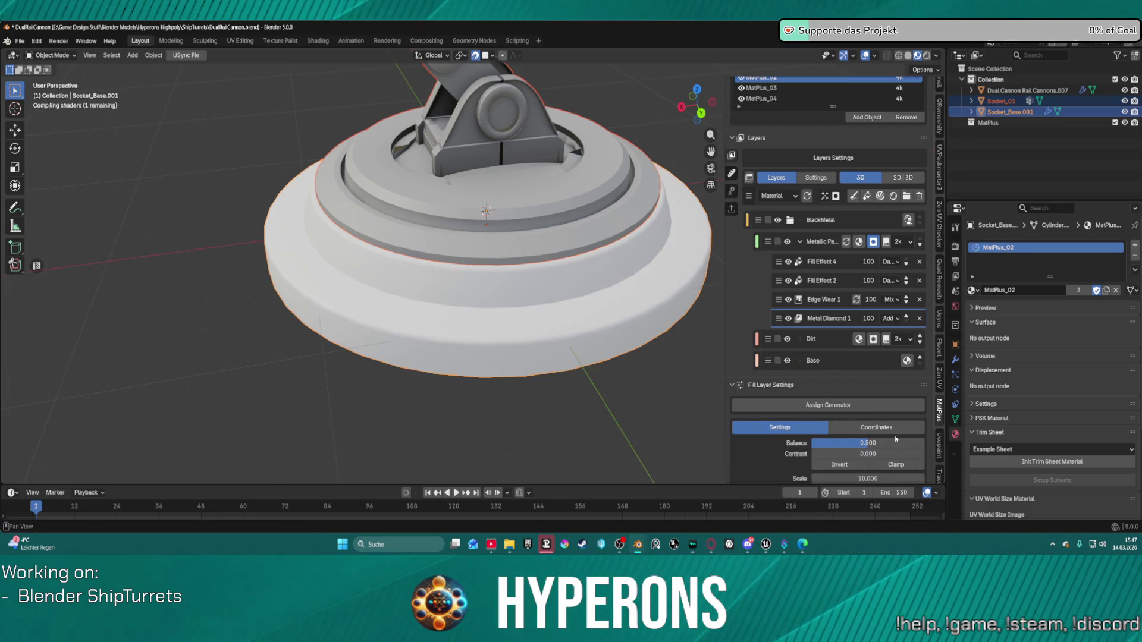
# Delete Metal Diamond 1 and make the BlackMetal group active.
pyautogui.scroll(-5, 868, 344)
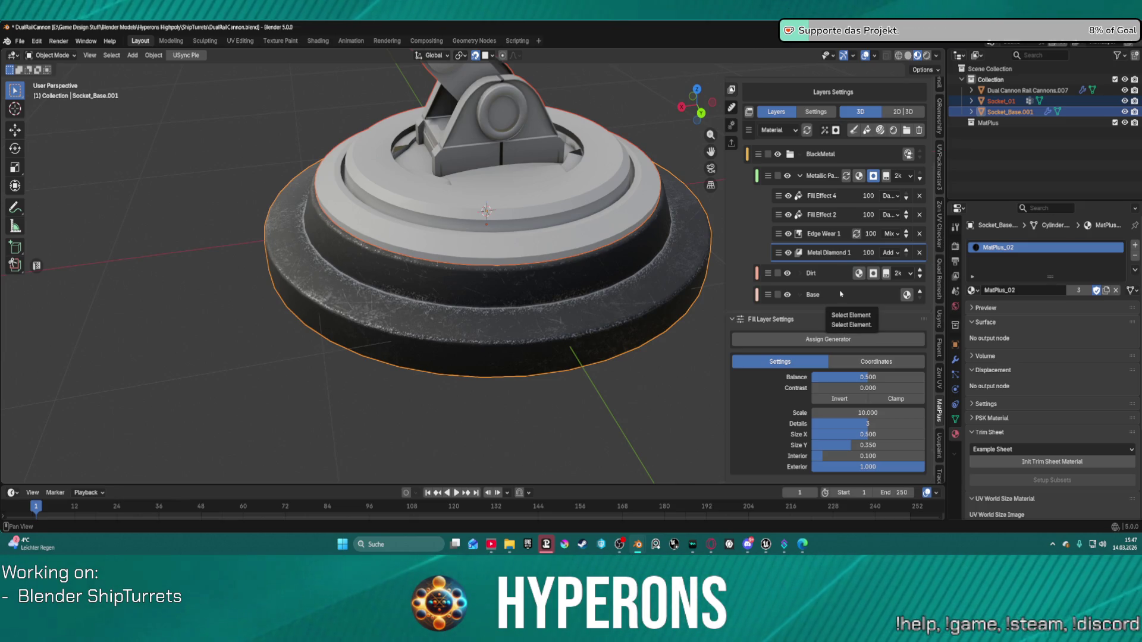
pyautogui.click(919, 255)
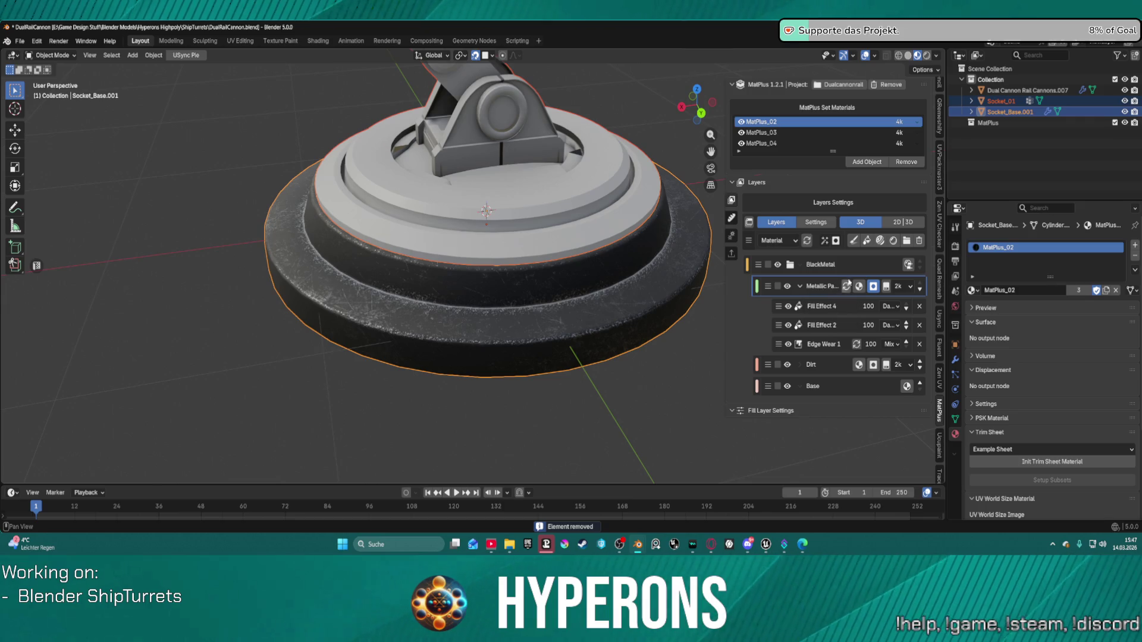
pyautogui.click(862, 263)
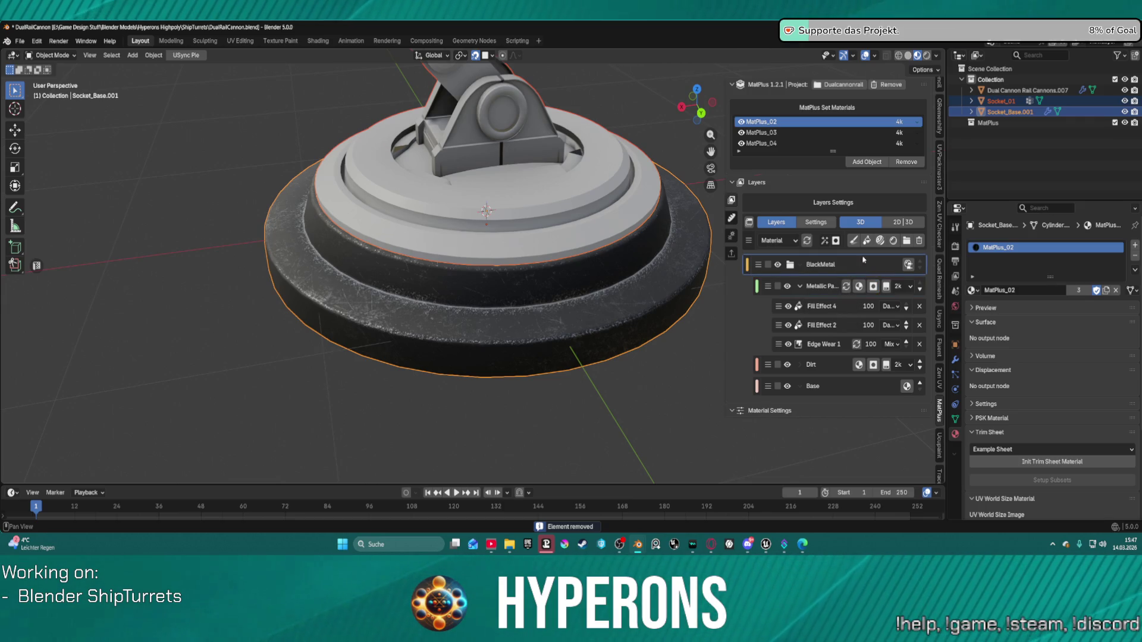
# Add Fill Layer 4 with a black mask and a Metal Diamond mask generator.
pyautogui.click(867, 241)
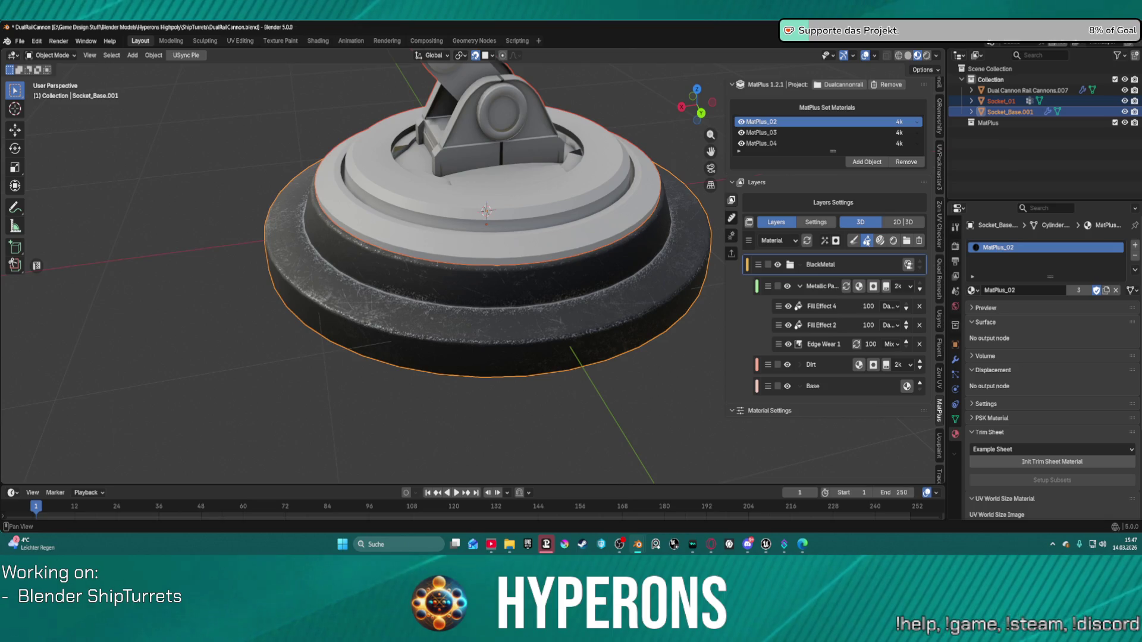
pyautogui.click(854, 245)
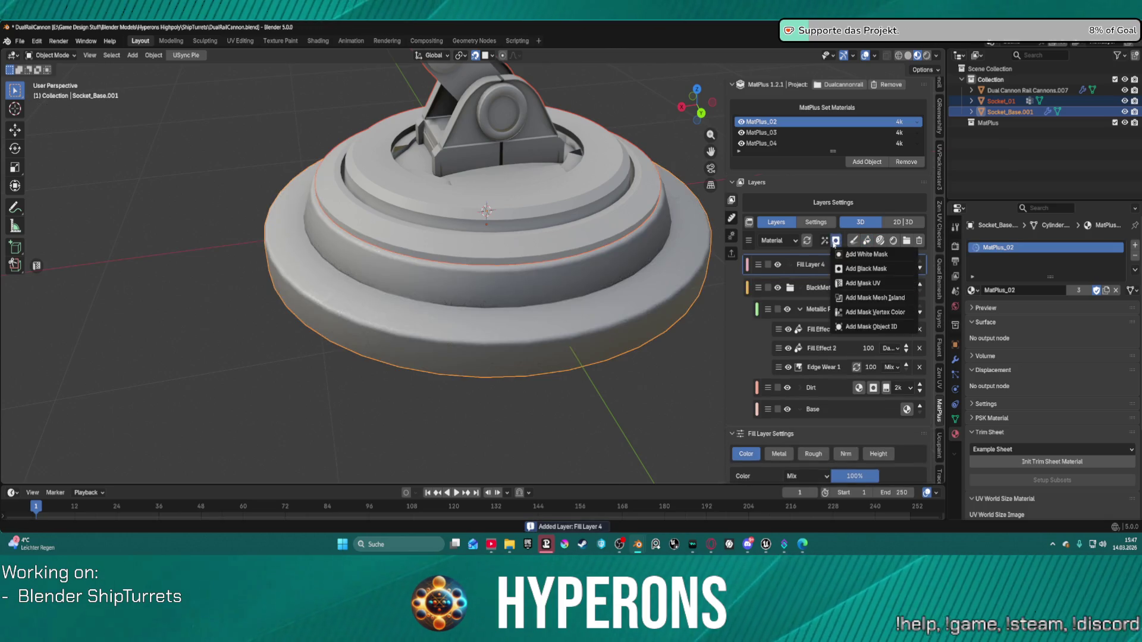
pyautogui.click(849, 268)
pyautogui.click(824, 241)
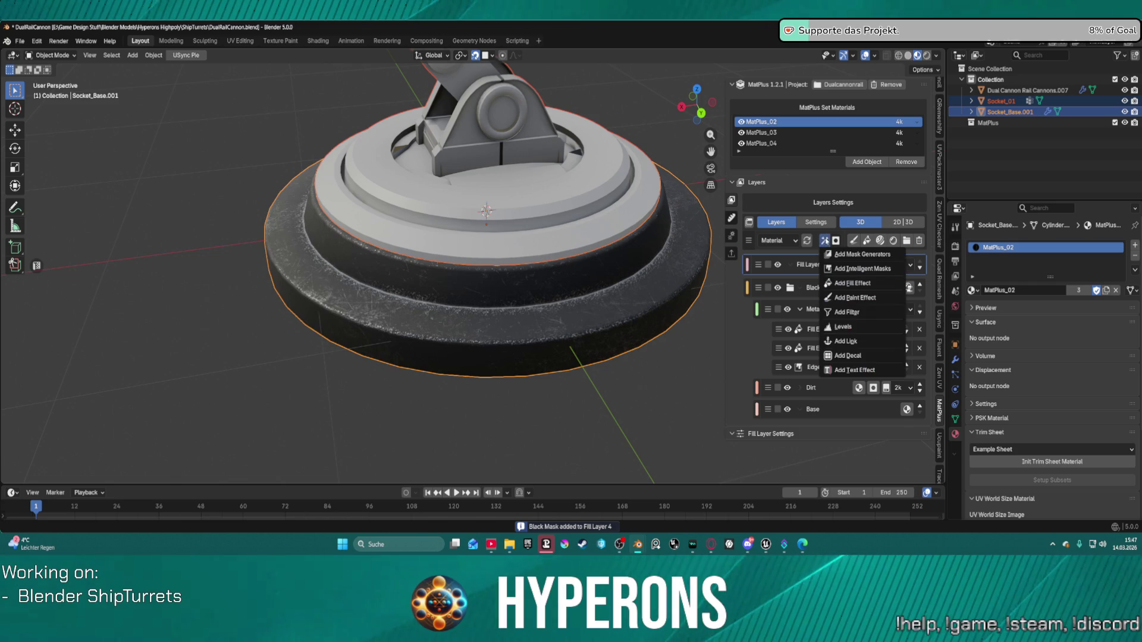
pyautogui.click(865, 256)
pyautogui.click(828, 472)
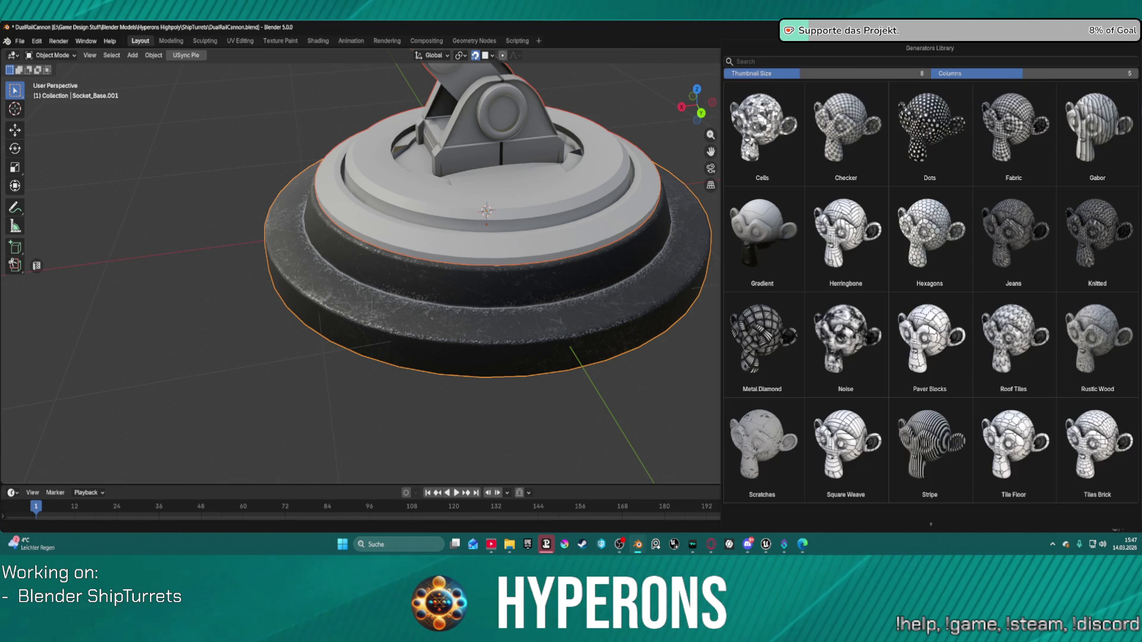
pyautogui.click(776, 349)
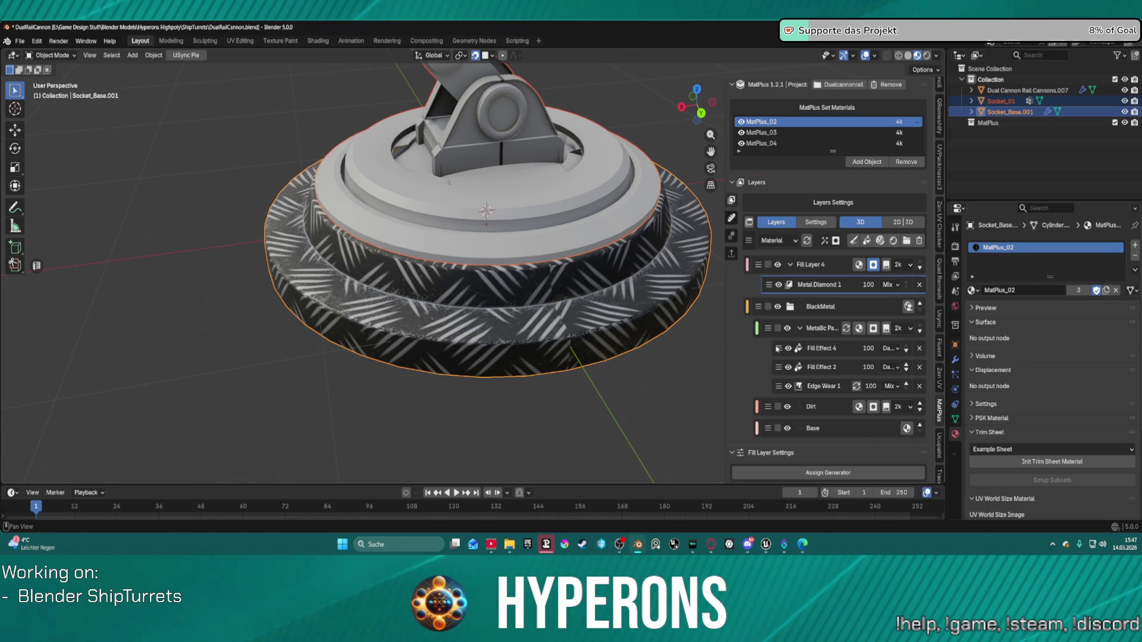
pyautogui.click(889, 284)
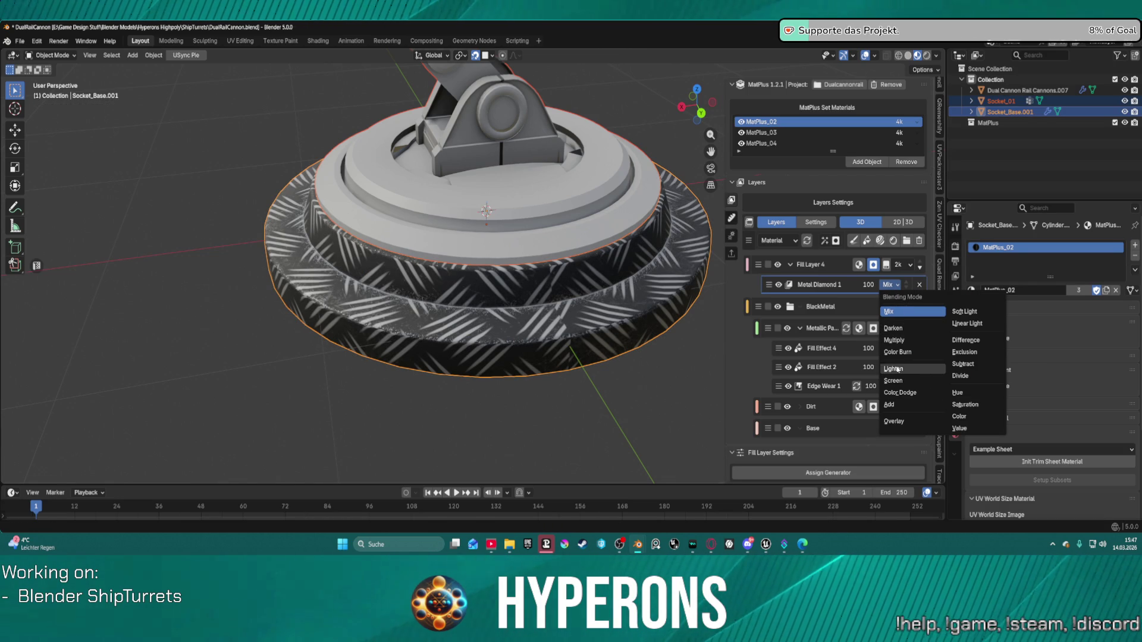
pyautogui.scroll(-5, 825, 308)
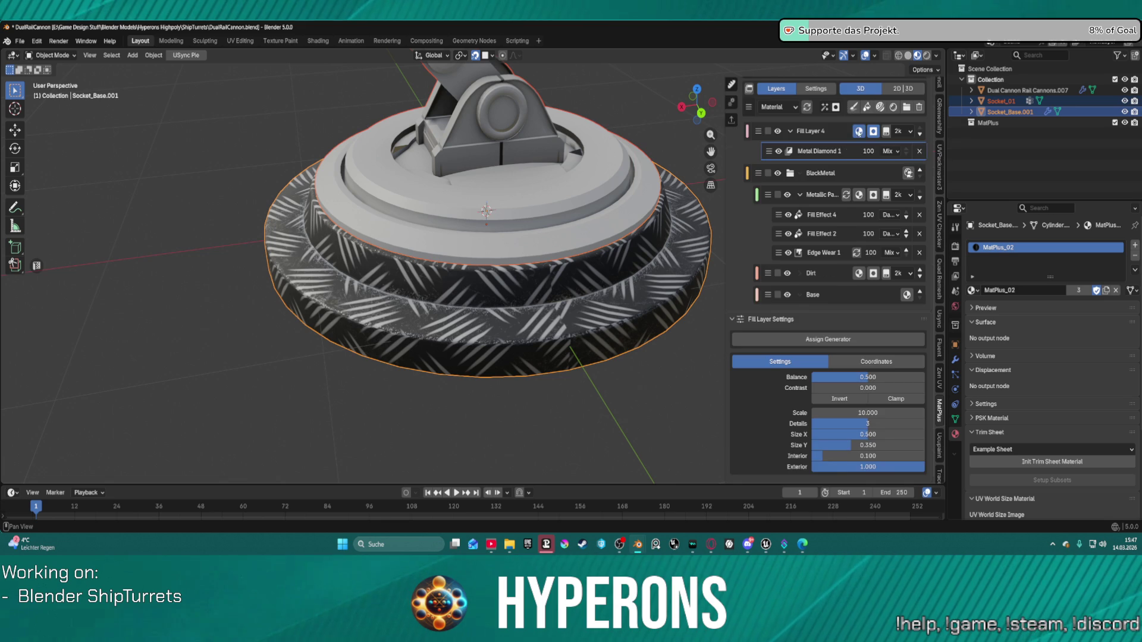
# Set Fill Layer 4's height strength to 0.027 and collapse the BlackMetal group.
pyautogui.click(844, 131)
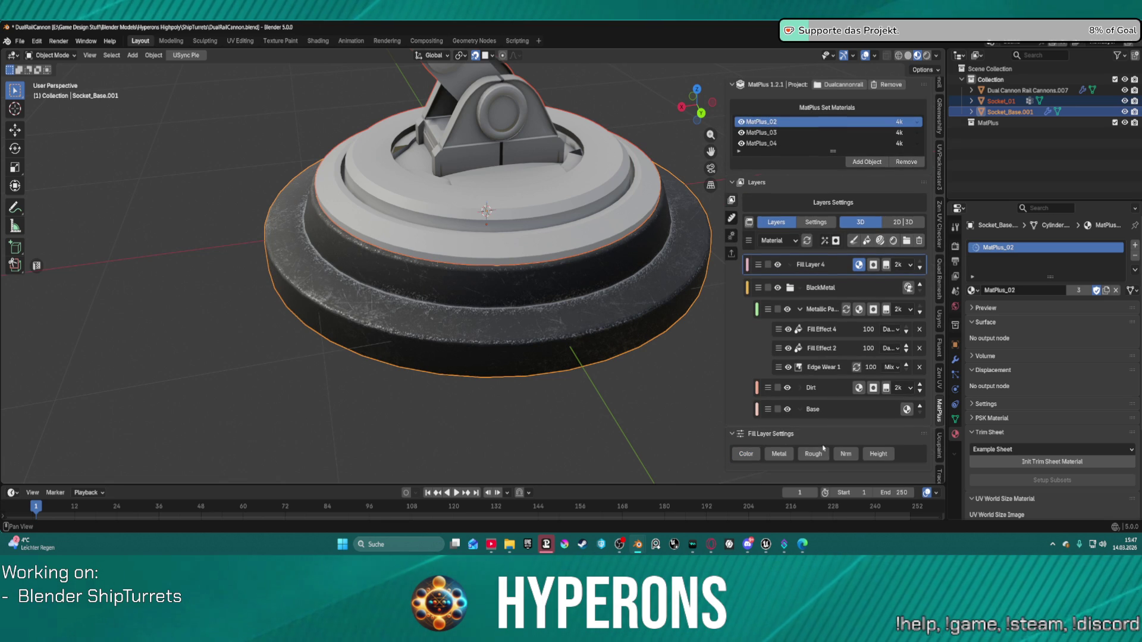
pyautogui.click(878, 457)
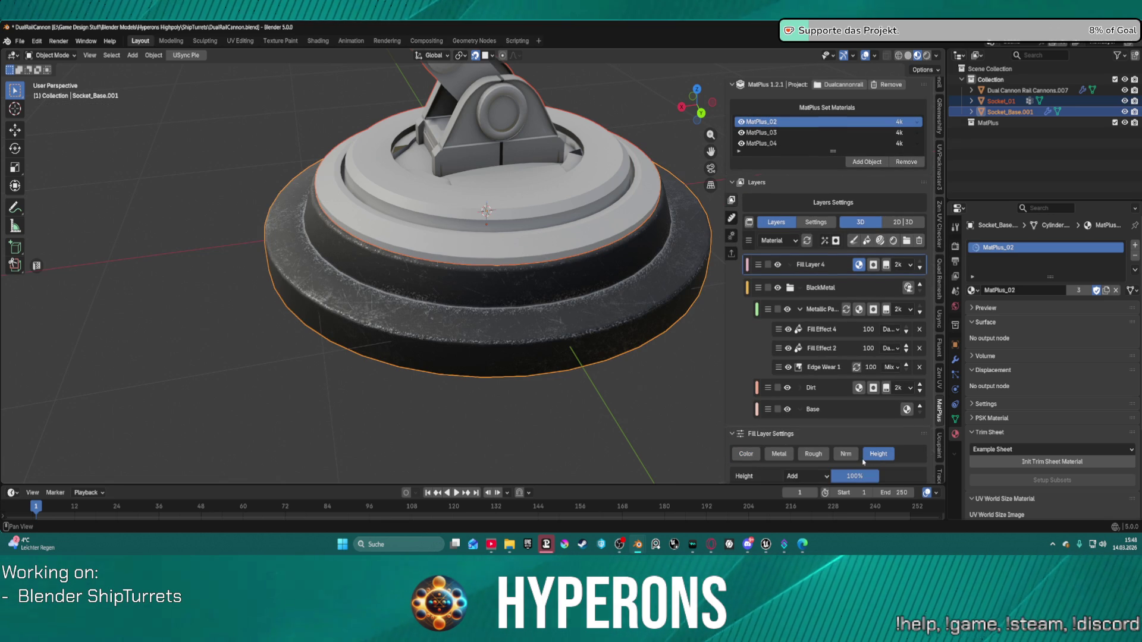
pyautogui.scroll(-1, 874, 244)
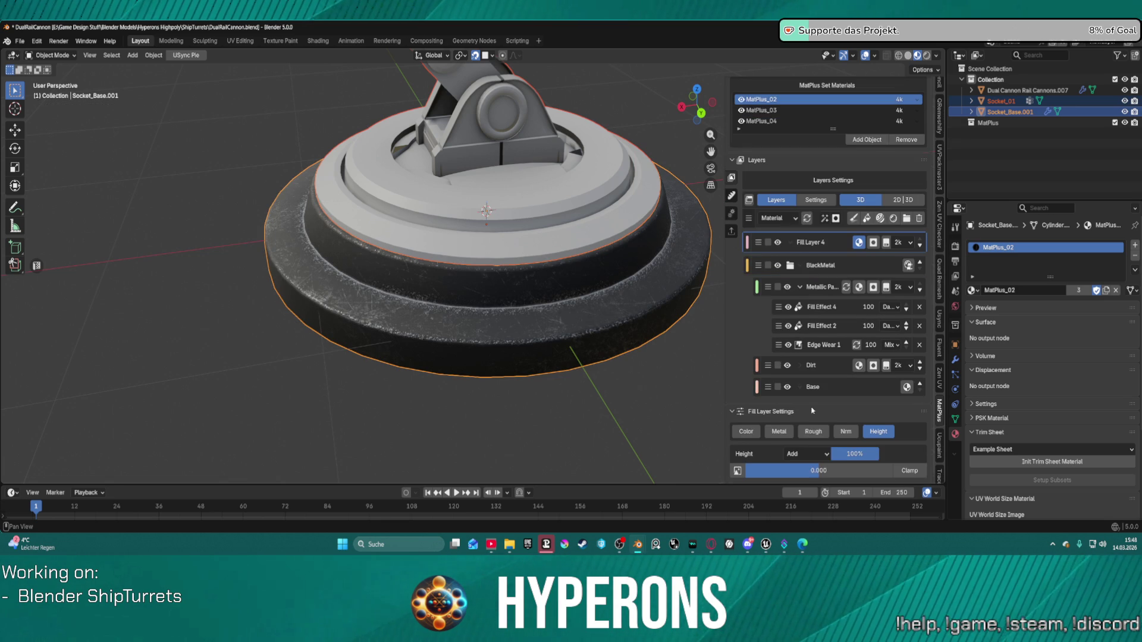
pyautogui.moveTo(815, 466)
pyautogui.mouseDown()
pyautogui.moveTo(839, 467)
pyautogui.moveTo(819, 467)
pyautogui.mouseUp()
pyautogui.scroll(-3, 476, 285)
pyautogui.moveTo(476, 286)
pyautogui.mouseDown(button='middle')
pyautogui.moveTo(473, 297)
pyautogui.moveTo(486, 268)
pyautogui.mouseUp(button='middle')
pyautogui.scroll(4, 486, 268)
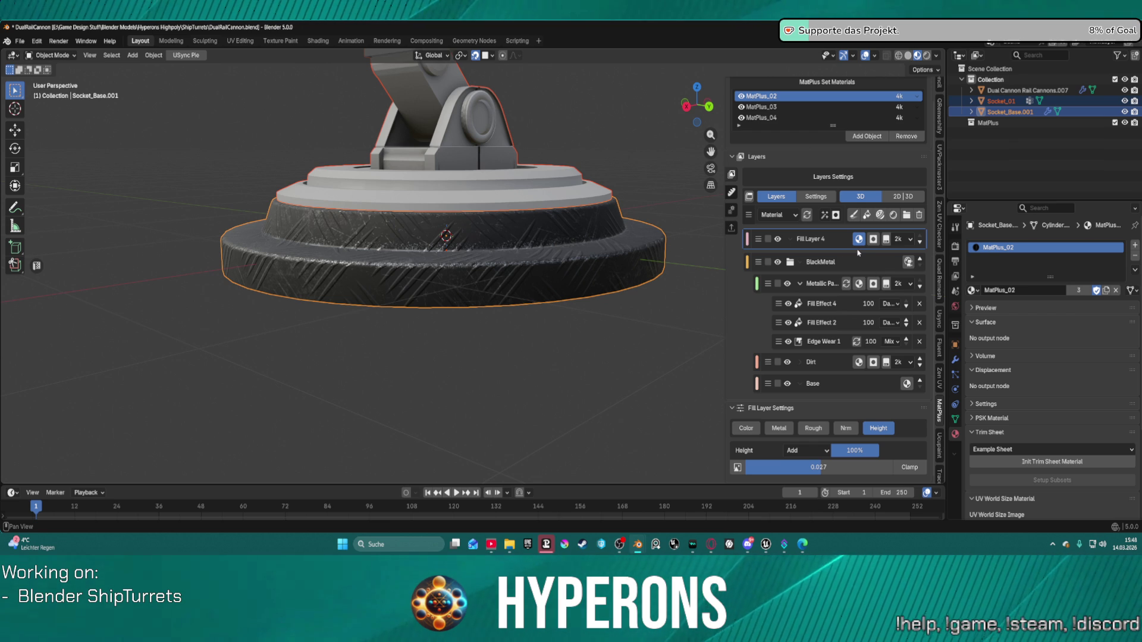
pyautogui.click(791, 263)
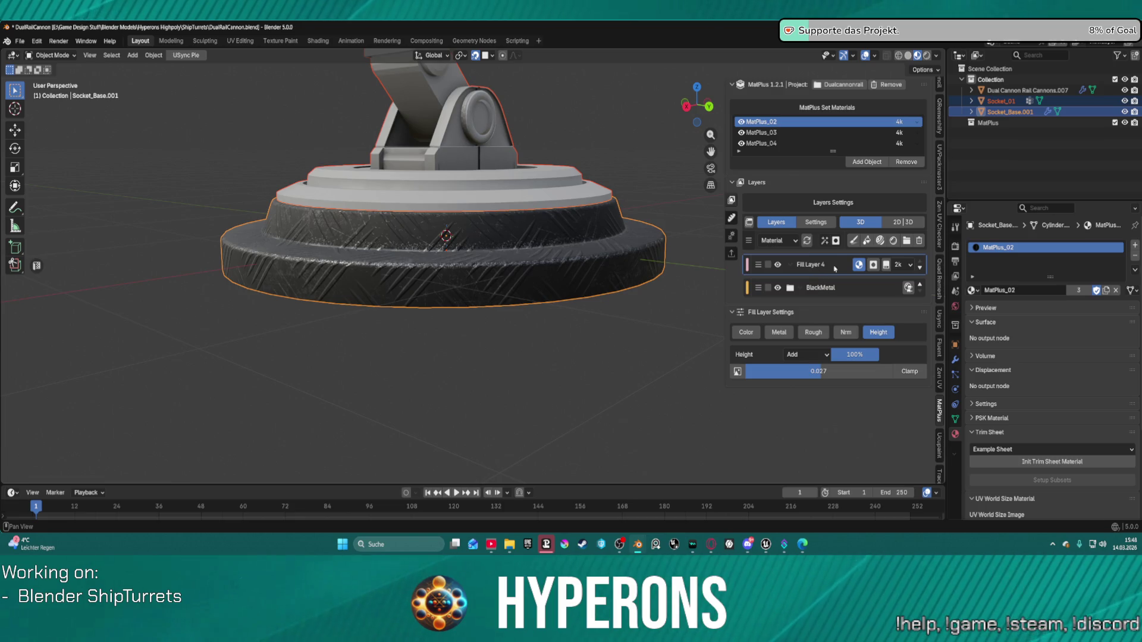
# Rotate the Metal Diamond 1 mask pattern to 45° on Z.
pyautogui.click(873, 266)
pyautogui.click(821, 285)
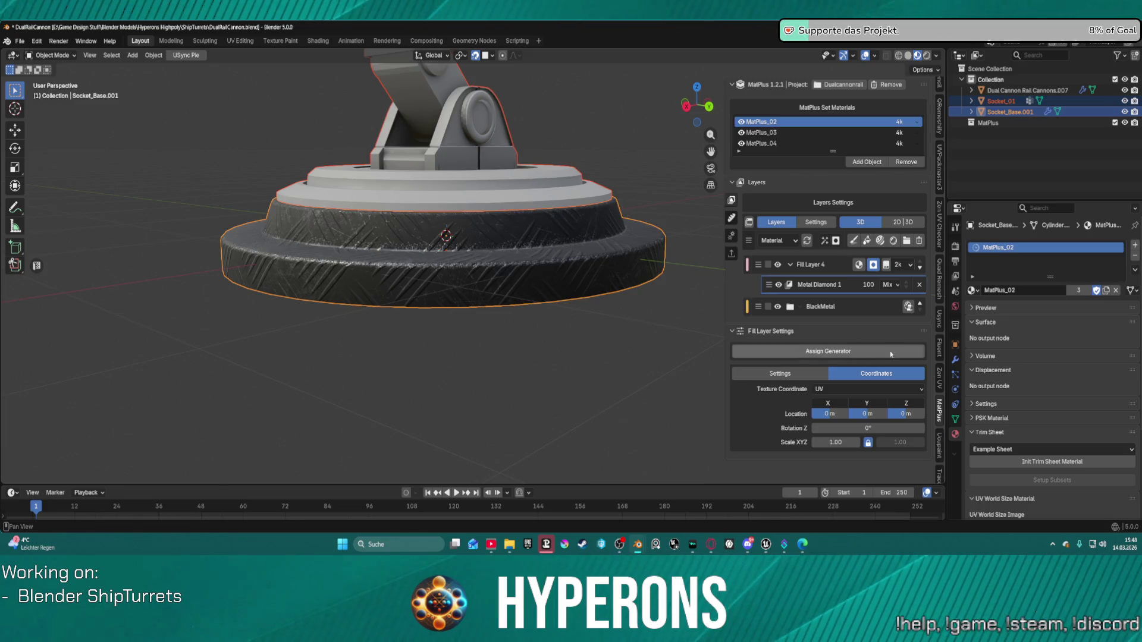
pyautogui.moveTo(869, 428)
pyautogui.mouseDown()
pyautogui.moveTo(965, 428)
pyautogui.moveTo(862, 425)
pyautogui.mouseUp()
pyautogui.click(862, 426)
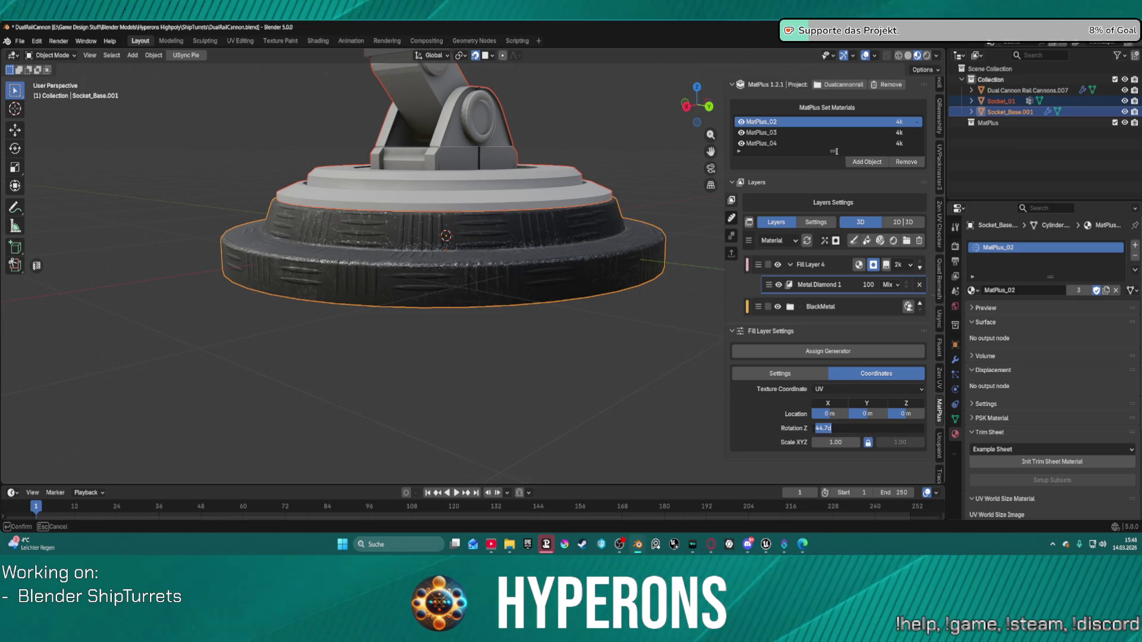
pyautogui.write('45')
pyautogui.press('Return')
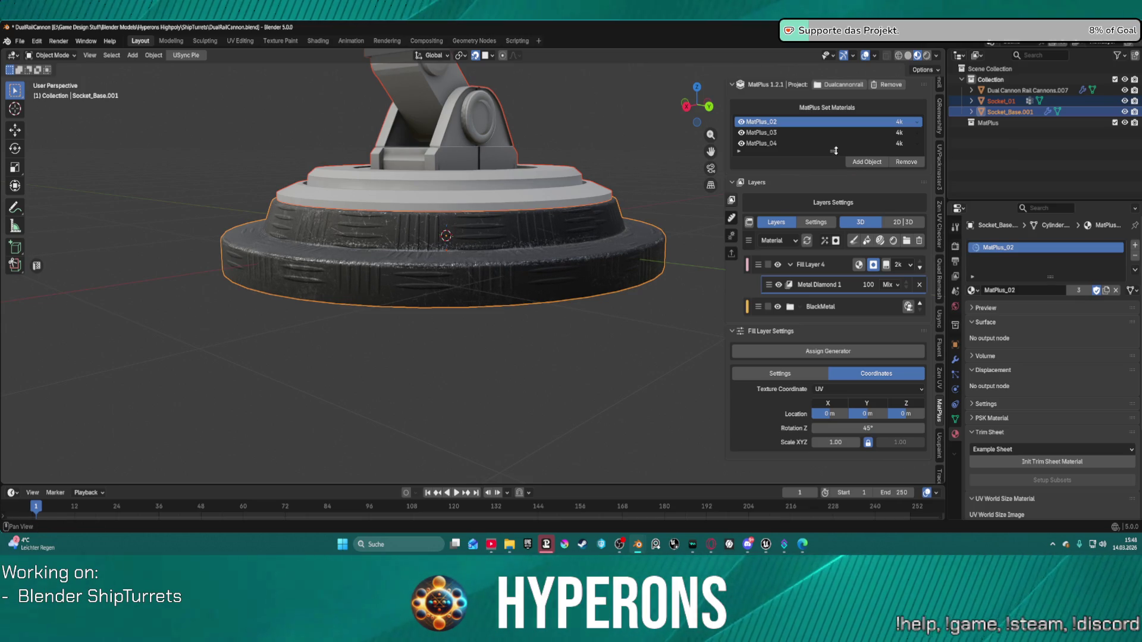
# Scale the Metal Diamond pattern to 4.00 after trying 5.
pyautogui.click(841, 442)
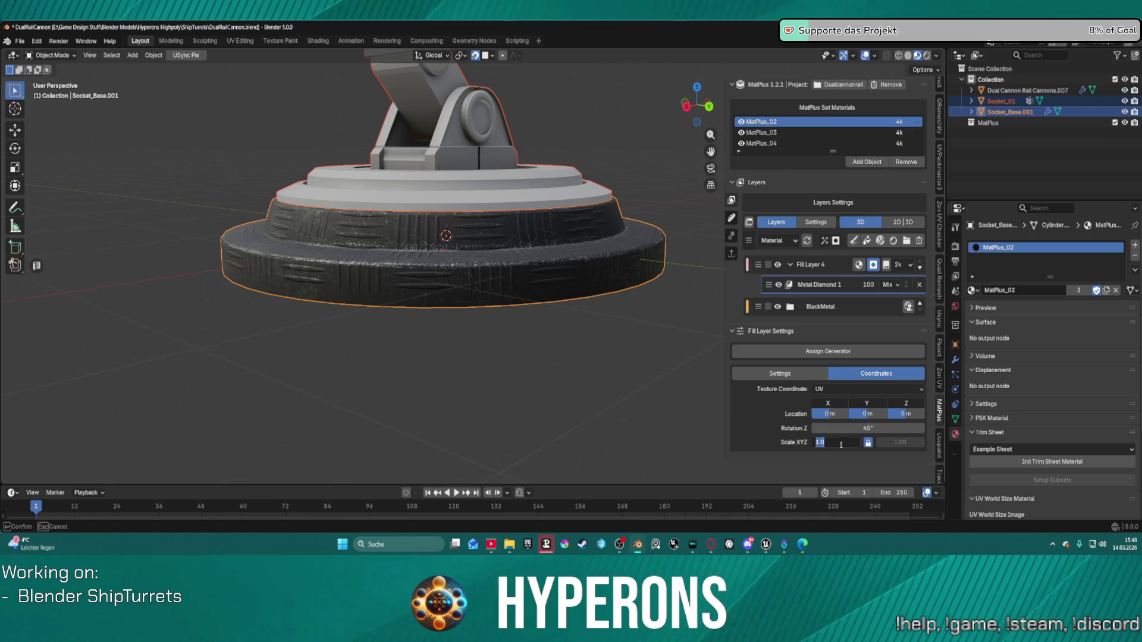
pyautogui.write('5')
pyautogui.press('Return')
pyautogui.moveTo(451, 255)
pyautogui.mouseDown(button='middle')
pyautogui.moveTo(581, 298)
pyautogui.moveTo(586, 314)
pyautogui.moveTo(384, 169)
pyautogui.moveTo(377, 199)
pyautogui.moveTo(395, 224)
pyautogui.mouseUp(button='middle')
pyautogui.click(833, 442)
pyautogui.write('4')
pyautogui.press('Return')
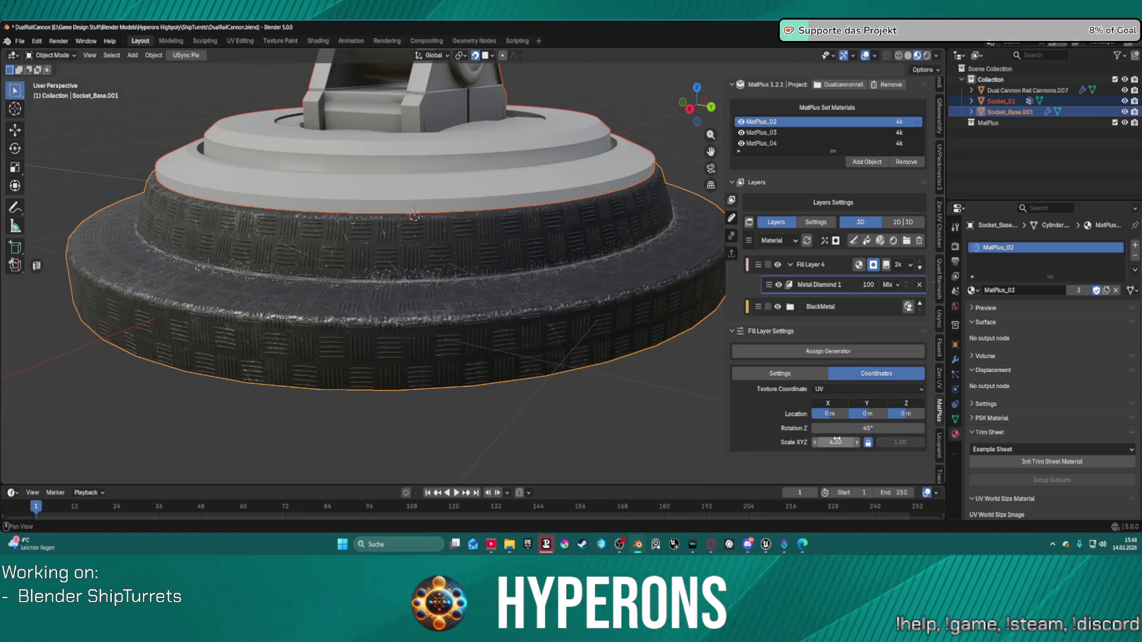
pyautogui.moveTo(392, 324)
pyautogui.mouseDown(button='middle')
pyautogui.moveTo(557, 341)
pyautogui.moveTo(533, 334)
pyautogui.moveTo(445, 376)
pyautogui.moveTo(470, 372)
pyautogui.mouseUp(button='middle')
pyautogui.scroll(3, 484, 367)
pyautogui.scroll(4, 485, 367)
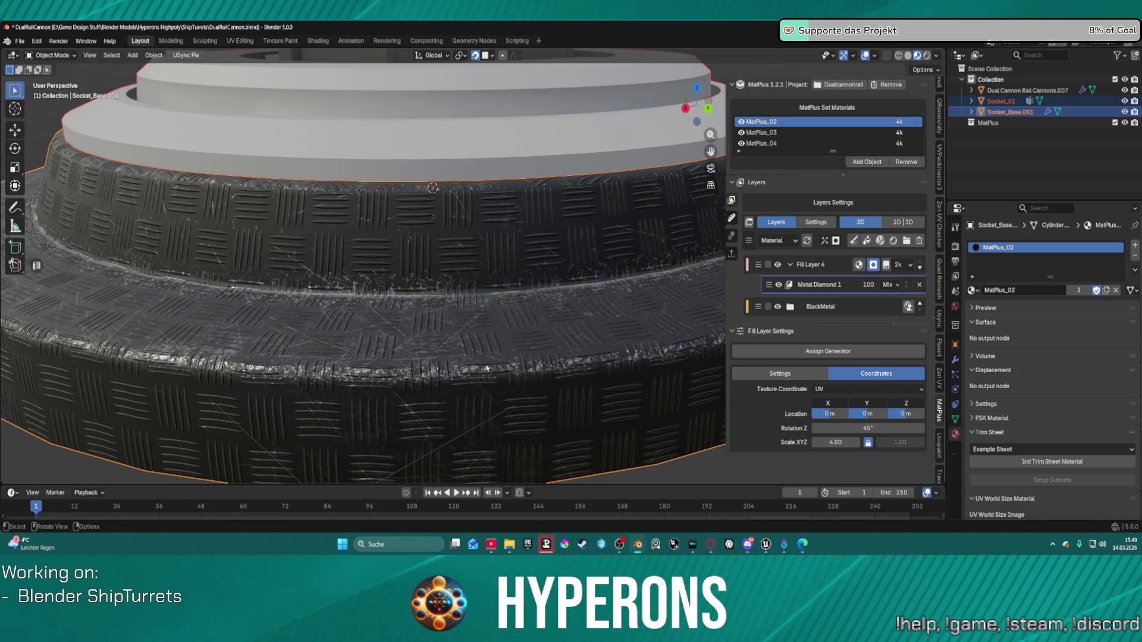
# Try Herringbone and then Gabor as Fill Layer 4's mask generator.
pyautogui.click(817, 351)
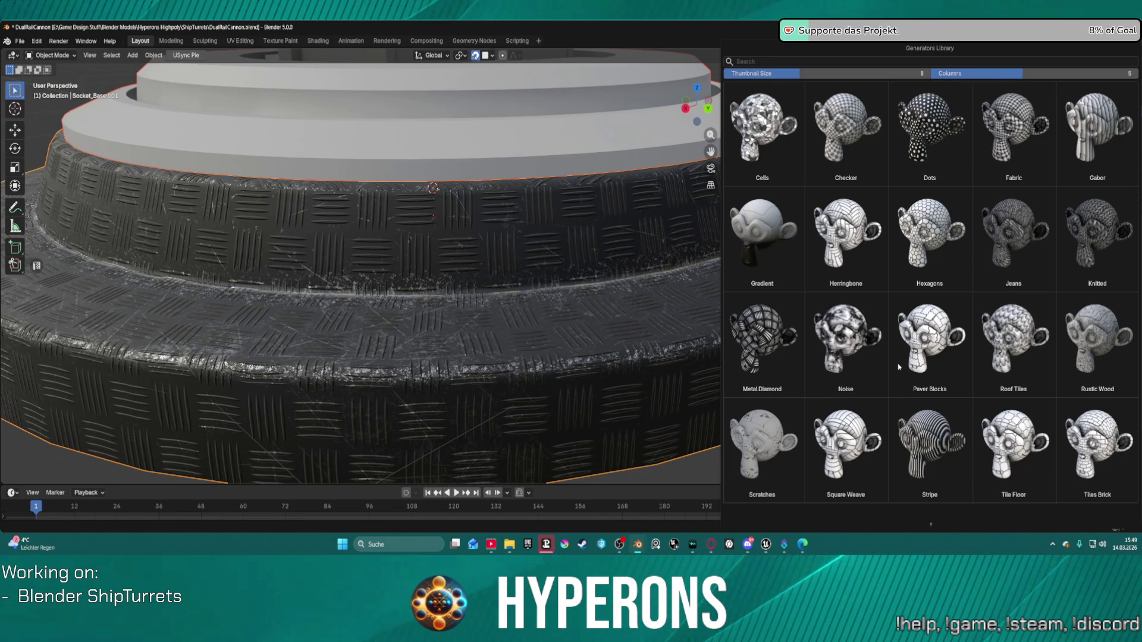
pyautogui.click(858, 244)
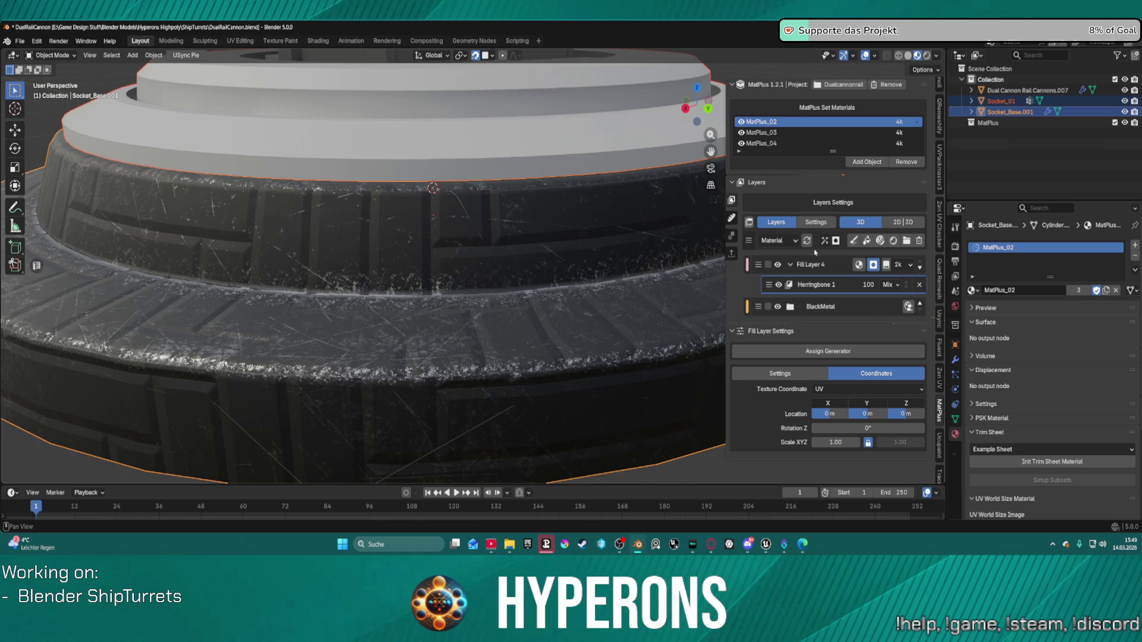
pyautogui.click(816, 350)
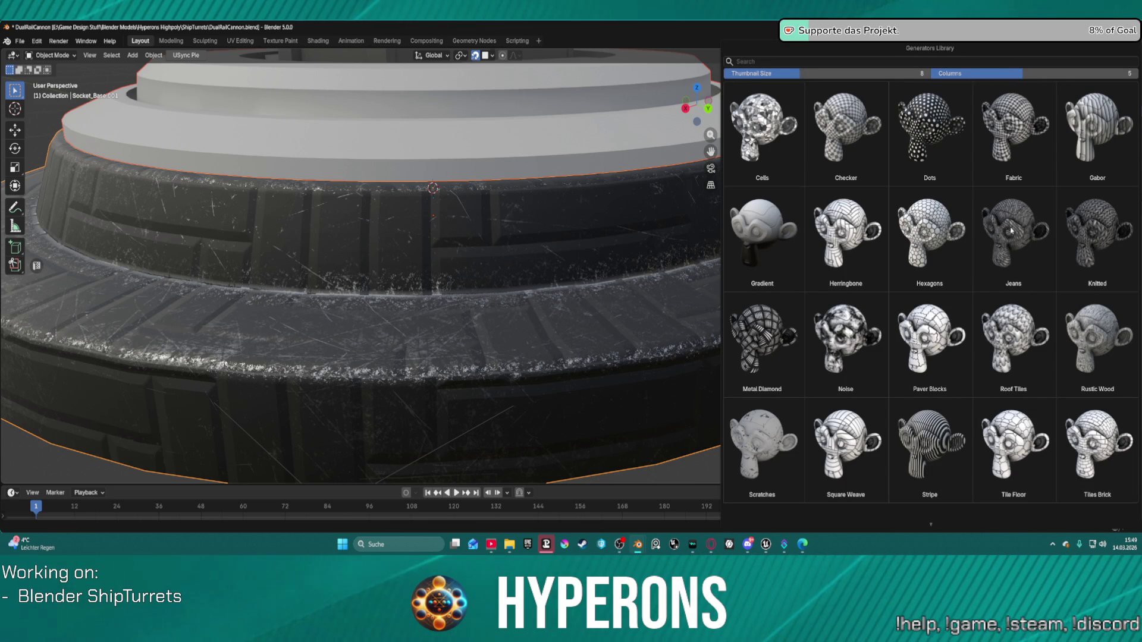
pyautogui.click(1098, 140)
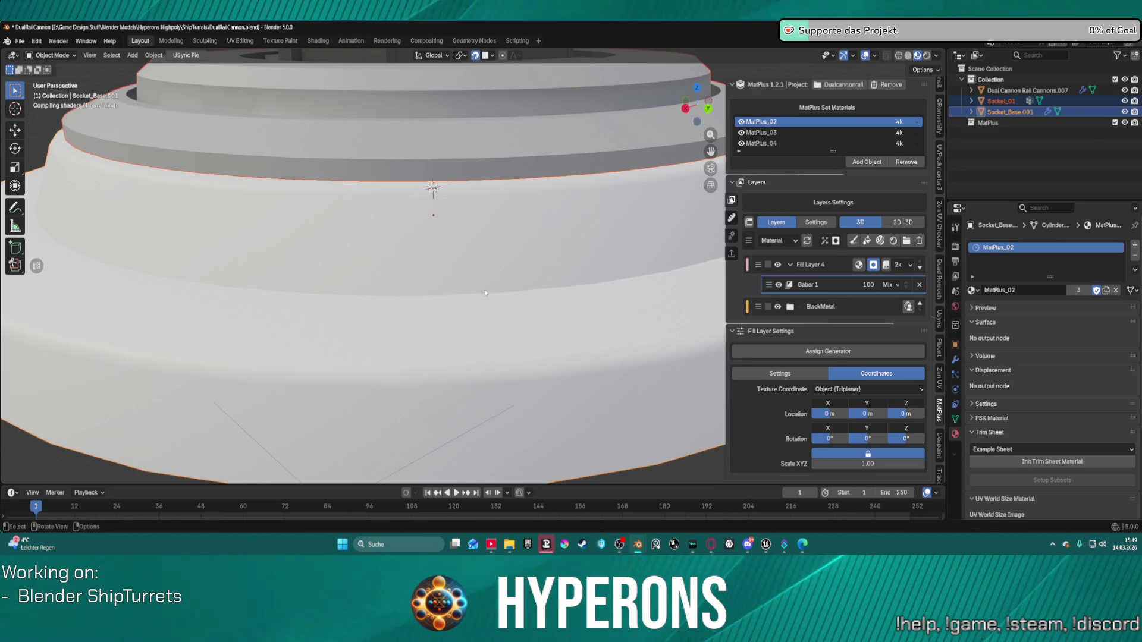
pyautogui.scroll(-5, 274, 335)
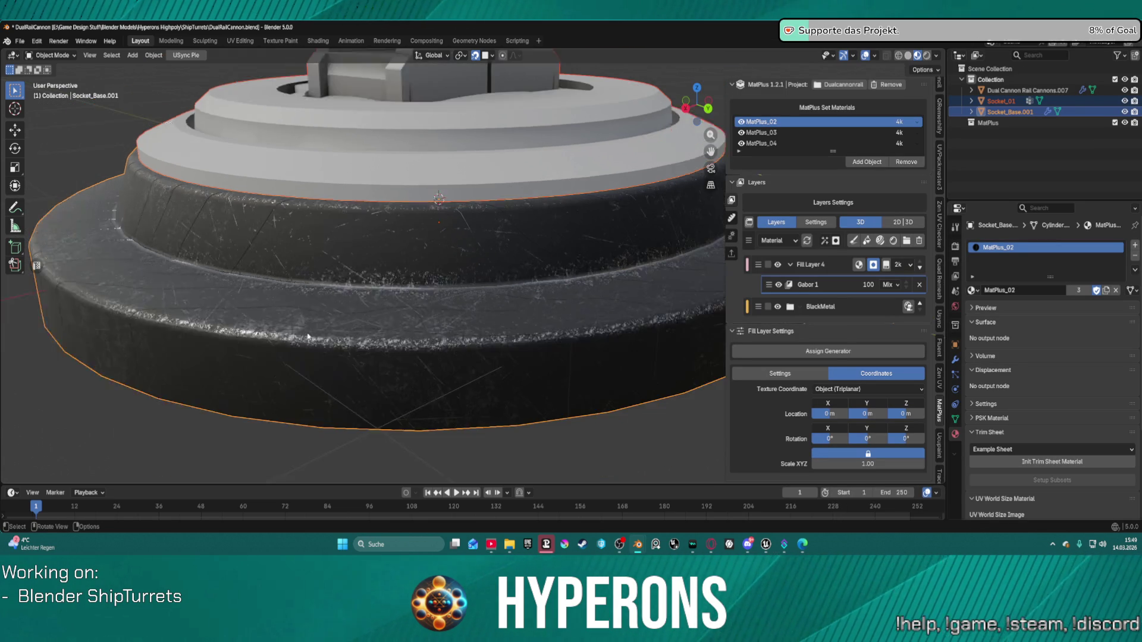
pyautogui.scroll(-3, 309, 337)
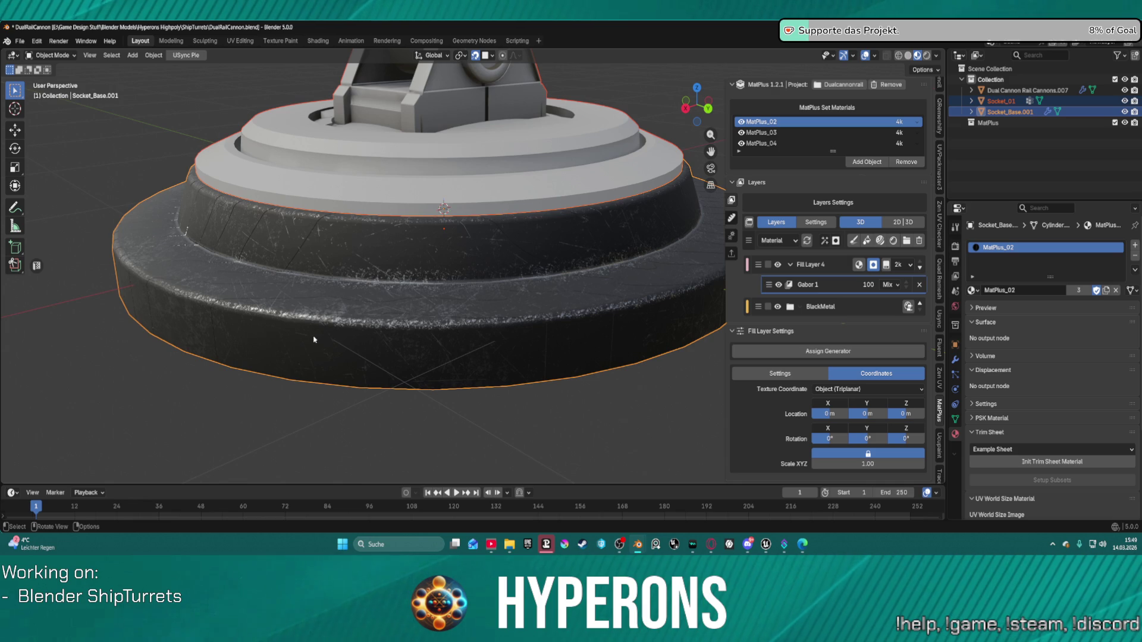
# Try Paver Blocks, then settle on a Noise generator for the mask.
pyautogui.click(879, 352)
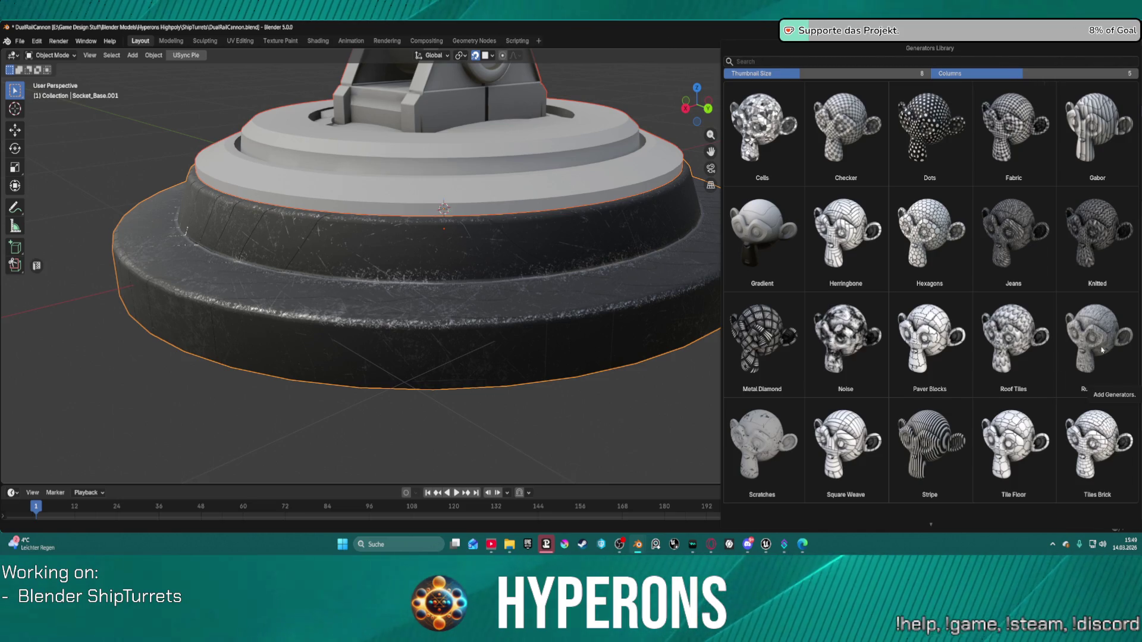
pyautogui.click(929, 349)
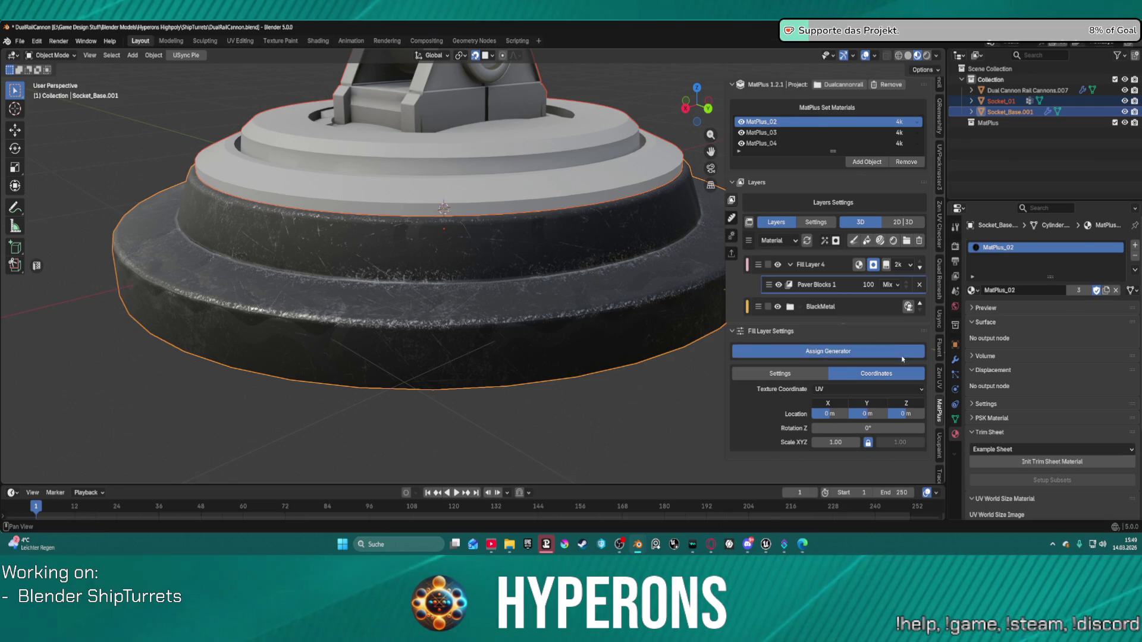
pyautogui.click(868, 351)
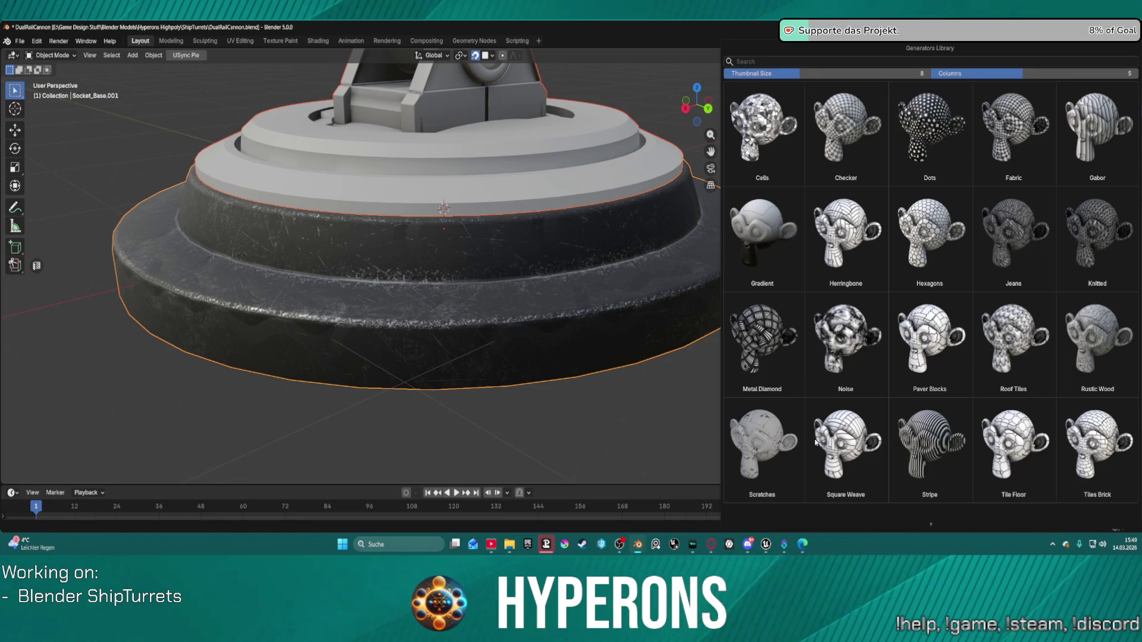
pyautogui.click(851, 334)
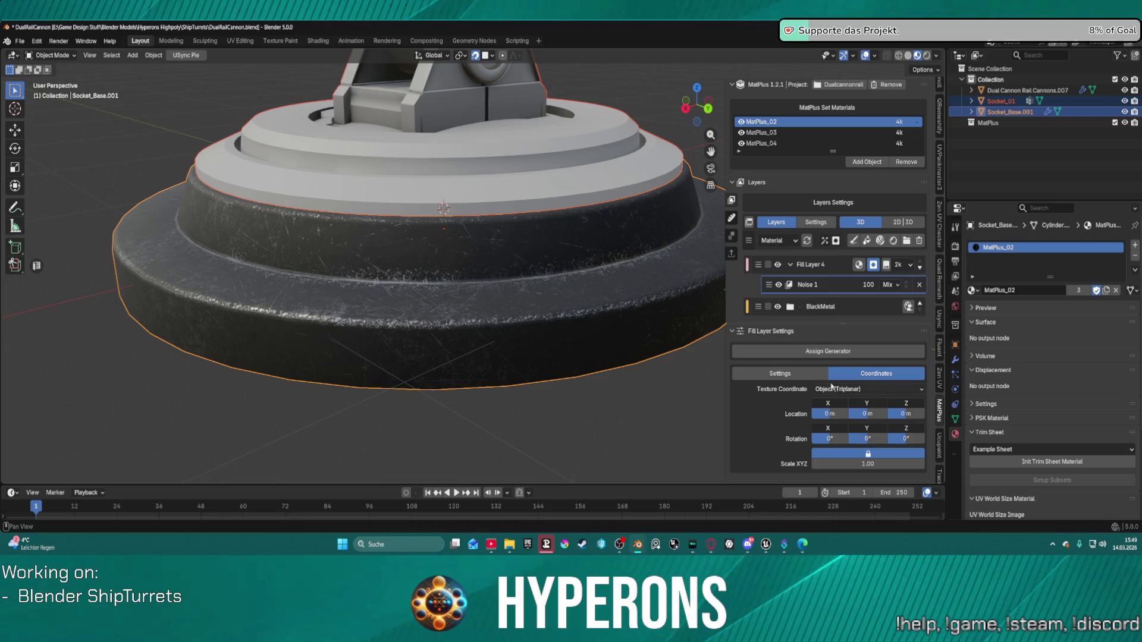
pyautogui.click(784, 373)
# Raise the Noise generator's Balance to 0.952.
pyautogui.scroll(-1, 858, 408)
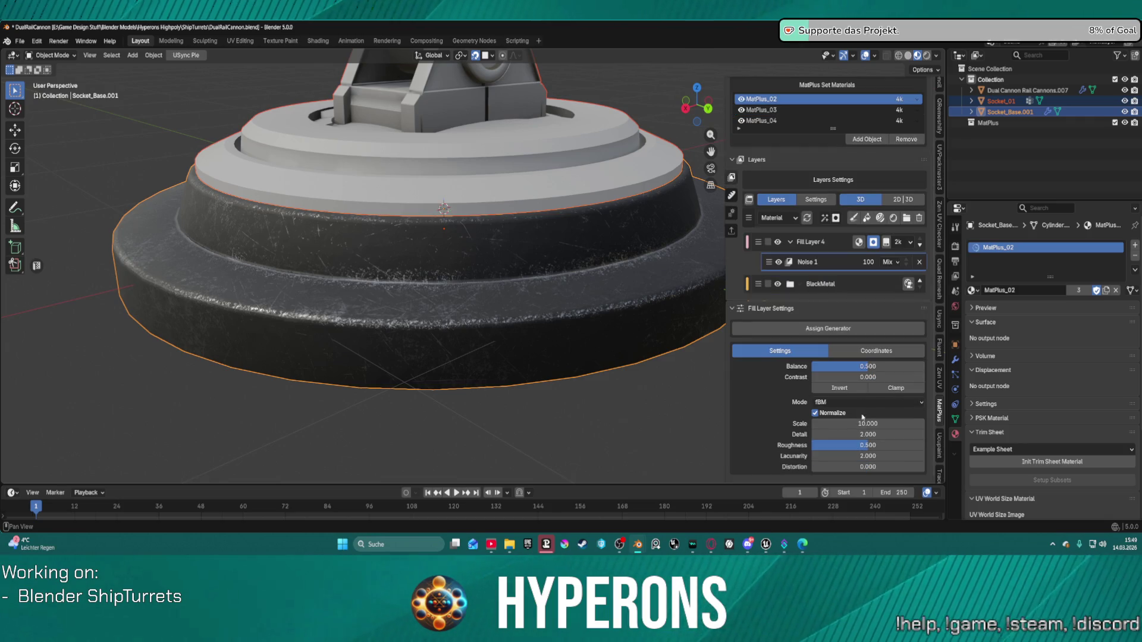
pyautogui.moveTo(867, 434); pyautogui.dragTo(867, 434)
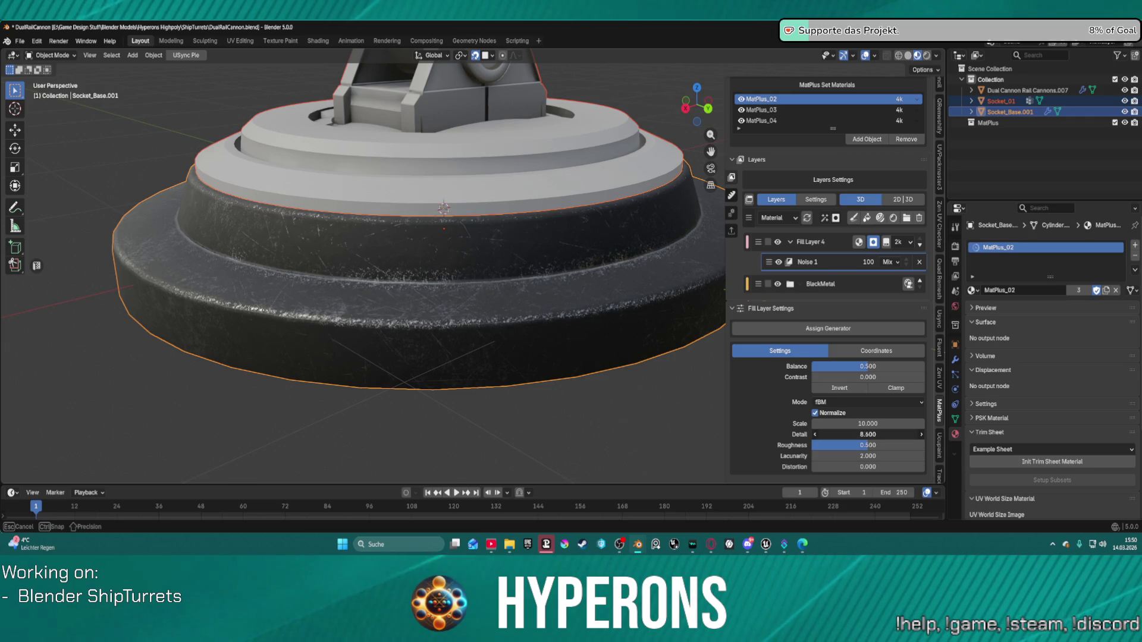
pyautogui.moveTo(868, 366); pyautogui.dragTo(914, 367)
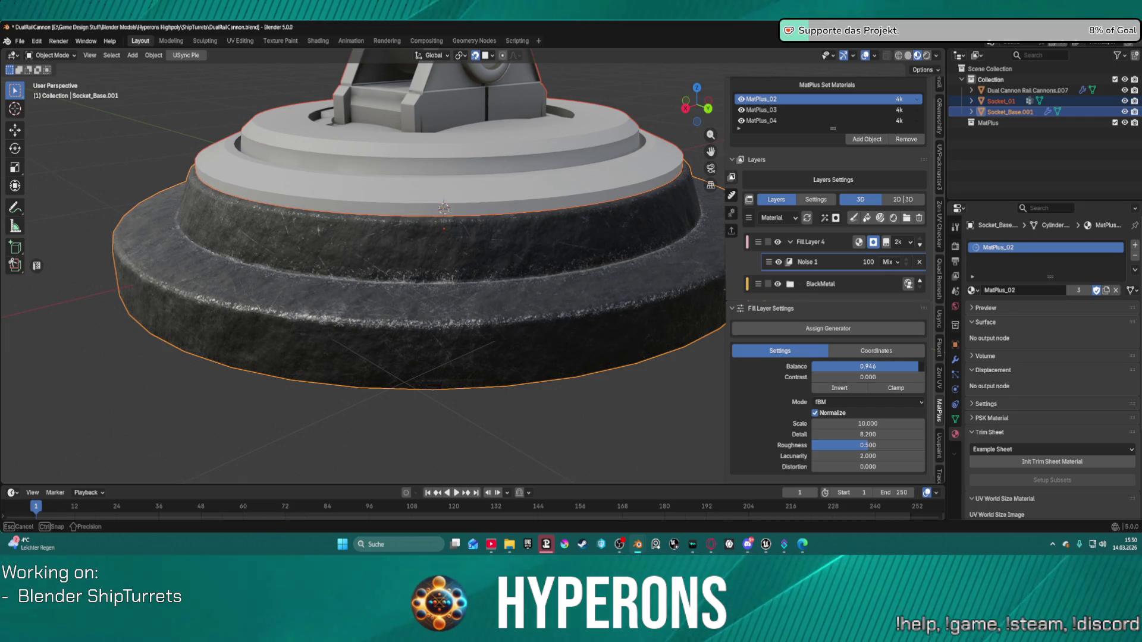
pyautogui.moveTo(917, 366); pyautogui.dragTo(917, 366)
pyautogui.scroll(5, 517, 322)
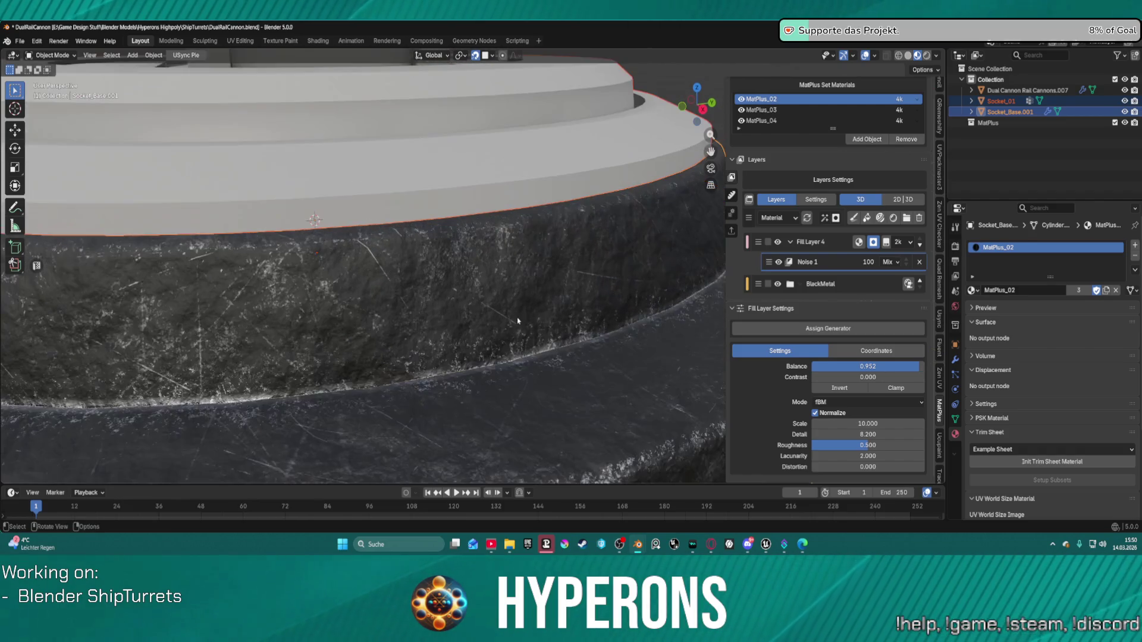
pyautogui.scroll(-5, 517, 321)
pyautogui.moveTo(518, 321)
pyautogui.mouseDown(button='middle')
pyautogui.moveTo(482, 292)
pyautogui.moveTo(480, 262)
pyautogui.moveTo(476, 316)
pyautogui.mouseUp(button='middle')
pyautogui.scroll(5, 476, 315)
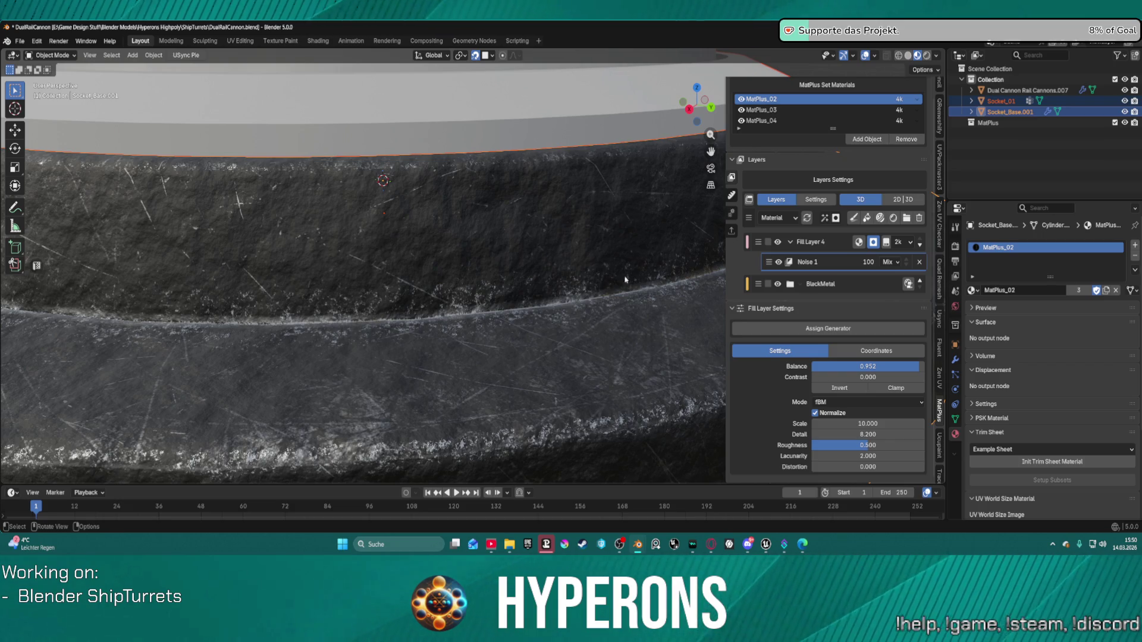
# Set the Noise Scale to 2.1 and Detail to 14.9, leaving Lacunarity unchanged.
pyautogui.moveTo(850, 421)
pyautogui.mouseDown()
pyautogui.moveTo(790, 421)
pyautogui.moveTo(868, 435)
pyautogui.mouseUp()
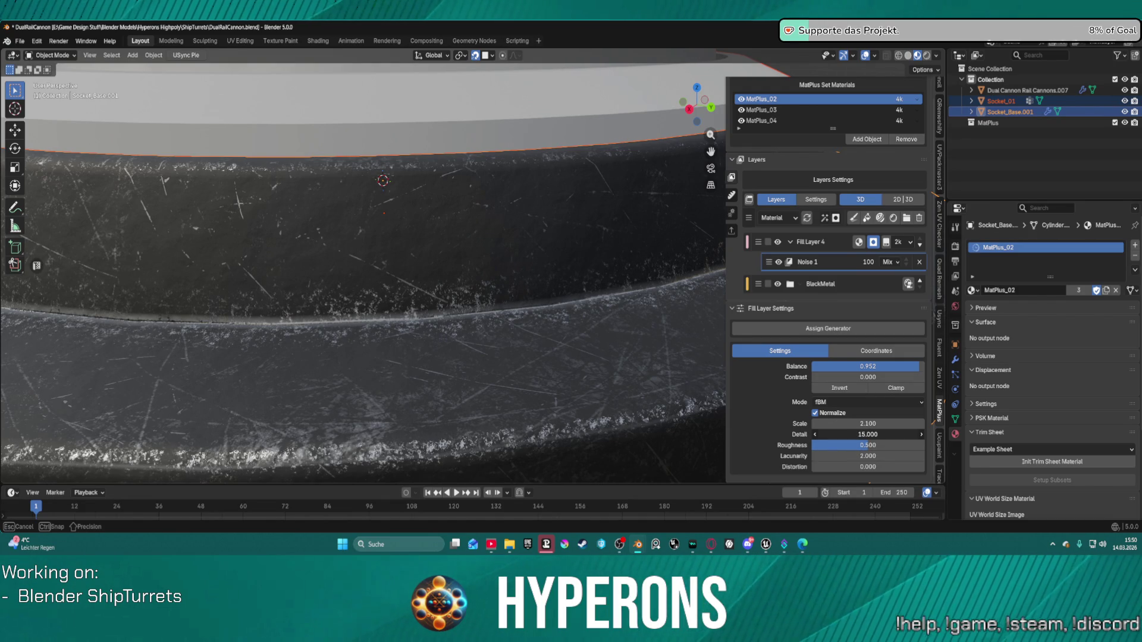
pyautogui.moveTo(867, 434)
pyautogui.mouseDown()
pyautogui.moveTo(874, 455)
pyautogui.moveTo(892, 455)
pyautogui.moveTo(851, 456)
pyautogui.moveTo(868, 456)
pyautogui.mouseUp()
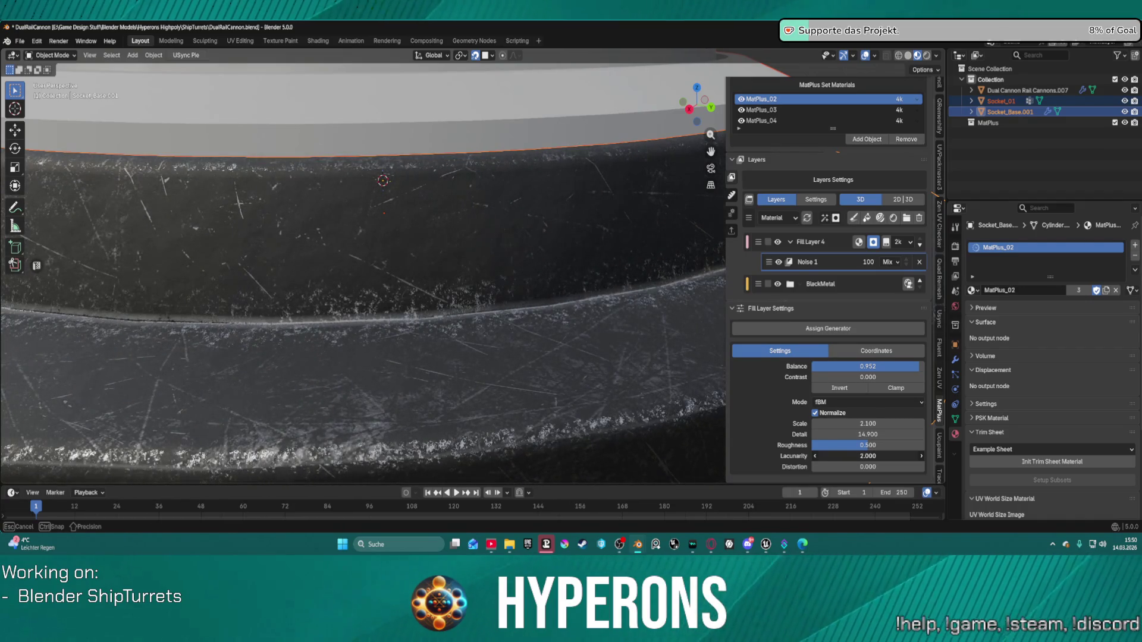
pyautogui.press('Escape')
pyautogui.scroll(-8, 537, 353)
pyautogui.scroll(5, 511, 333)
pyautogui.moveTo(500, 327); pyautogui.dragTo(362, 306, button='middle')
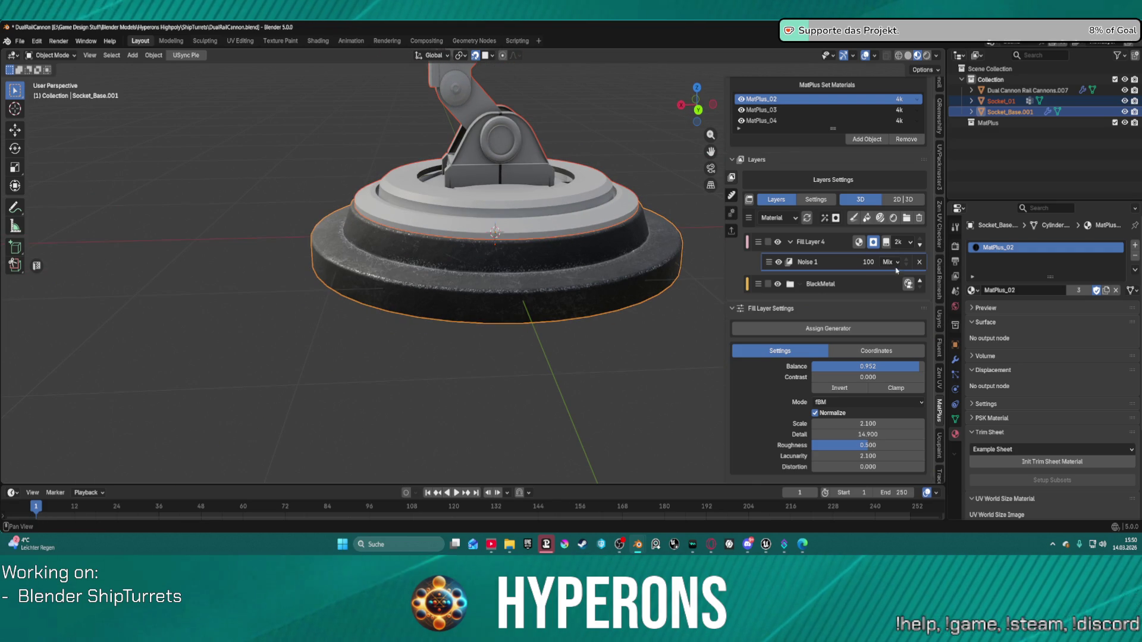
# Delete noise Fill Layer 4 and add an empty Group 1 above BlackMetal.
pyautogui.click(830, 241)
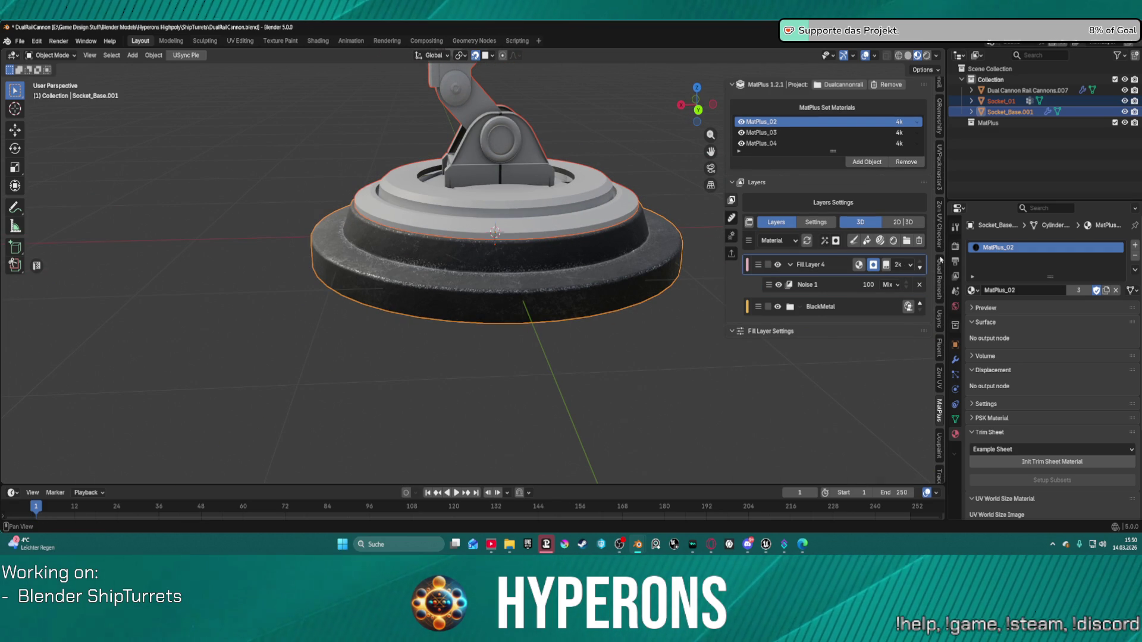
pyautogui.click(919, 241)
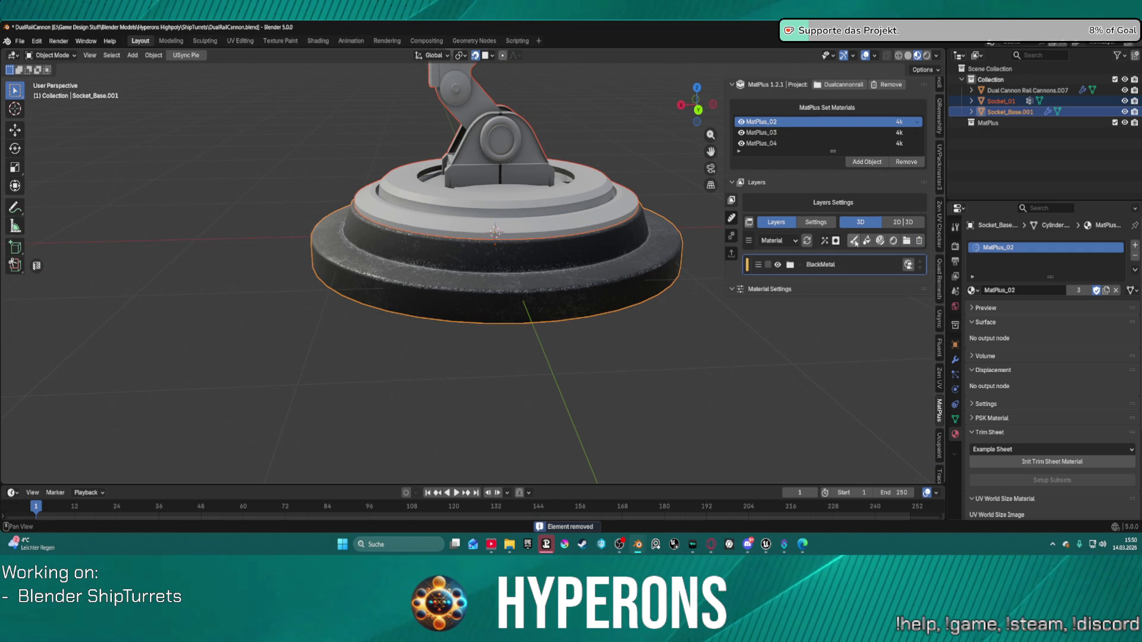
pyautogui.click(906, 241)
pyautogui.moveTo(500, 250); pyautogui.dragTo(530, 336, button='middle')
pyautogui.scroll(2, 524, 330)
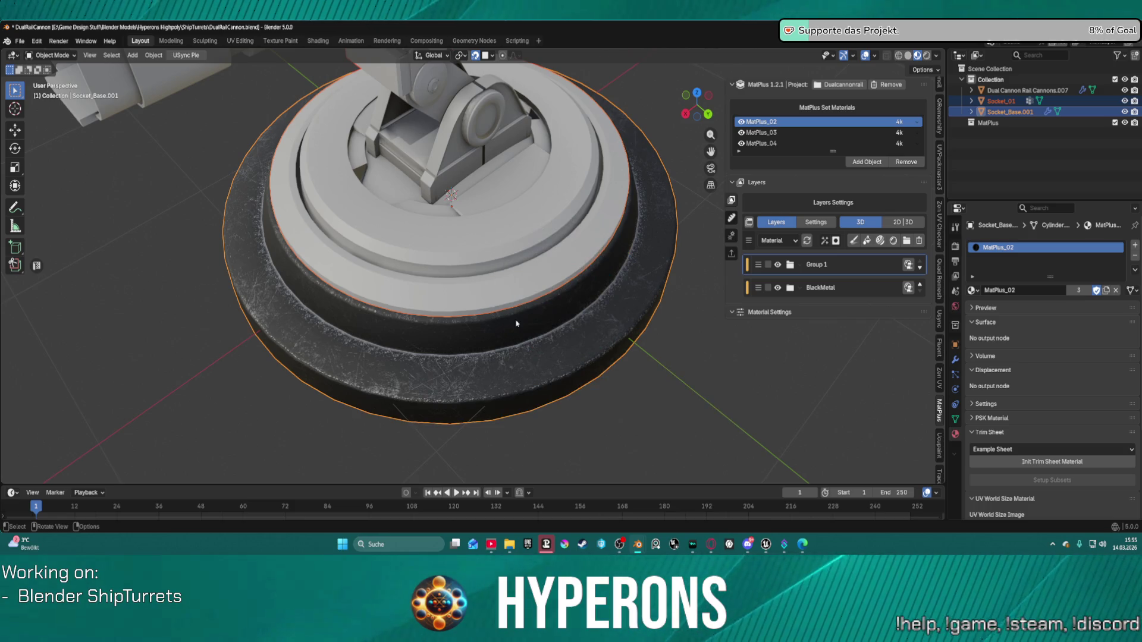
pyautogui.scroll(-3, 516, 324)
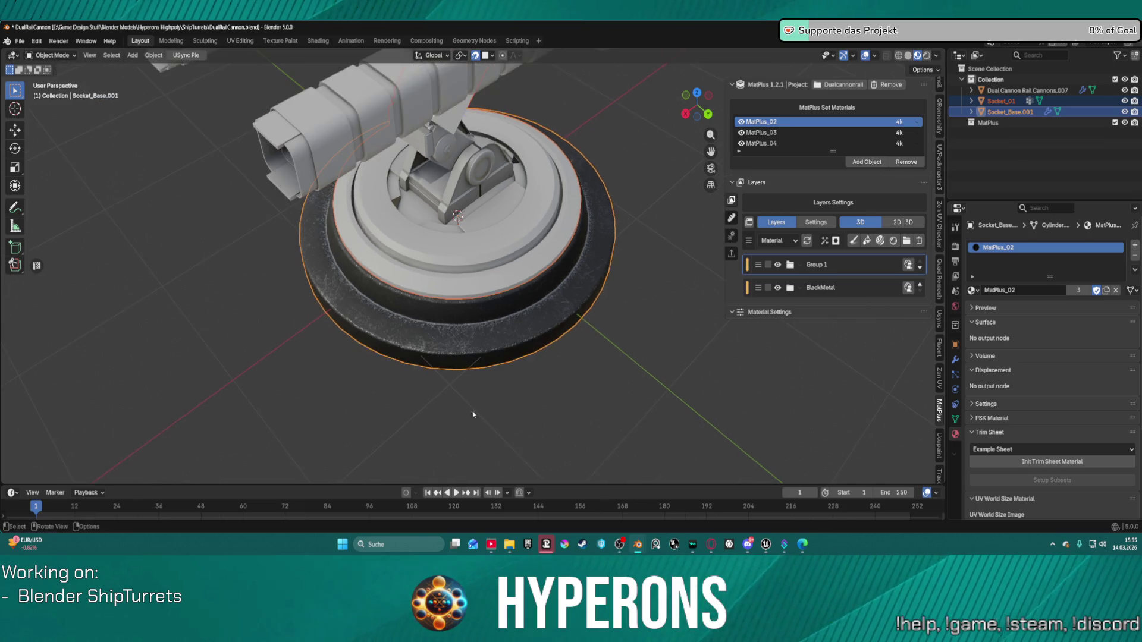
# Bring up the Add New Paint Layer dialog for the socket base at 4k resolution.
pyautogui.moveTo(737, 277)
pyautogui.mouseDown(button='middle')
pyautogui.moveTo(618, 246)
pyautogui.moveTo(632, 318)
pyautogui.moveTo(645, 291)
pyautogui.moveTo(701, 277)
pyautogui.moveTo(615, 302)
pyautogui.moveTo(535, 297)
pyautogui.moveTo(491, 276)
pyautogui.moveTo(633, 291)
pyautogui.moveTo(604, 288)
pyautogui.mouseUp(button='middle')
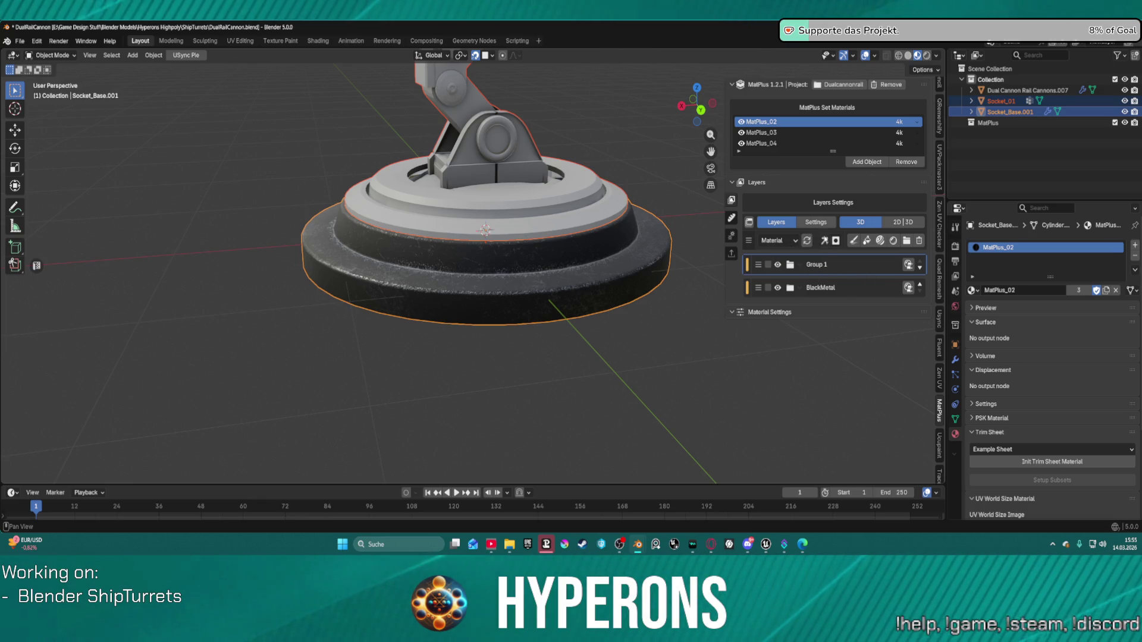
pyautogui.click(855, 241)
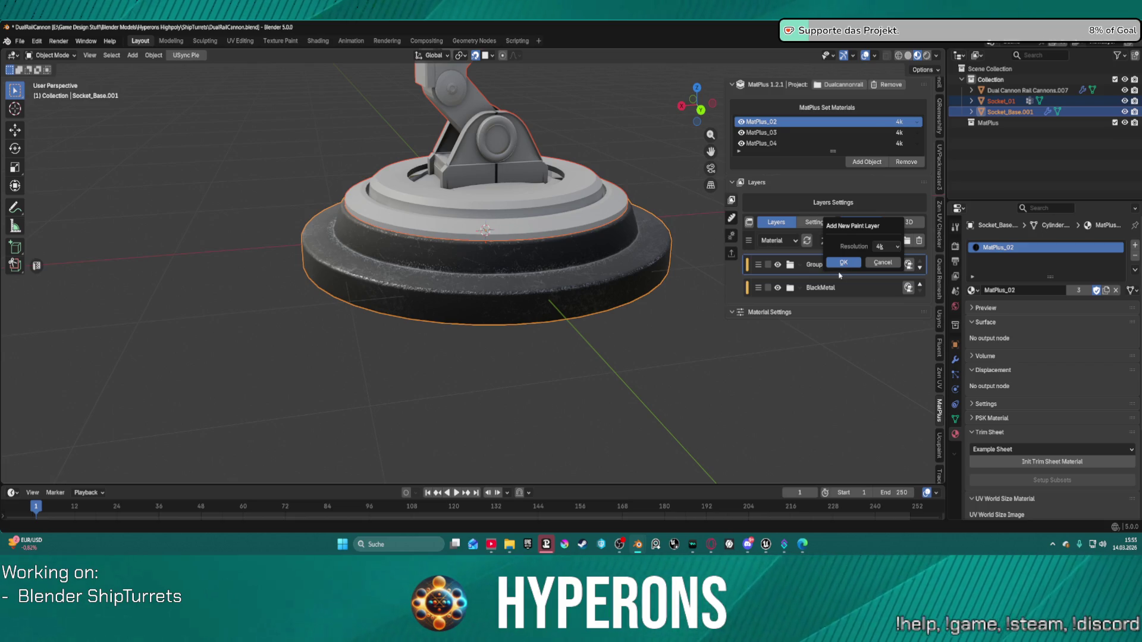
# Create Paint Layer 3 with a black mask and show its brush settings.
pyautogui.click(843, 262)
pyautogui.click(835, 240)
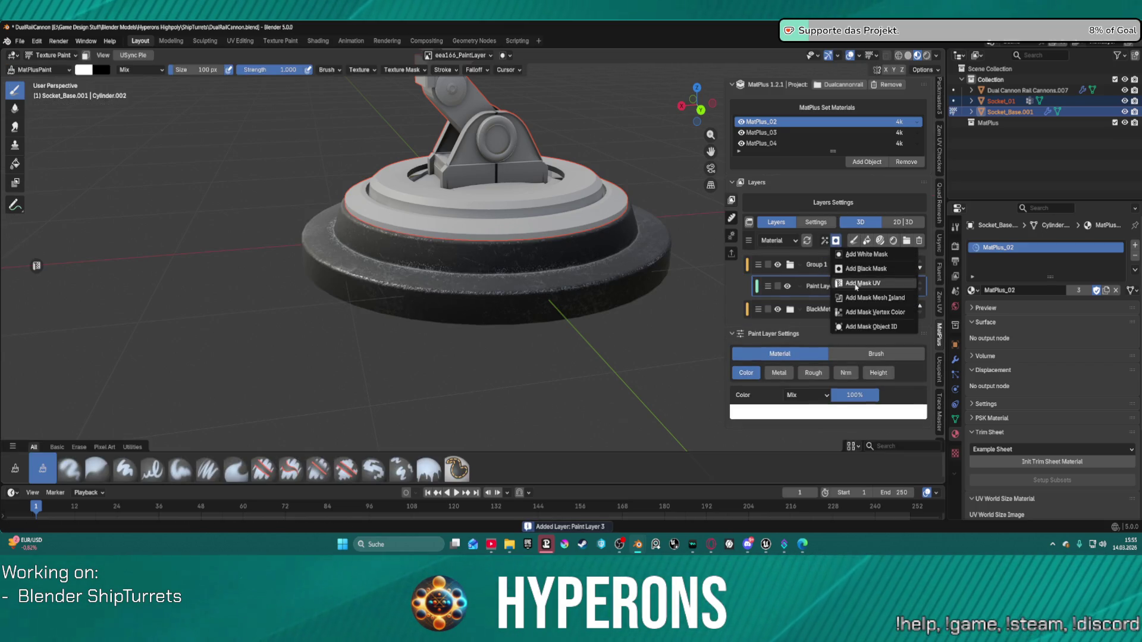
pyautogui.click(868, 271)
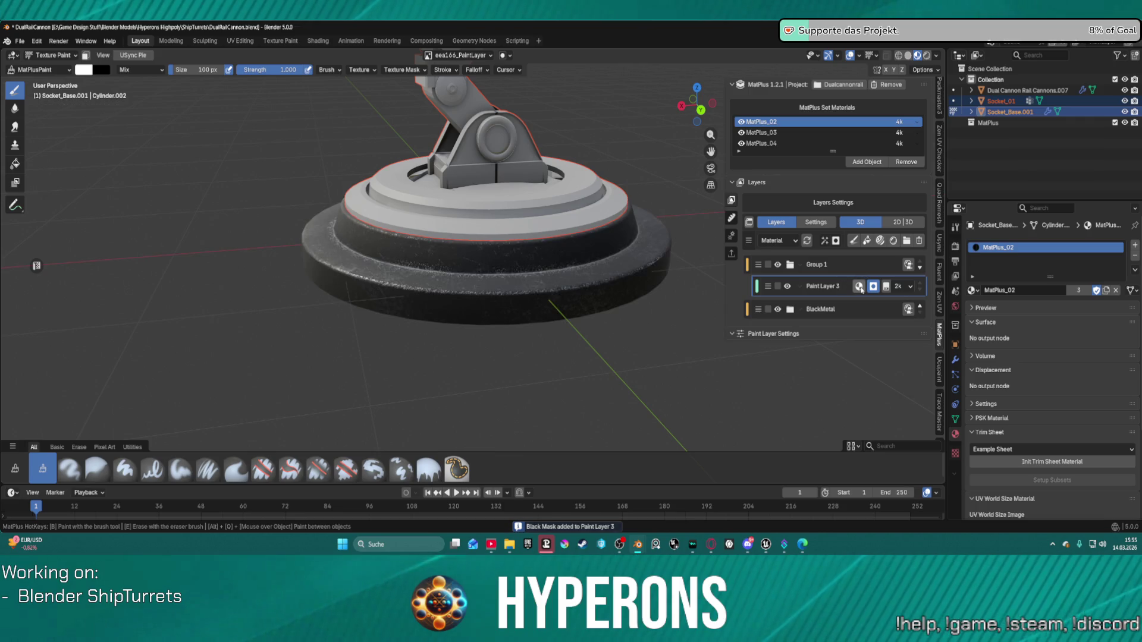
pyautogui.click(859, 287)
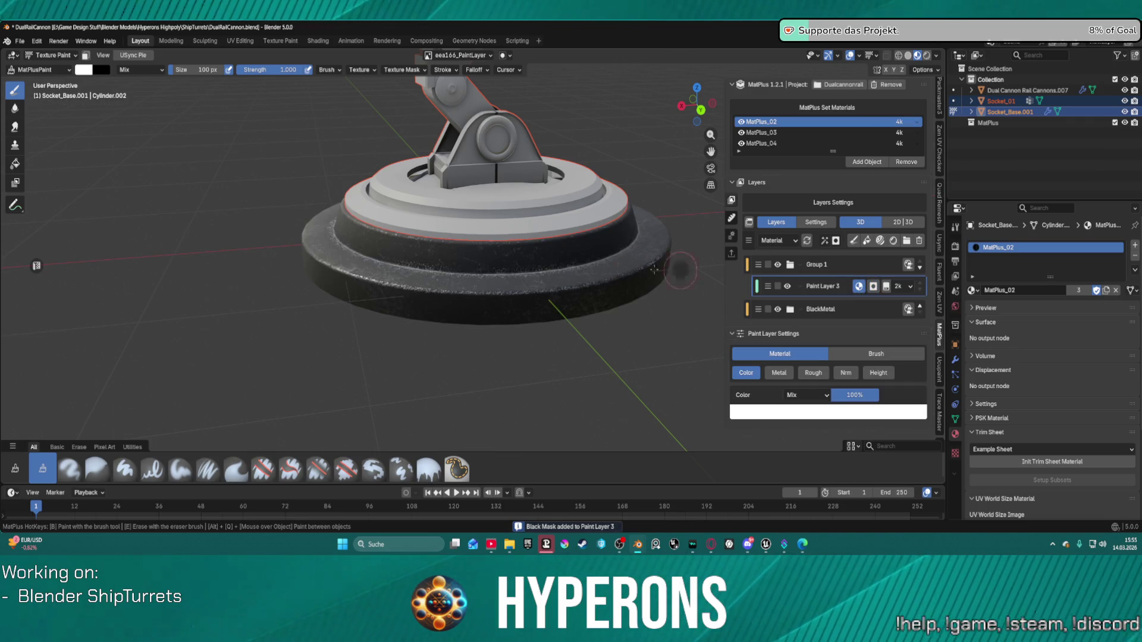
pyautogui.click(874, 354)
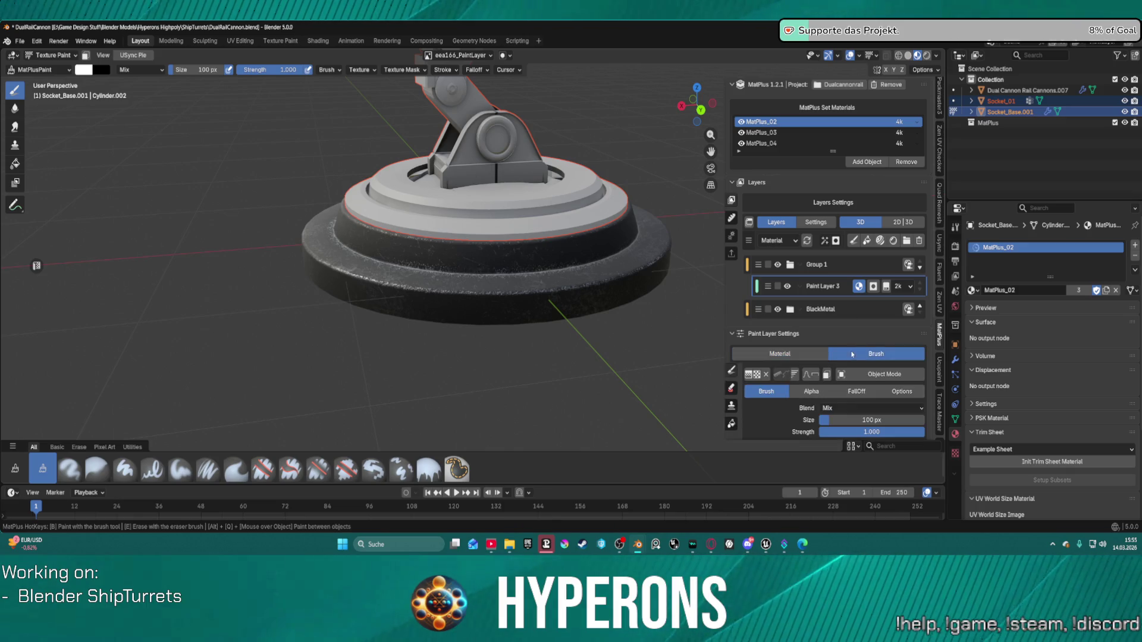